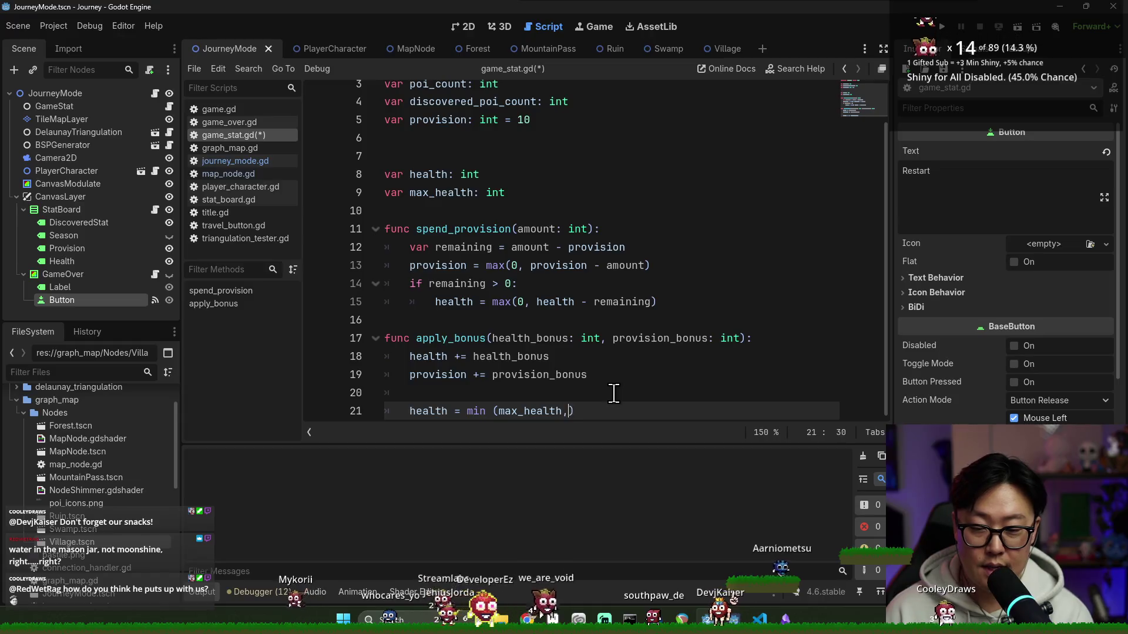
pyautogui.write('lth)')
# - Add health = min(max_health, health) and health = max(0, health) in apply_bonus
pyautogui.press('Return')
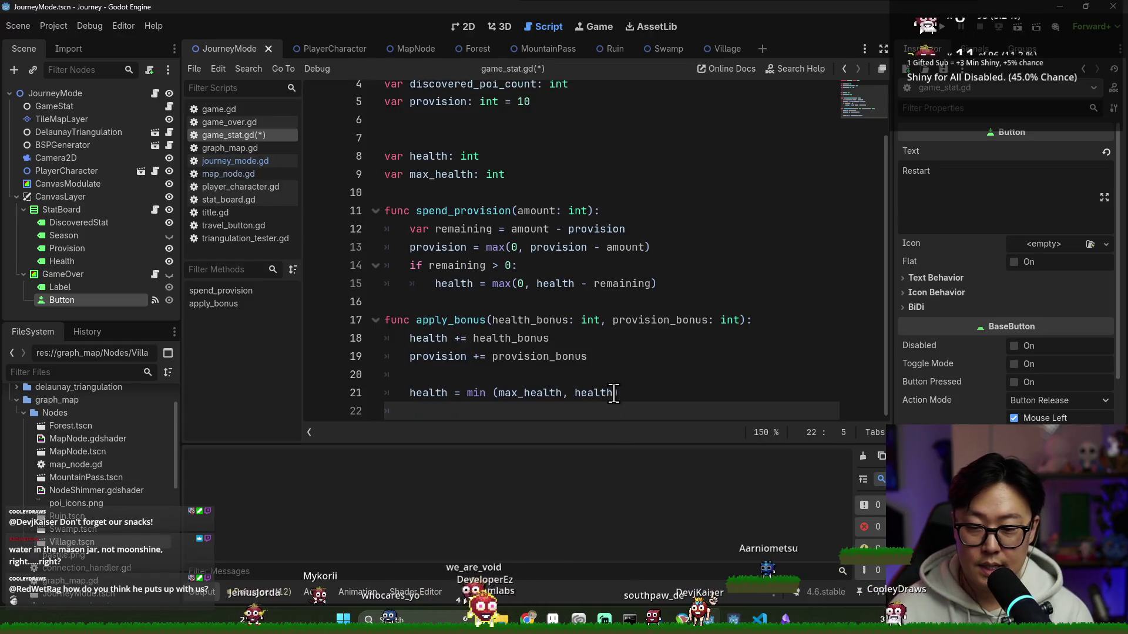
pyautogui.write('provision')
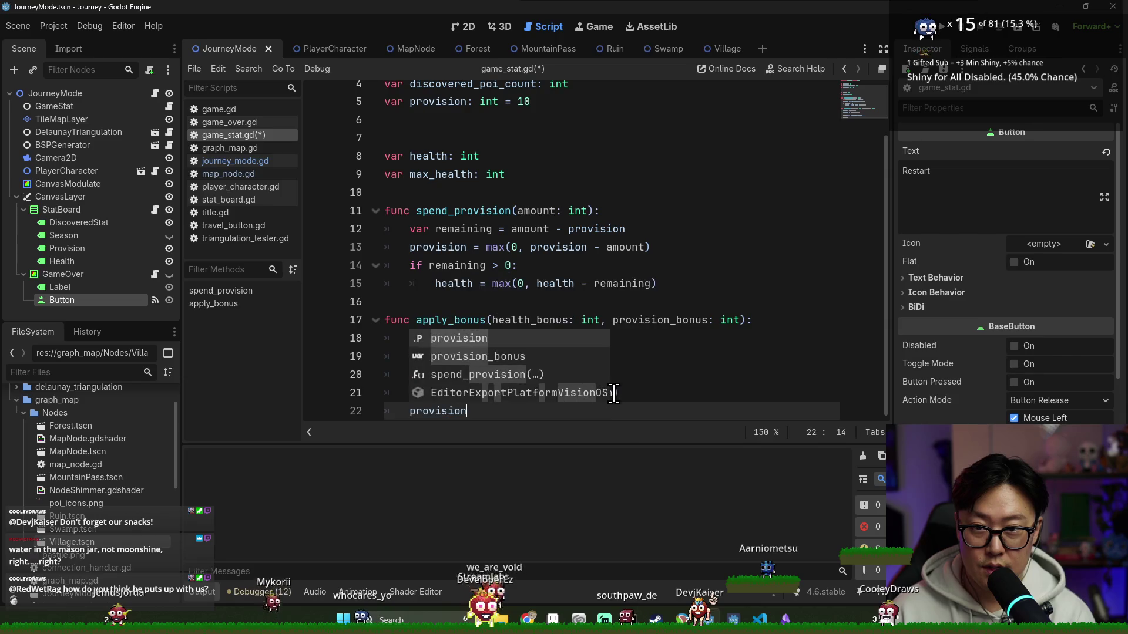
pyautogui.write(' = min(max_pro')
pyautogui.scroll(2, 547, 291)
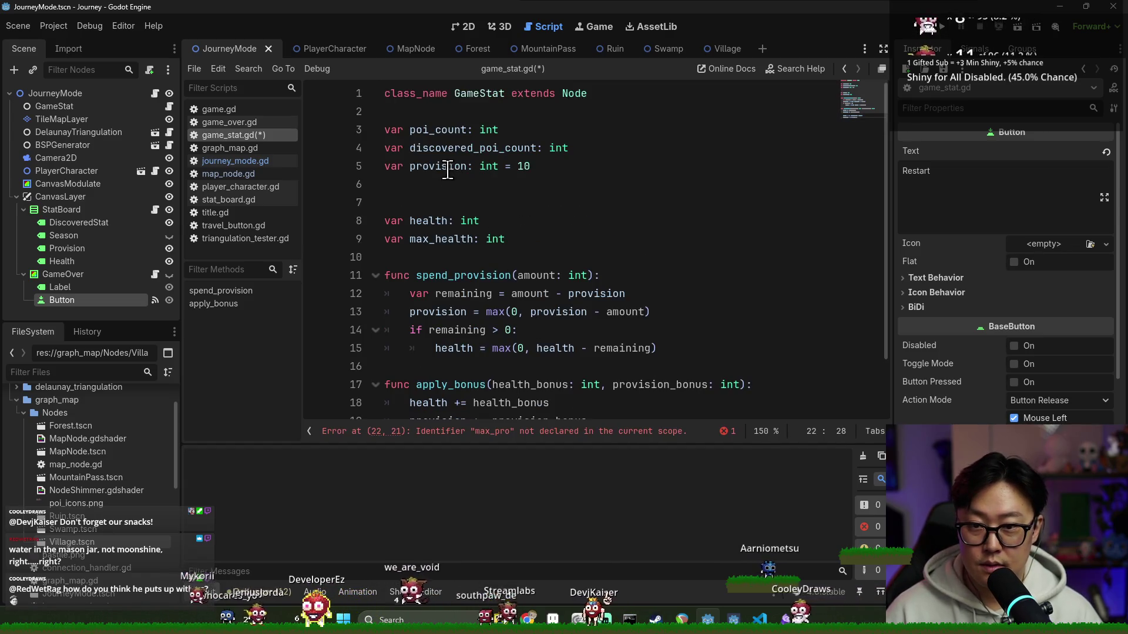
pyautogui.scroll(-2, 495, 245)
pyautogui.scroll(1, 493, 265)
pyautogui.scroll(-1, 466, 192)
pyautogui.scroll(-1, 494, 292)
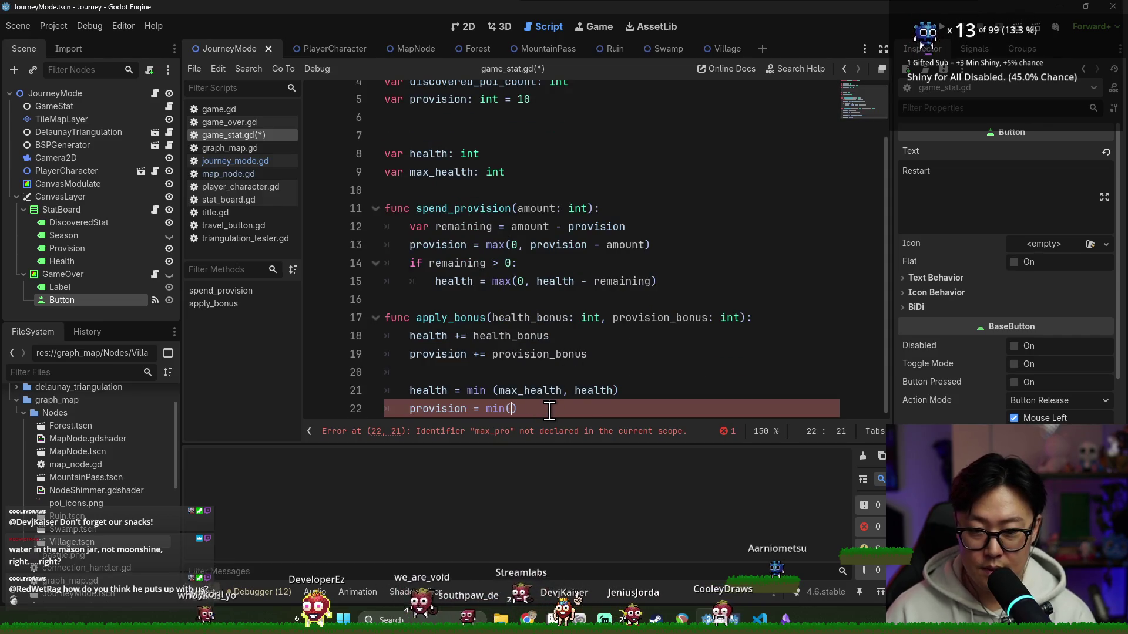
pyautogui.press('BackSpace')
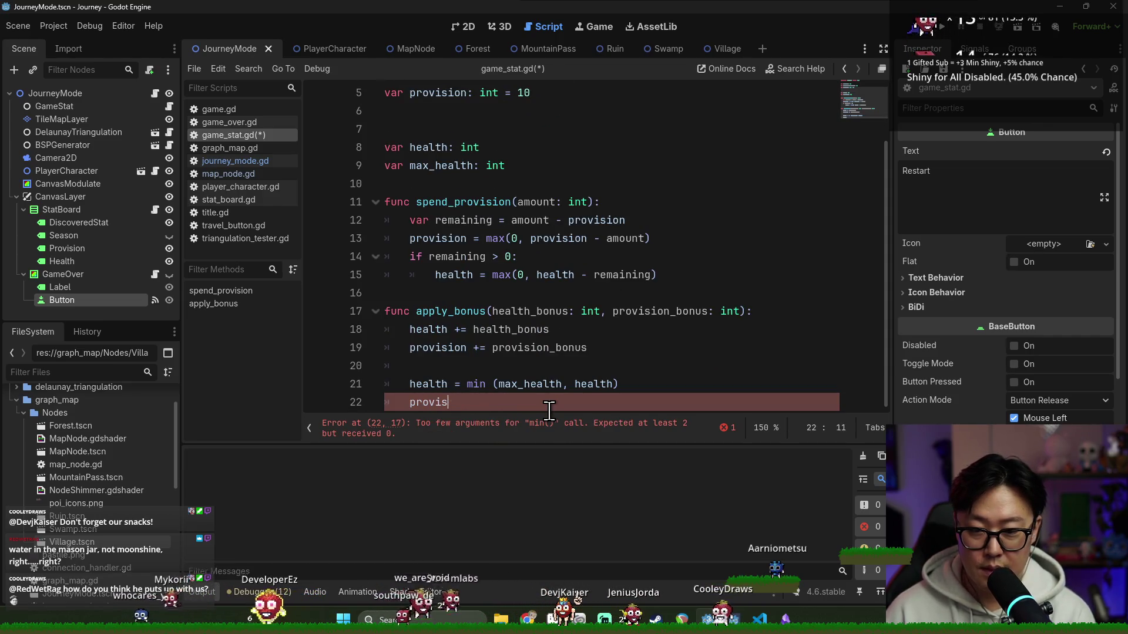
pyautogui.write('hgea')
pyautogui.press('BackSpace')
pyautogui.press('BackSpace')
pyautogui.press('BackSpace')
pyautogui.write('ealth =')
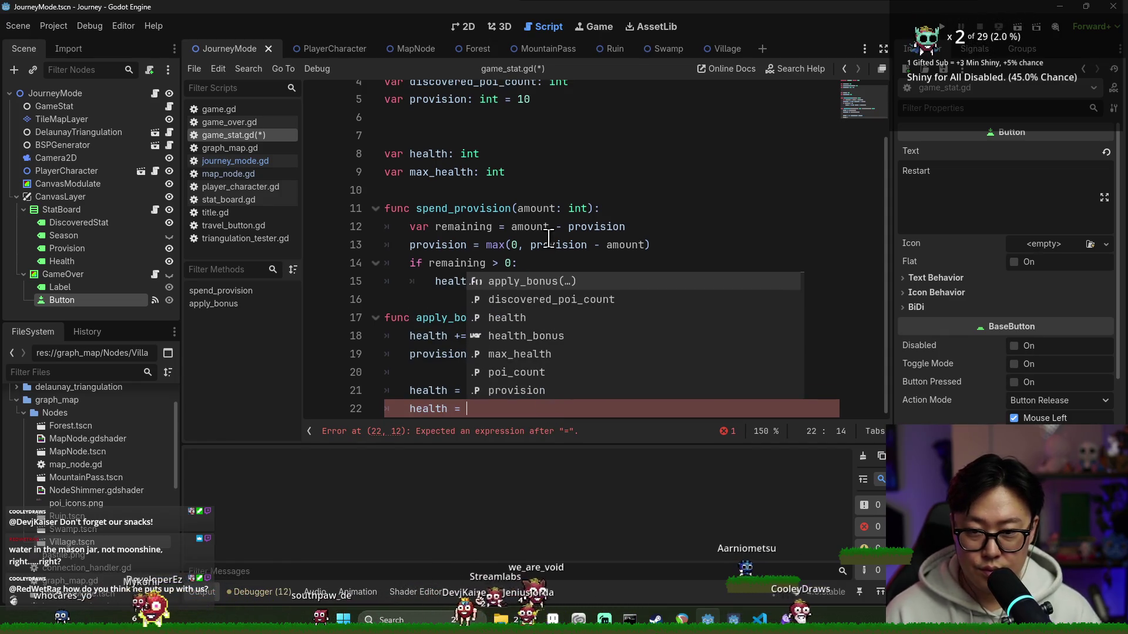
pyautogui.click(551, 227)
pyautogui.click(491, 397)
pyautogui.press('BackSpace')
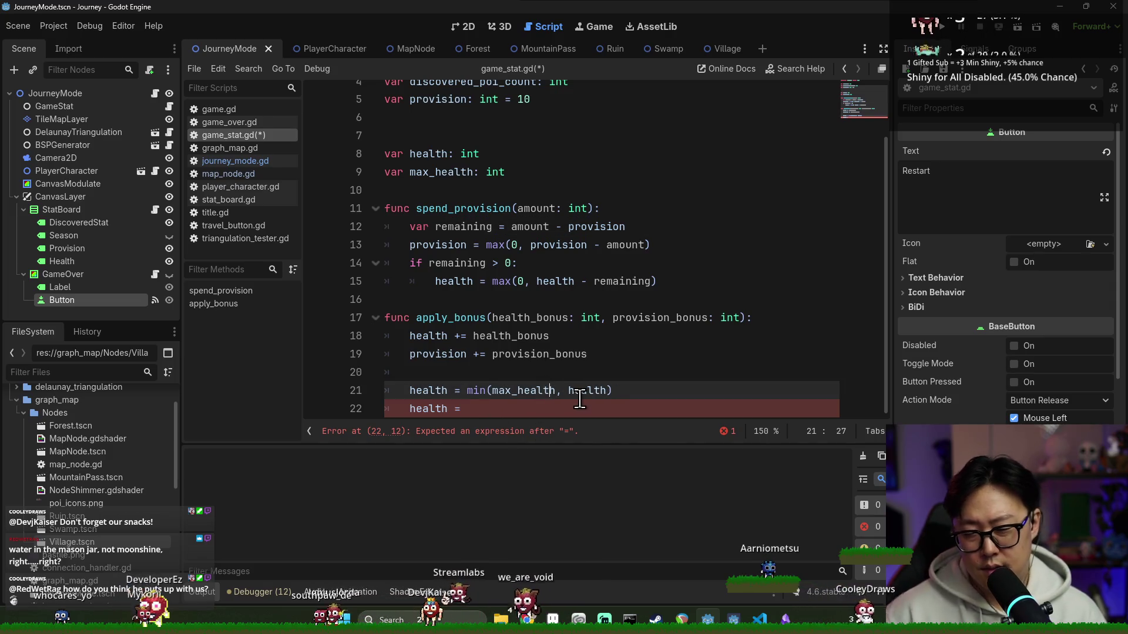
pyautogui.click(541, 396)
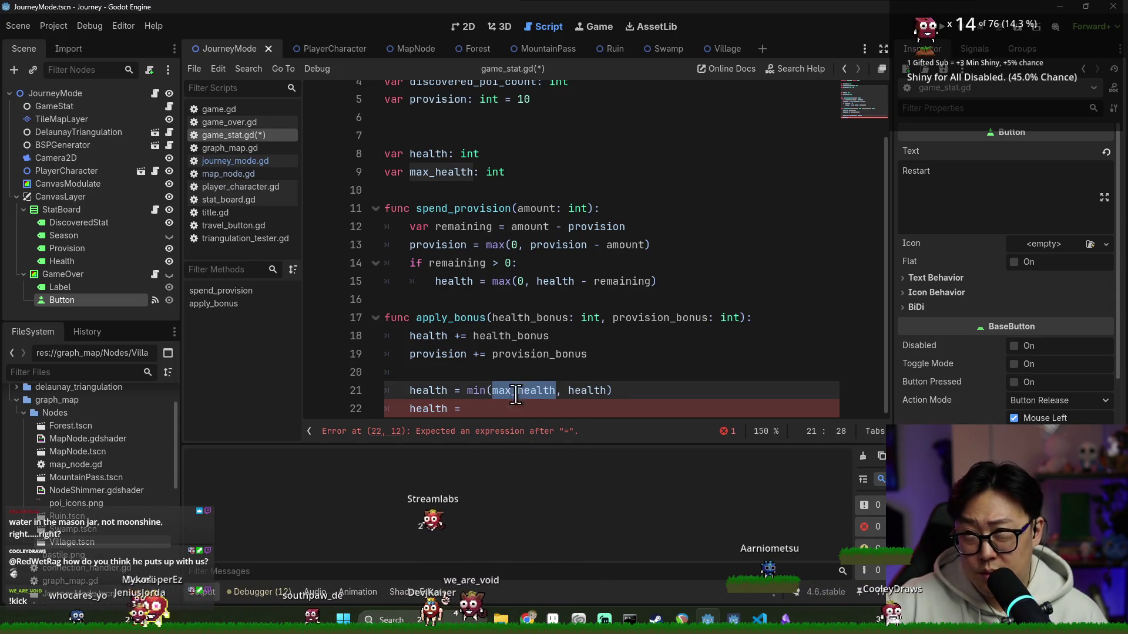
pyautogui.doubleClick(595, 390)
pyautogui.click(536, 390)
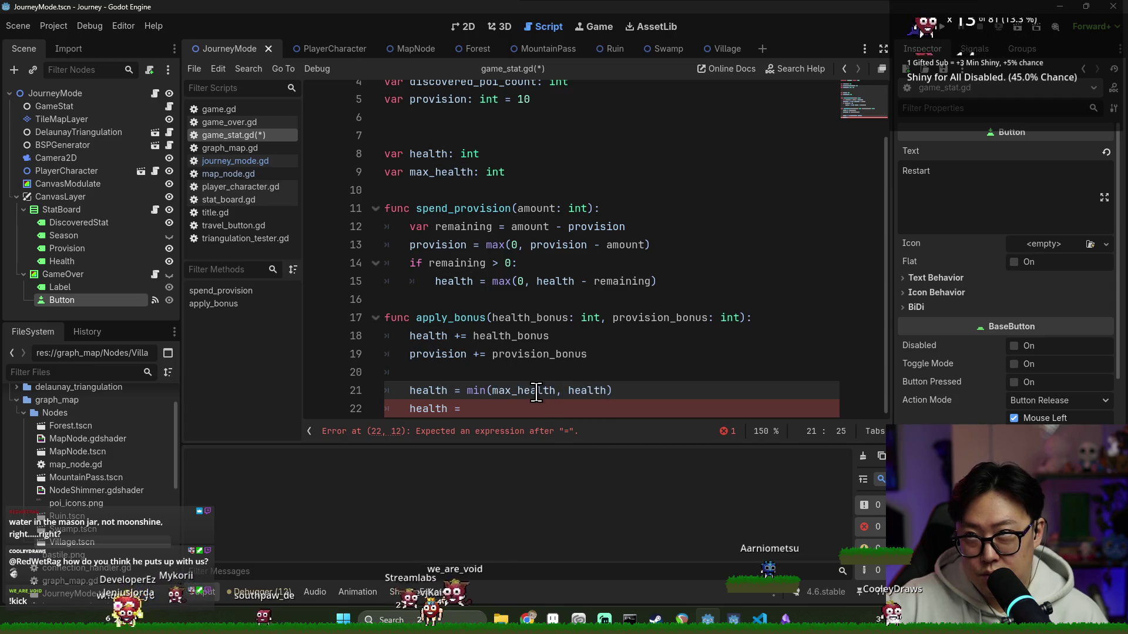
pyautogui.click(499, 410)
pyautogui.write('max(0,')
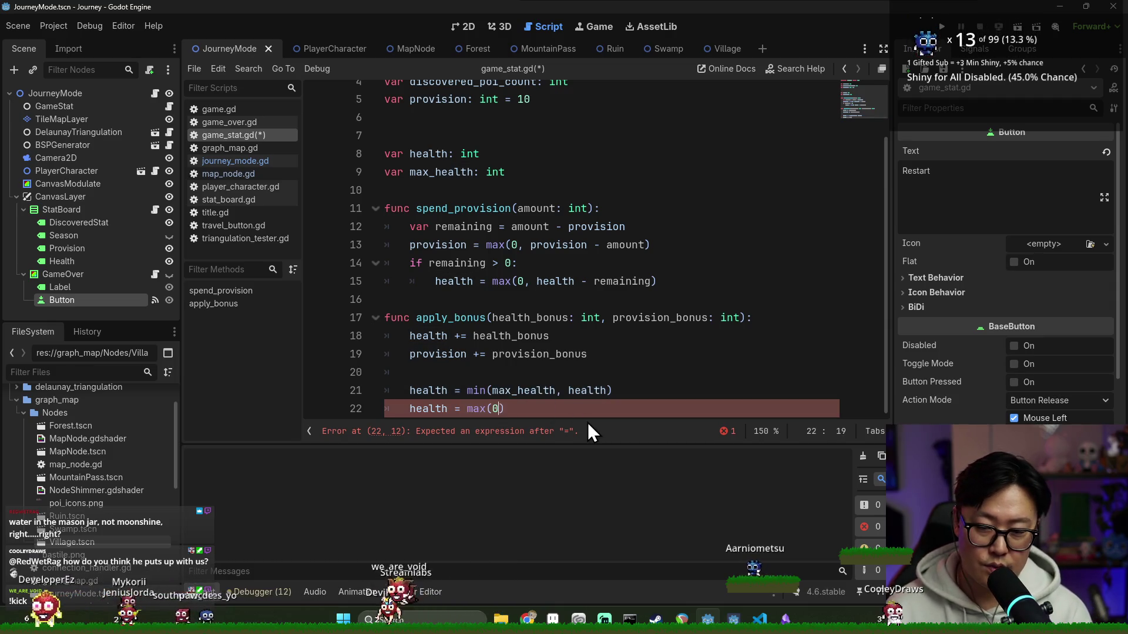
pyautogui.write(' health)')
# - Add provision = max(0, provision), then save and run the game
pyautogui.press('Return')
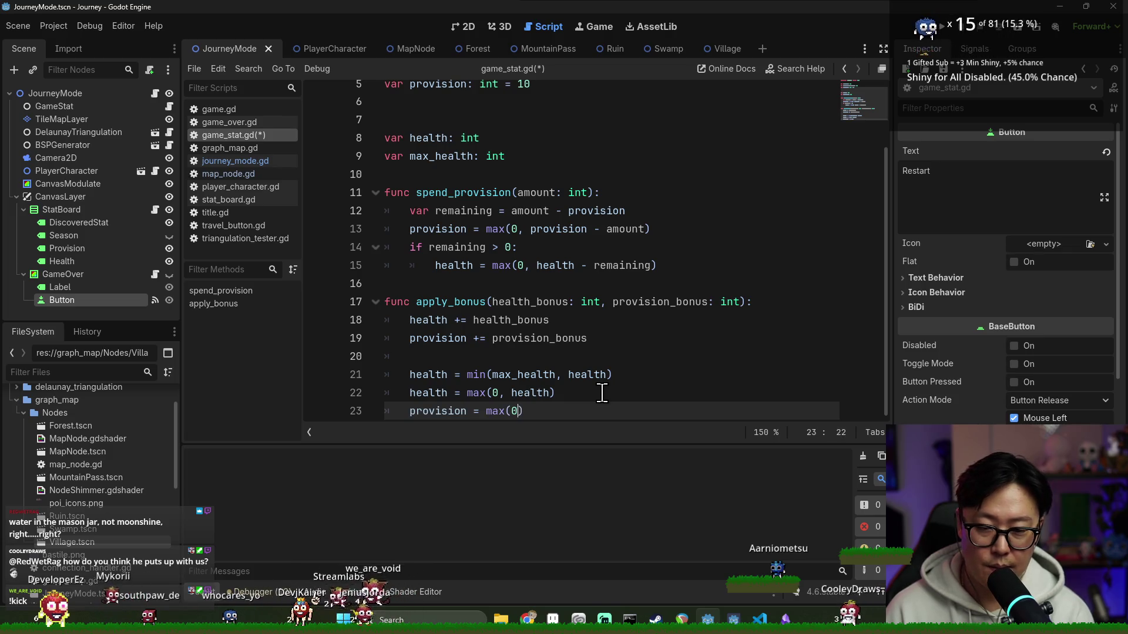
pyautogui.write('rovision')
pyautogui.press('F5')
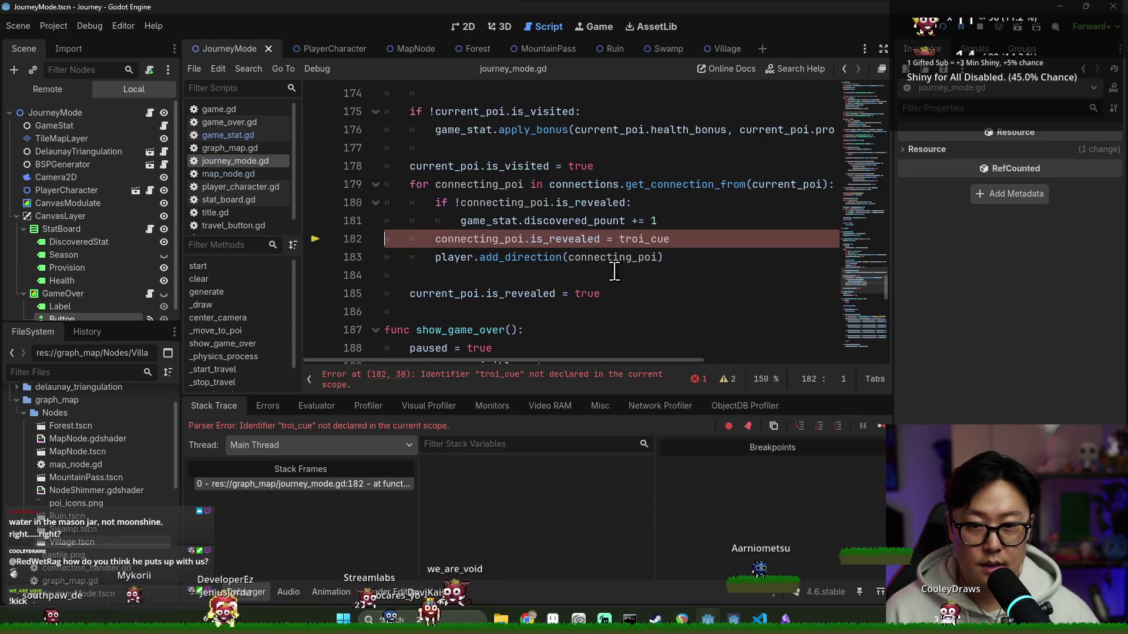
# - Undo the troi_cue typo on line 182 back to true and rerun the project
pyautogui.click(543, 222)
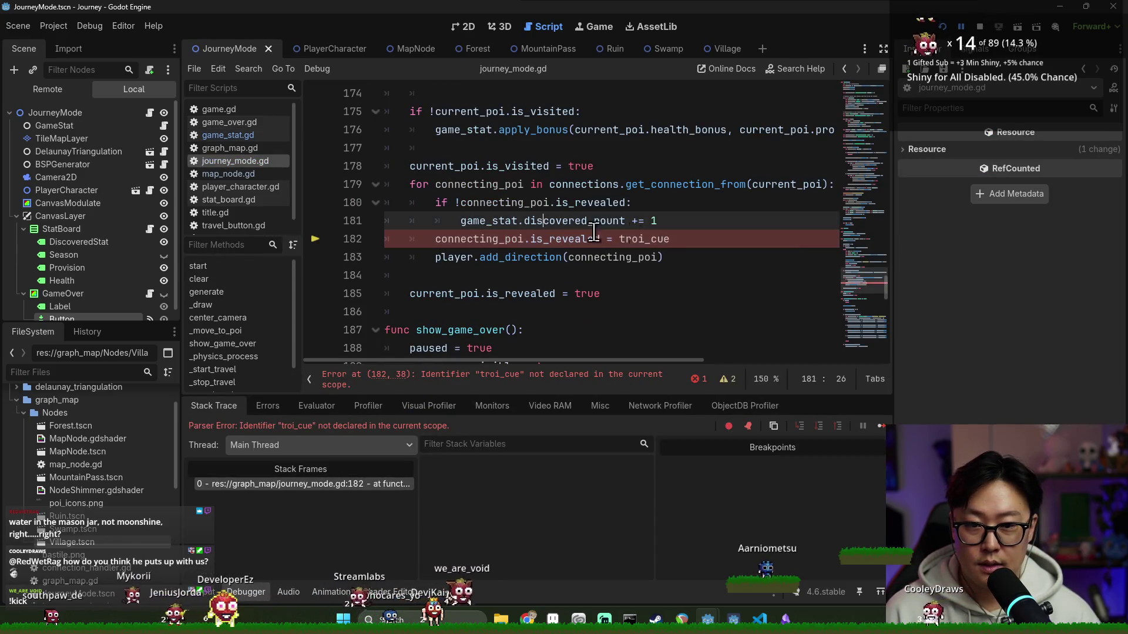
pyautogui.doubleClick(657, 241)
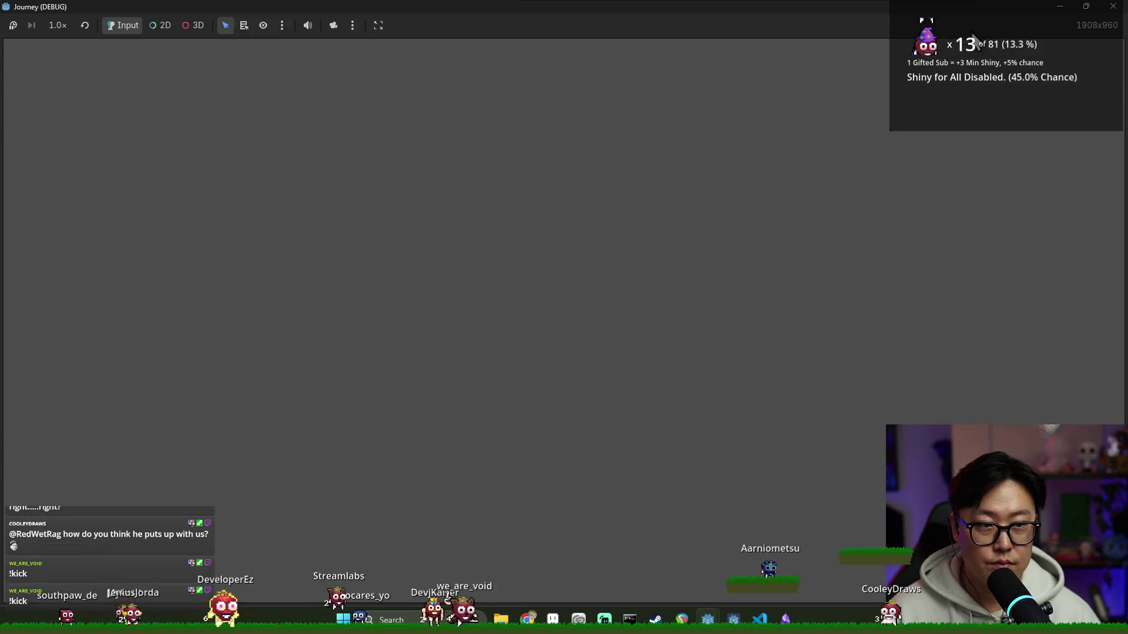
pyautogui.click(668, 221)
pyautogui.click(526, 239)
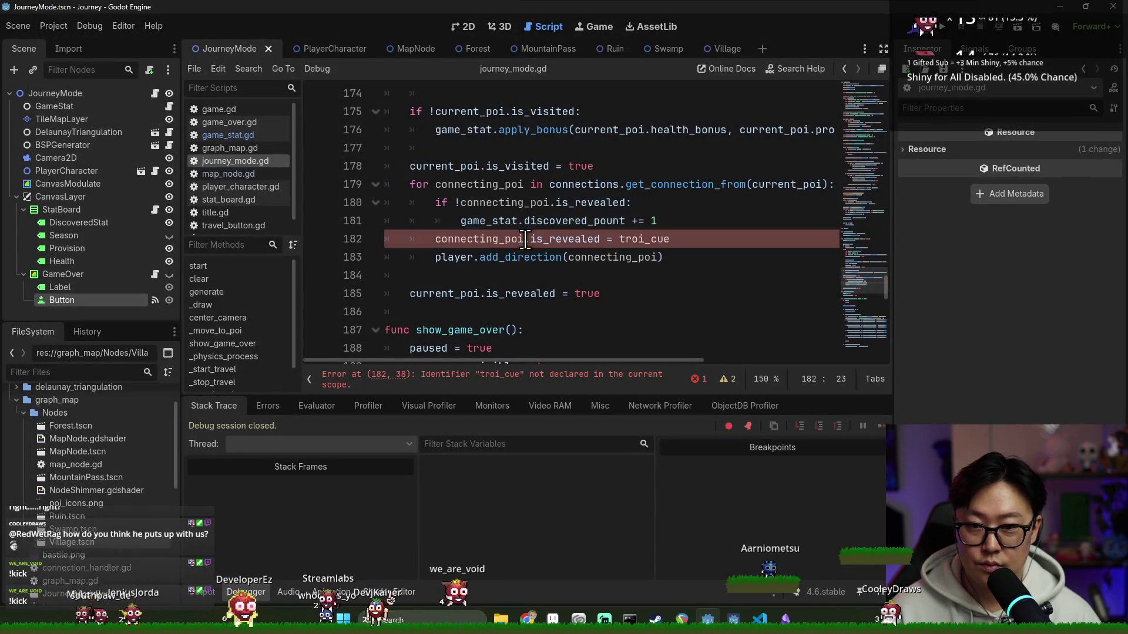
pyautogui.hotkey('ctrl', 'z')
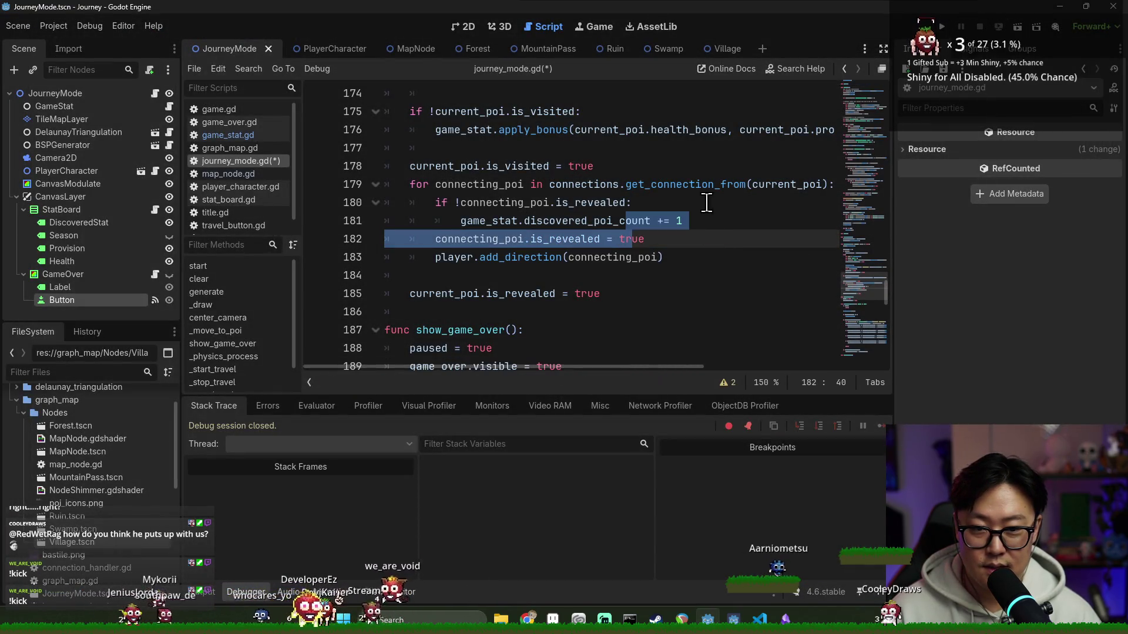
pyautogui.hotkey('ctrl', 'z')
pyautogui.press('F5')
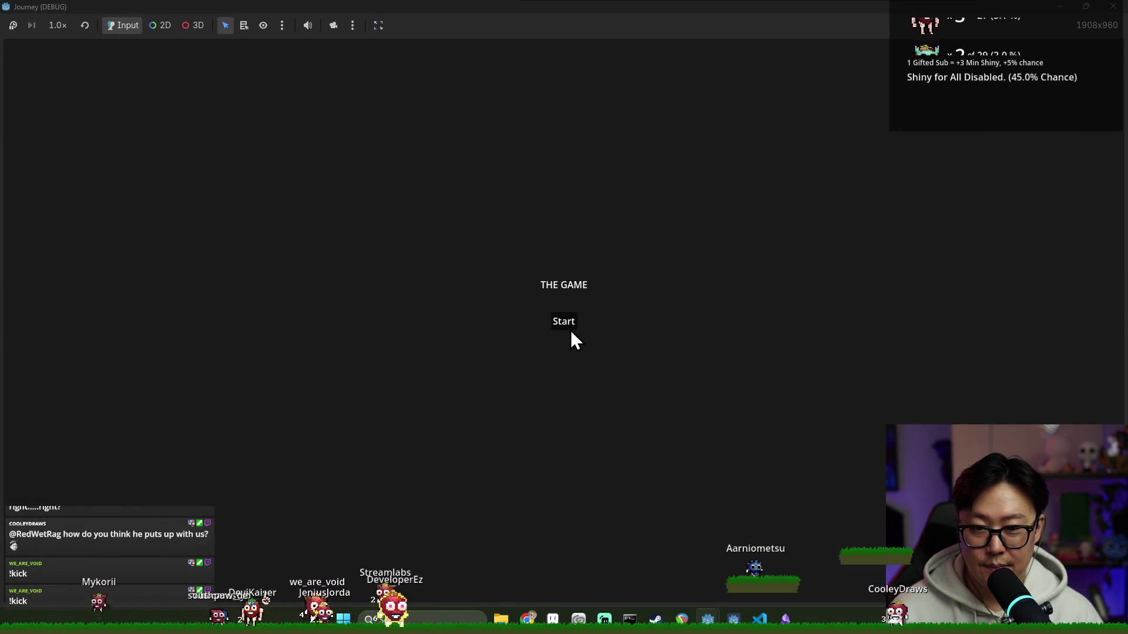
# - Start a journey and travel node to node across the map watching health drop
pyautogui.click(566, 324)
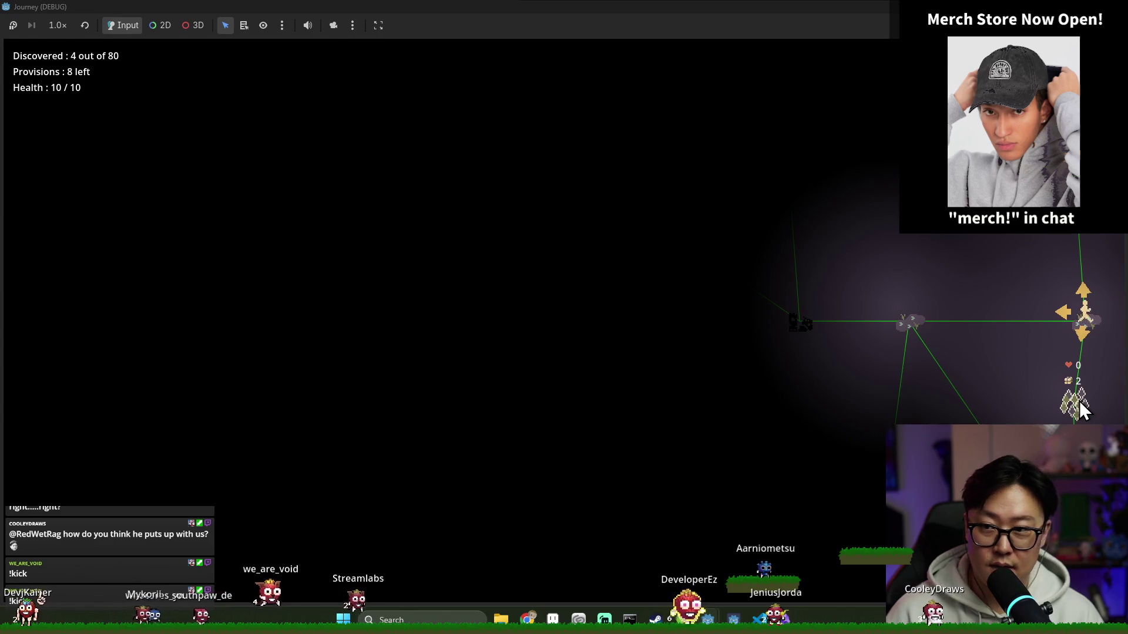
pyautogui.click(1083, 335)
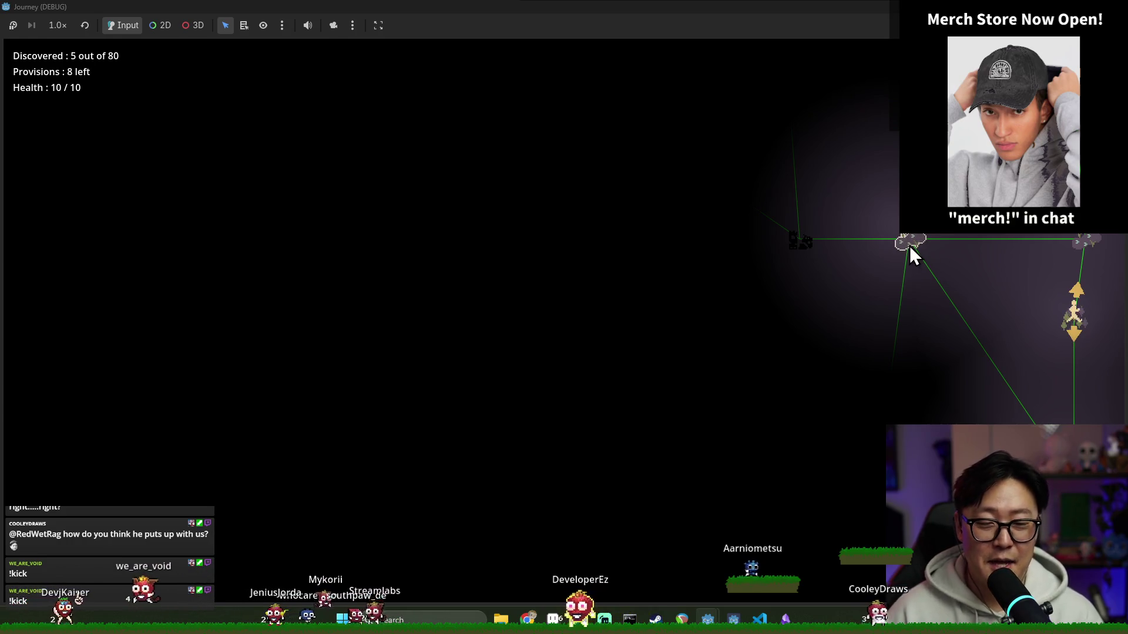
pyautogui.click(1075, 291)
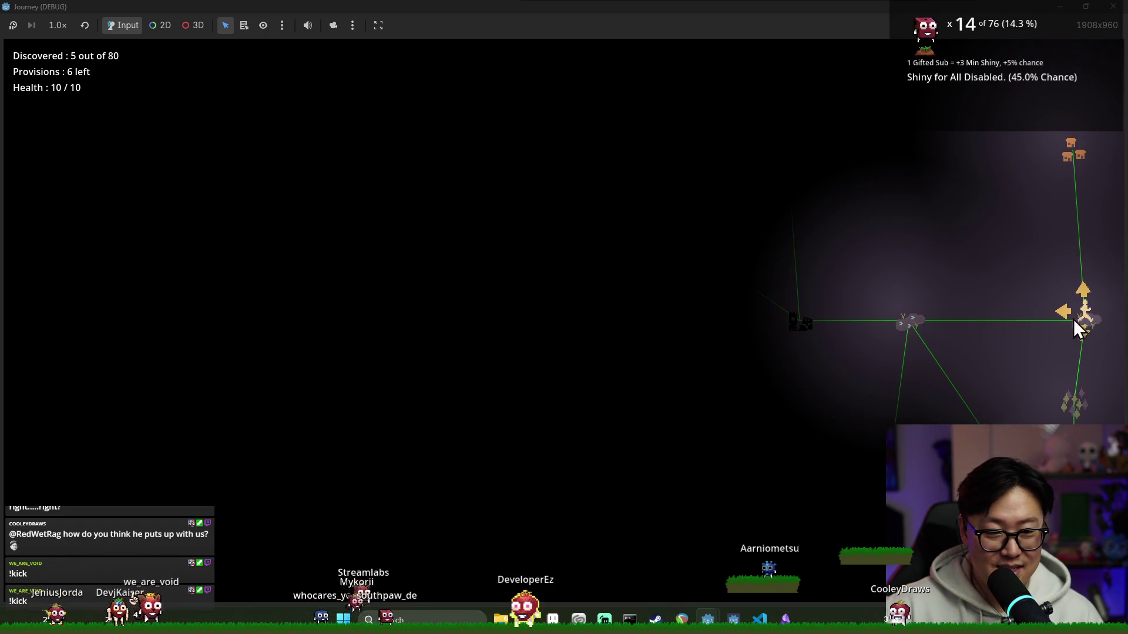
pyautogui.click(1061, 313)
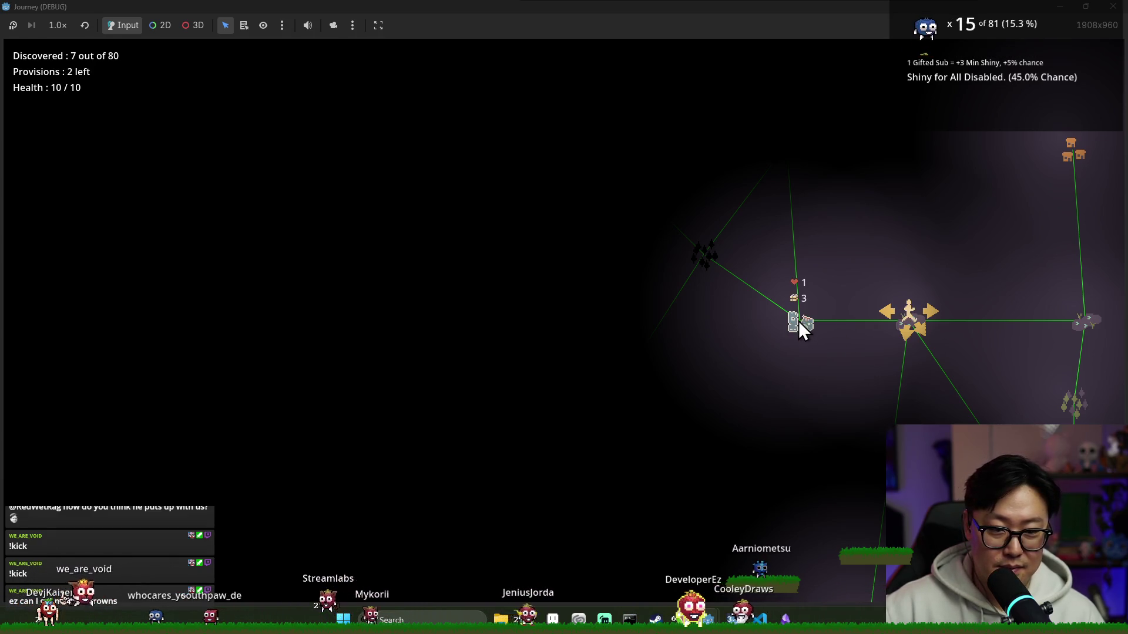
pyautogui.scroll(-2, 982, 403)
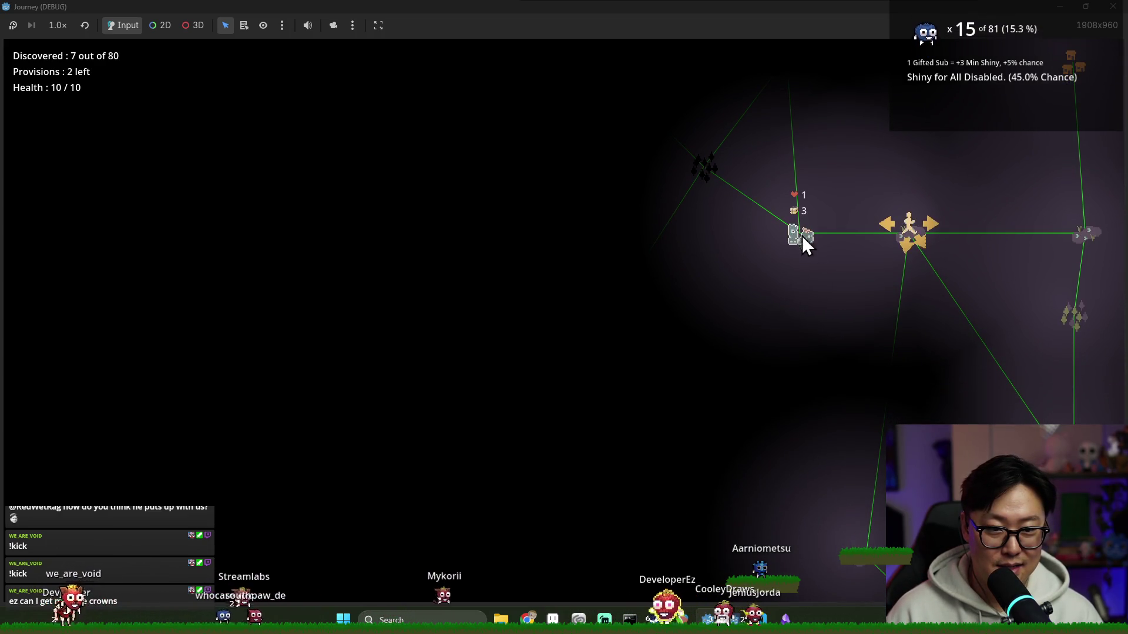
pyautogui.click(887, 226)
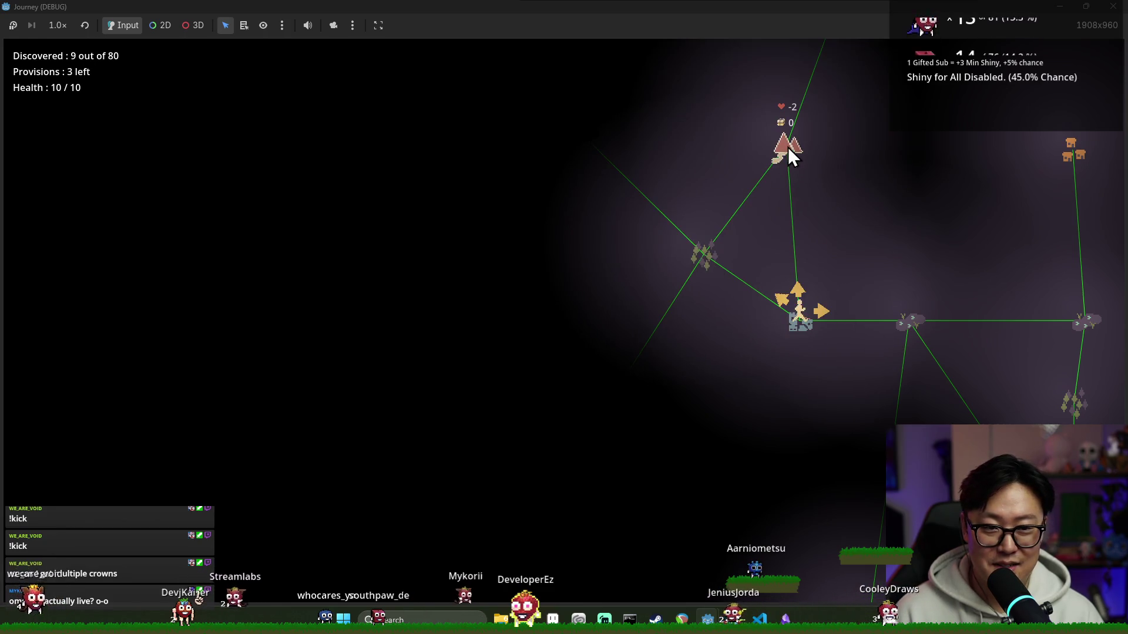
pyautogui.click(786, 298)
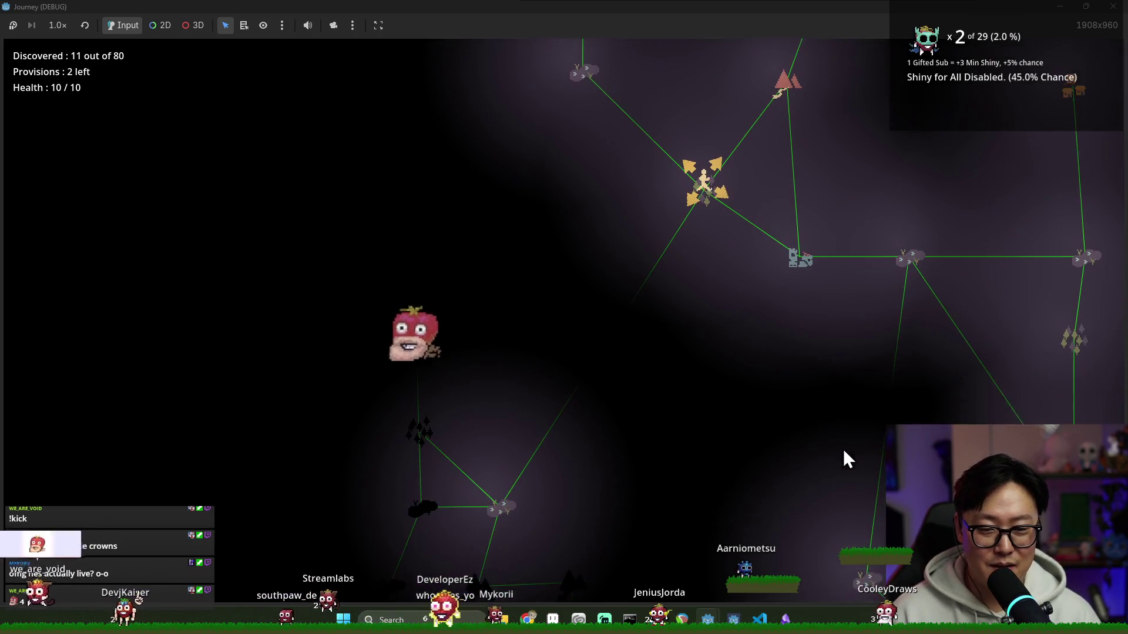
# - Continue travelling until the character dies, return to the title, and stop the game
pyautogui.click(864, 441)
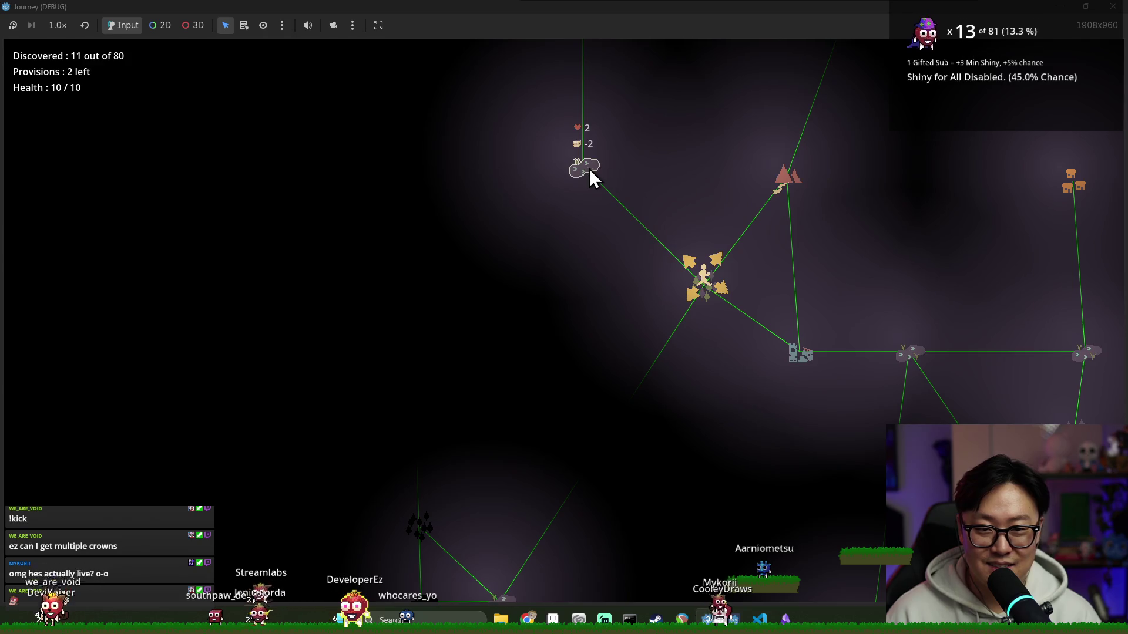
pyautogui.scroll(-3, 574, 449)
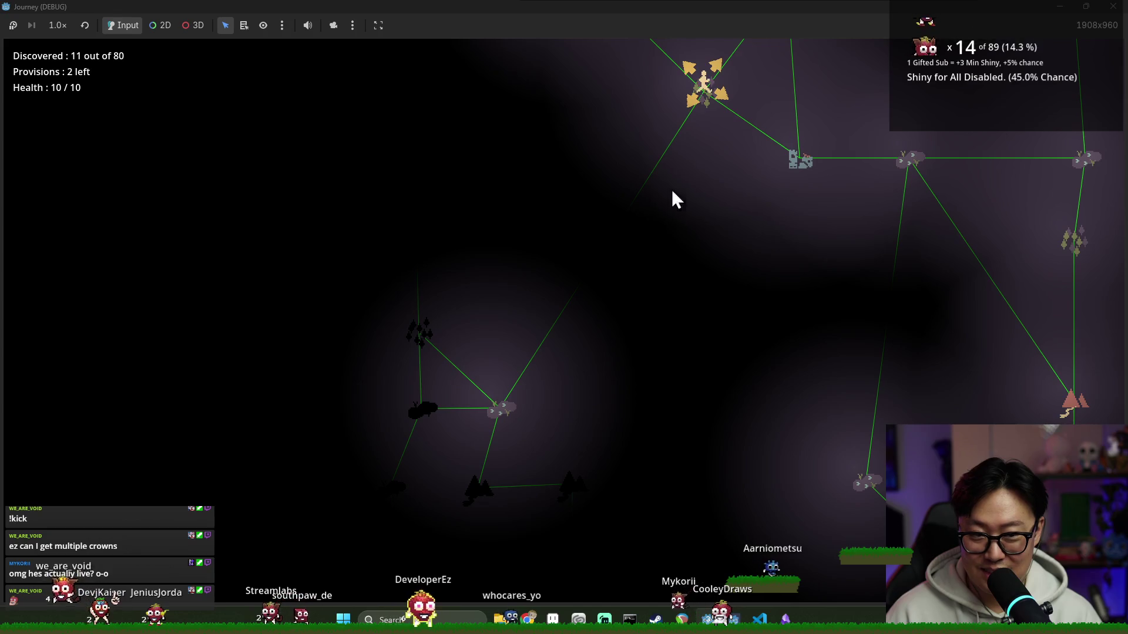
pyautogui.click(693, 117)
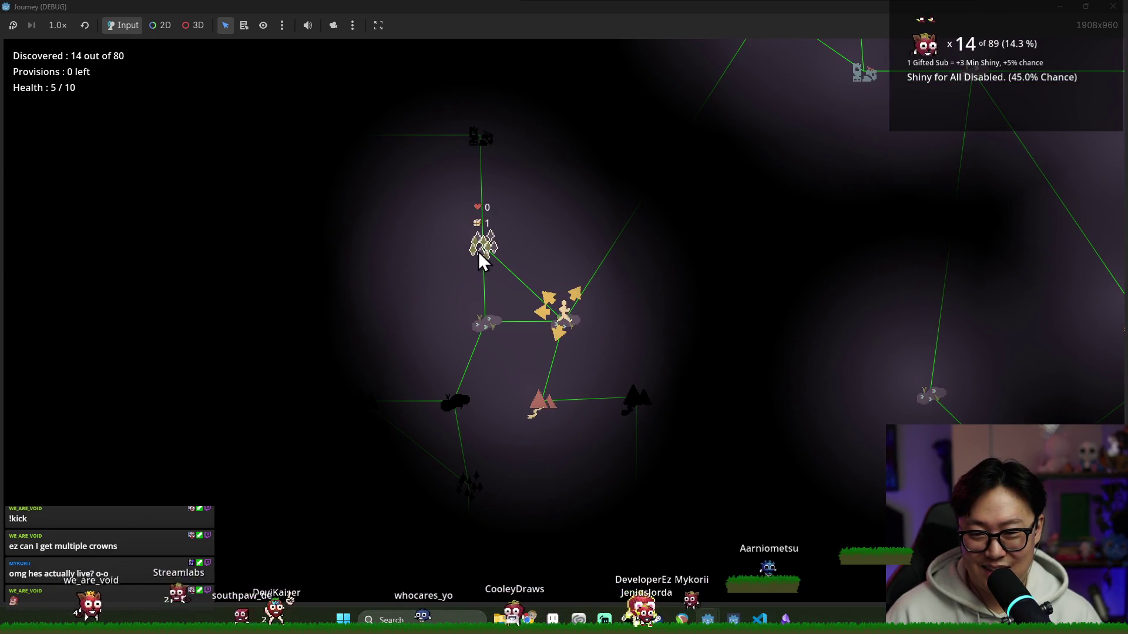
pyautogui.click(552, 299)
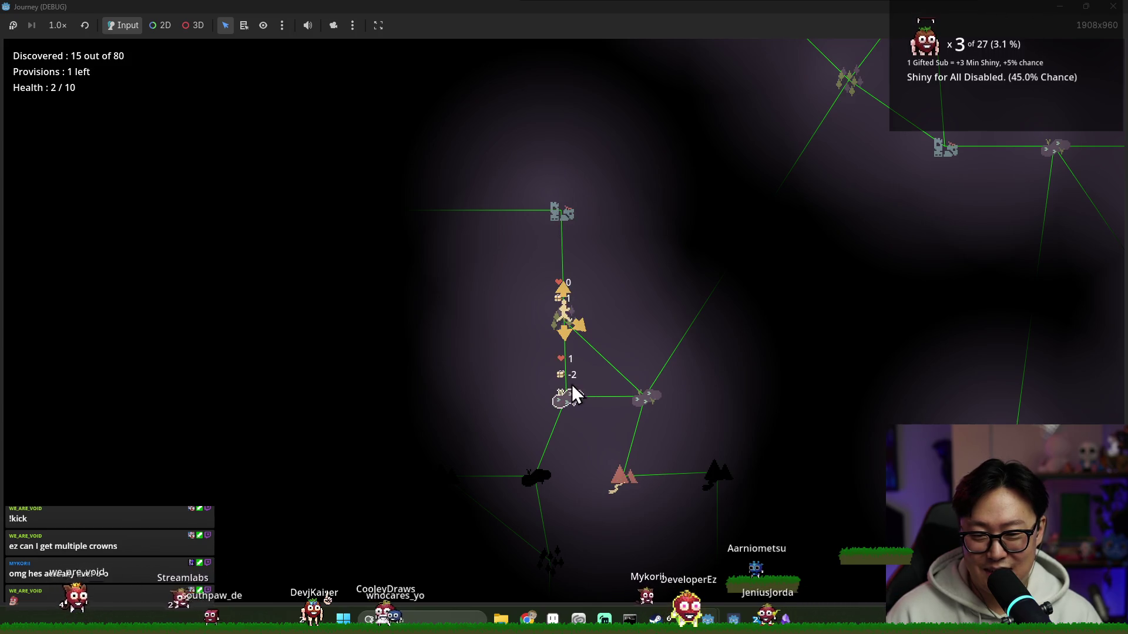
pyautogui.click(568, 295)
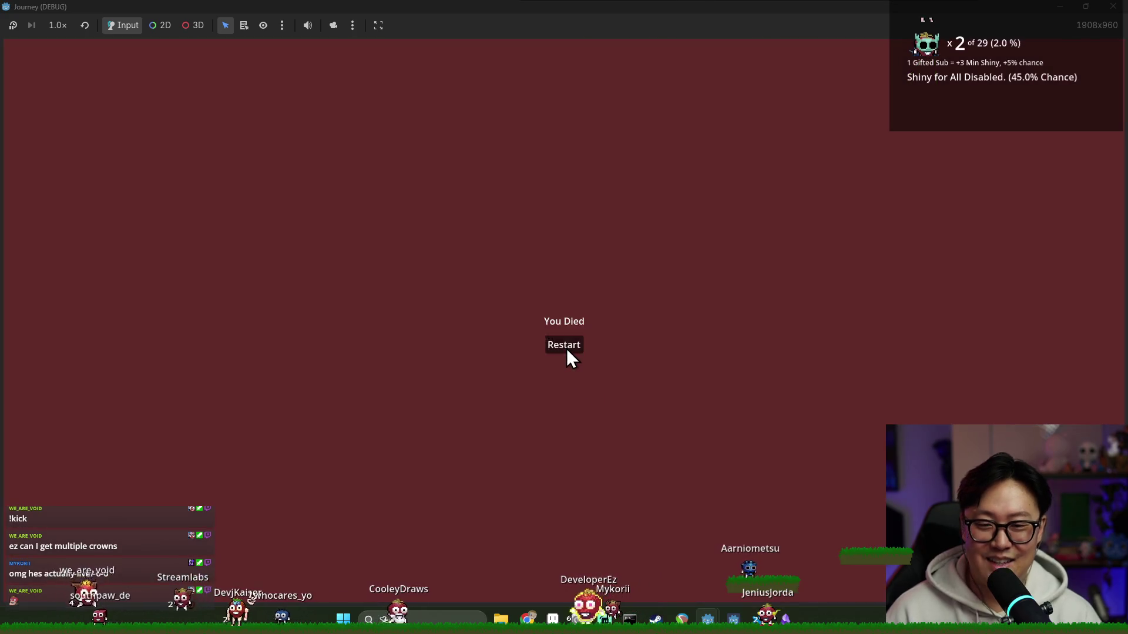
pyautogui.click(564, 345)
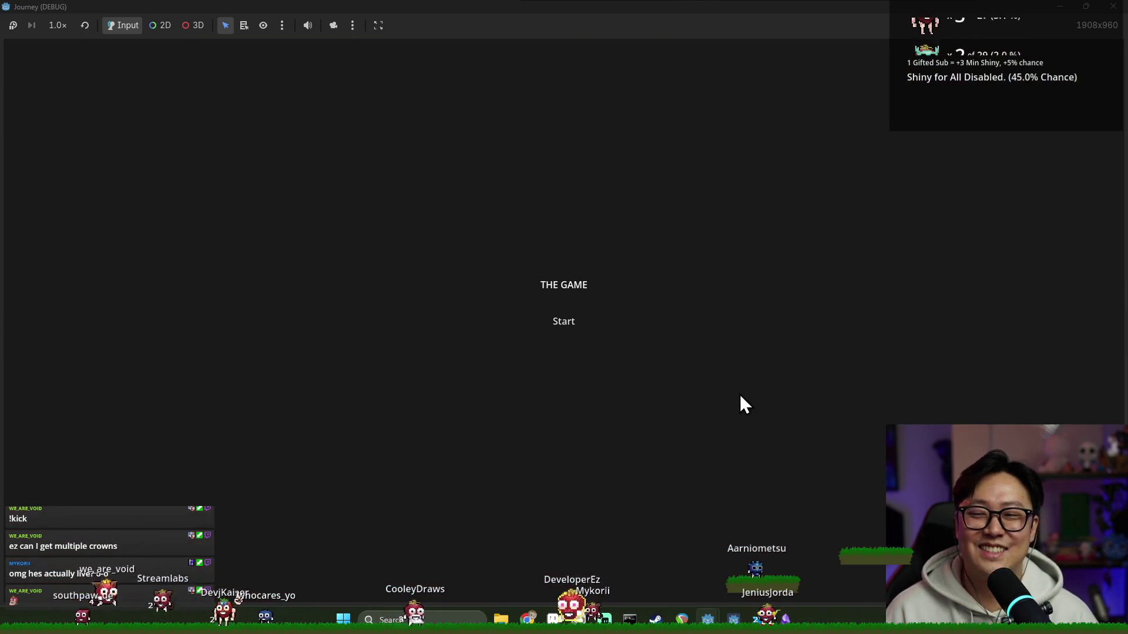
pyautogui.click(1112, 6)
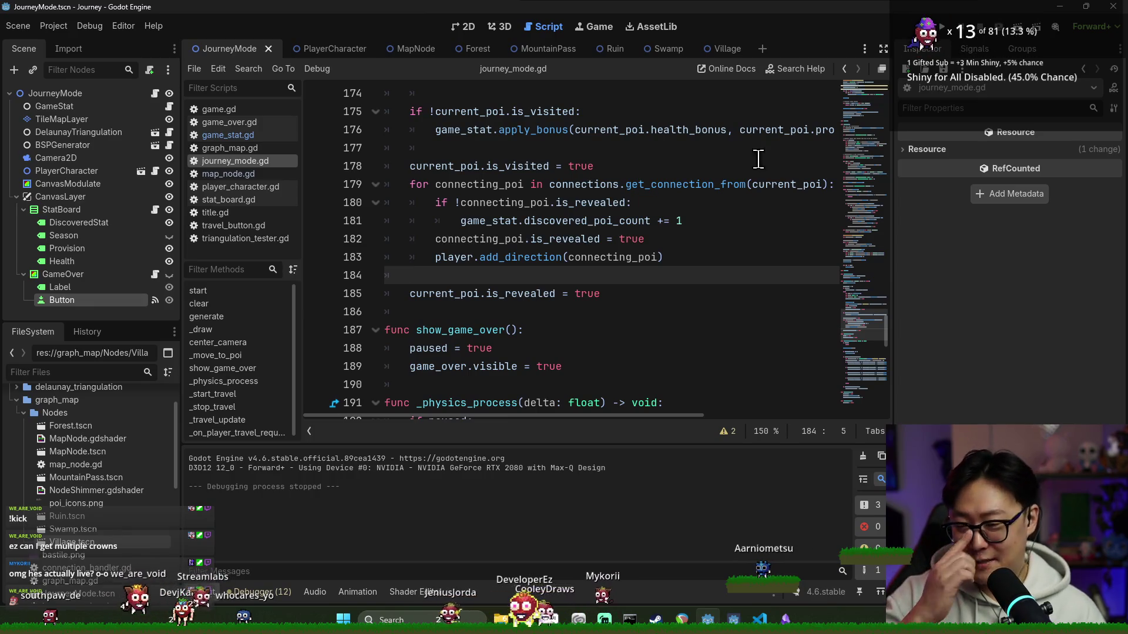
# - Save the journey mode scene and switch over to the Discord window
pyautogui.click(589, 219)
pyautogui.hotkey('ctrl', 's')
pyautogui.click(581, 166)
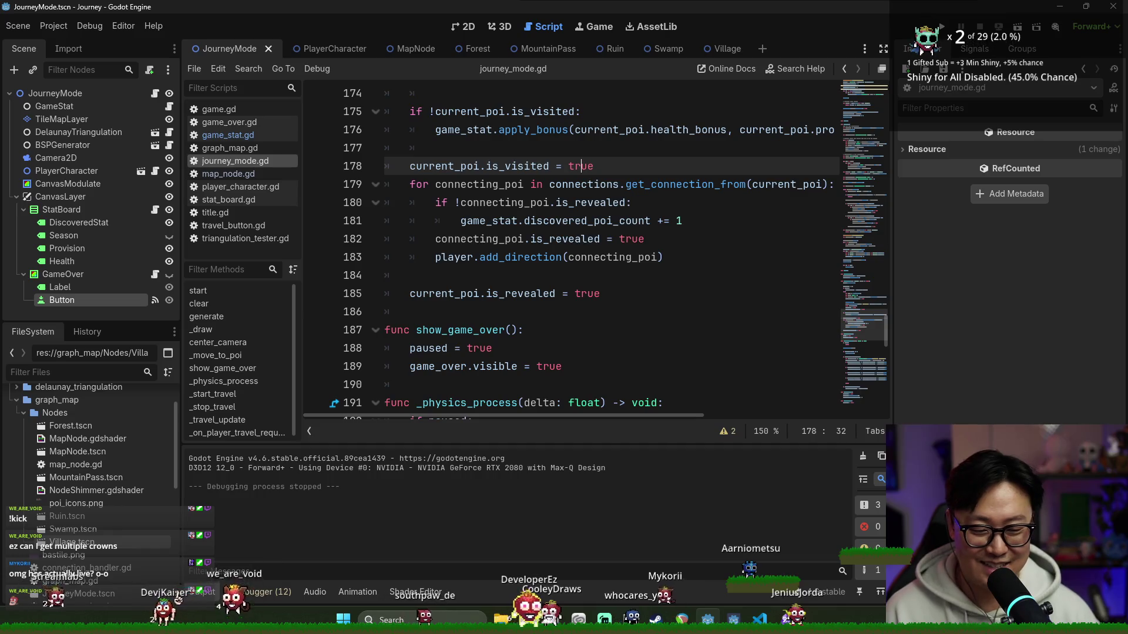
pyautogui.hotkey('alt', 'Tab')
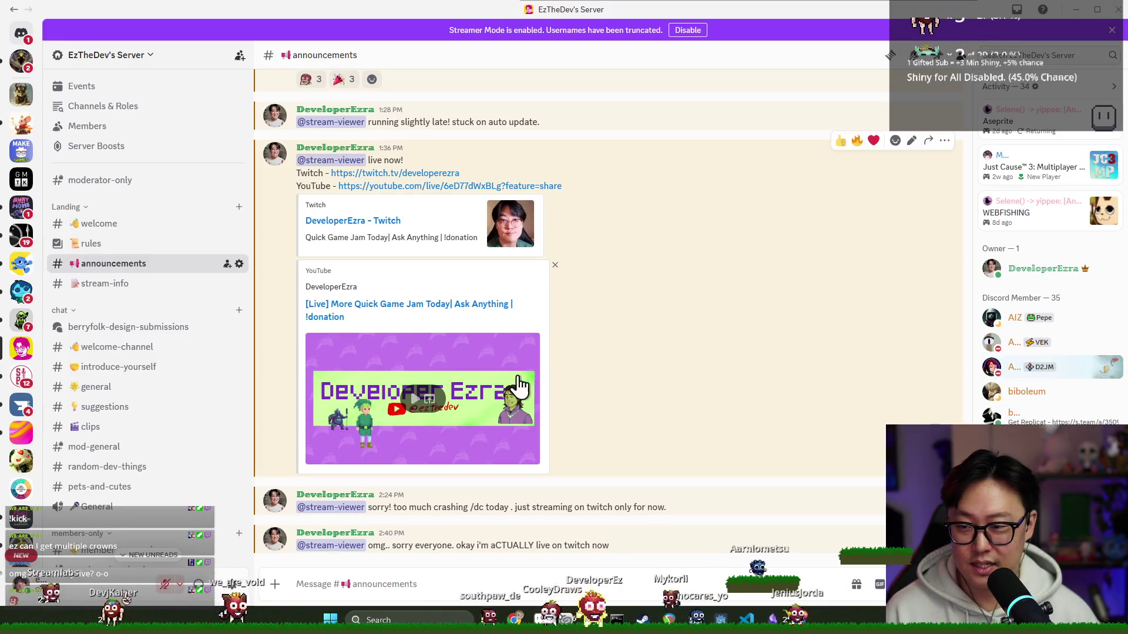
pyautogui.scroll(-3, 223, 471)
# - View the showcase channel in Discord and switch back to Godot
pyautogui.click(151, 459)
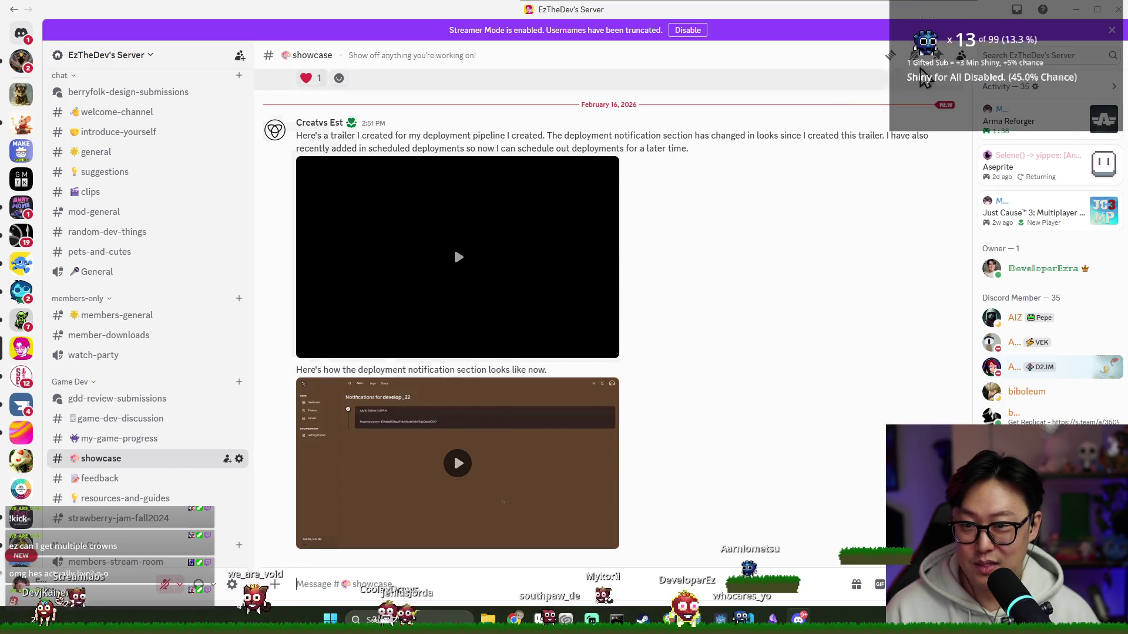
pyautogui.hotkey('alt', 'Tab')
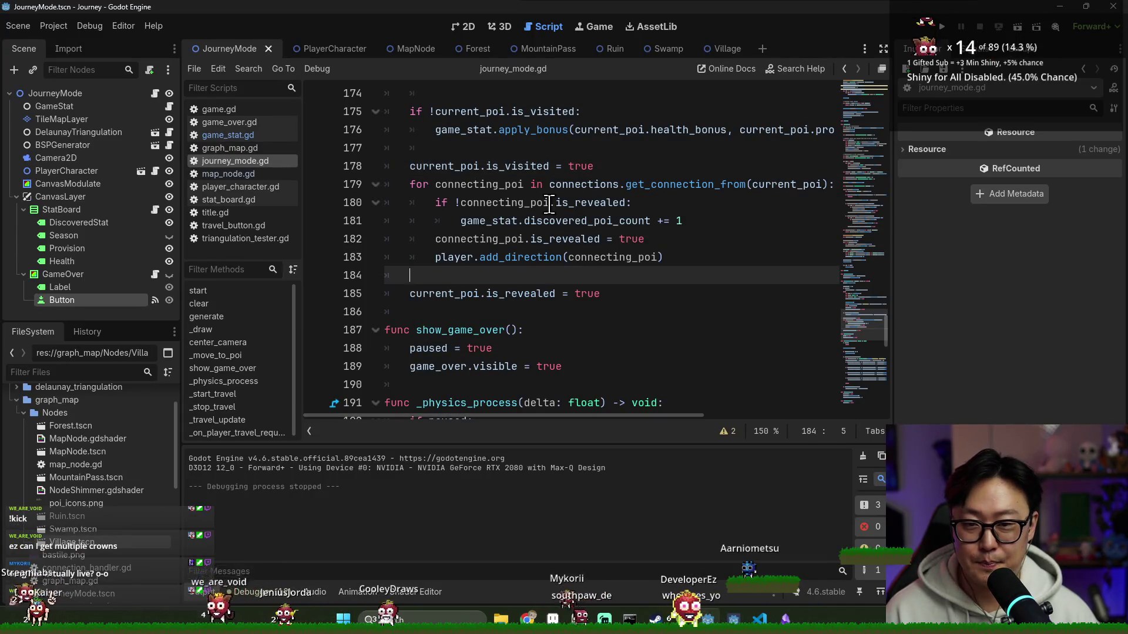
# - Save journey_mode.gd and launch the game to its title screen
pyautogui.hotkey('alt', 'Tab')
pyautogui.click(570, 184)
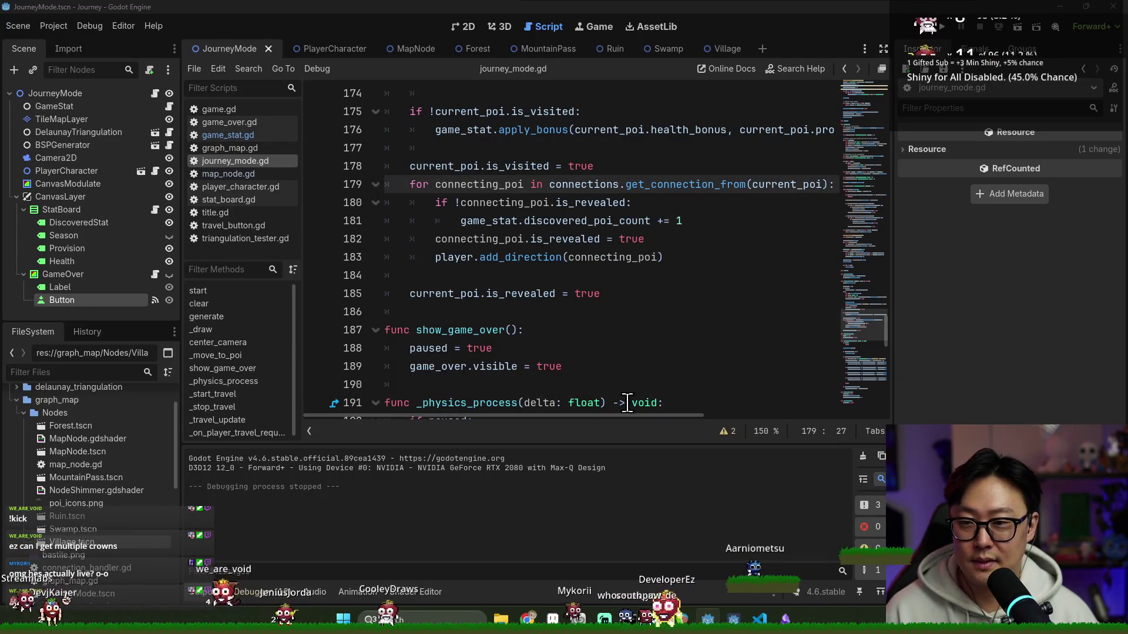
pyautogui.click(614, 257)
pyautogui.hotkey('ctrl', 's')
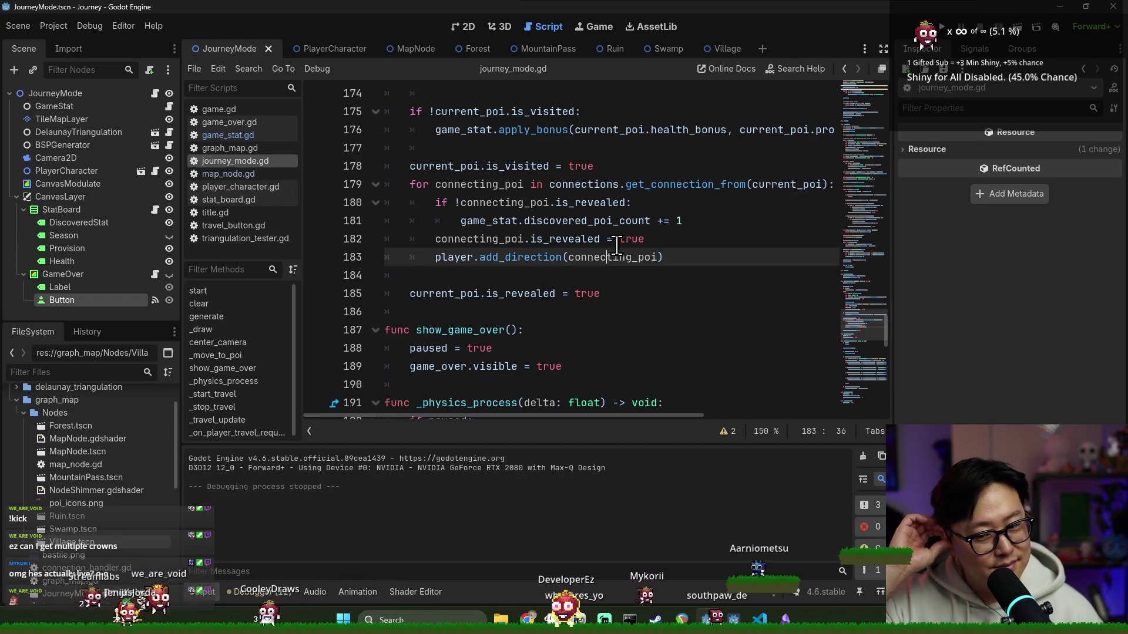
pyautogui.click(574, 202)
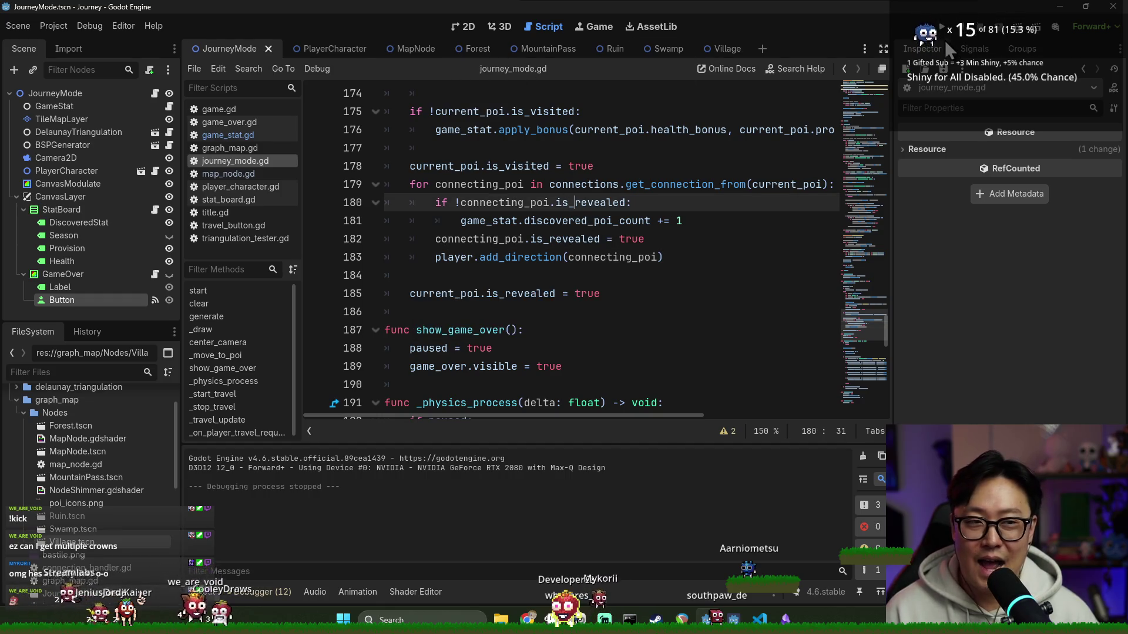
pyautogui.click(470, 28)
pyautogui.press('F5')
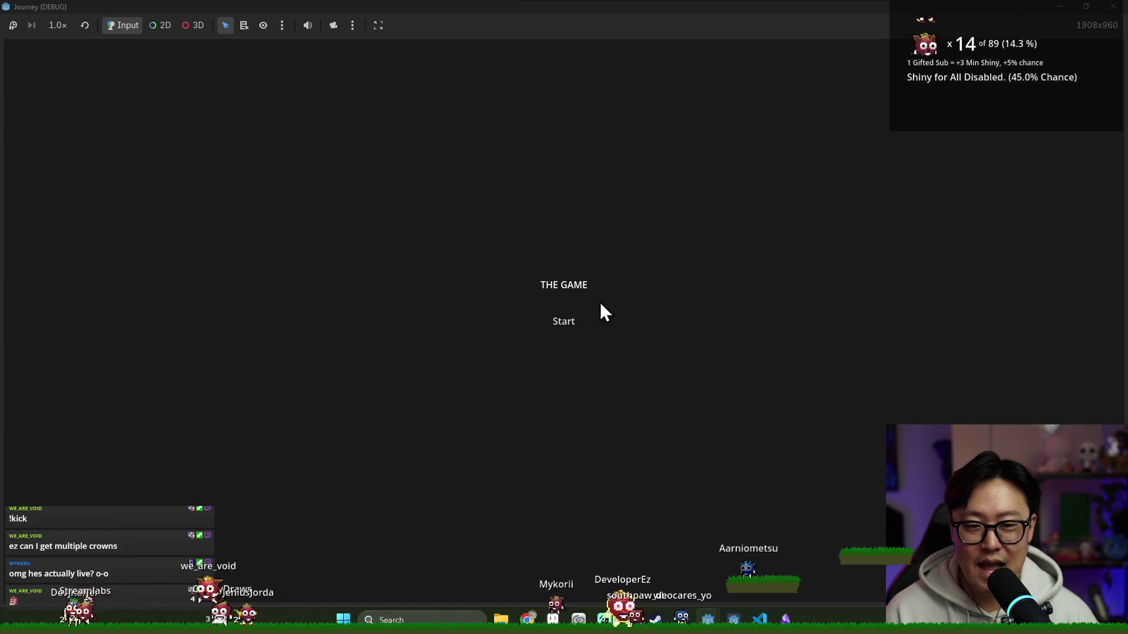
# - Start a journey, travel to neighbouring nodes checking bonus readouts, then stop the game
pyautogui.click(569, 323)
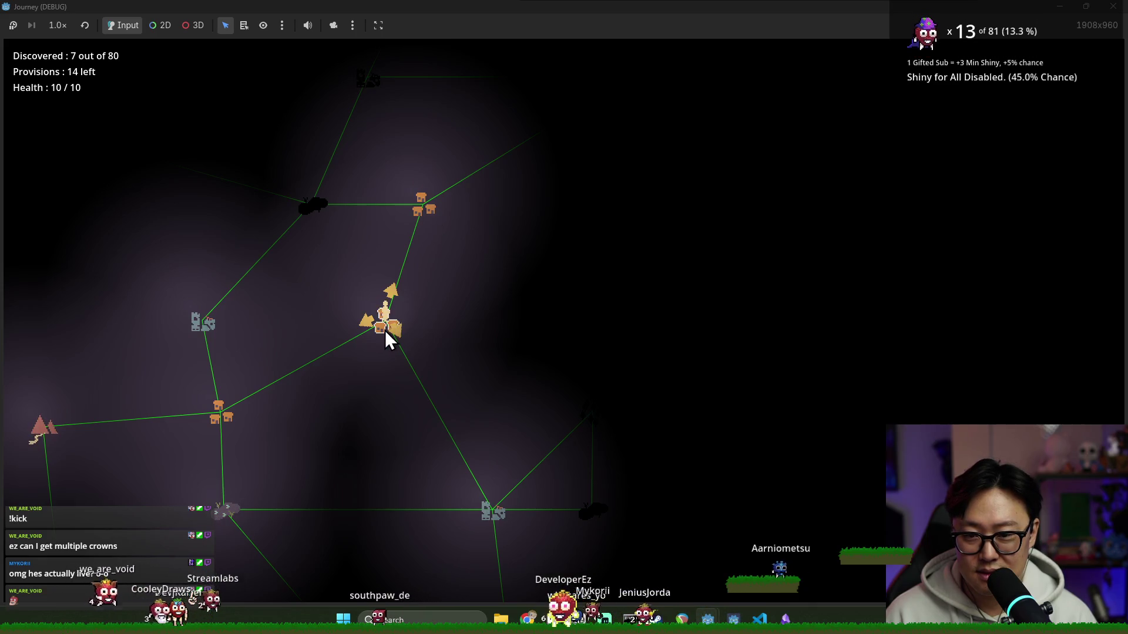
pyautogui.click(390, 295)
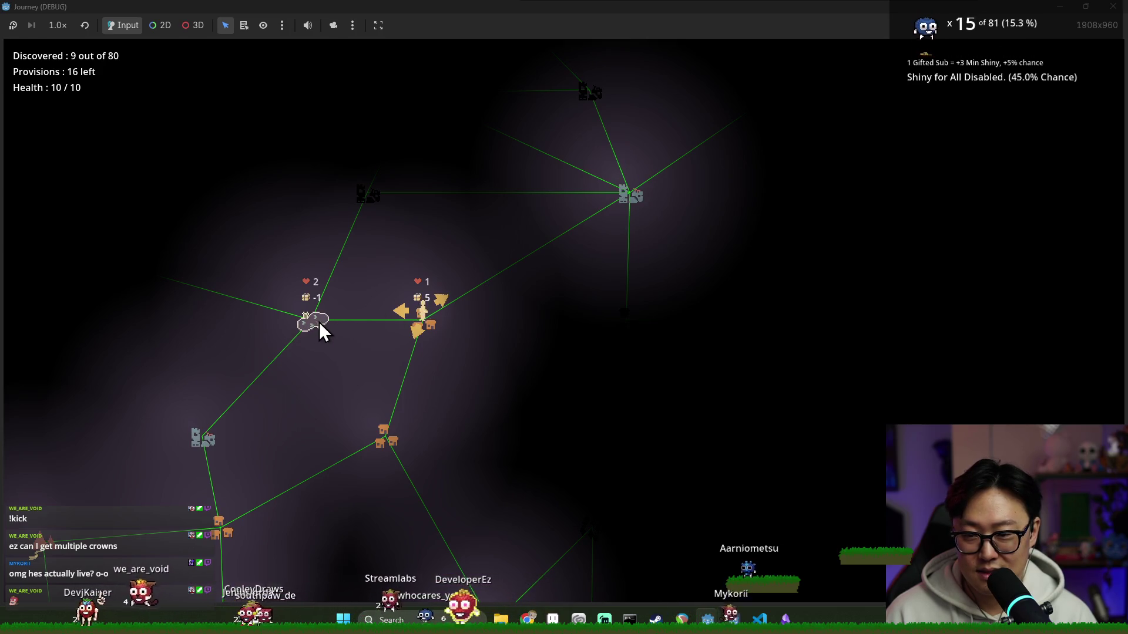
pyautogui.scroll(-3, 445, 368)
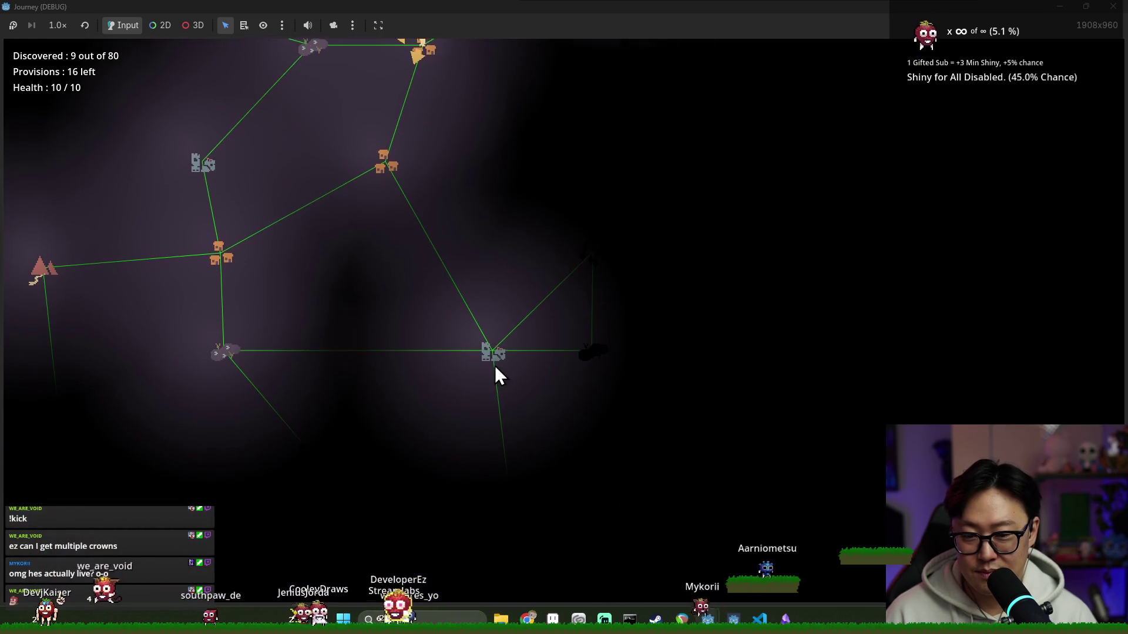
pyautogui.scroll(1, 235, 348)
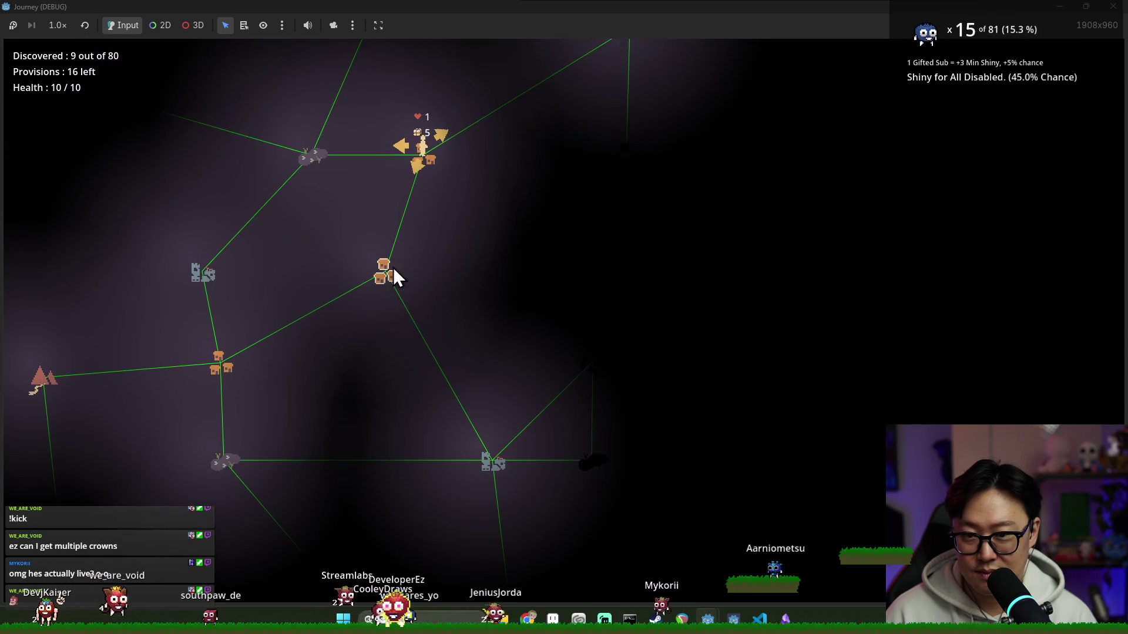
pyautogui.scroll(1, 390, 273)
pyautogui.scroll(-1, 425, 285)
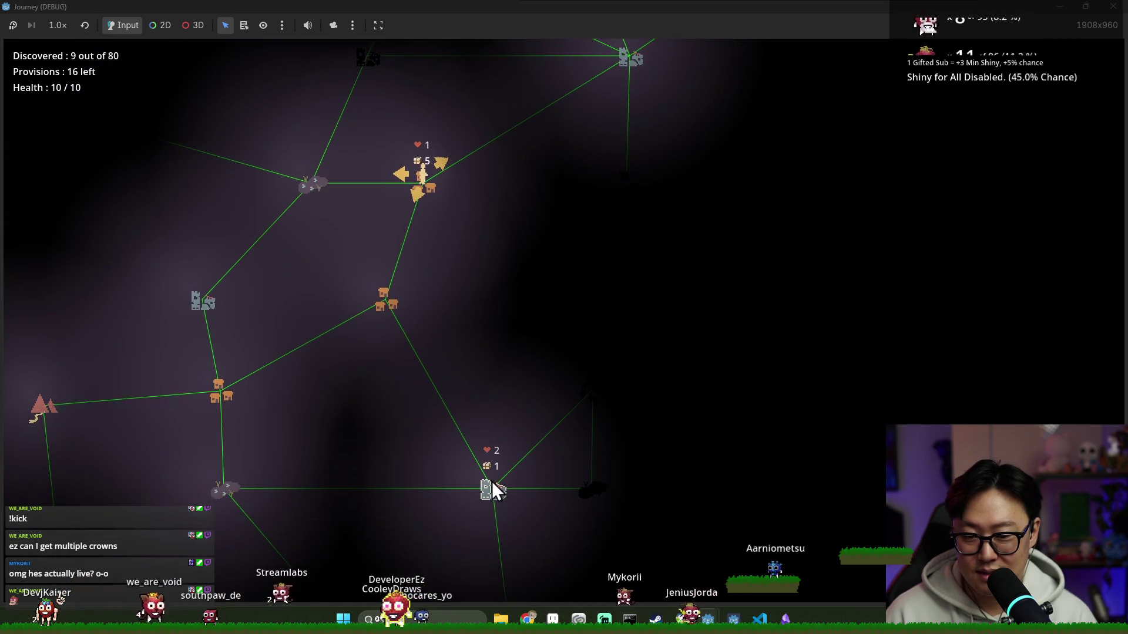
pyautogui.scroll(1, 493, 300)
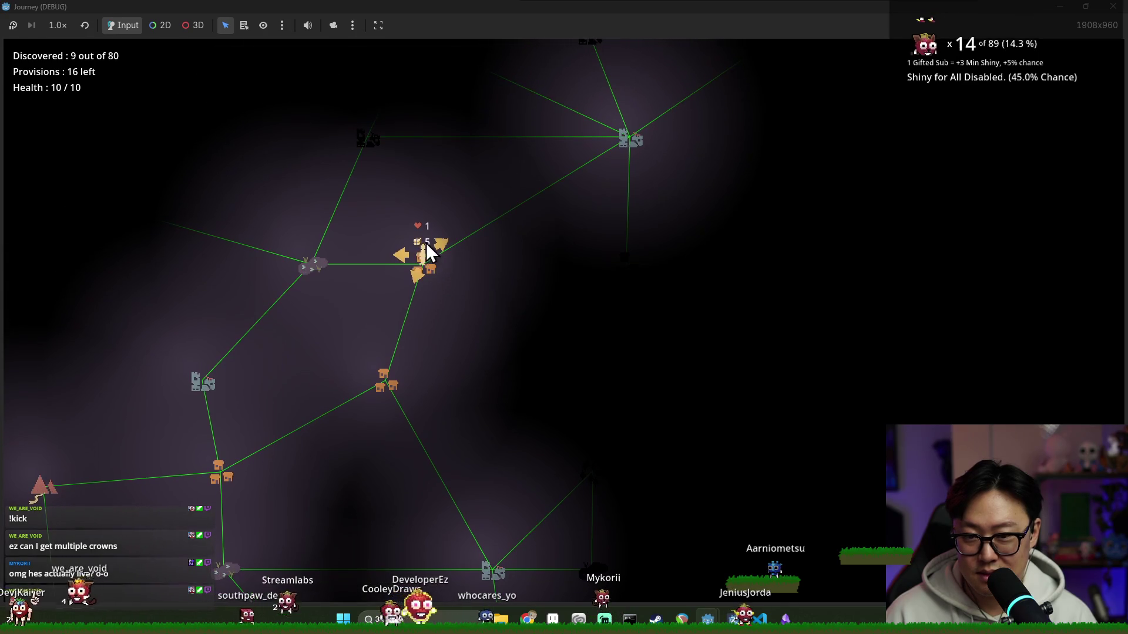
pyautogui.click(397, 255)
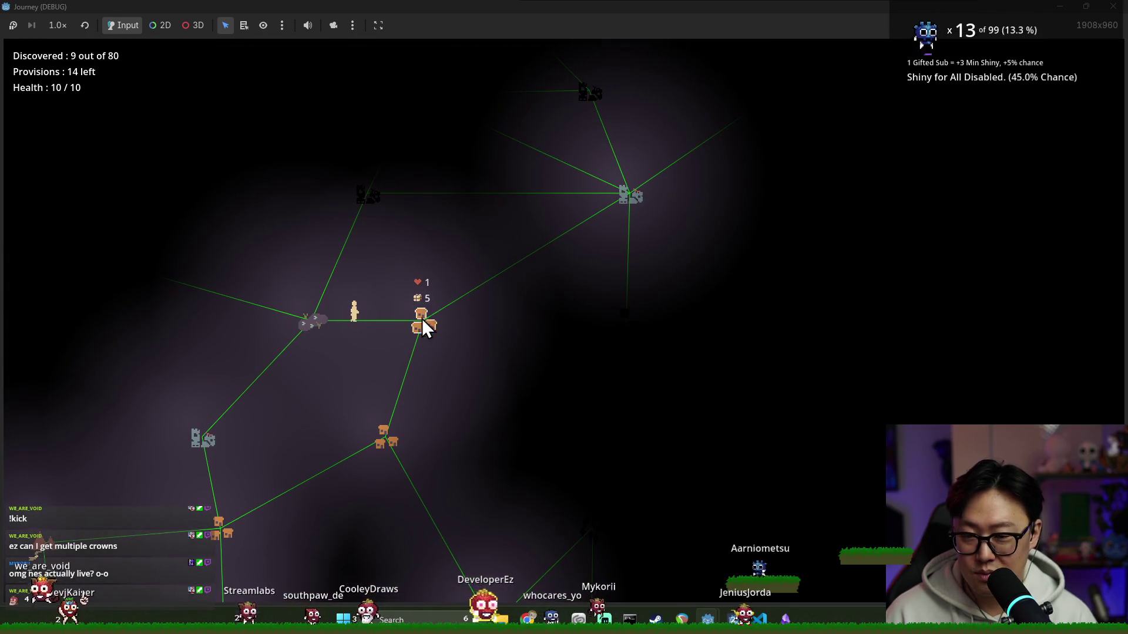
pyautogui.press('F8')
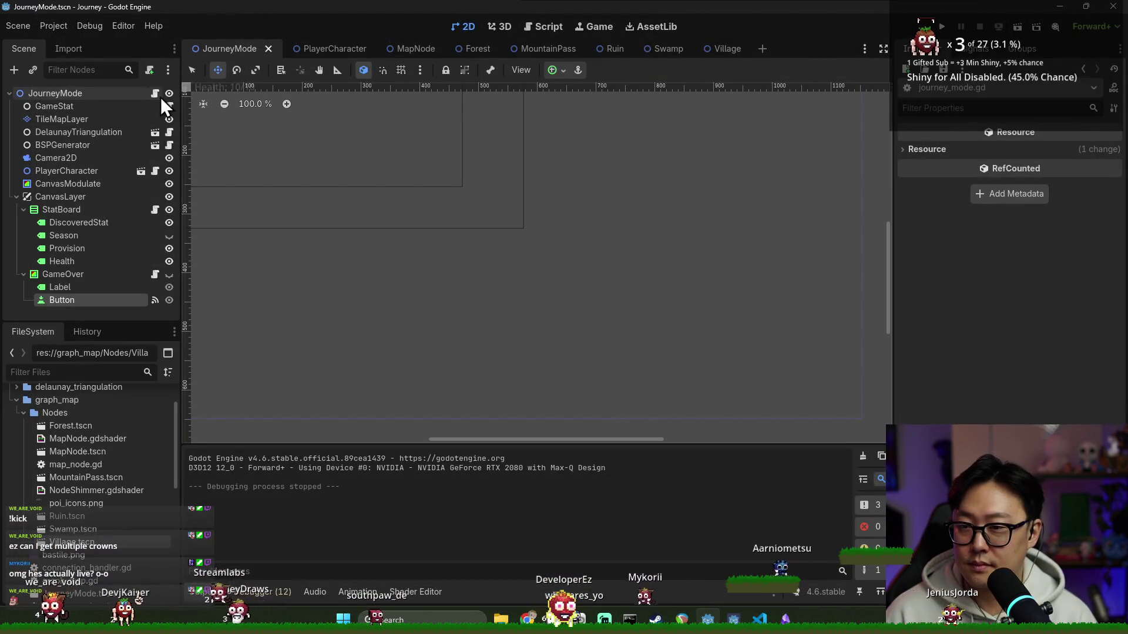
# - Switch to the MapNode scene, open map_node.gd and save
pyautogui.click(410, 49)
pyautogui.click(155, 94)
pyautogui.hotkey('ctrl', 's')
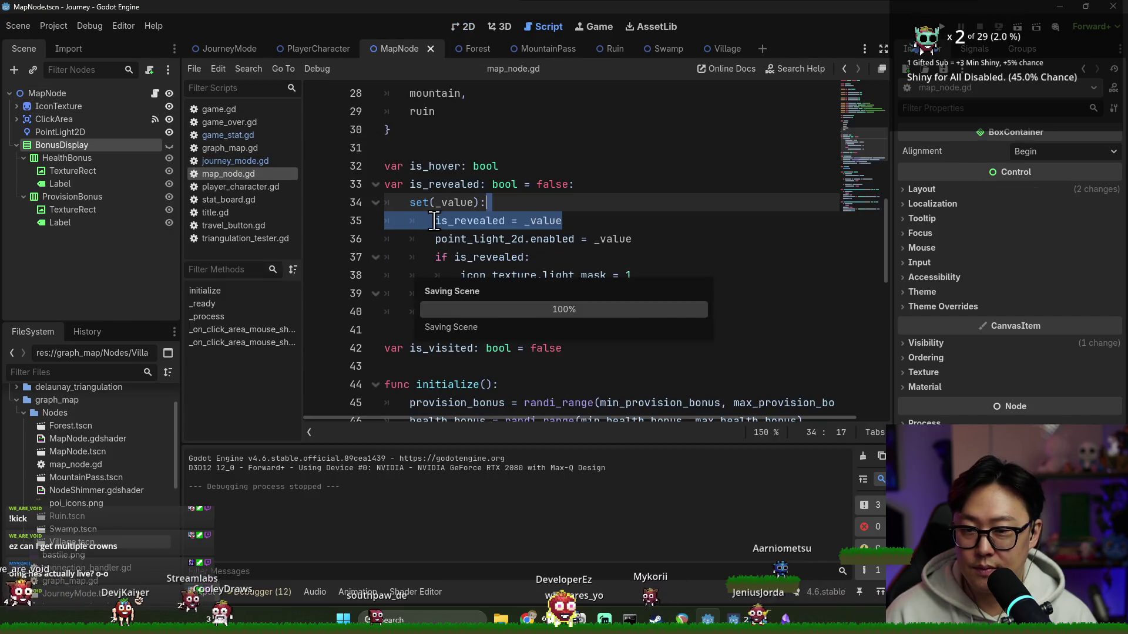
# - Review the is_visited and bonus_display.visible logic in map_node.gd _process
pyautogui.click(474, 208)
pyautogui.scroll(-3, 476, 226)
pyautogui.scroll(-5, 476, 227)
pyautogui.scroll(-2, 475, 227)
pyautogui.doubleClick(450, 203)
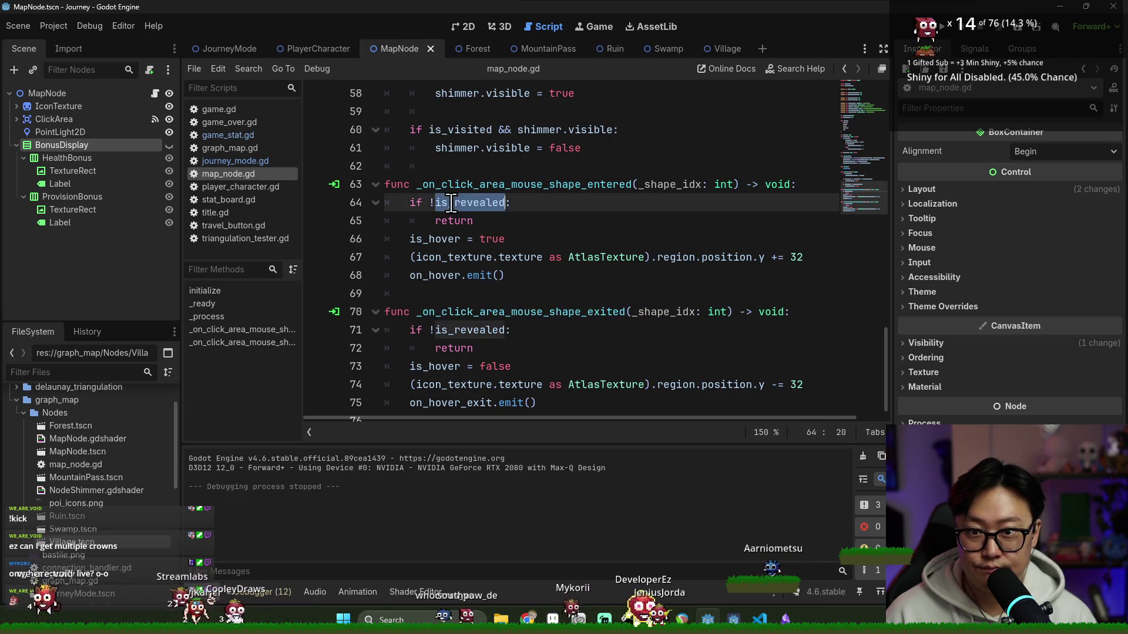
pyautogui.hotkey('ctrl', 's')
pyautogui.scroll(2, 508, 222)
pyautogui.scroll(1, 509, 223)
pyautogui.doubleClick(467, 184)
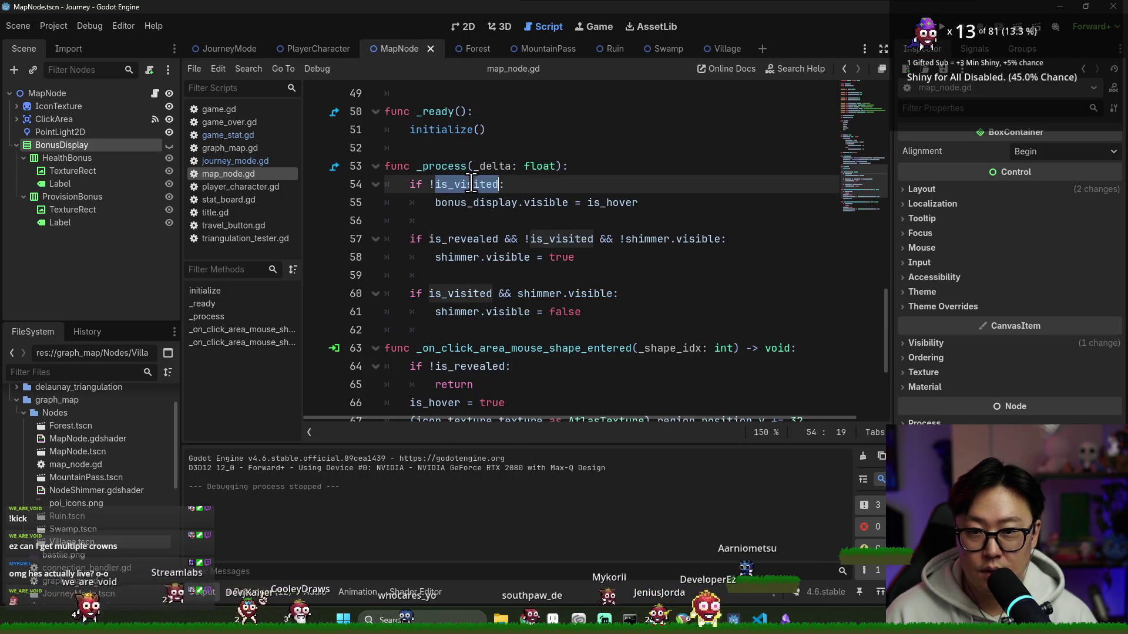
pyautogui.click(488, 198)
pyautogui.doubleClick(487, 201)
pyautogui.doubleClick(617, 202)
pyautogui.doubleClick(470, 201)
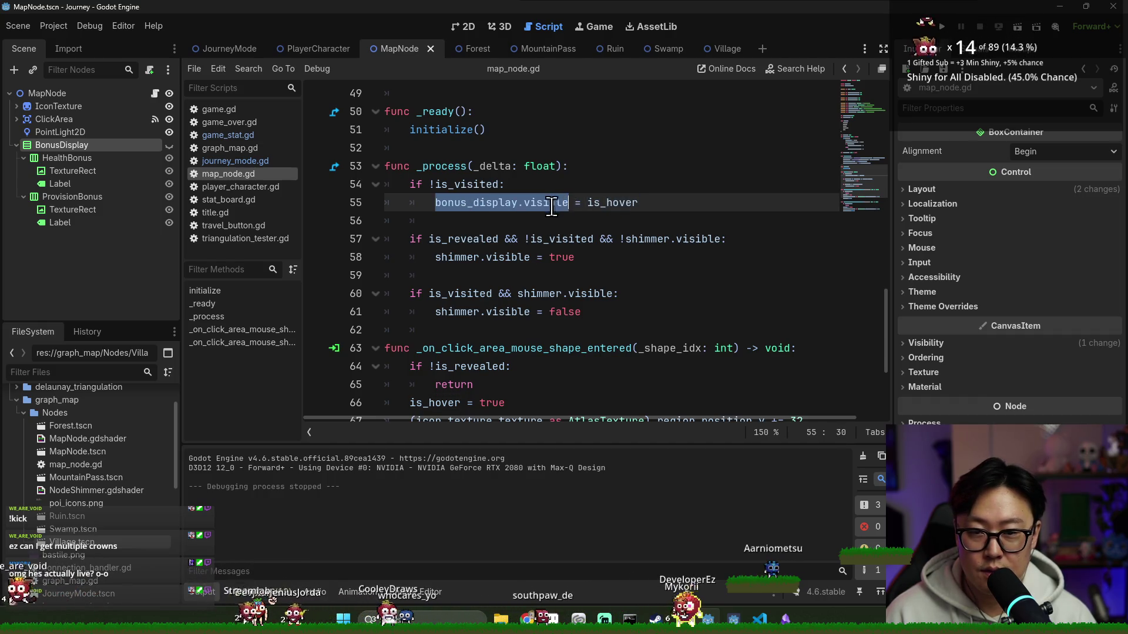
# - Add an else branch setting bonus_display.visible = false, save and relaunch
pyautogui.click(438, 222)
pyautogui.press('BackSpace')
pyautogui.write('e')
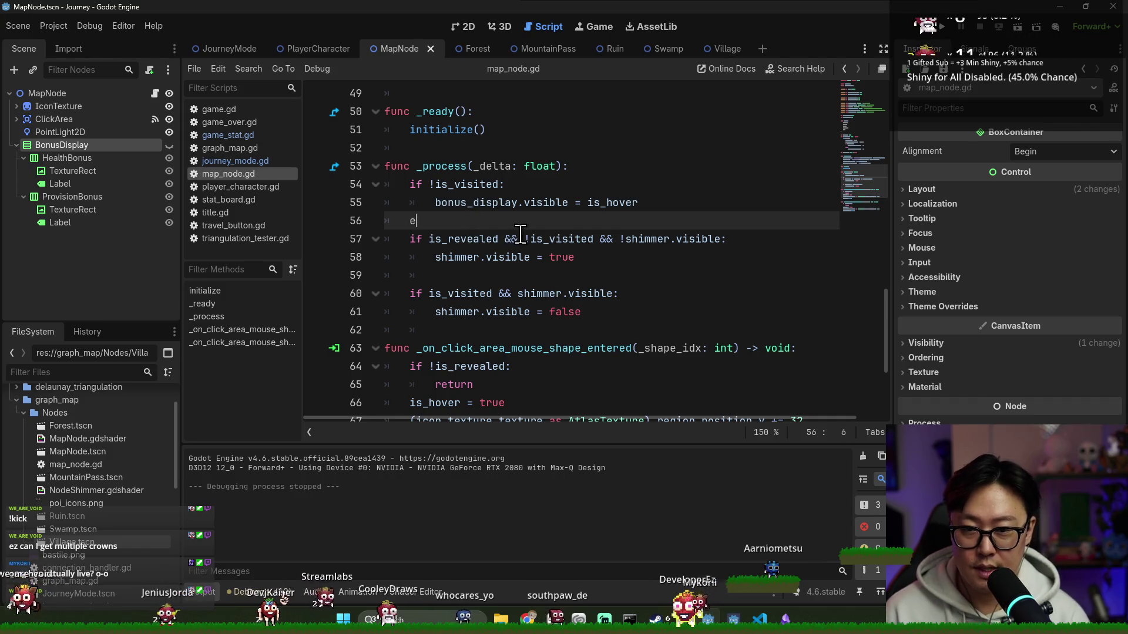
pyautogui.write('lse:')
pyautogui.press('Return')
pyautogui.doubleClick(493, 202)
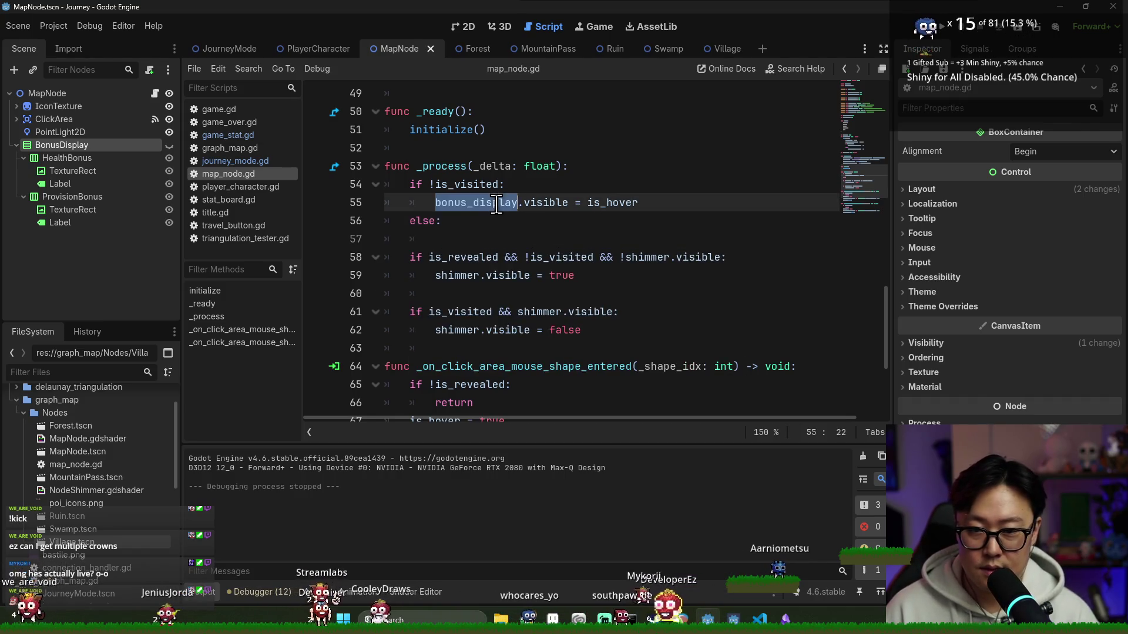
pyautogui.click(485, 235)
pyautogui.write('= false')
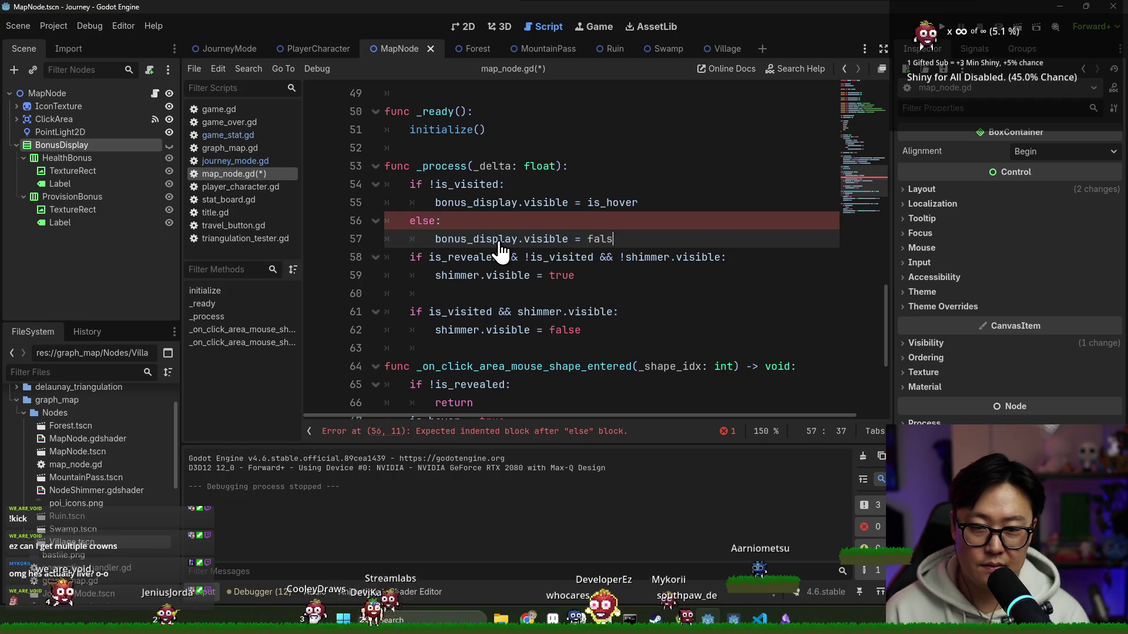
pyautogui.press('Return')
pyautogui.hotkey('ctrl', 's')
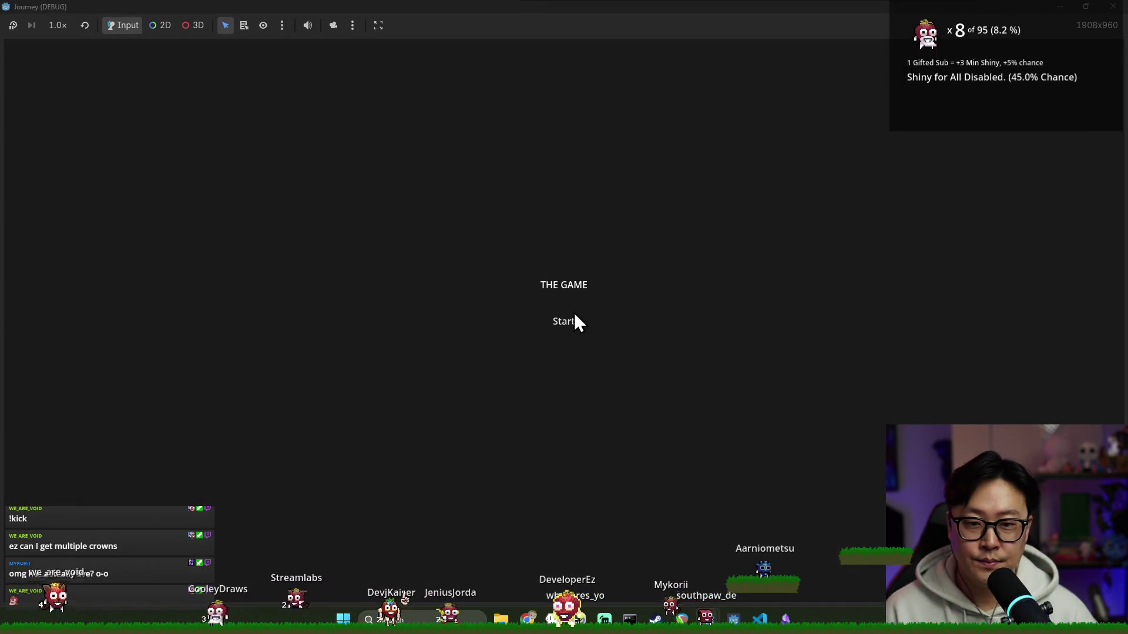
# - Playtest that visited nodes hide their bonus readouts, then close the game and return to line 57
pyautogui.click(568, 322)
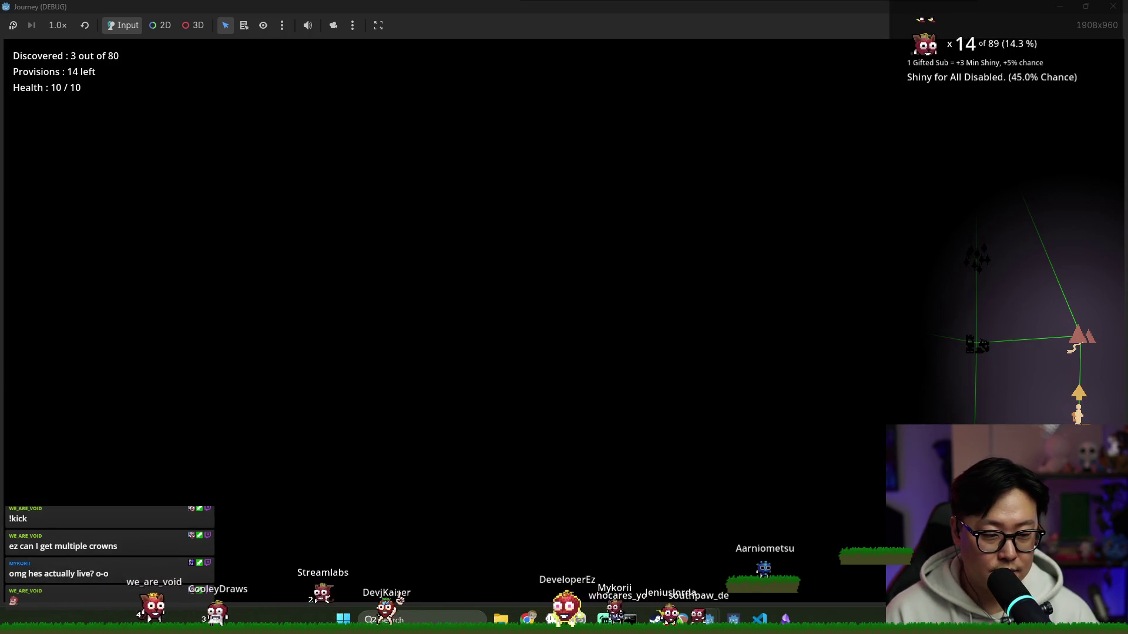
pyautogui.press('Up')
pyautogui.press('Up')
pyautogui.press('Up')
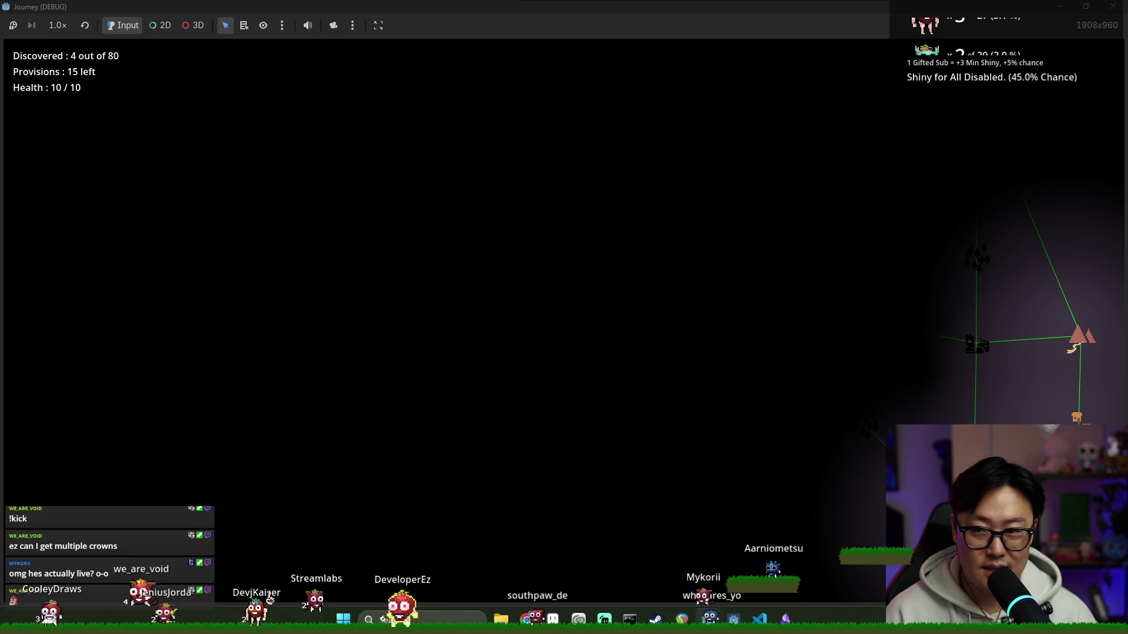
pyautogui.click(967, 348)
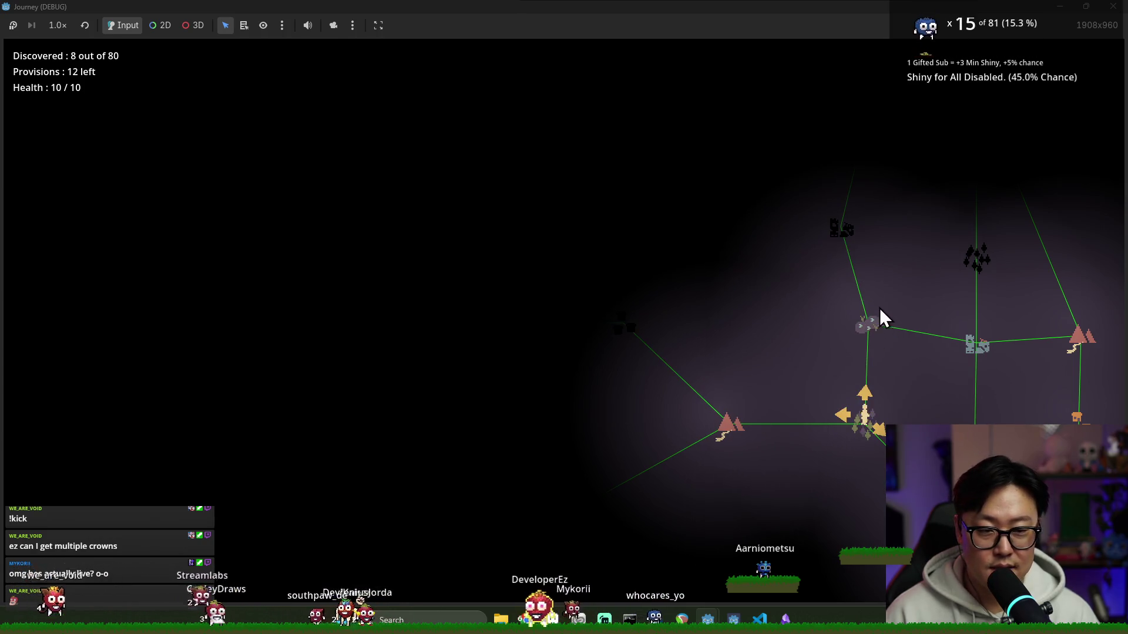
pyautogui.moveTo(867, 326)
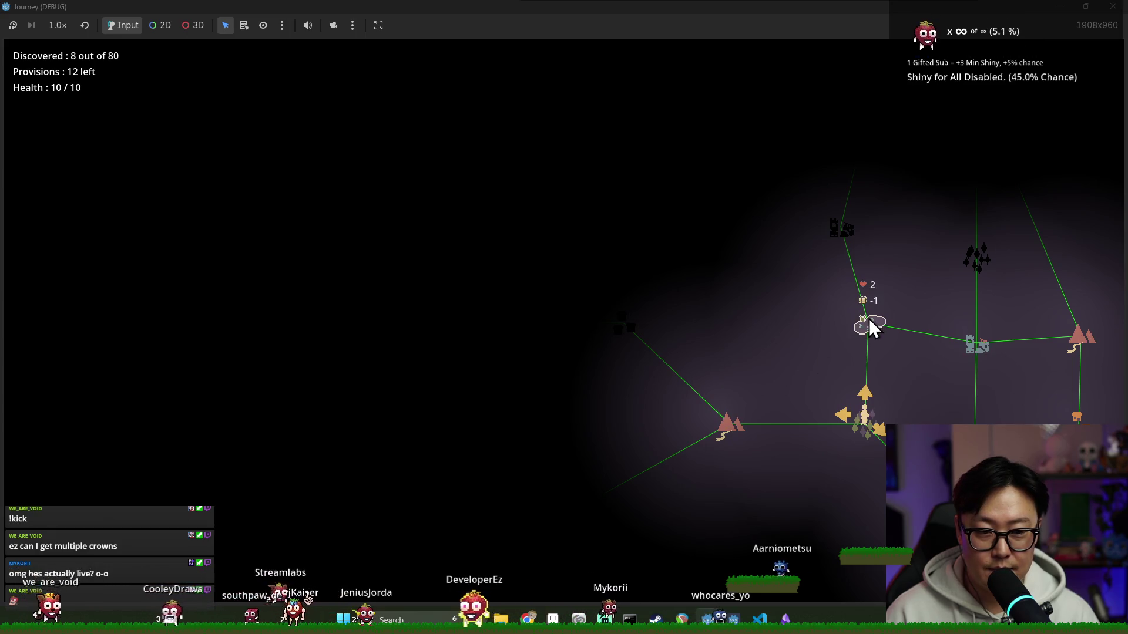
pyautogui.click(836, 417)
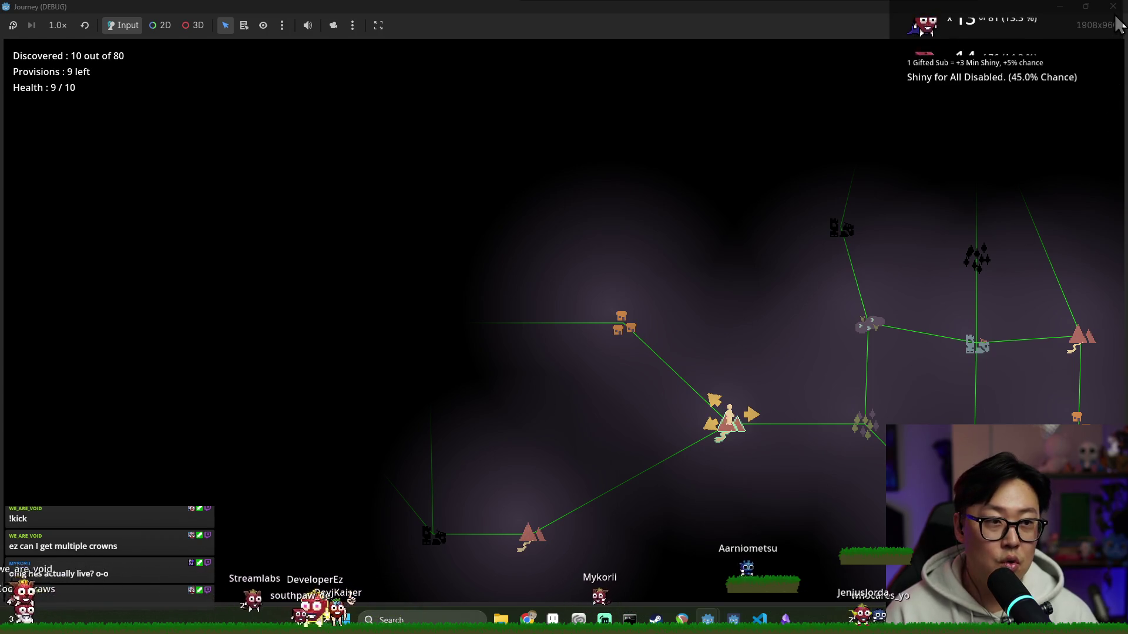
pyautogui.hotkey('alt', 'F4')
pyautogui.click(672, 237)
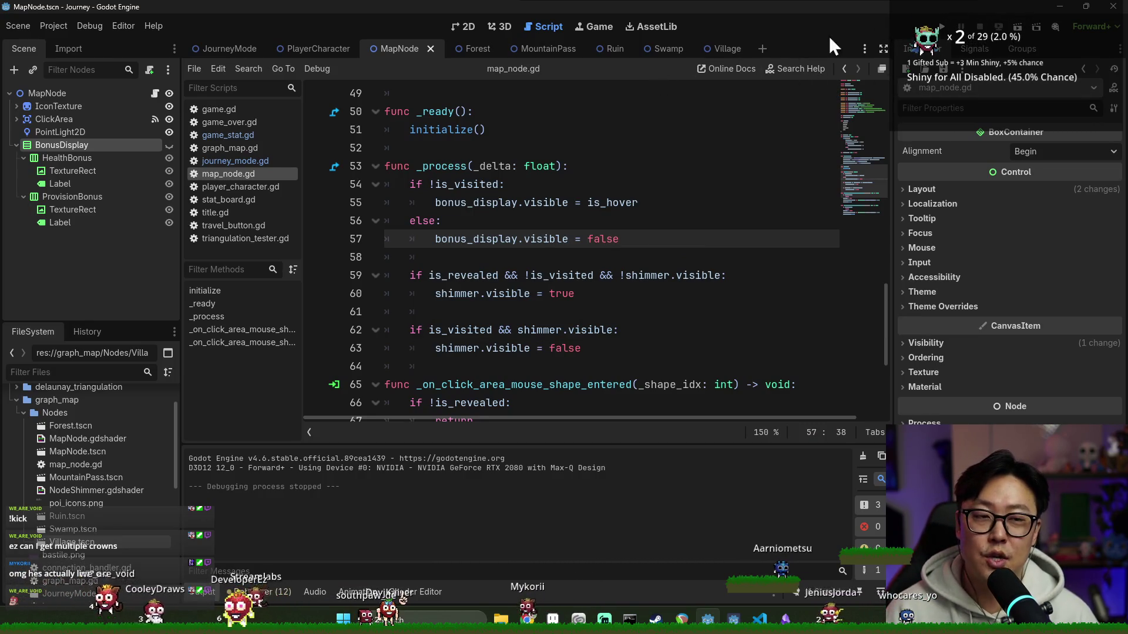
# - Run the project from the 2D view, start a fresh journey onto the map, then restart it
pyautogui.click(479, 26)
pyautogui.press('F5')
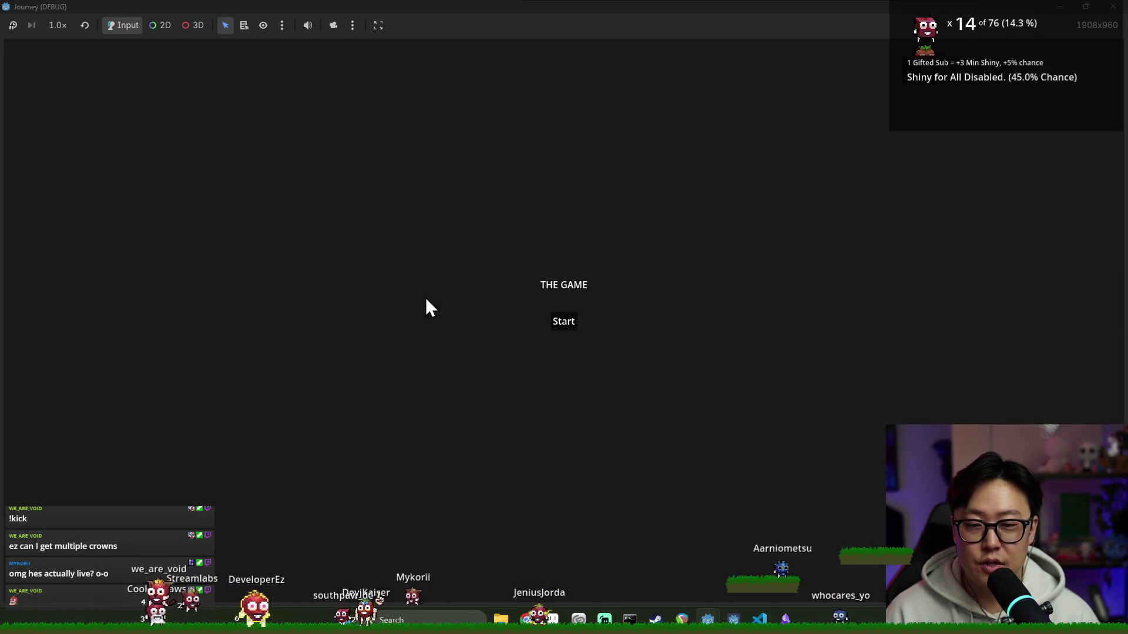
pyautogui.press('Return')
pyautogui.scroll(-2, 926, 352)
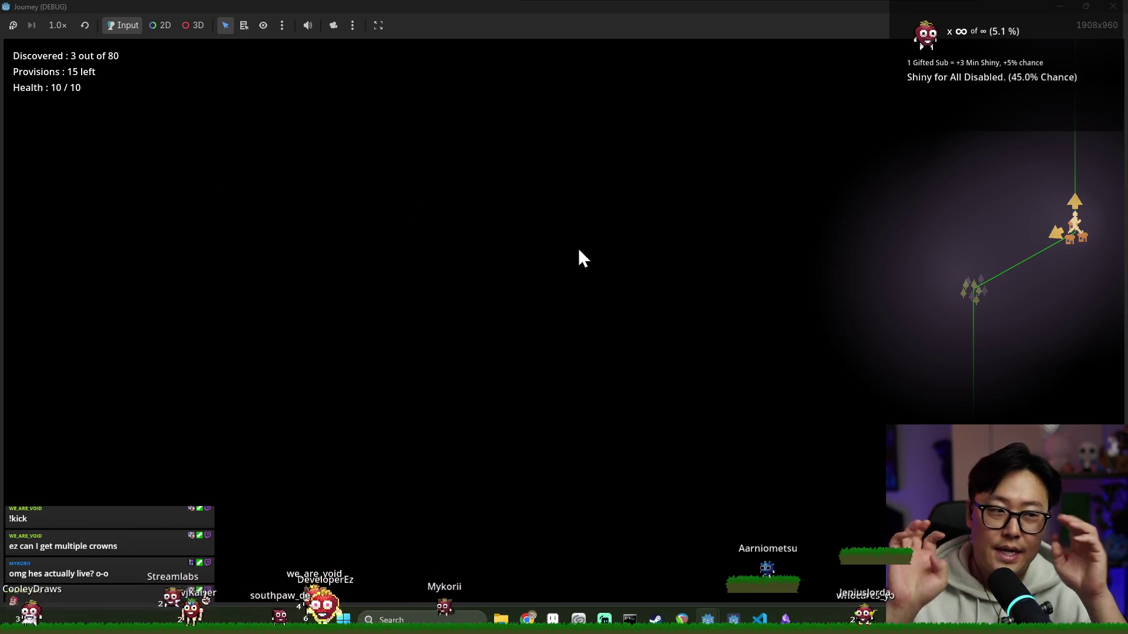
pyautogui.press('F5')
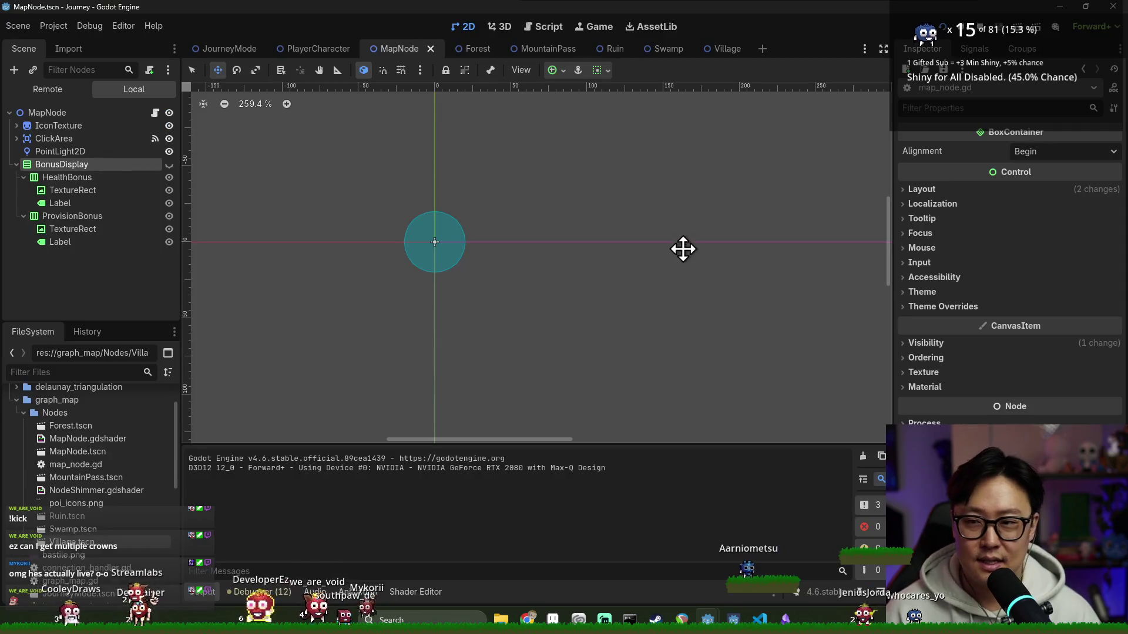
# - Stop the running game and save the MapNode scene
pyautogui.press('F8')
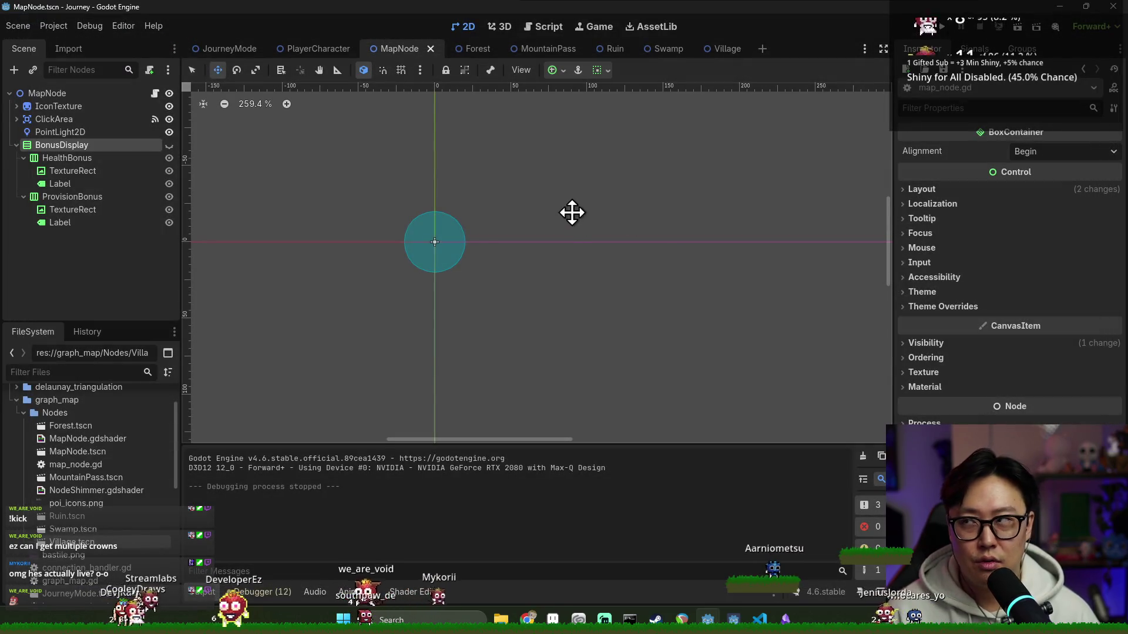
pyautogui.click(137, 274)
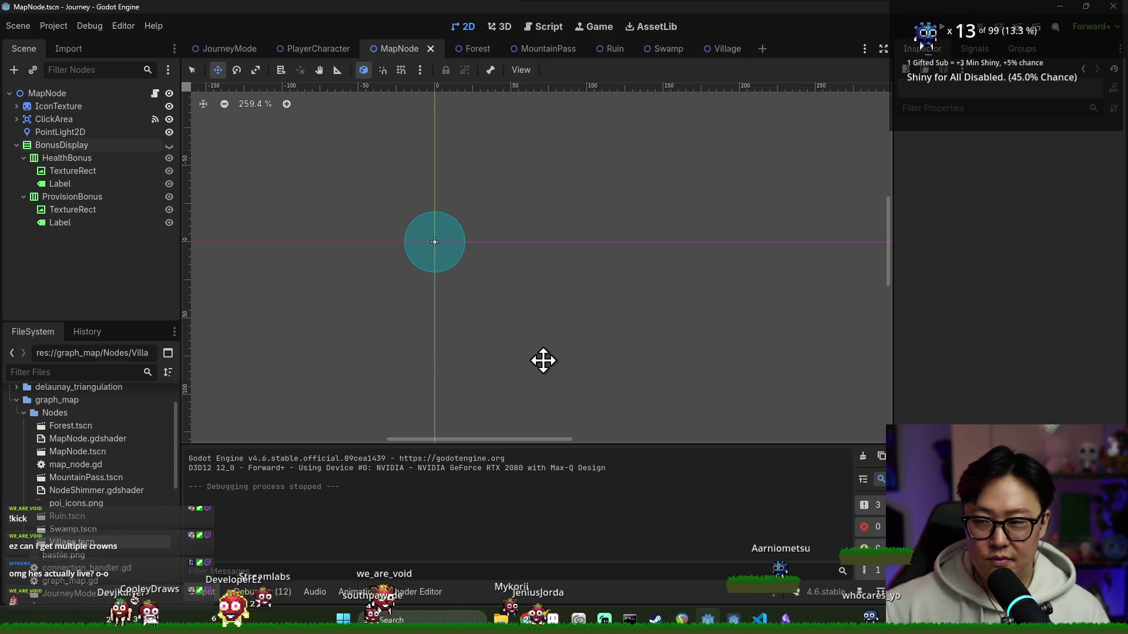
pyautogui.hotkey('ctrl', 's')
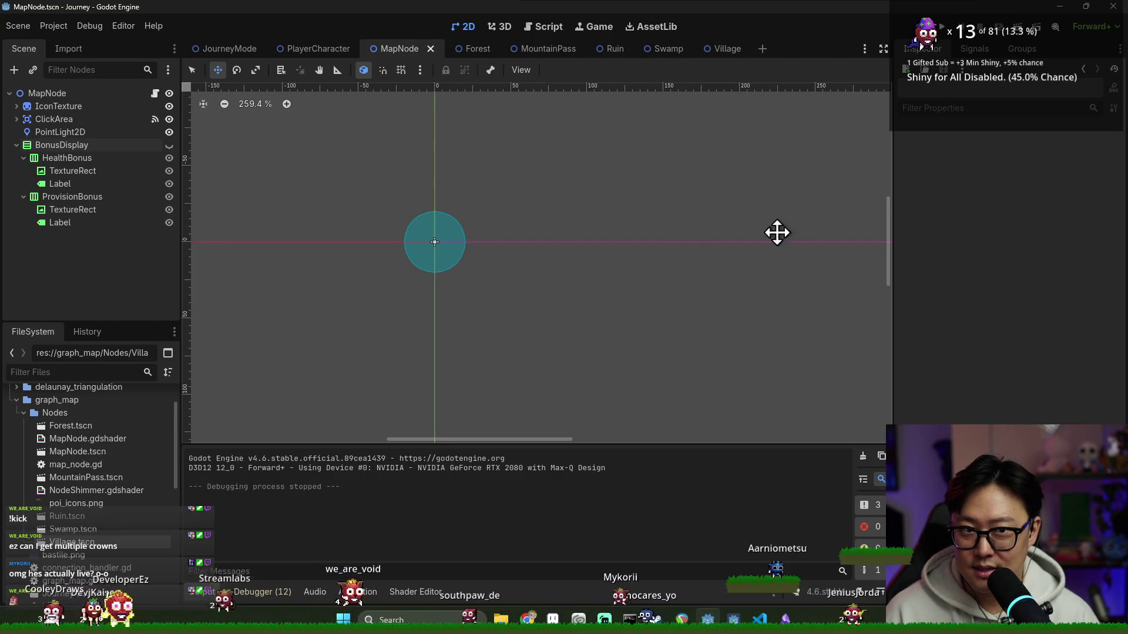
# - Close the Forest, MountainPass, Ruin, Swamp and Village scenes
pyautogui.click(463, 51)
pyautogui.click(494, 50)
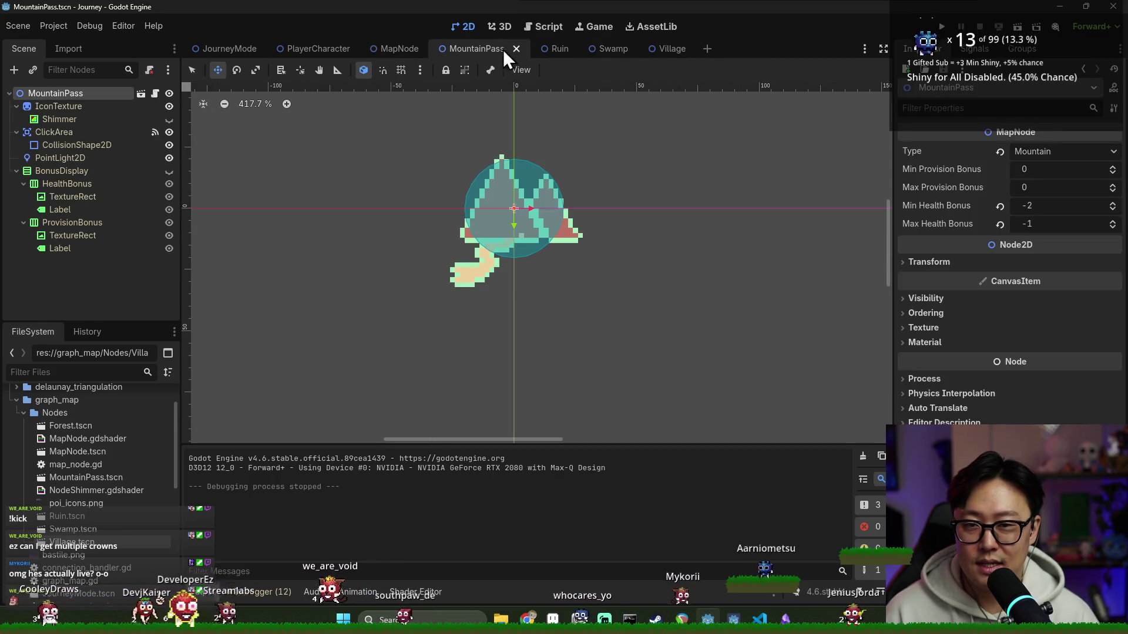
pyautogui.click(514, 49)
pyautogui.click(482, 51)
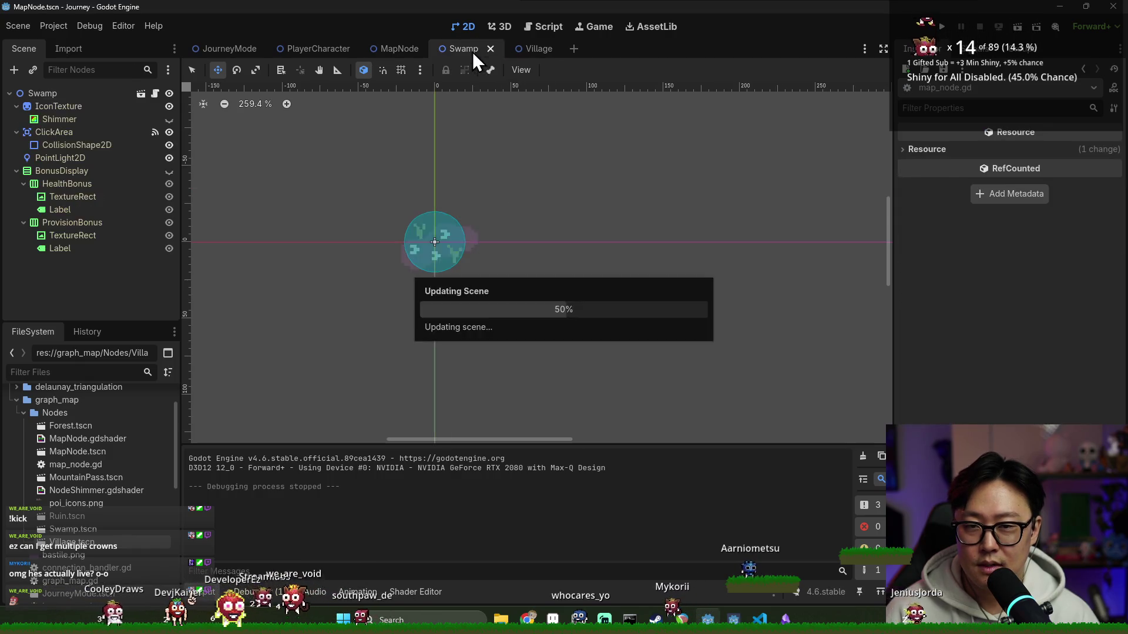
pyautogui.click(490, 49)
pyautogui.click(488, 53)
pyautogui.click(489, 49)
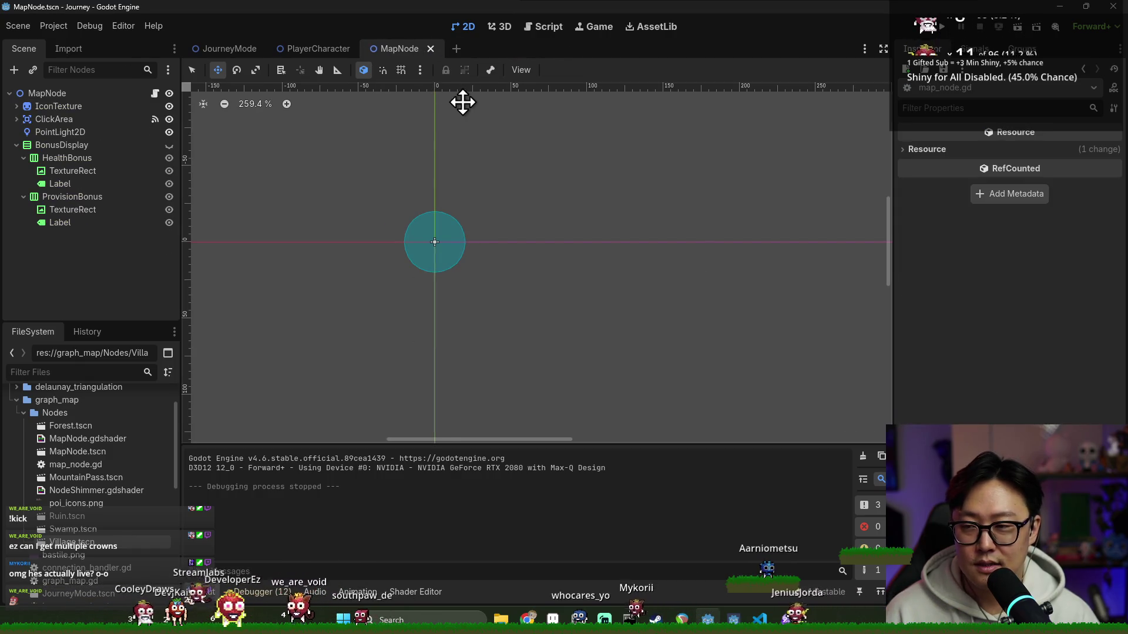
# - Briefly switch windows and dismiss the audio mixer, staying in the Godot editor
pyautogui.hotkey('alt', 'Tab')
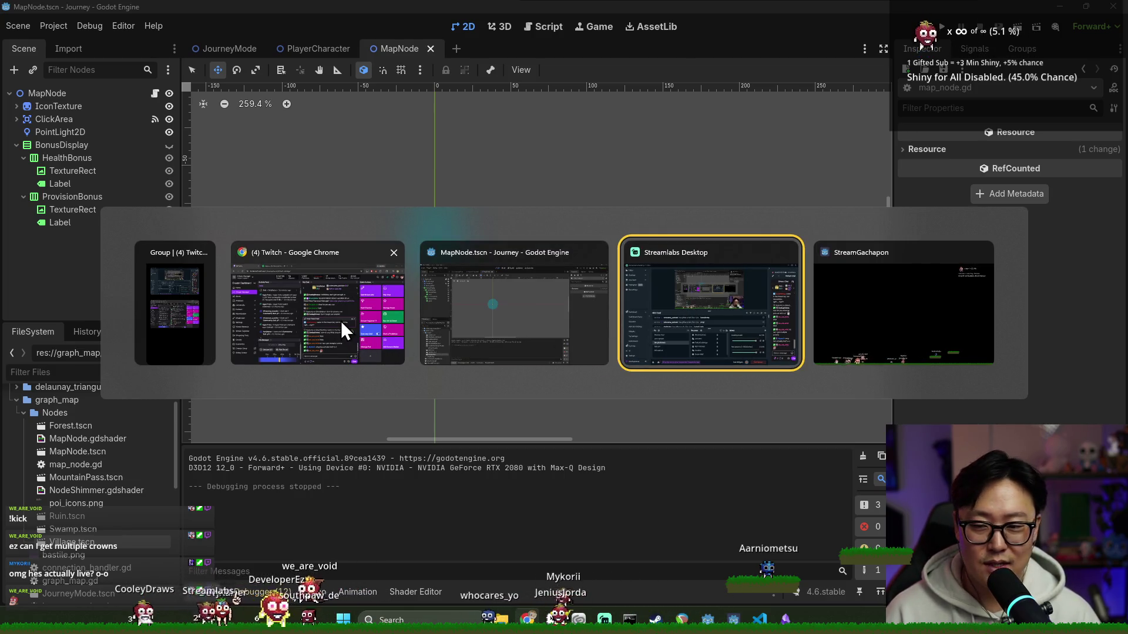
pyautogui.press('Escape')
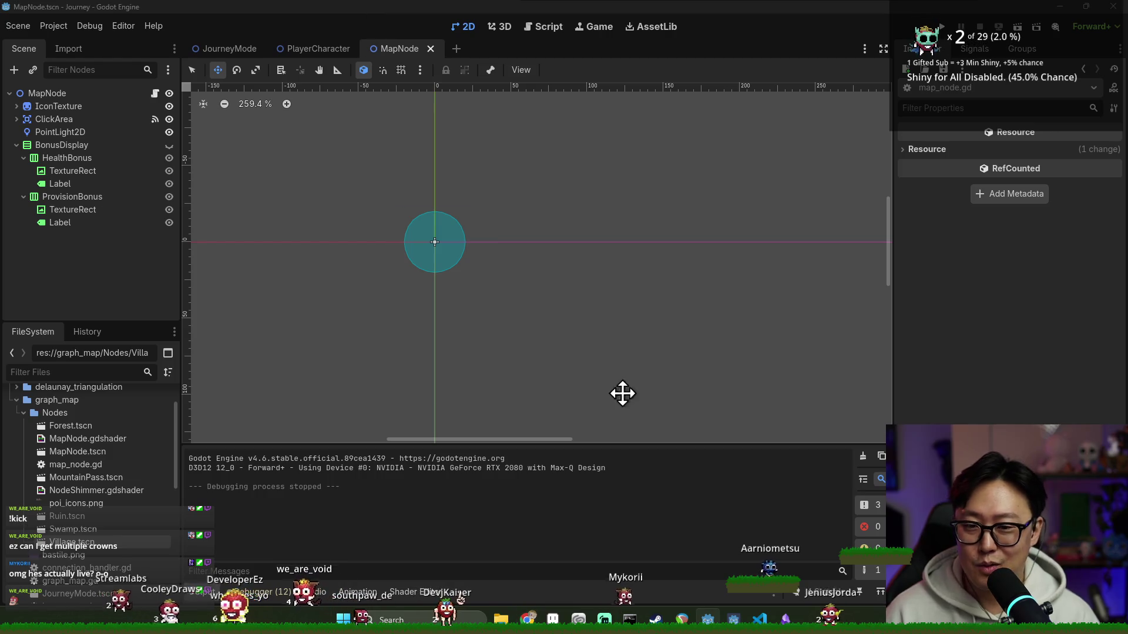
pyautogui.hotkey('alt', 'Tab')
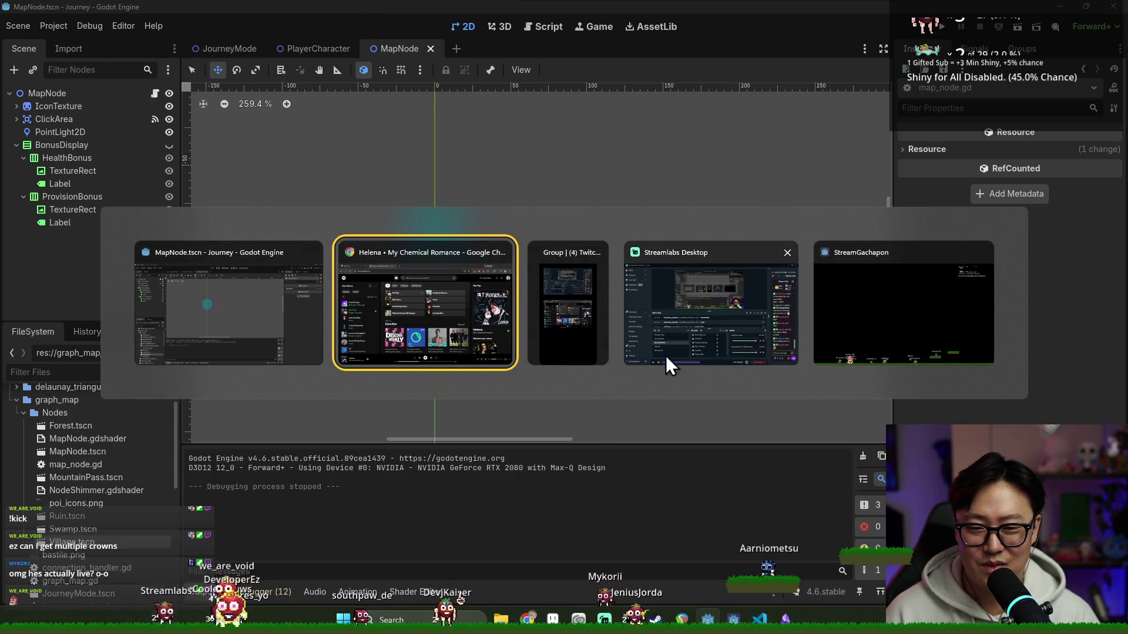
pyautogui.press('Escape')
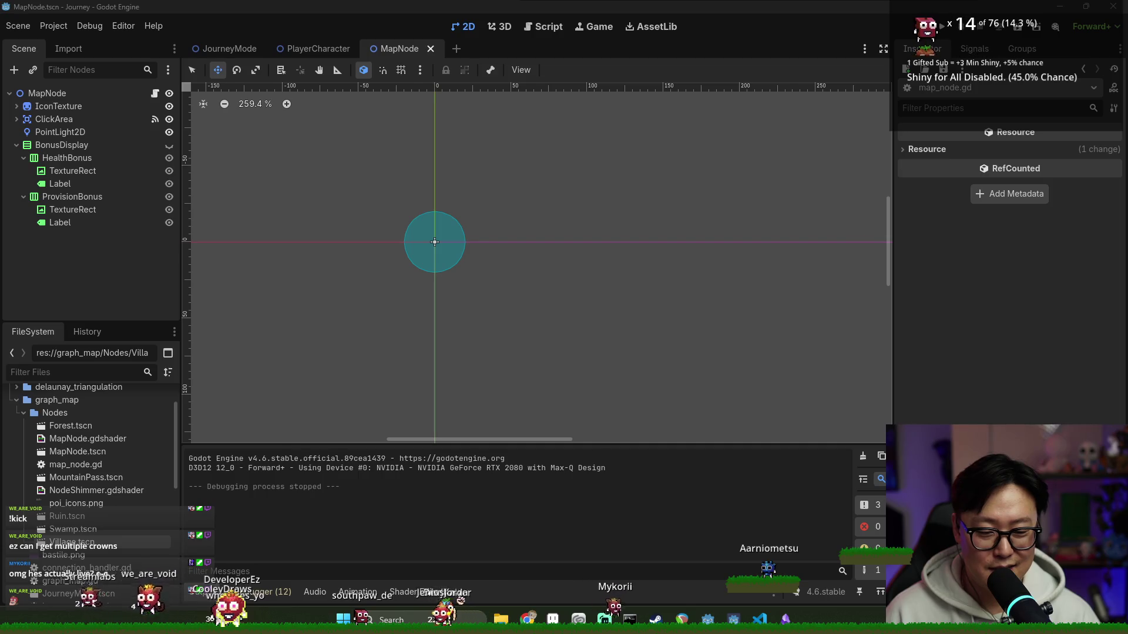
pyautogui.hotkey('alt', 'Tab')
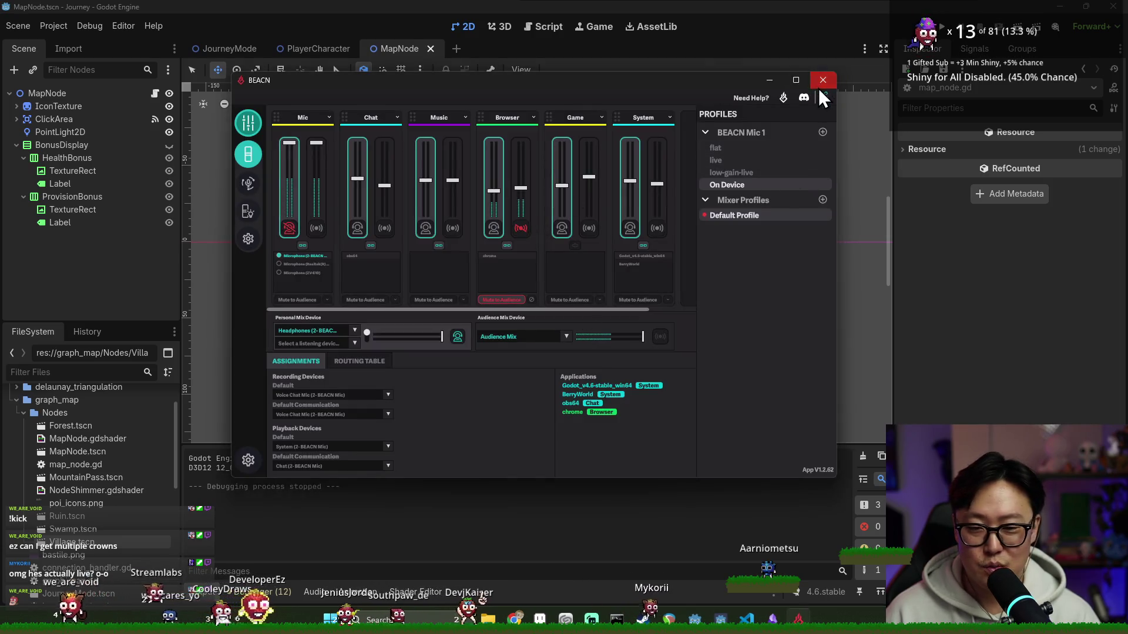
pyautogui.click(822, 83)
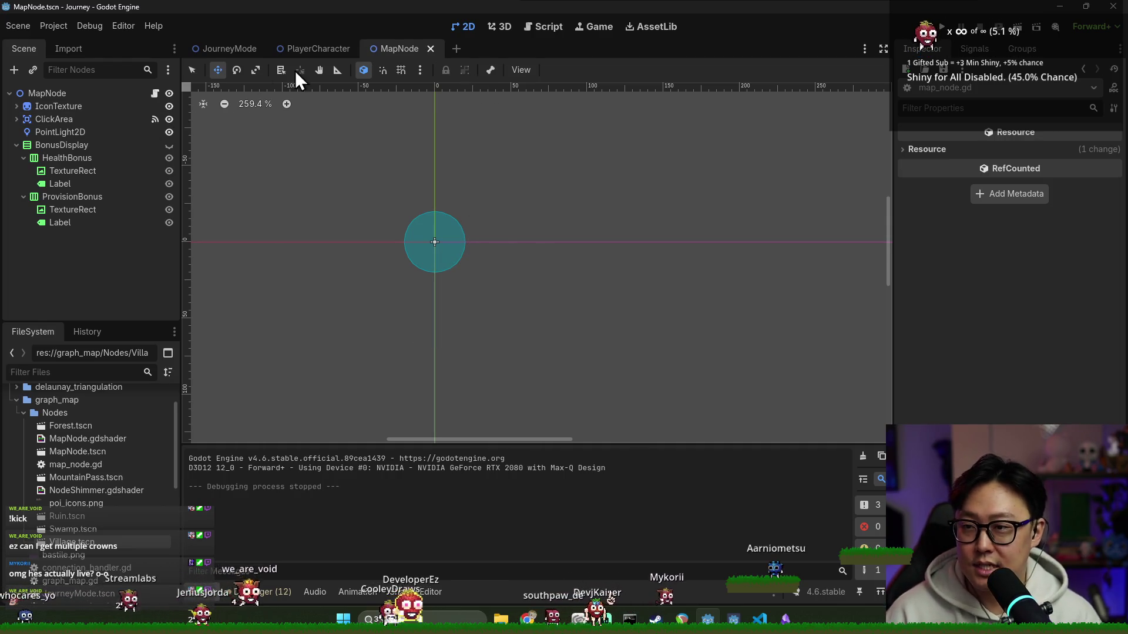
# - Collapse the BonusDisplay branch and switch to the JourneyMode scene
pyautogui.click(16, 145)
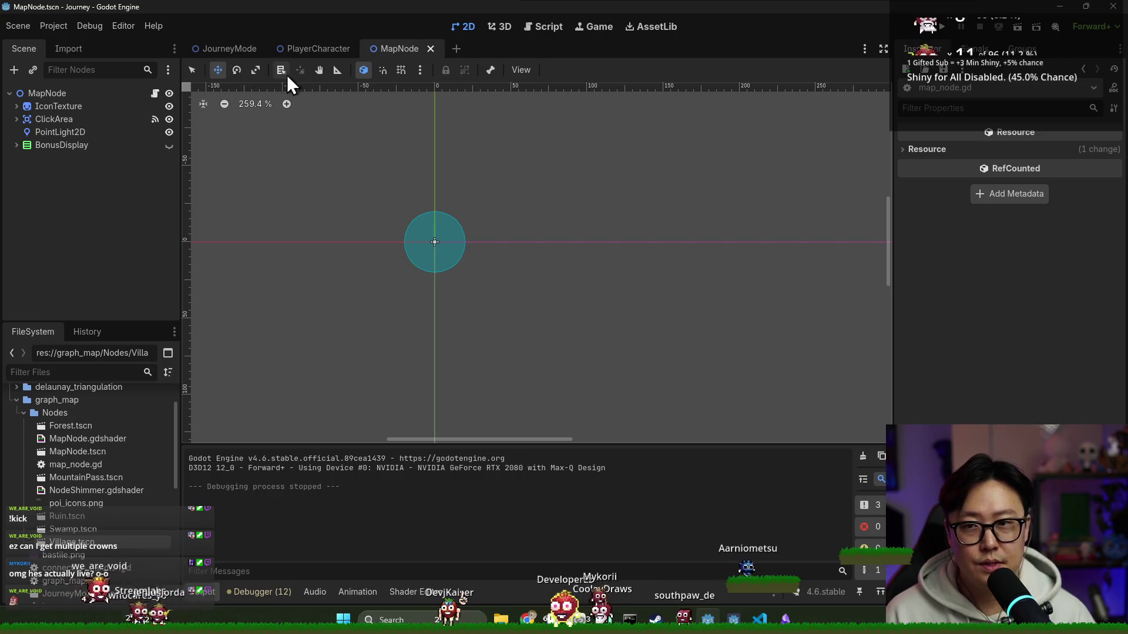
pyautogui.click(254, 49)
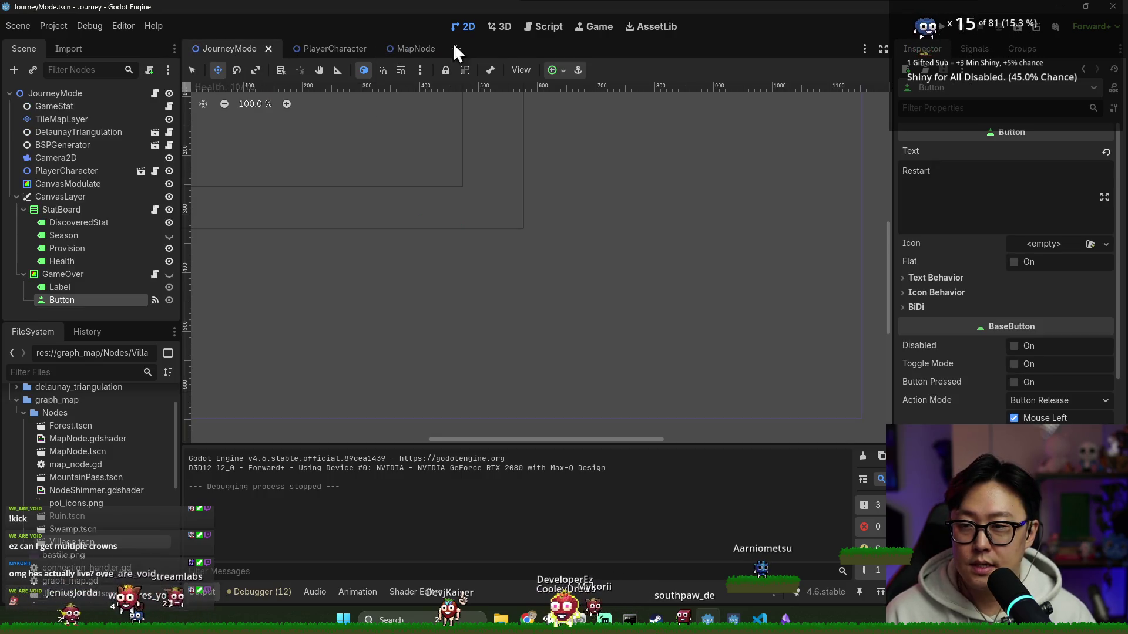
# - Add a VBoxContainer named Legend under CanvasLayer, placed between StatBoard and GameOver
pyautogui.click(23, 209)
pyautogui.scroll(-3, 459, 274)
pyautogui.rightClick(66, 227)
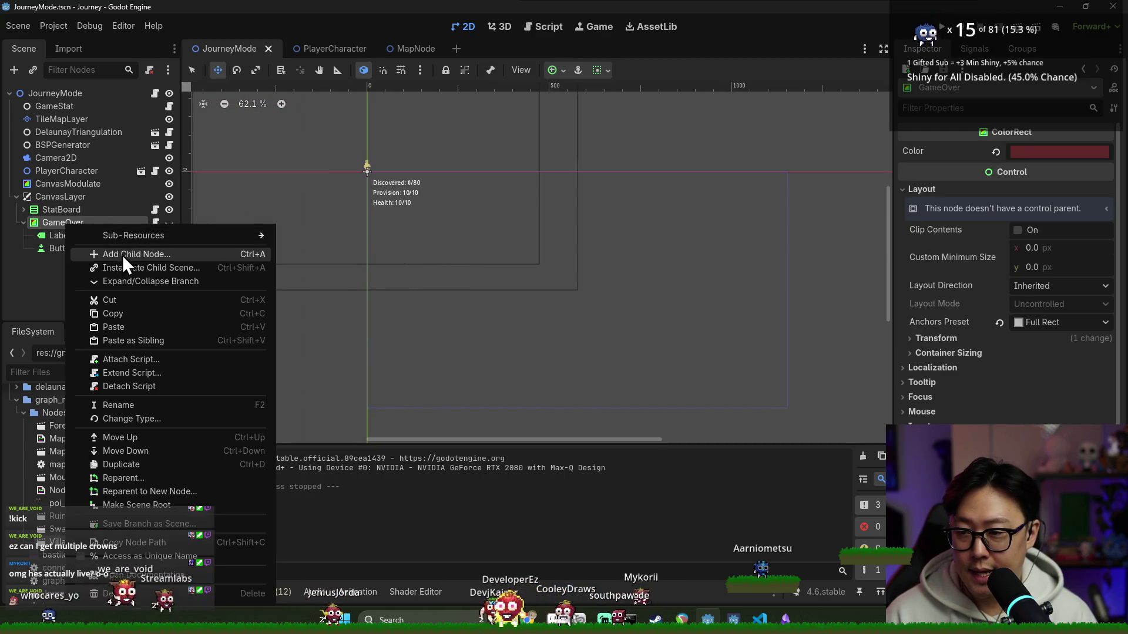
pyautogui.click(120, 251)
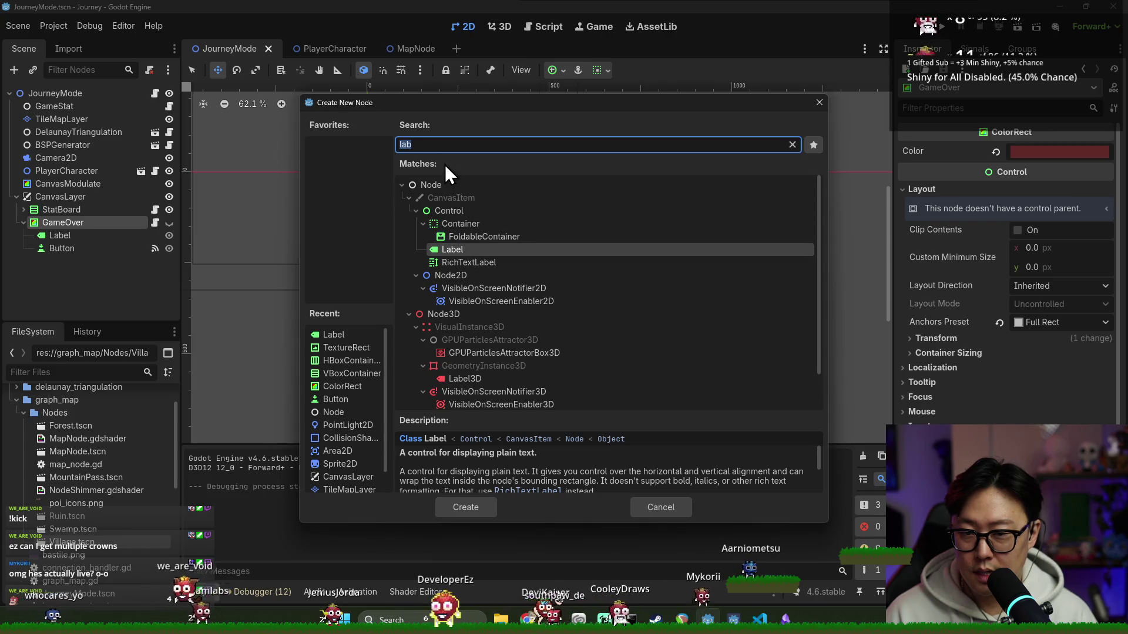
pyautogui.click(446, 147)
pyautogui.press('BackSpace')
pyautogui.press('BackSpace')
pyautogui.press('BackSpace')
pyautogui.write('vbox')
pyautogui.press('Return')
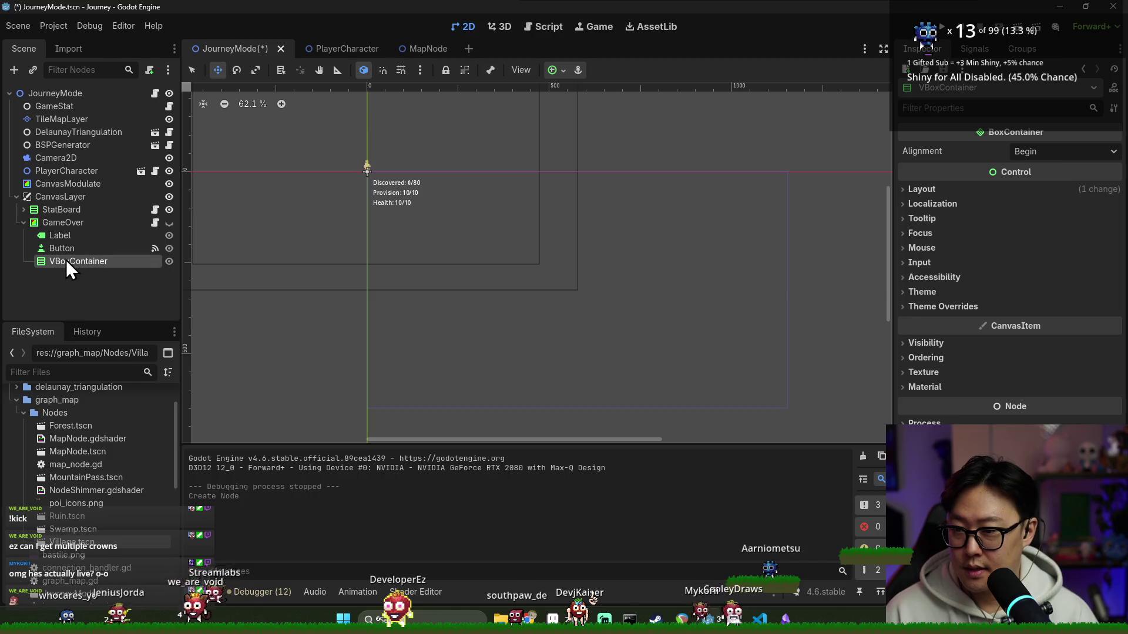
pyautogui.moveTo(51, 225); pyautogui.dragTo(65, 219)
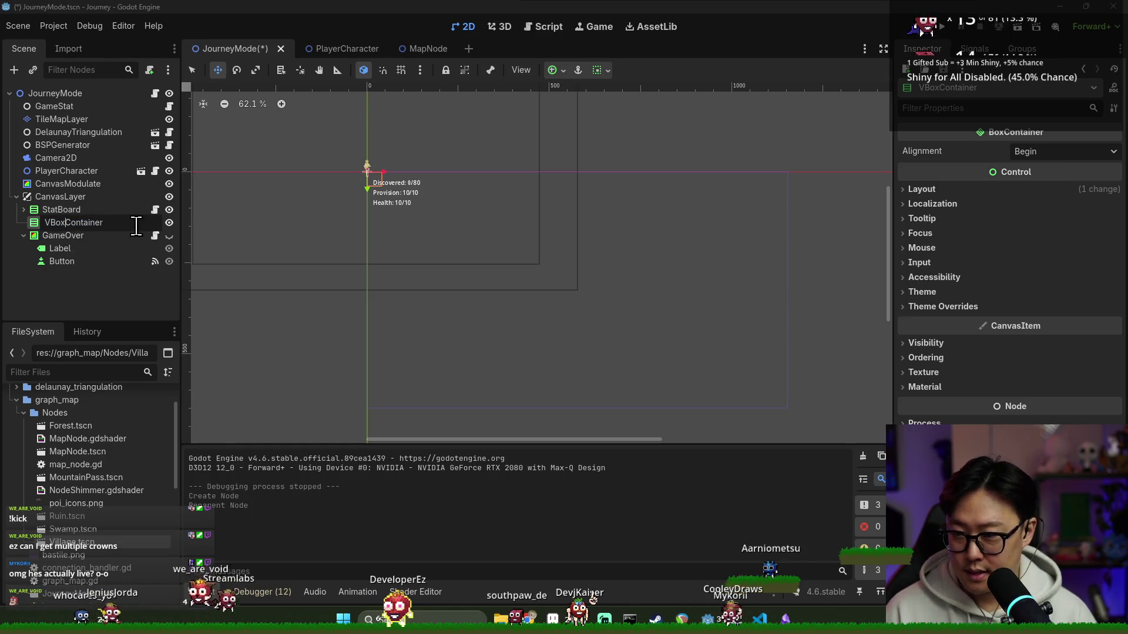
pyautogui.write('Legend')
pyautogui.press('Return')
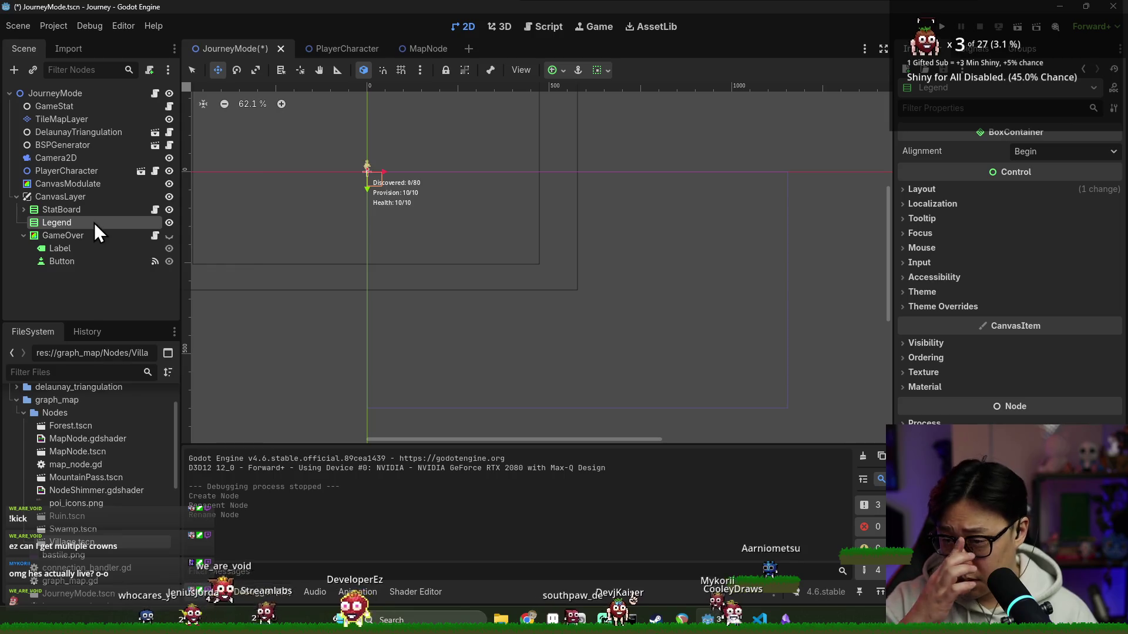
# - Add an HBoxContainer row as a child of Legend
pyautogui.rightClick(94, 223)
pyautogui.click(123, 234)
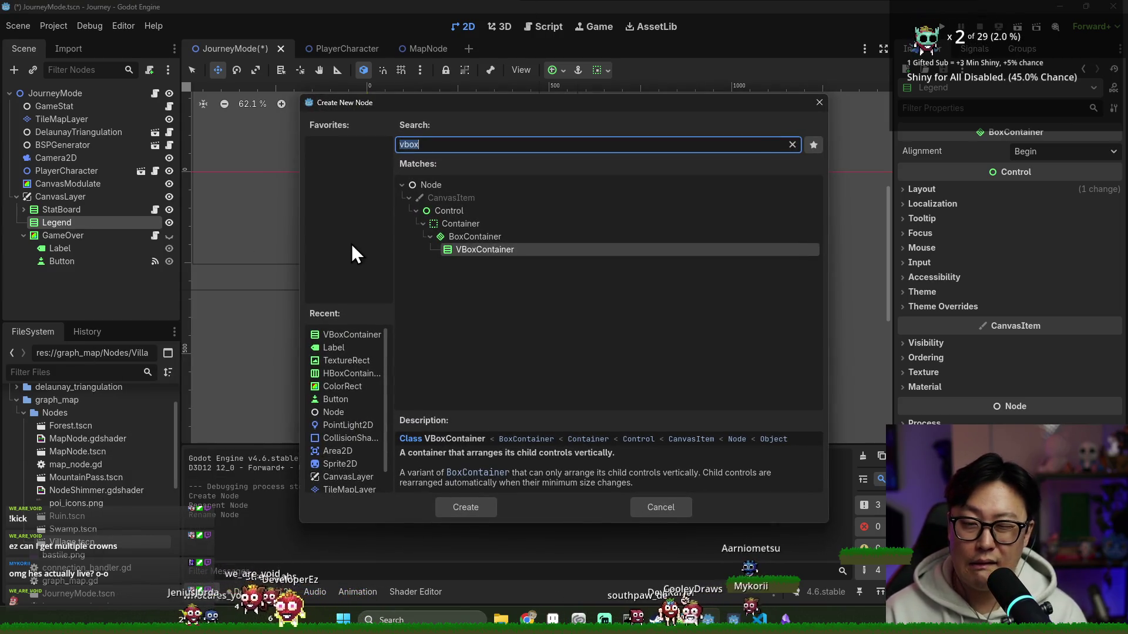
pyautogui.write('hg')
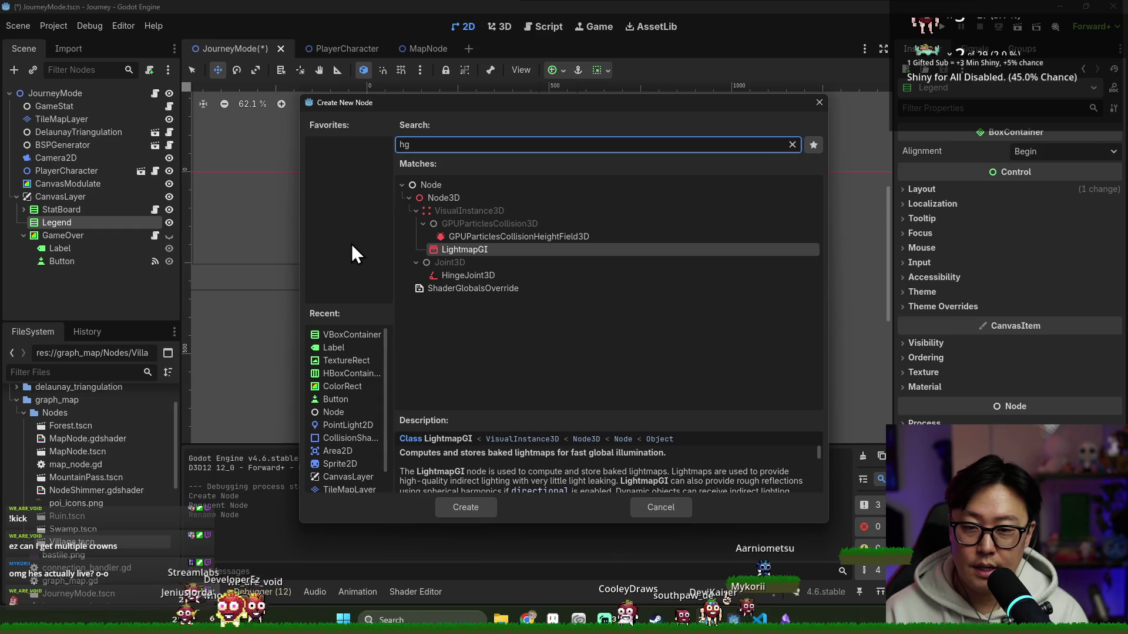
pyautogui.press('BackSpace')
pyautogui.write('box')
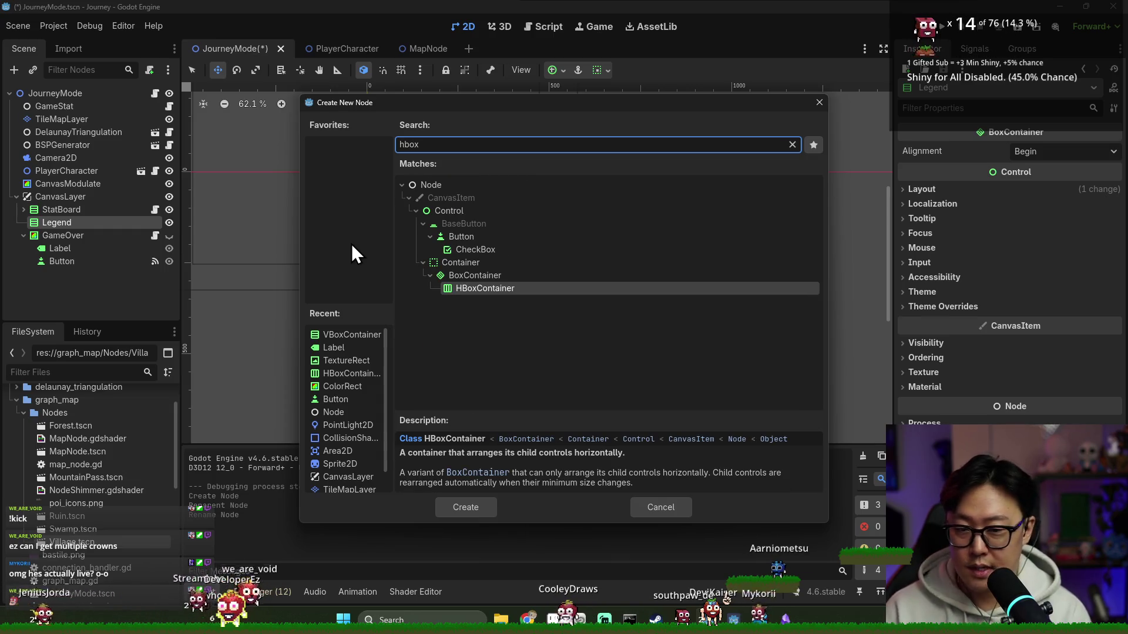
pyautogui.press('Return')
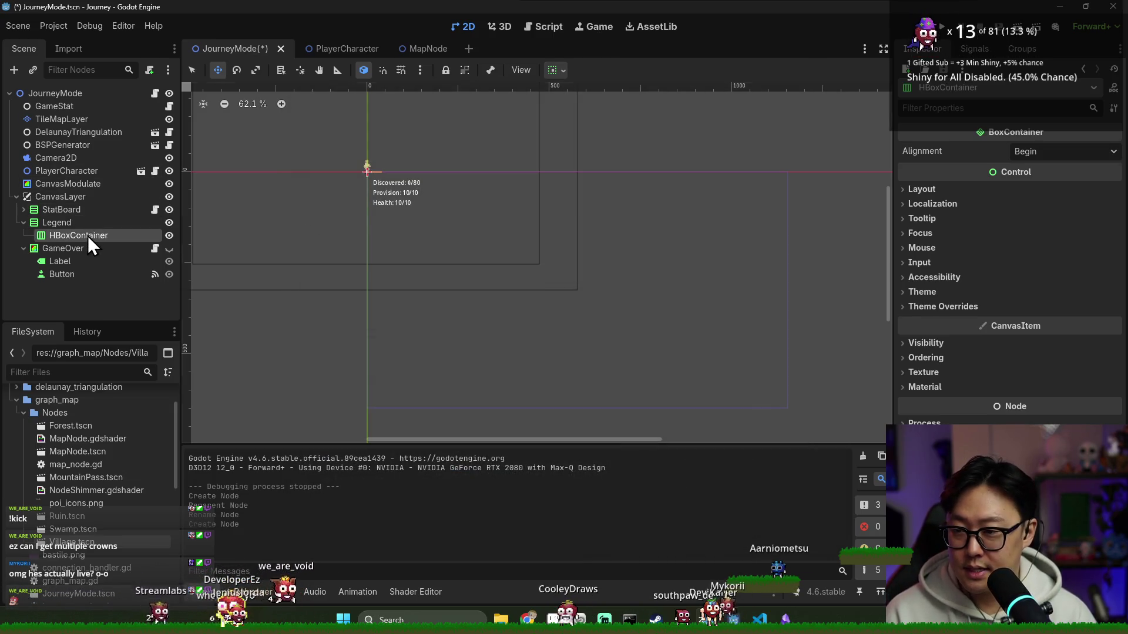
# - Paste copies of the HBoxContainer row into Legend to reach five rows
pyautogui.hotkey('ctrl', 'c')
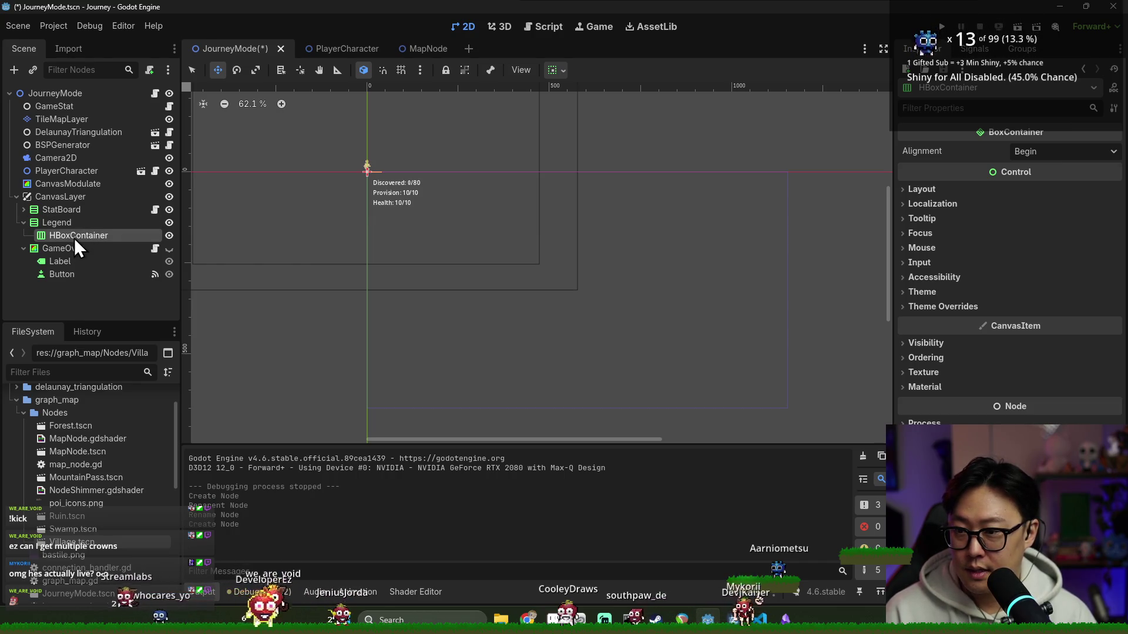
pyautogui.click(74, 224)
pyautogui.hotkey('ctrl', 'v')
pyautogui.click(77, 225)
pyautogui.hotkey('ctrl', 'v')
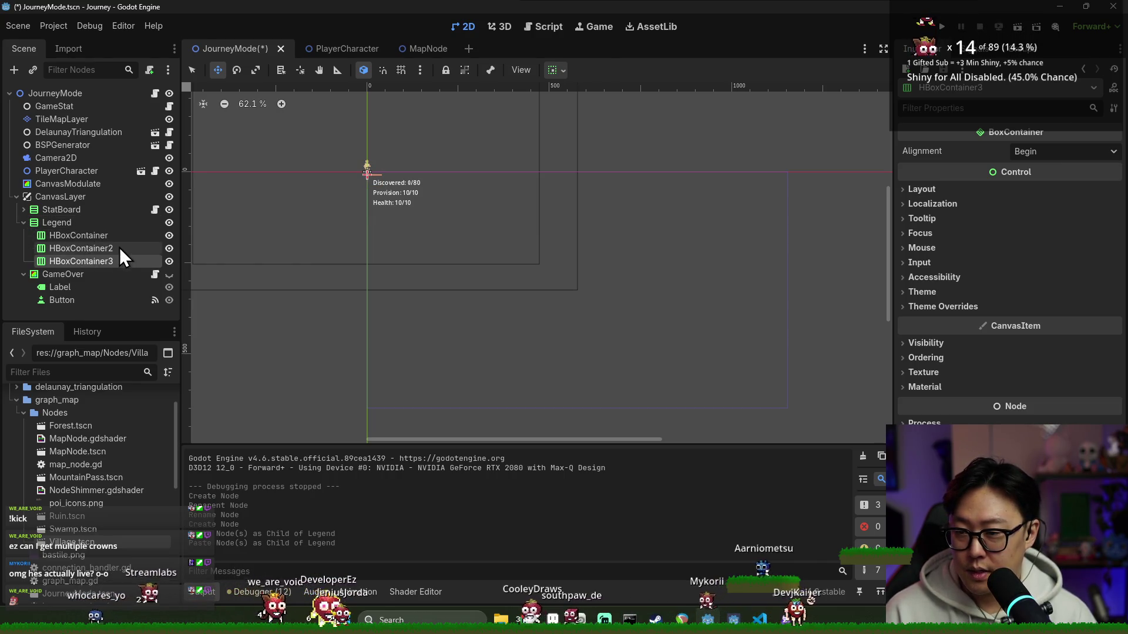
pyautogui.click(91, 226)
pyautogui.hotkey('ctrl', 'v')
pyautogui.hotkey('ctrl', 'v')
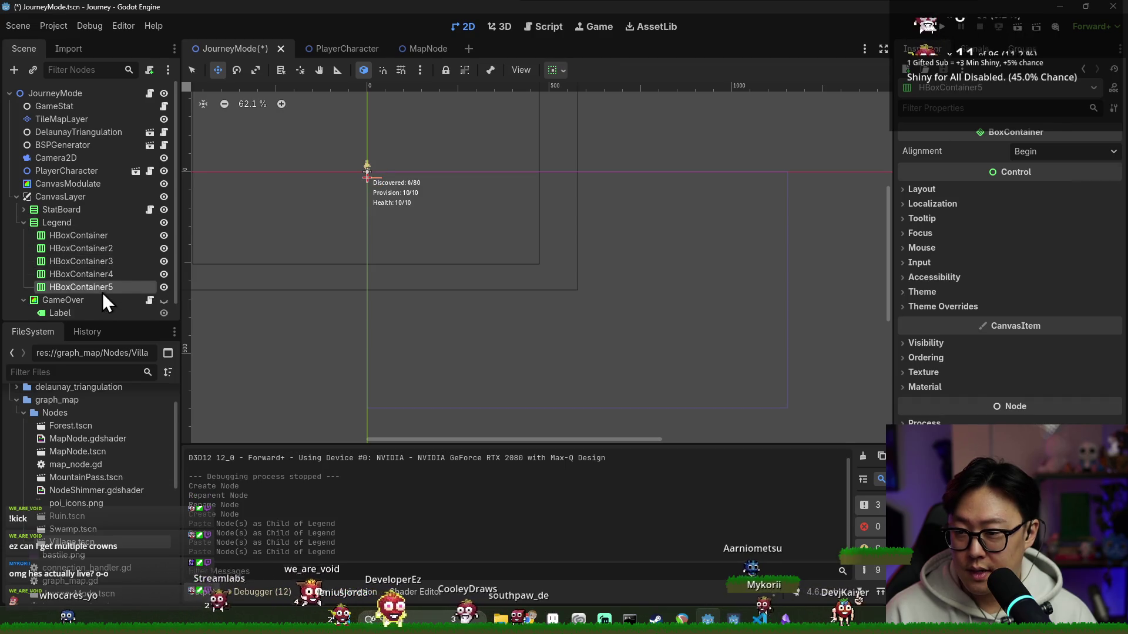
# - Add a TextureRect child to the first Legend row
pyautogui.rightClick(95, 237)
pyautogui.click(165, 247)
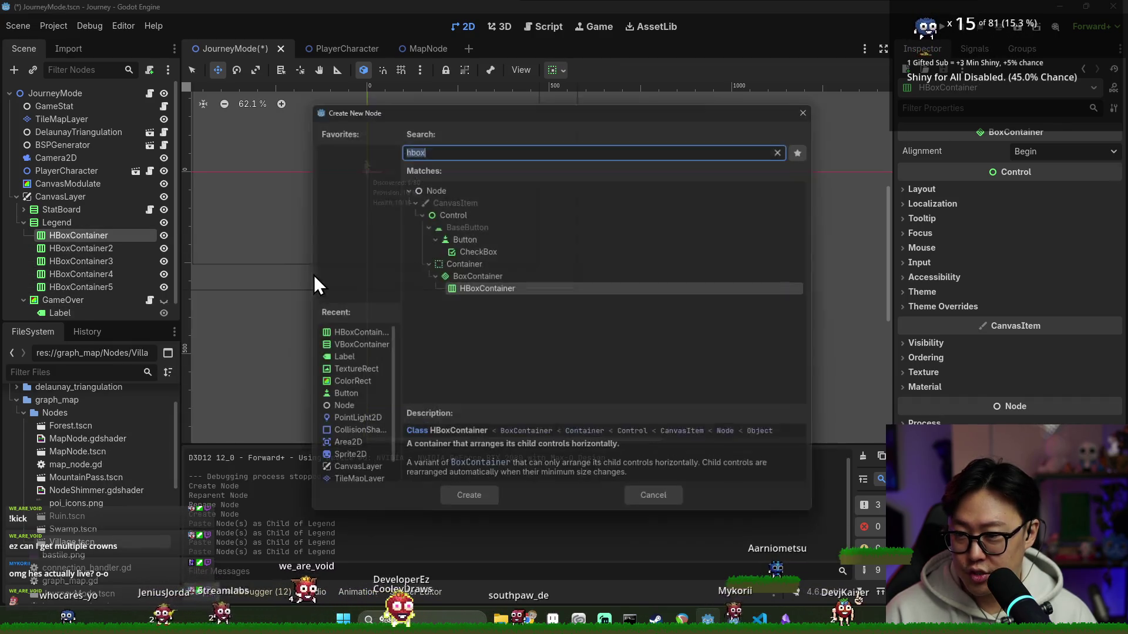
pyautogui.write('texture')
pyautogui.press('Return')
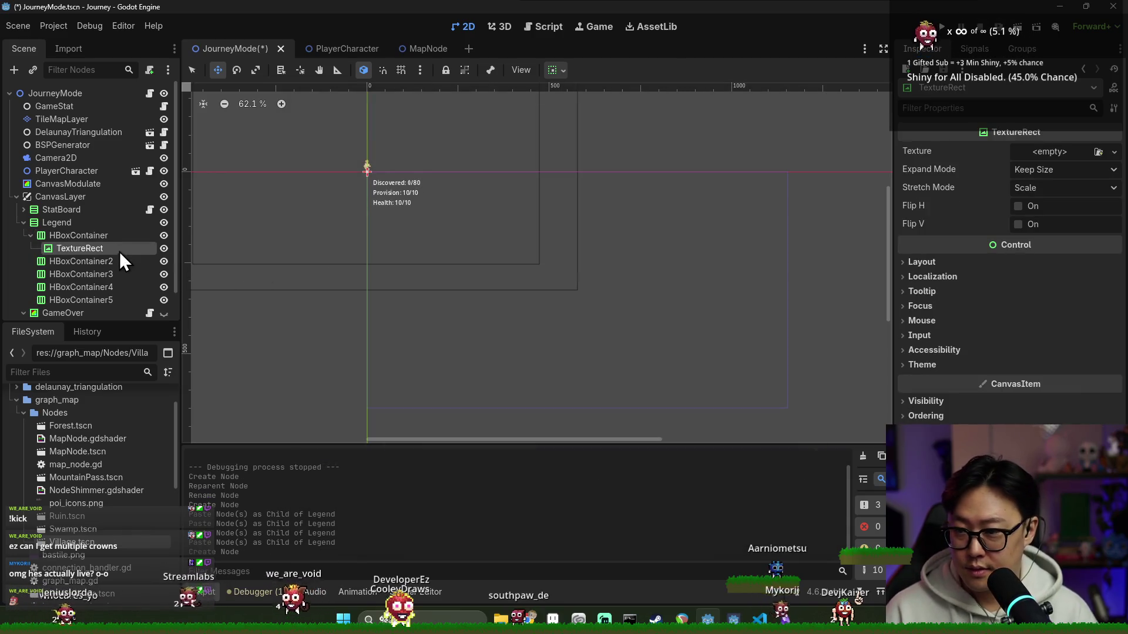
pyautogui.scroll(2, 407, 205)
pyautogui.scroll(4, 406, 205)
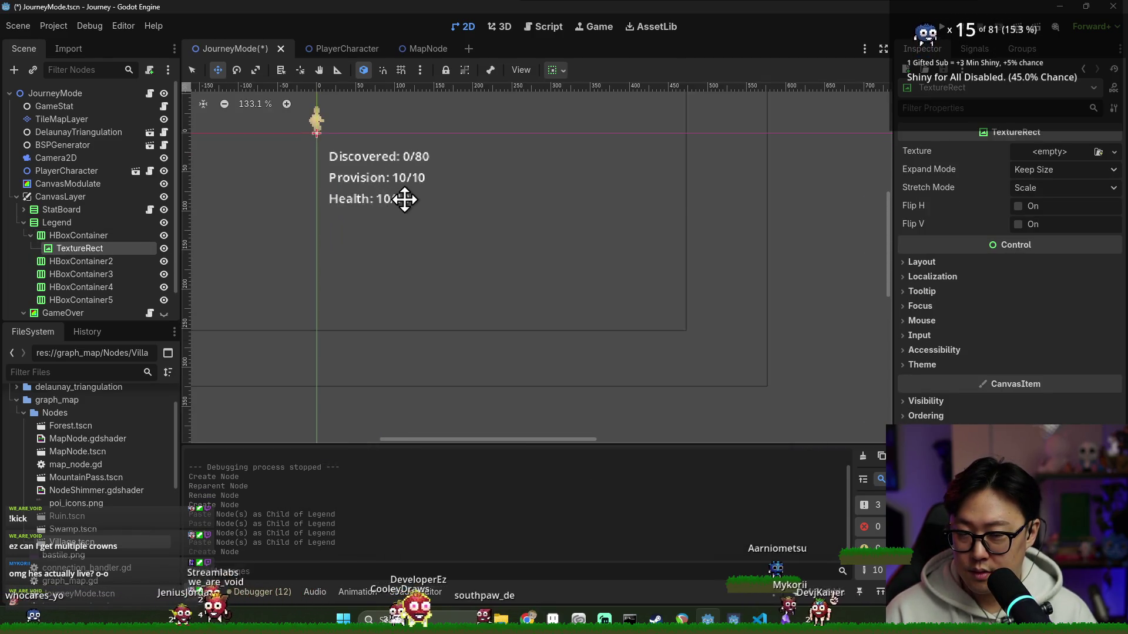
pyautogui.scroll(1, 407, 204)
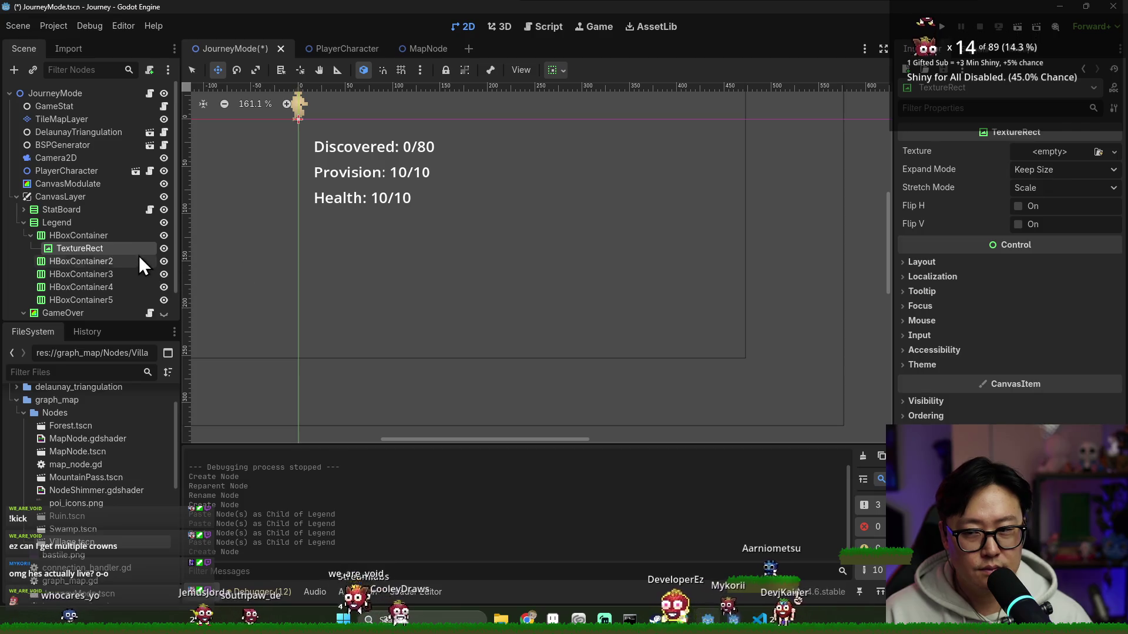
# - Reopen Forest.tscn, inspect its IconTexture's atlas texture options, then close Forest and MapNode
pyautogui.click(133, 235)
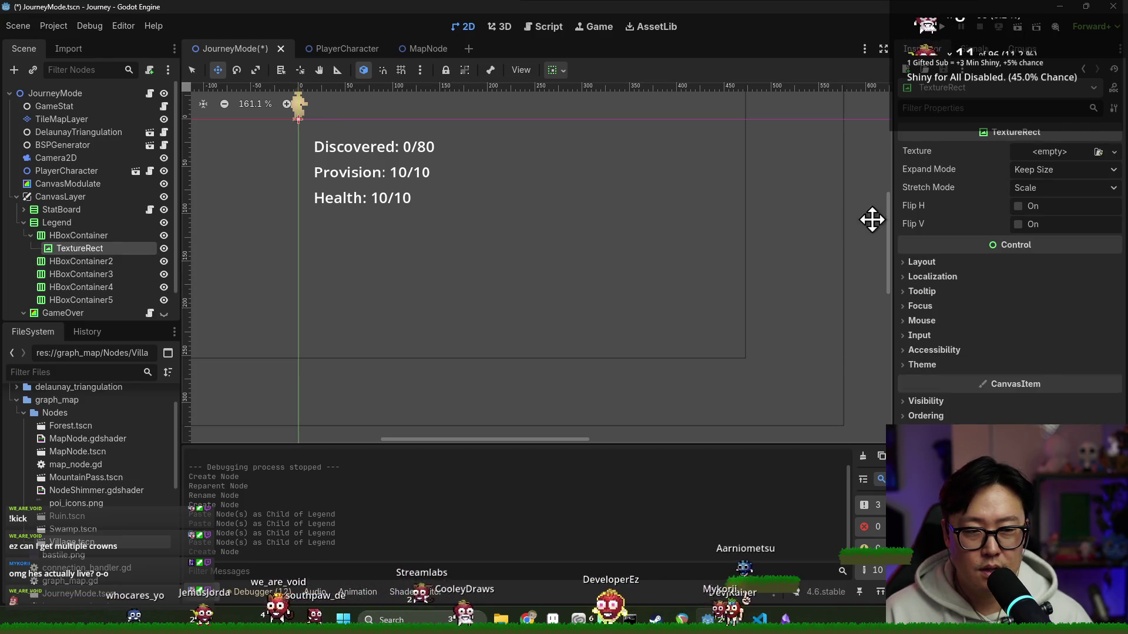
pyautogui.click(64, 374)
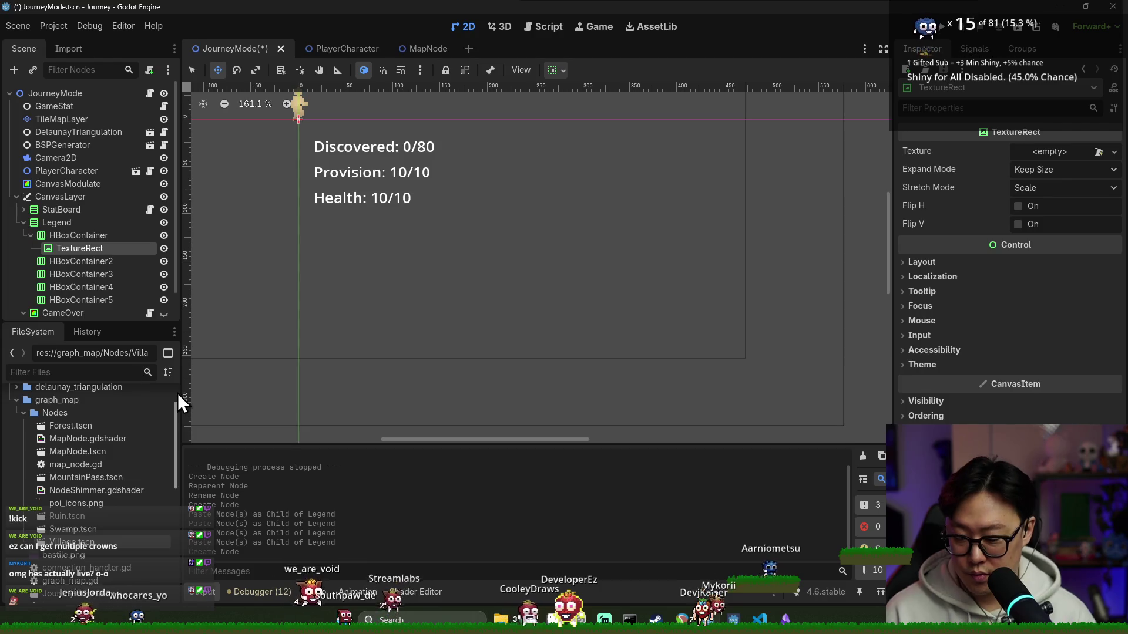
pyautogui.doubleClick(95, 427)
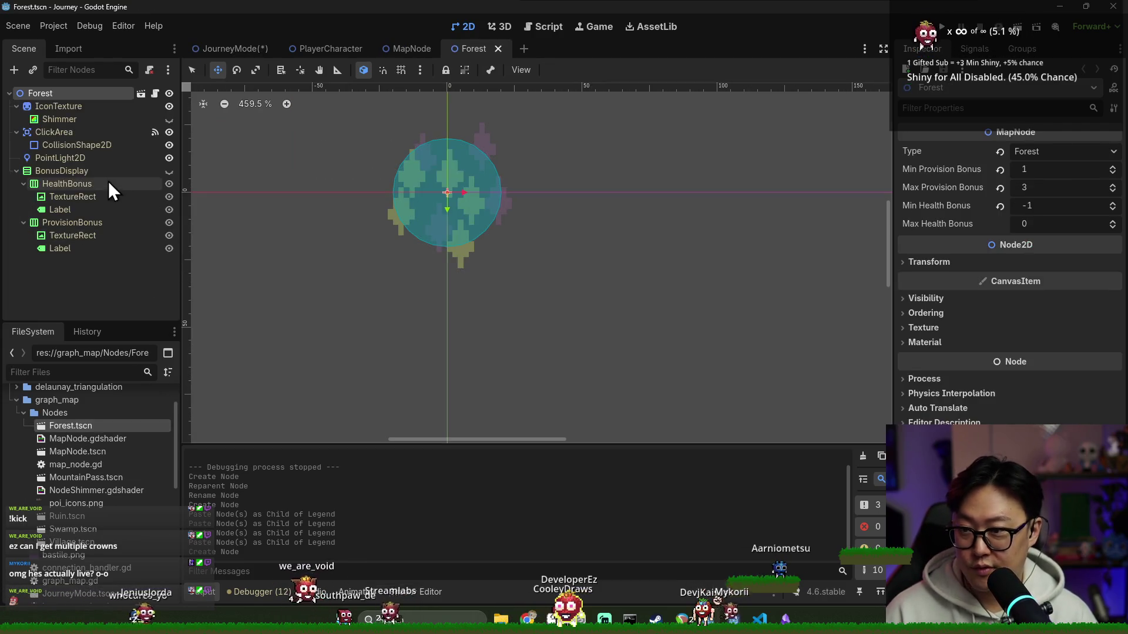
pyautogui.click(62, 106)
pyautogui.click(1106, 163)
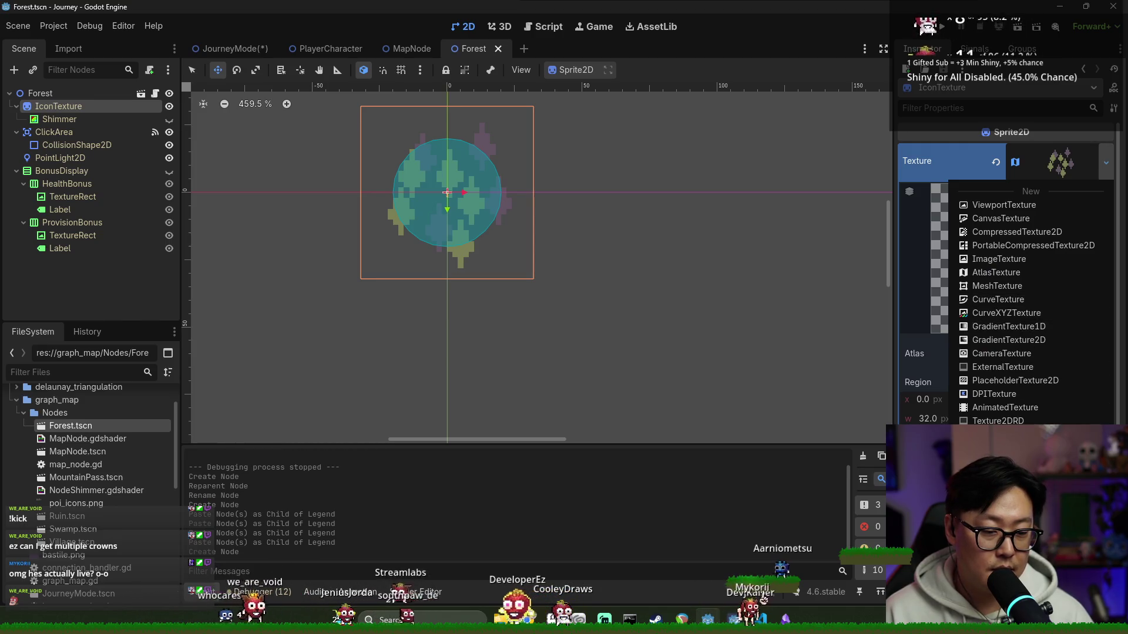
pyautogui.press('Escape')
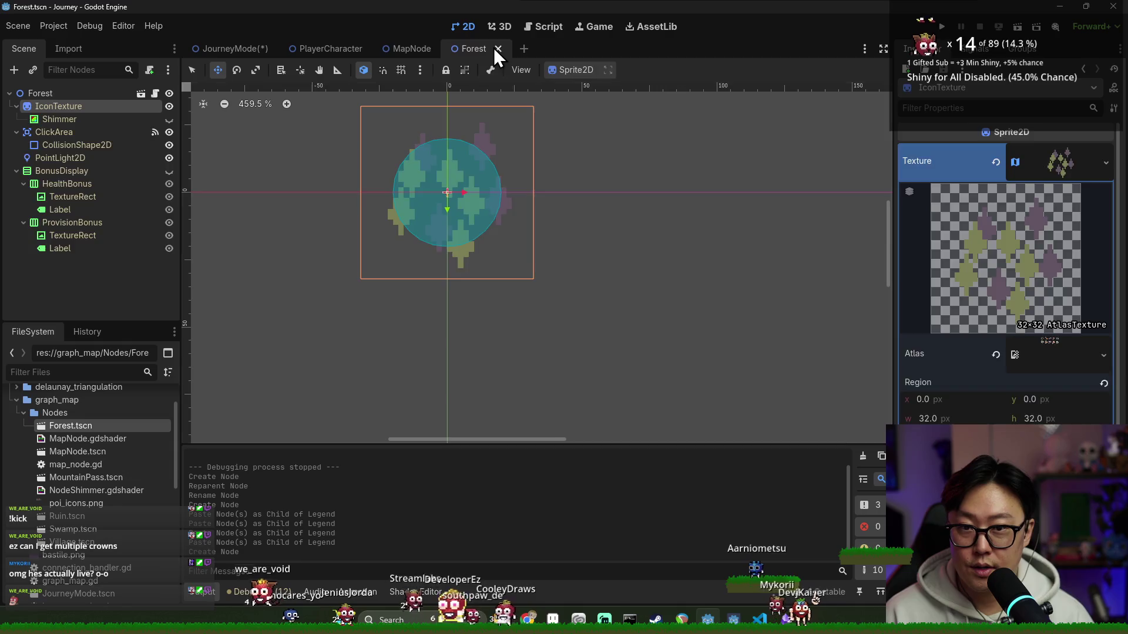
pyautogui.click(496, 49)
pyautogui.click(434, 48)
# - Paste the Forest atlas texture into the Legend TextureRect as a unique copy
pyautogui.click(237, 49)
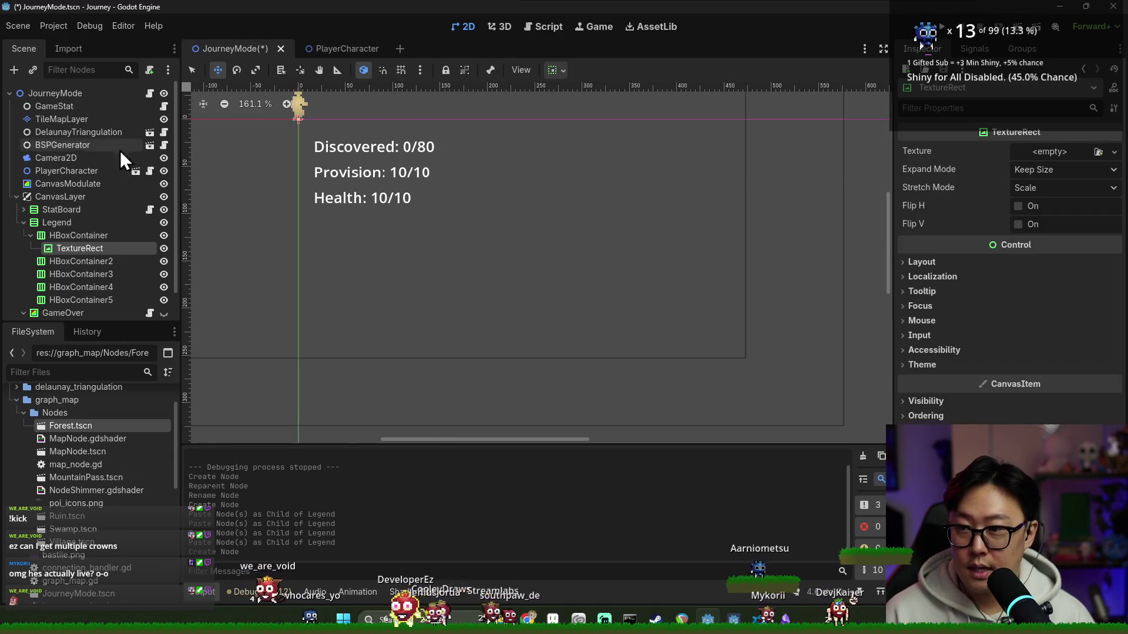
pyautogui.click(1114, 152)
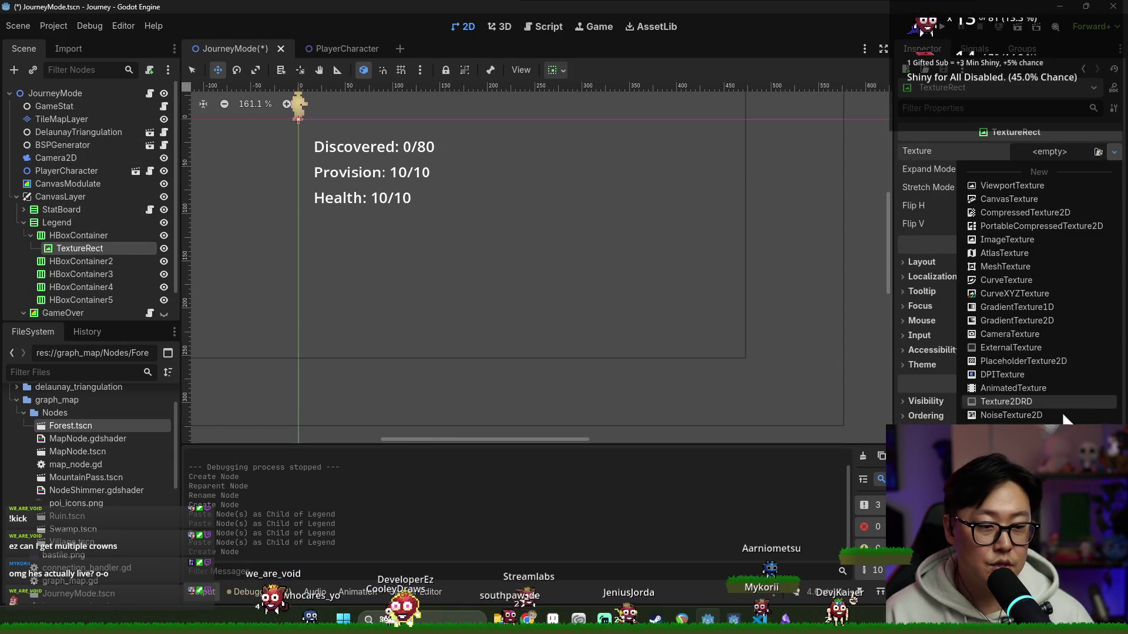
pyautogui.click(1014, 503)
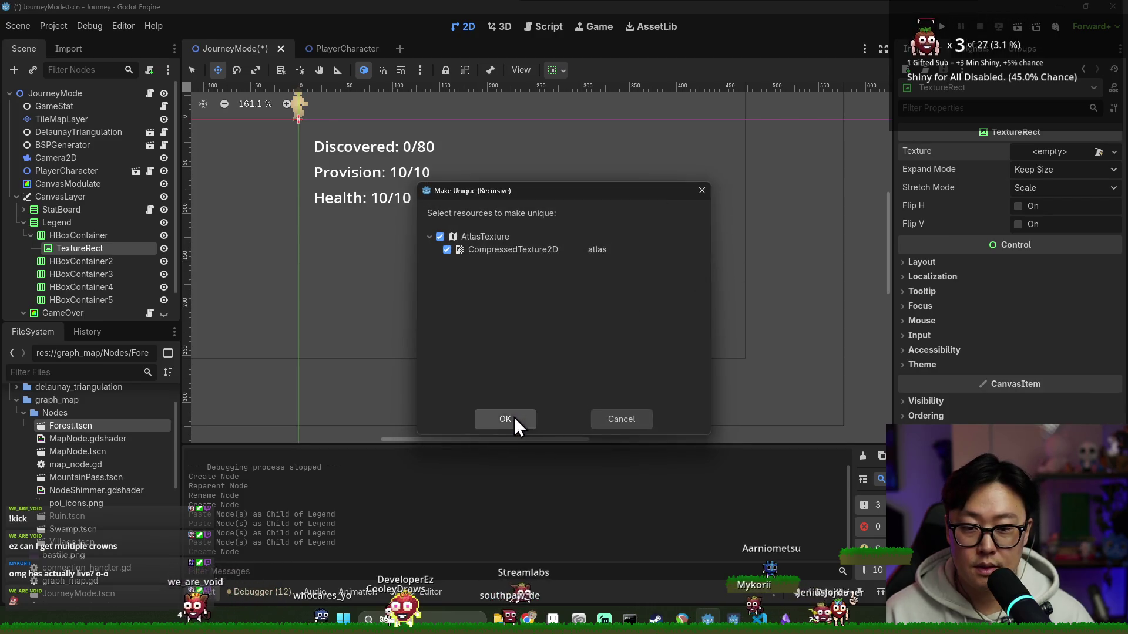
pyautogui.click(516, 425)
pyautogui.scroll(2, 317, 143)
pyautogui.scroll(3, 269, 202)
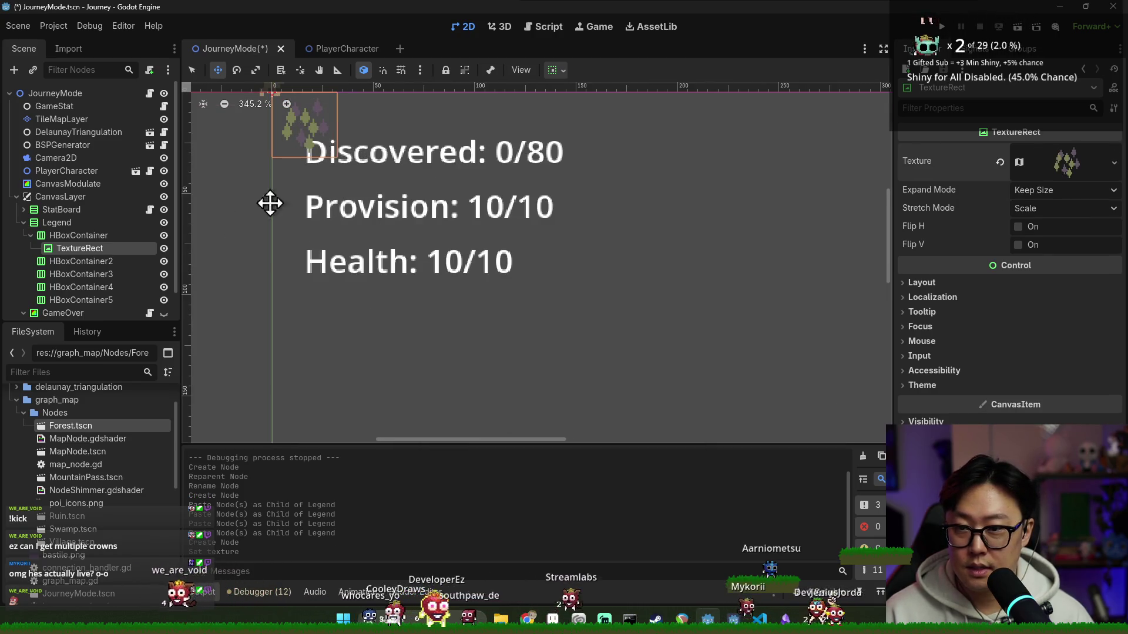
pyautogui.click(53, 222)
pyautogui.scroll(-2, 341, 189)
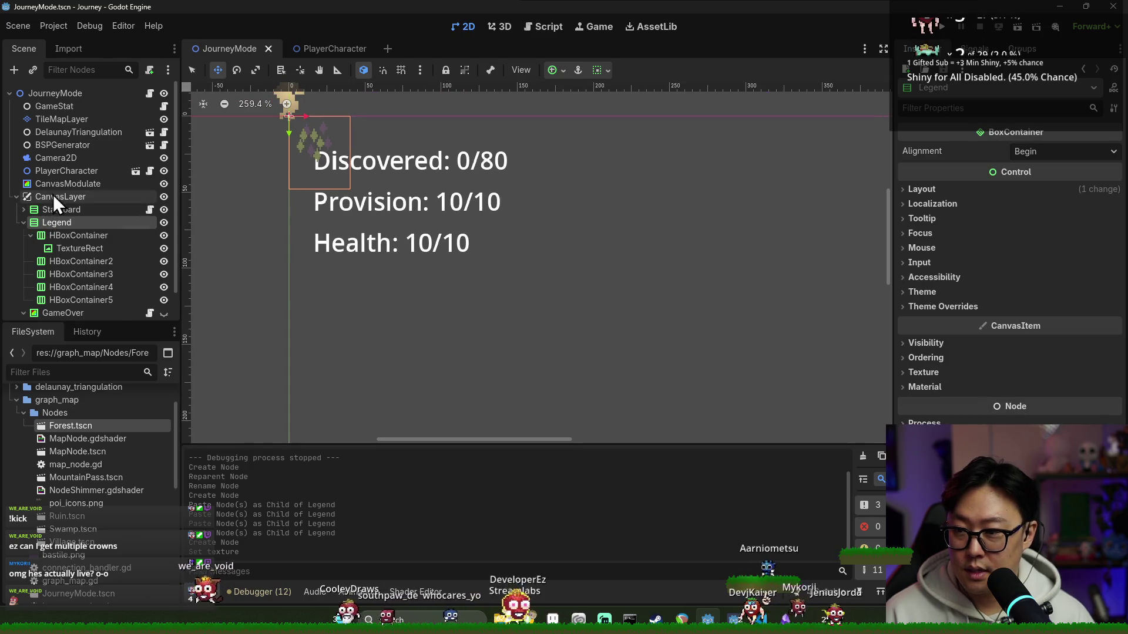
# - Add a PanelContainer under CanvasLayer, undoing a mistaken Panel node first
pyautogui.rightClick(54, 196)
pyautogui.click(80, 203)
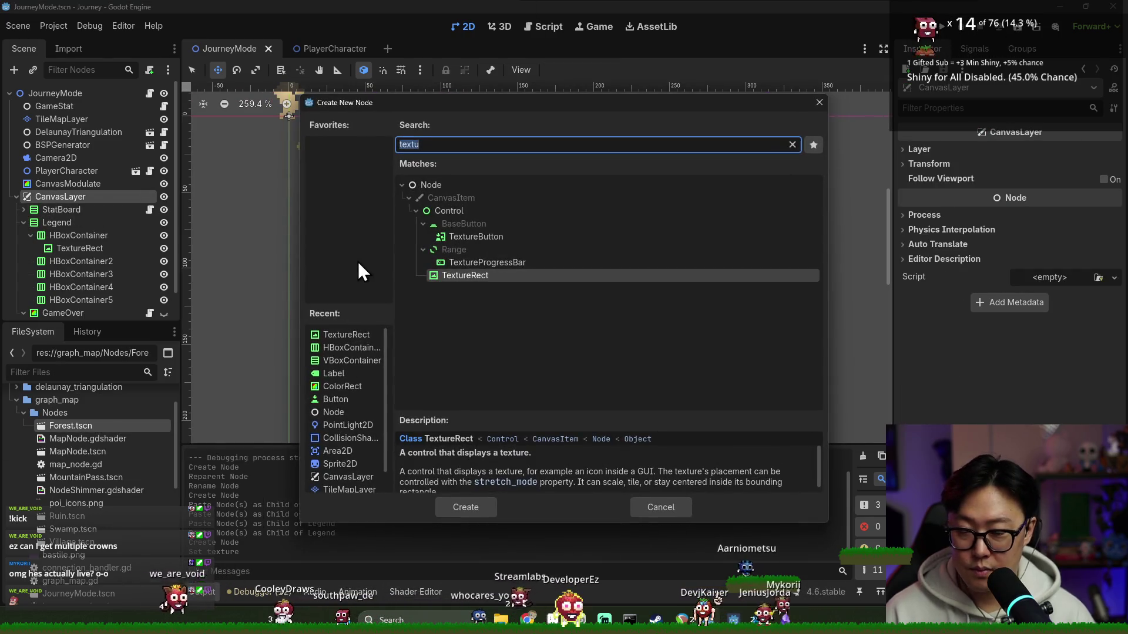
pyautogui.write('pane')
pyautogui.press('Return')
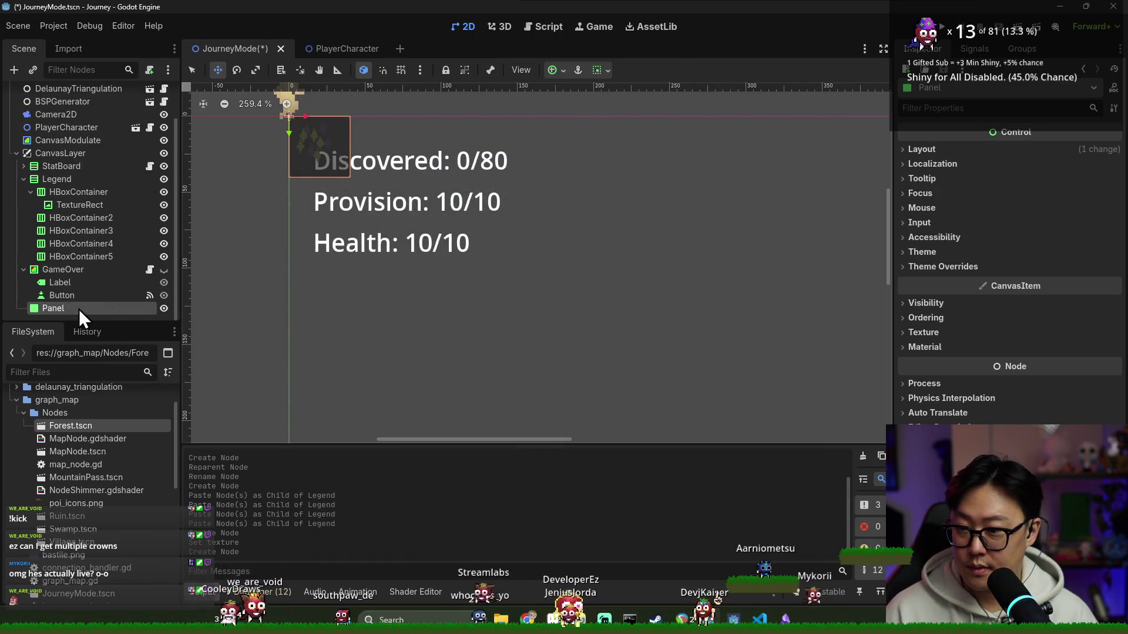
pyautogui.hotkey('ctrl', 'z')
pyautogui.rightClick(63, 170)
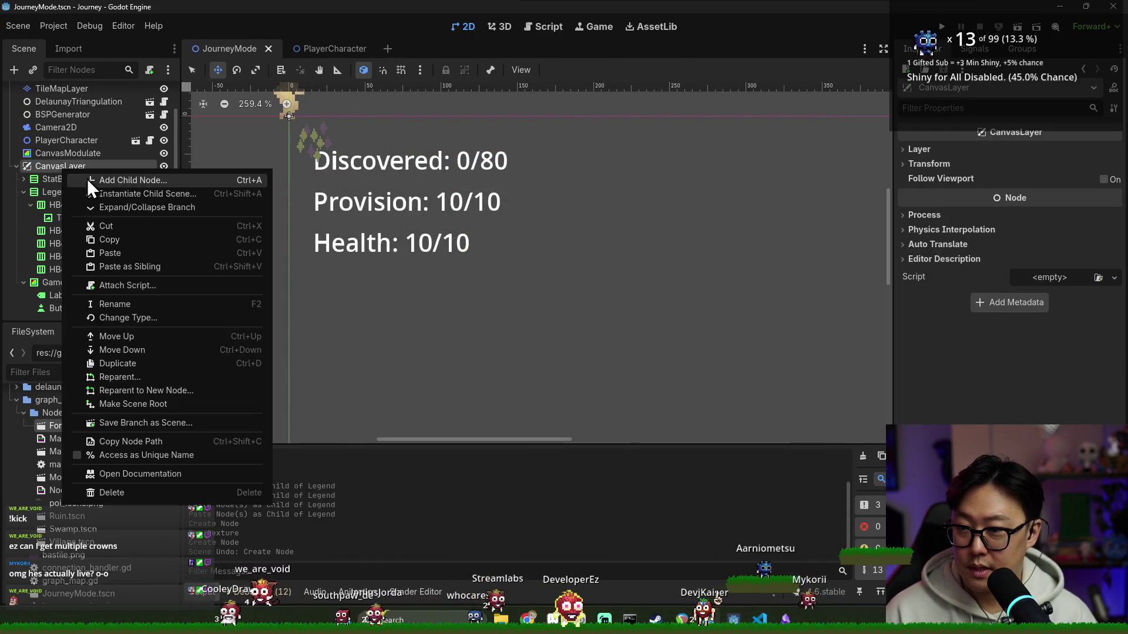
pyautogui.click(87, 179)
pyautogui.write('co9n')
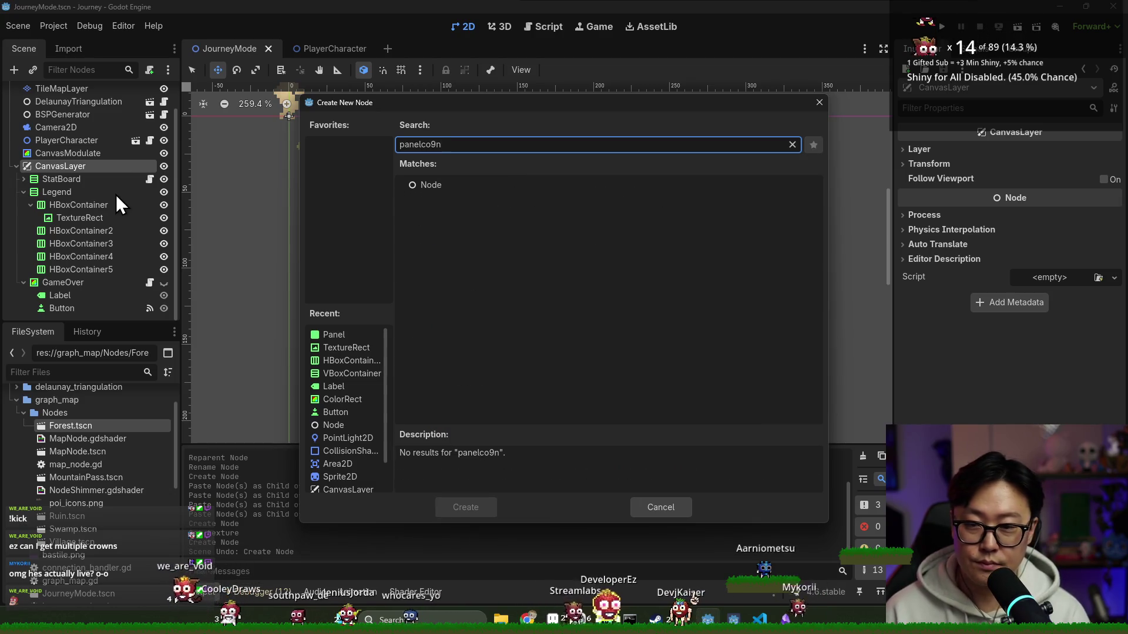
pyautogui.press('BackSpace')
pyautogui.press('BackSpace')
pyautogui.click(484, 235)
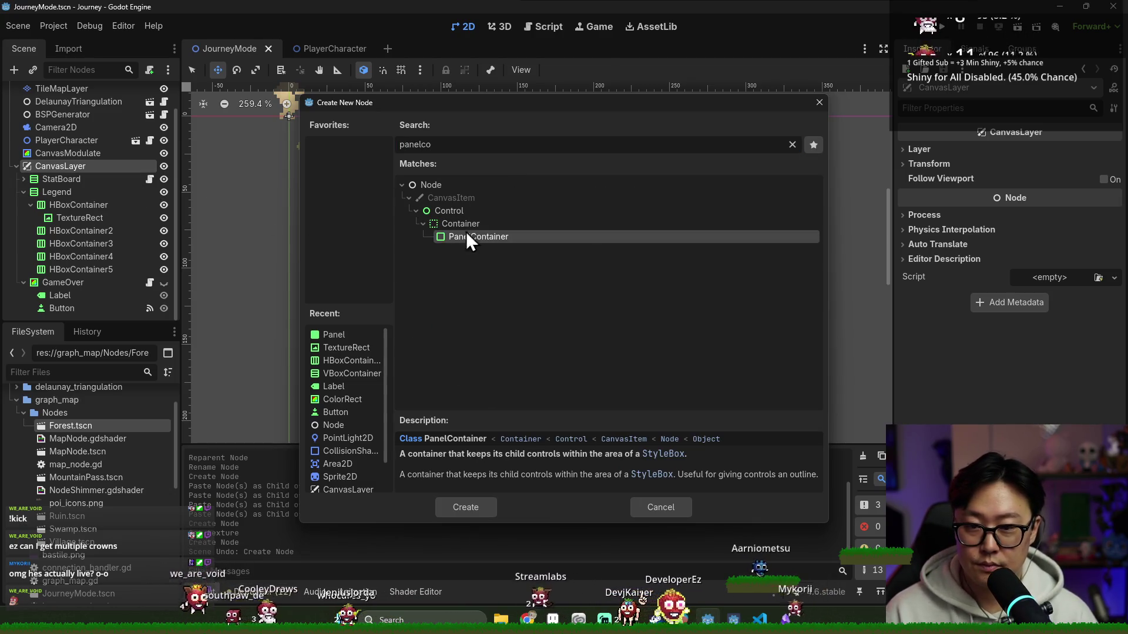
pyautogui.doubleClick(484, 236)
# - Move Legend inside the PanelContainer and select the first row's TextureRect
pyautogui.moveTo(98, 304)
pyautogui.mouseDown()
pyautogui.moveTo(68, 174)
pyautogui.moveTo(78, 183)
pyautogui.mouseUp()
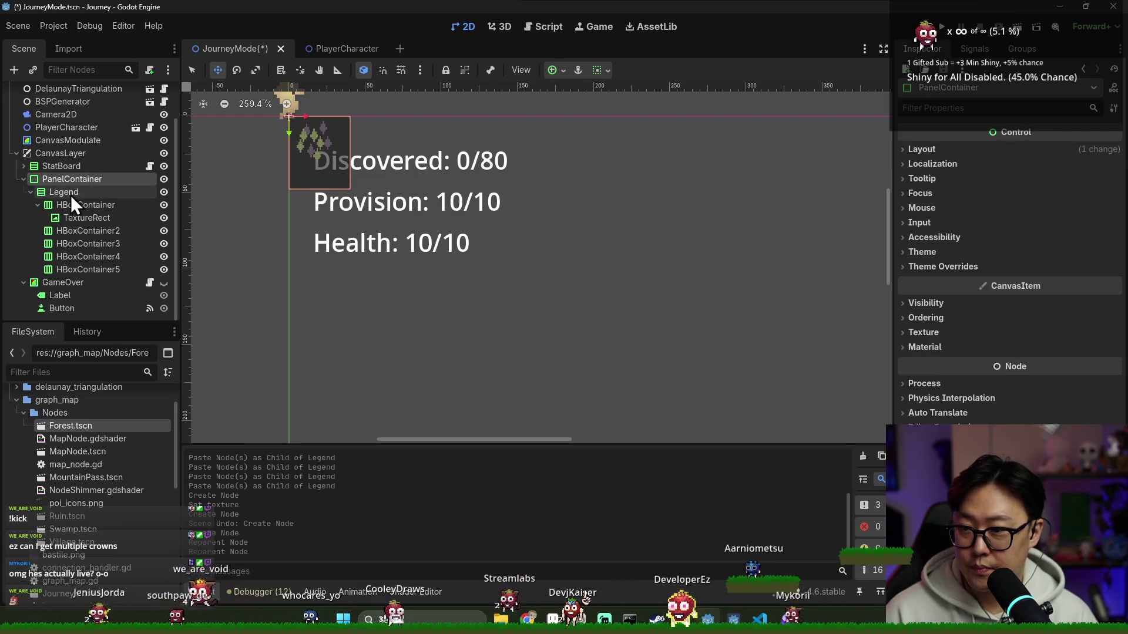
pyautogui.click(68, 193)
pyautogui.click(98, 215)
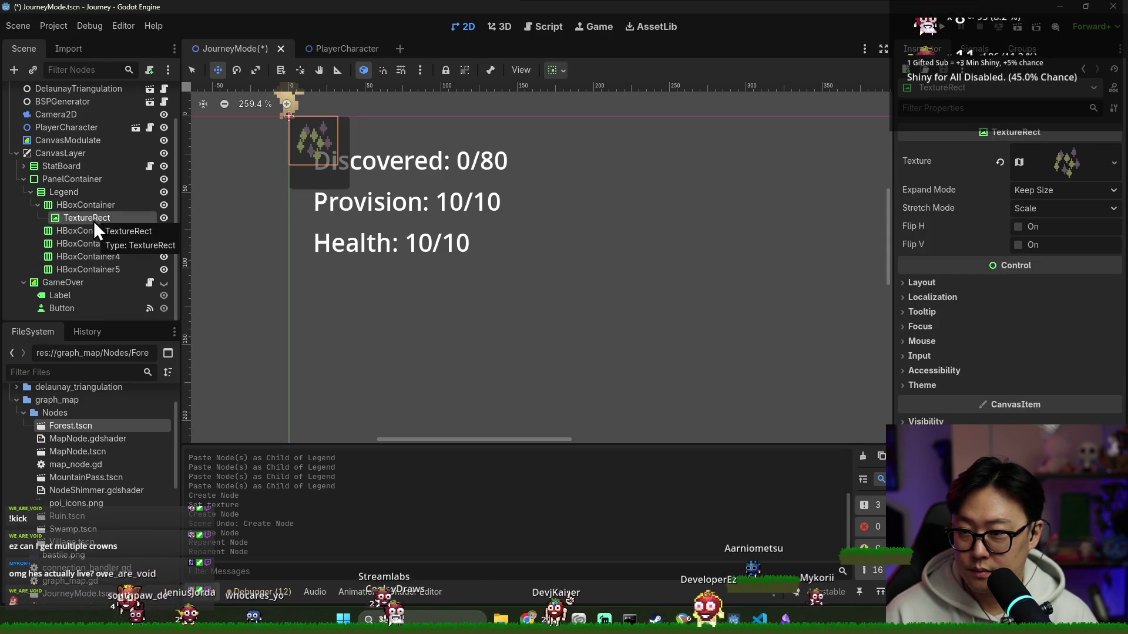
# - Set the TextureRect's Stretch Mode to Keep and save the scene
pyautogui.click(1042, 208)
pyautogui.click(1043, 255)
pyautogui.hotkey('ctrl', 's')
pyautogui.click(950, 282)
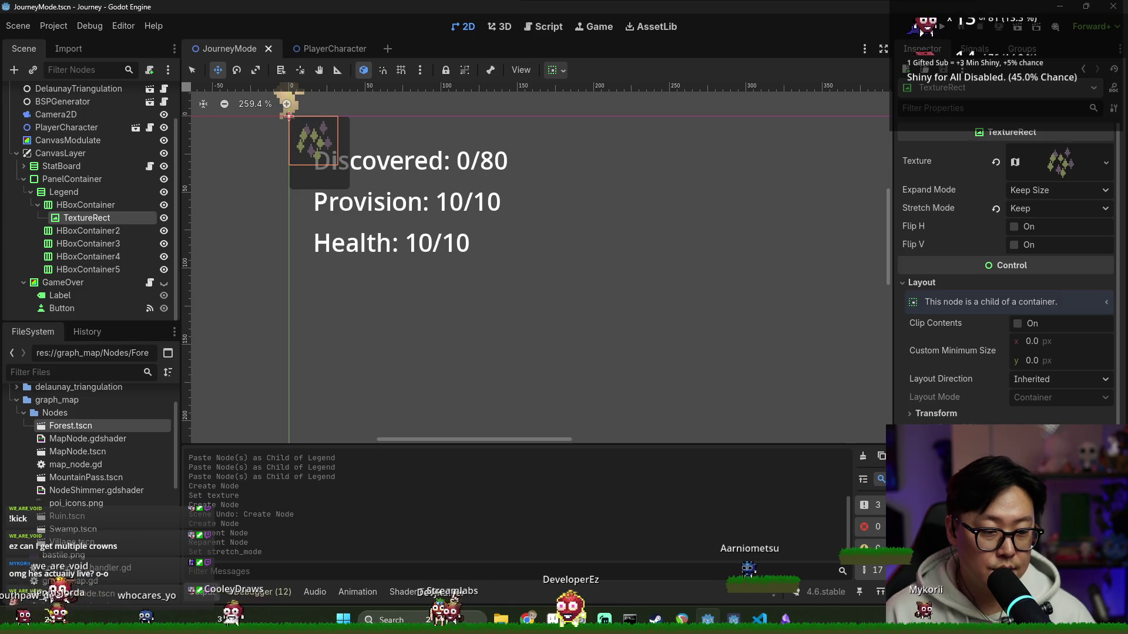
pyautogui.hotkey('ctrl', 's')
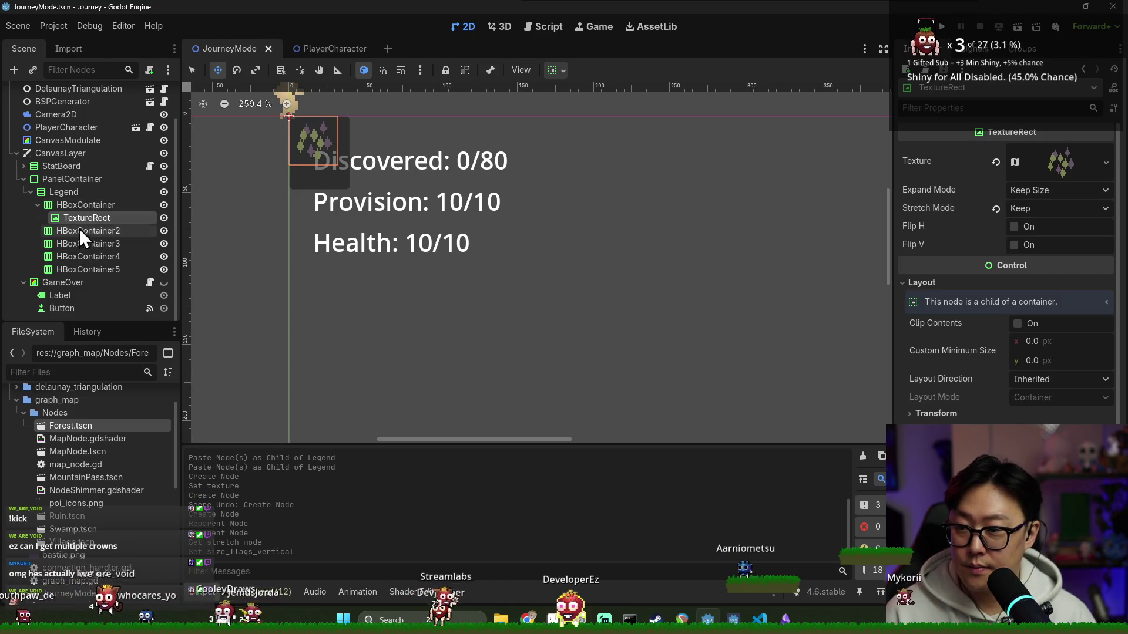
# - Copy the icon into HBoxContainer2 through HBoxContainer5 so every row has a Forest icon
pyautogui.click(82, 231)
pyautogui.hotkey('ctrl', 'v')
pyautogui.click(88, 256)
pyautogui.hotkey('ctrl', 'v')
pyautogui.click(90, 283)
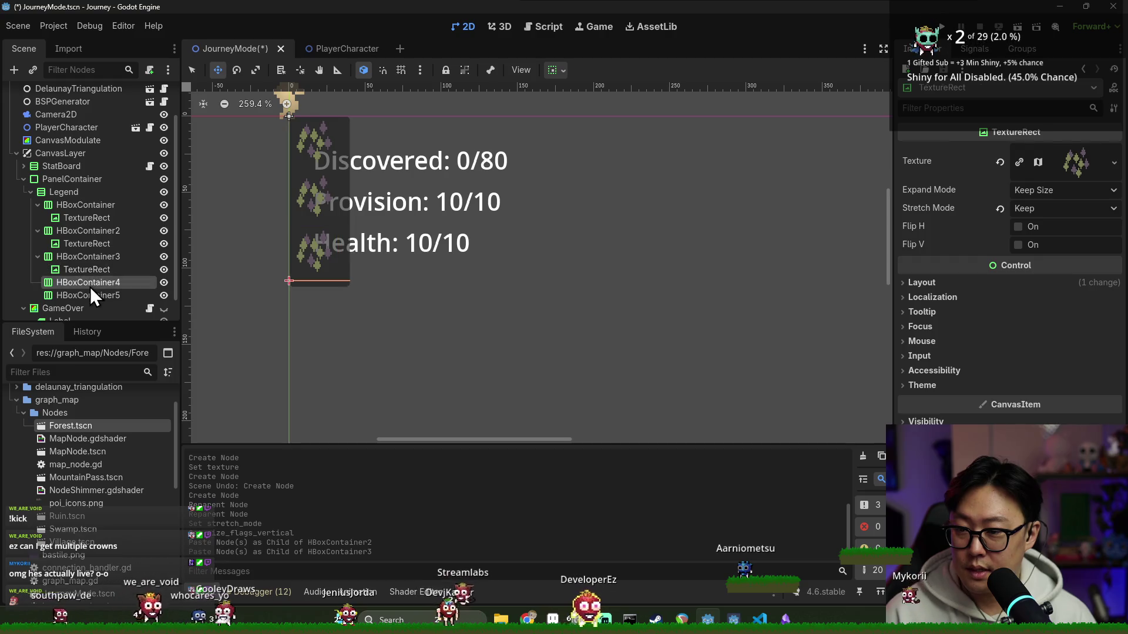
pyautogui.hotkey('ctrl', 'v')
pyautogui.click(93, 297)
pyautogui.hotkey('ctrl', 'v')
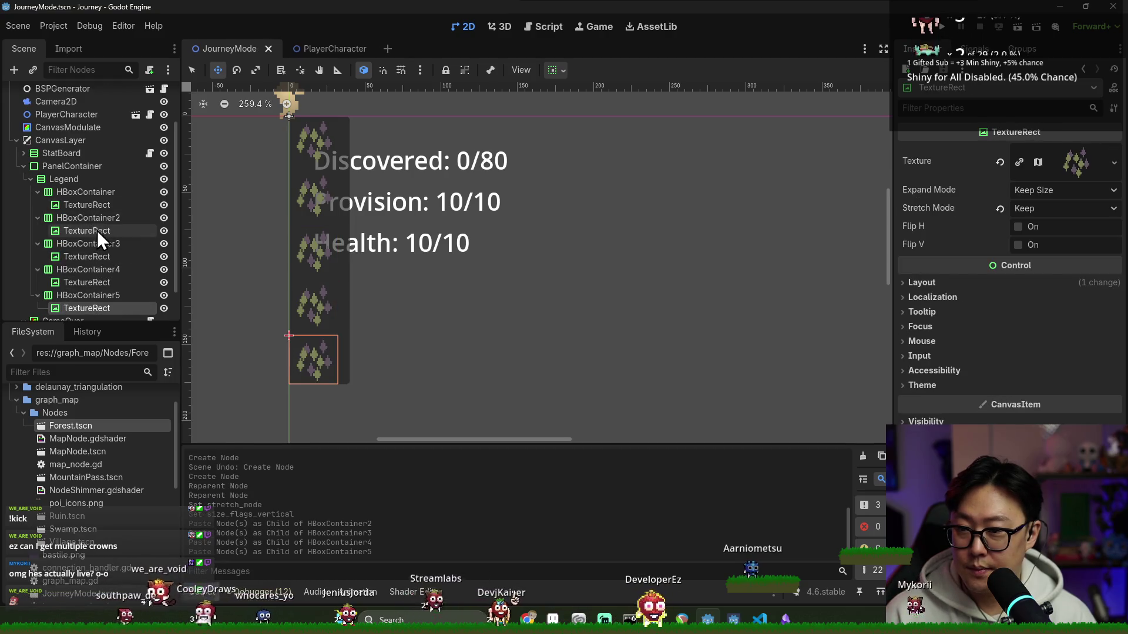
pyautogui.click(96, 230)
pyautogui.click(1077, 166)
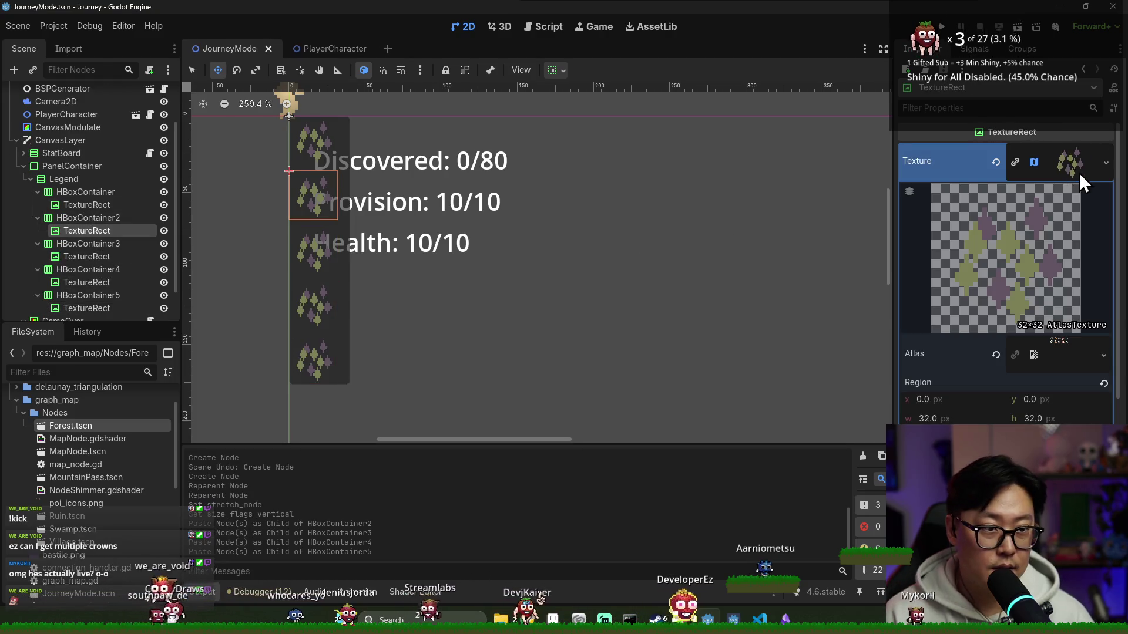
# - Try adjusting the atlas region x offset and make the first icon's texture local to scene
pyautogui.moveTo(965, 401); pyautogui.dragTo(963, 401)
pyautogui.click(977, 403)
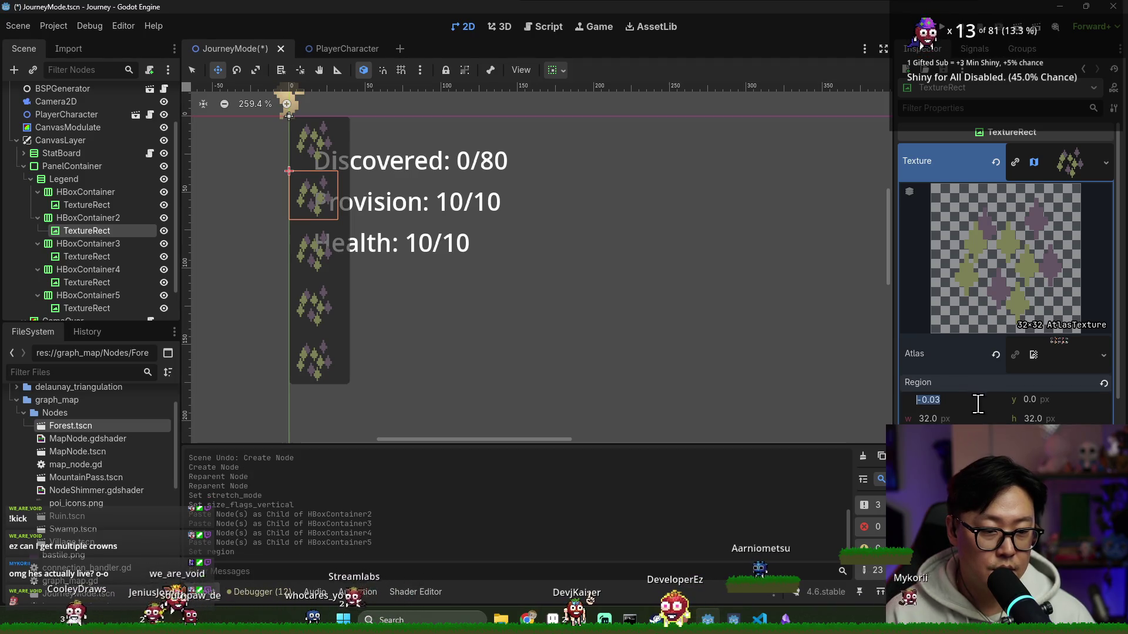
pyautogui.write('32')
pyautogui.press('Tab')
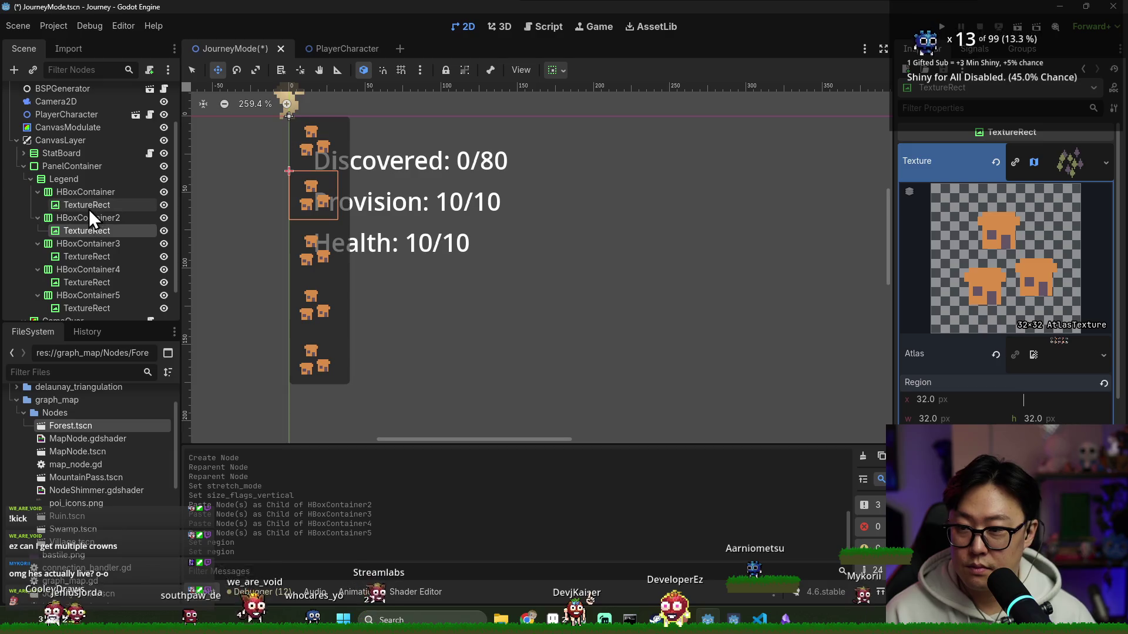
pyautogui.click(89, 207)
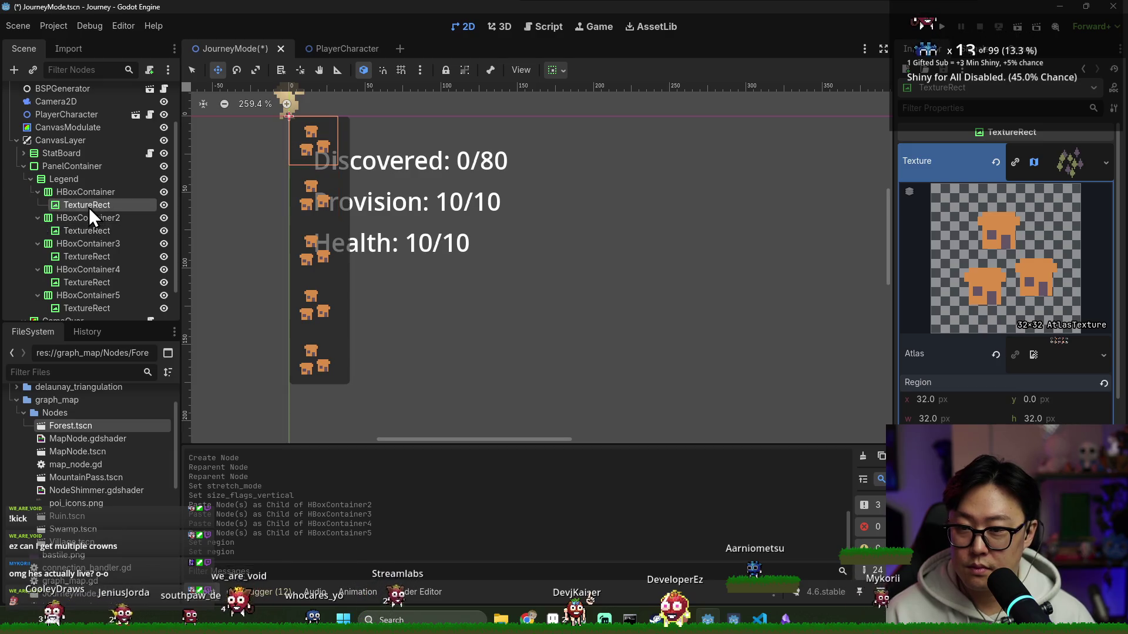
pyautogui.click(1108, 162)
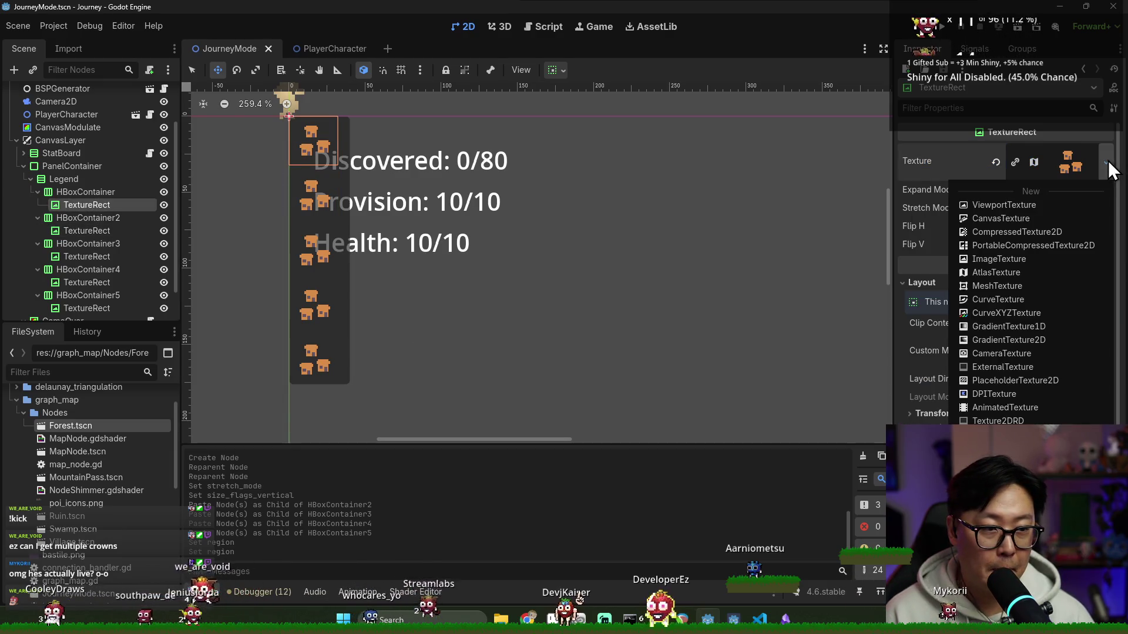
pyautogui.click(1074, 163)
pyautogui.scroll(-3, 988, 387)
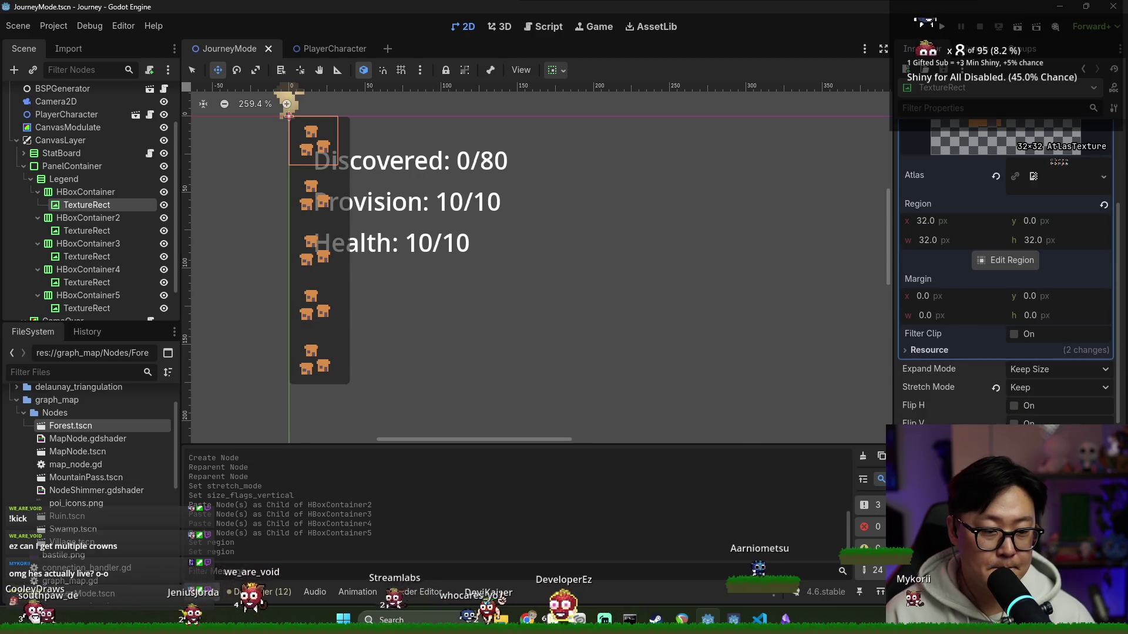
pyautogui.click(929, 350)
pyautogui.click(1016, 366)
pyautogui.scroll(5, 1015, 358)
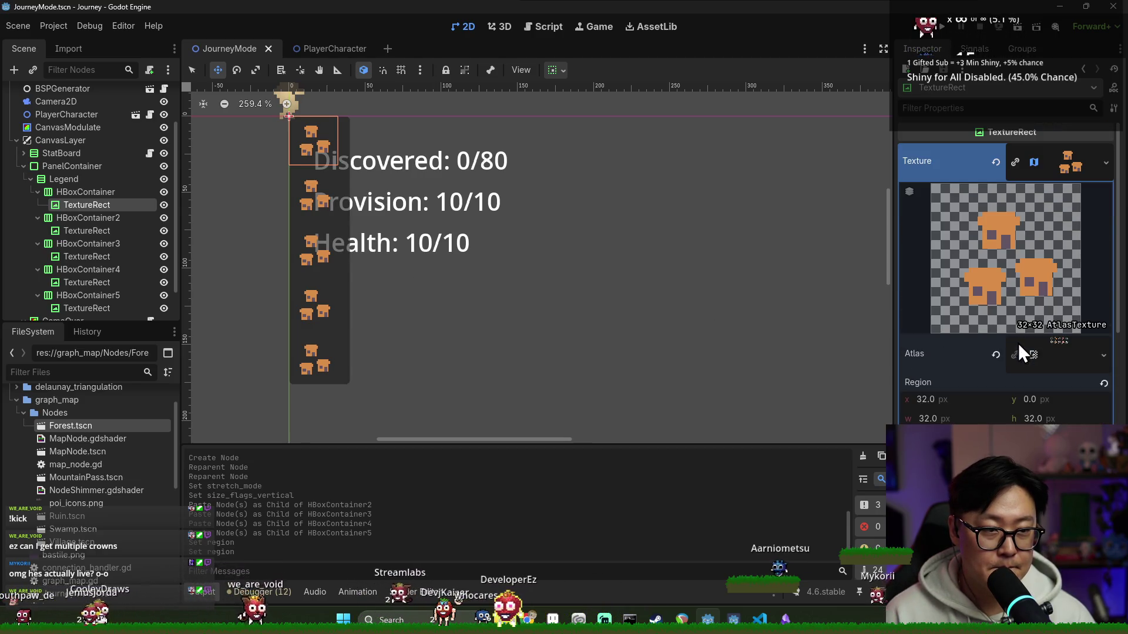
# - Make the first icon's AtlasTexture unique recursively and set its Region x to 0
pyautogui.click(1105, 163)
pyautogui.click(1004, 529)
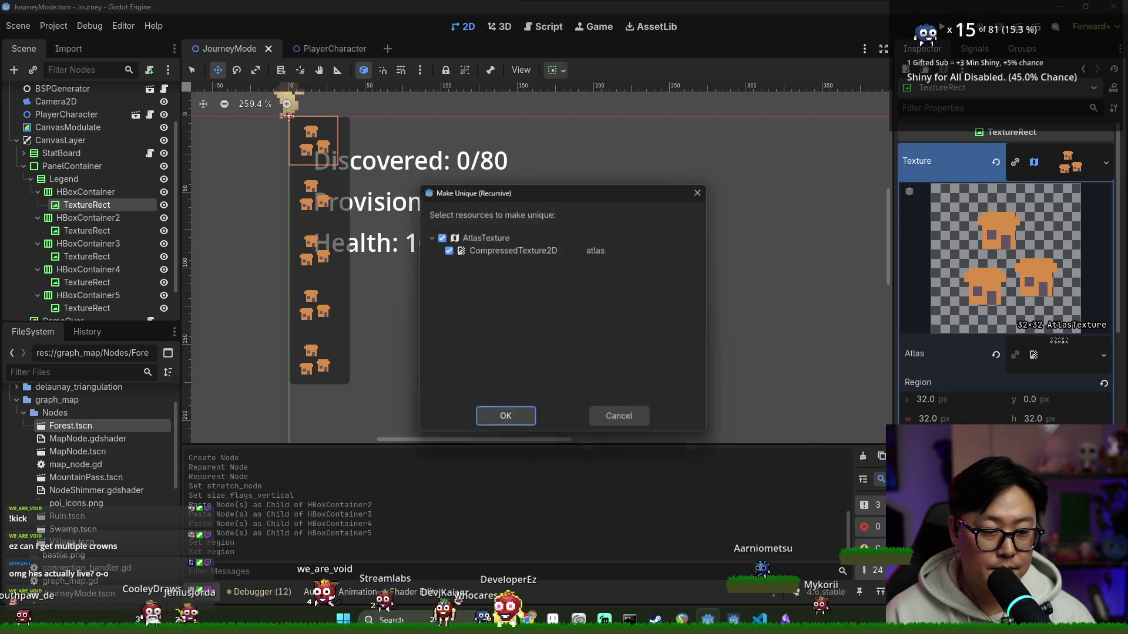
pyautogui.click(501, 414)
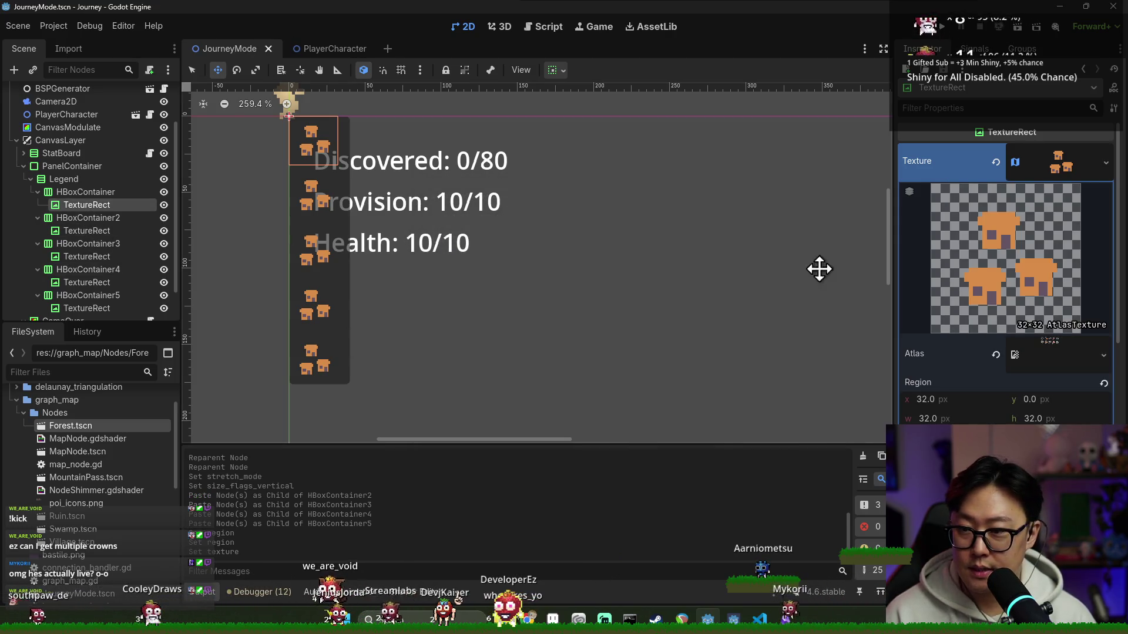
pyautogui.click(961, 398)
pyautogui.write('0')
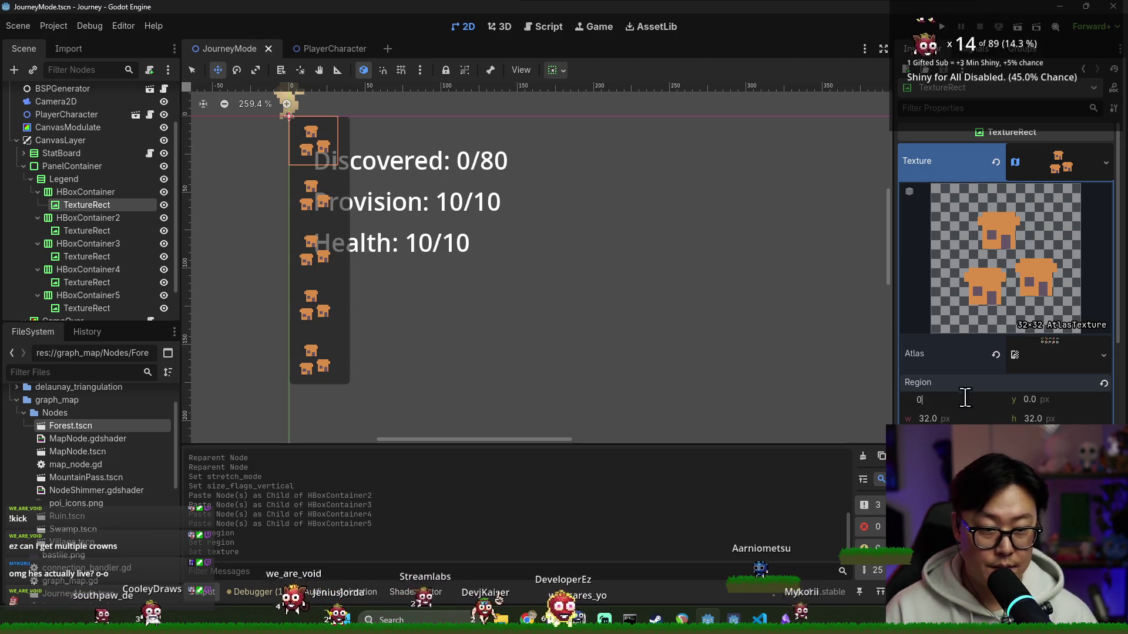
pyautogui.press('Return')
# - Test Region x 64 on the third row's shared texture, then undo since it changed every icon
pyautogui.click(100, 255)
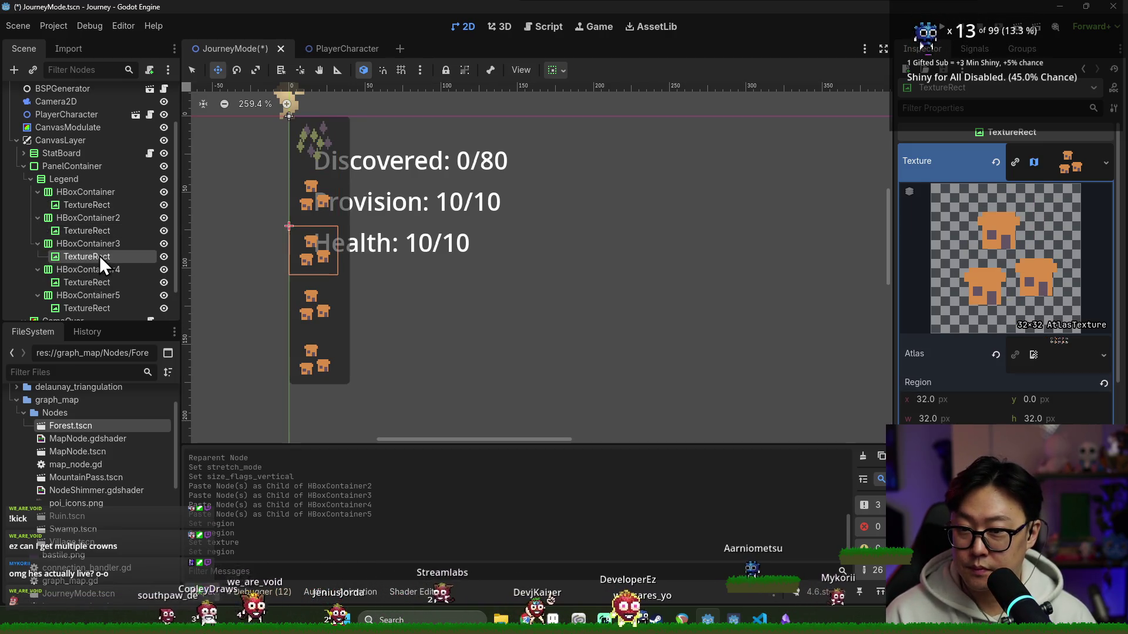
pyautogui.click(1068, 162)
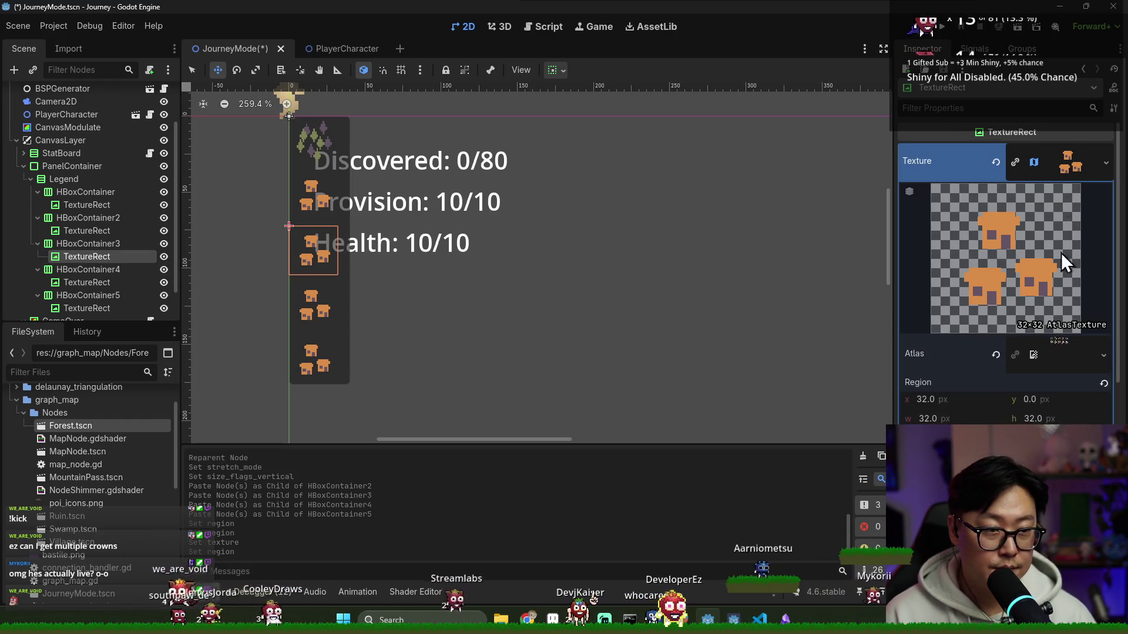
pyautogui.click(961, 403)
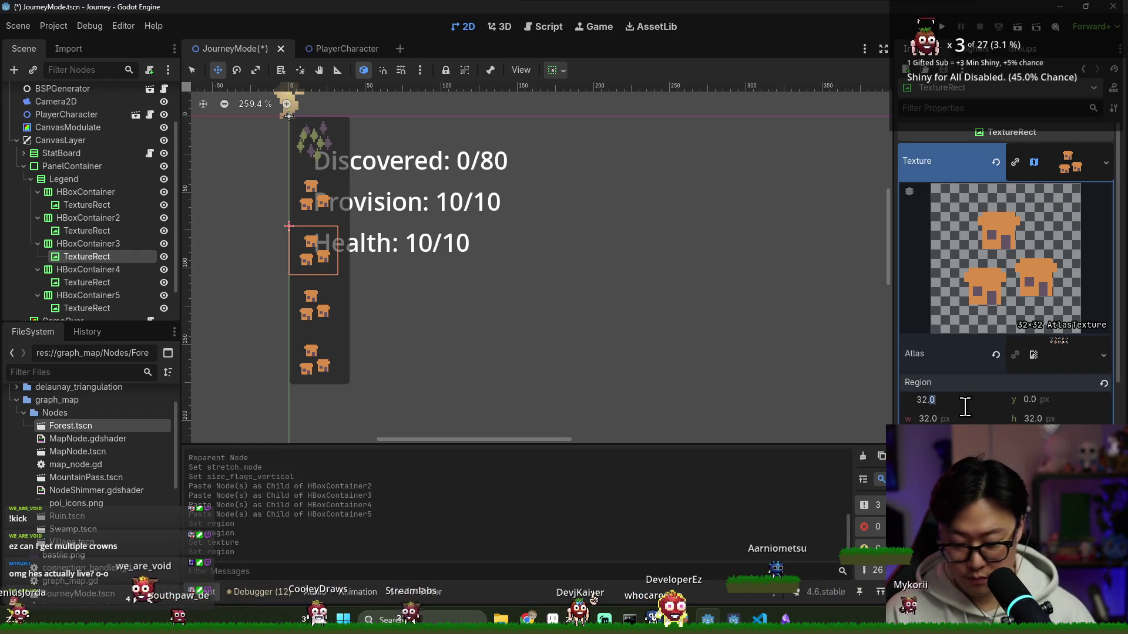
pyautogui.write('64')
pyautogui.press('Return')
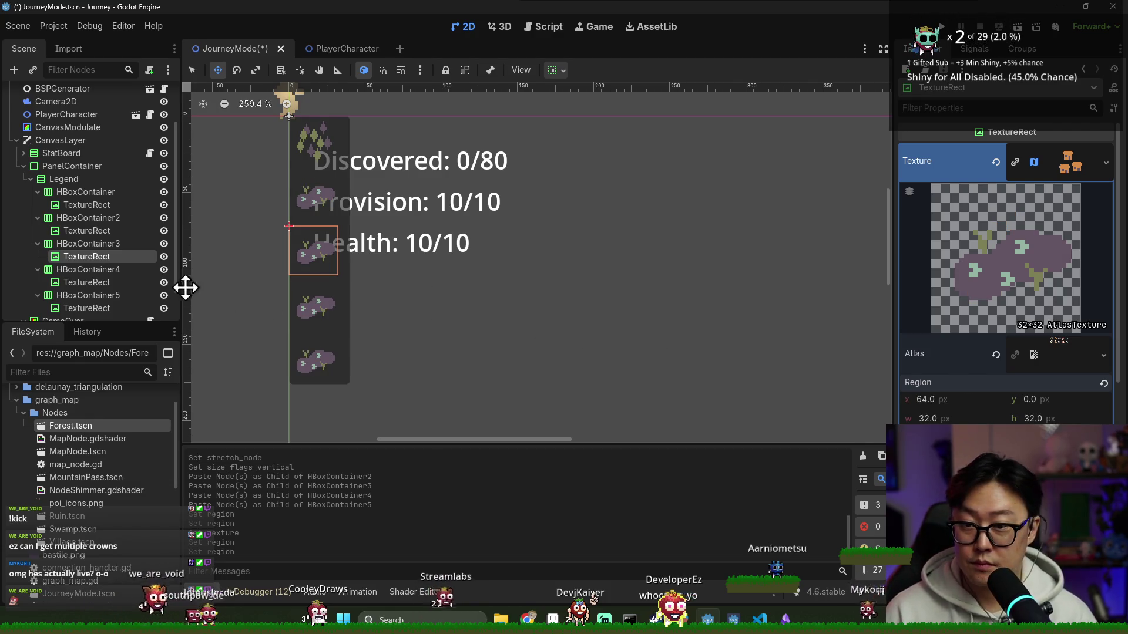
pyautogui.hotkey('ctrl', 'z')
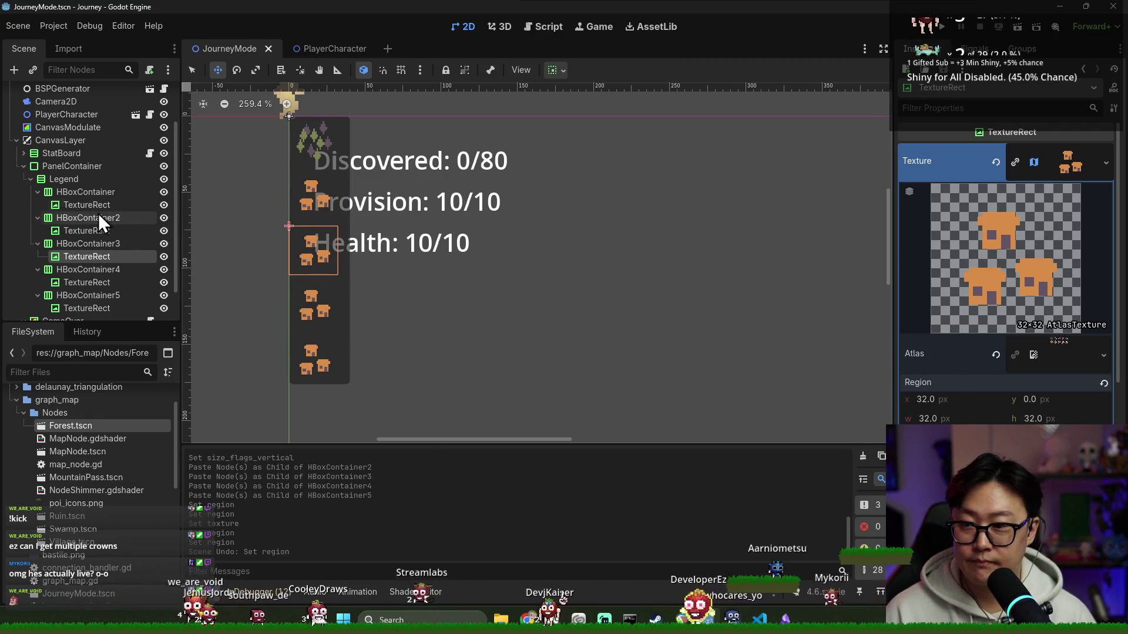
pyautogui.click(98, 208)
pyautogui.click(100, 231)
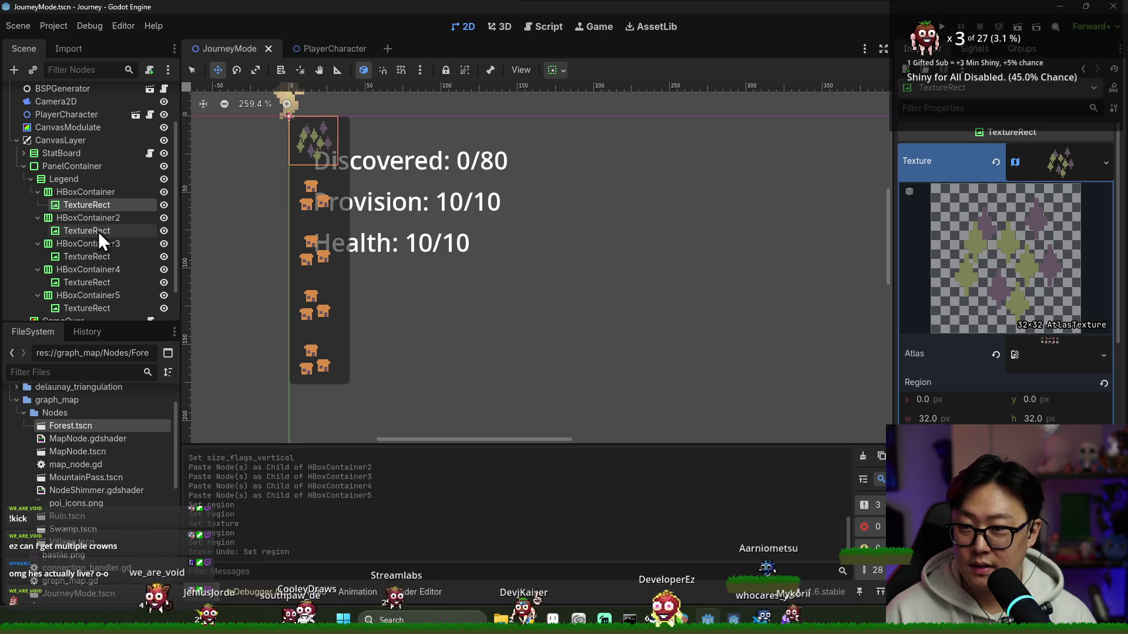
# - Make the AtlasTexture of each remaining row's TextureRect unique and save
pyautogui.click(1105, 162)
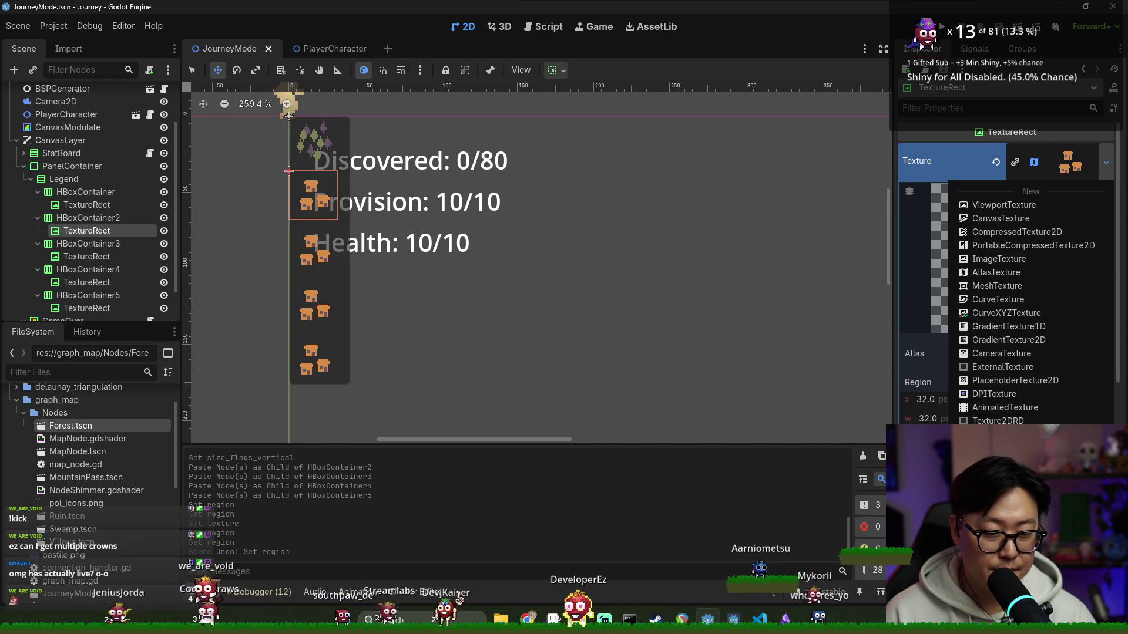
pyautogui.click(1014, 529)
pyautogui.click(611, 419)
pyautogui.click(93, 257)
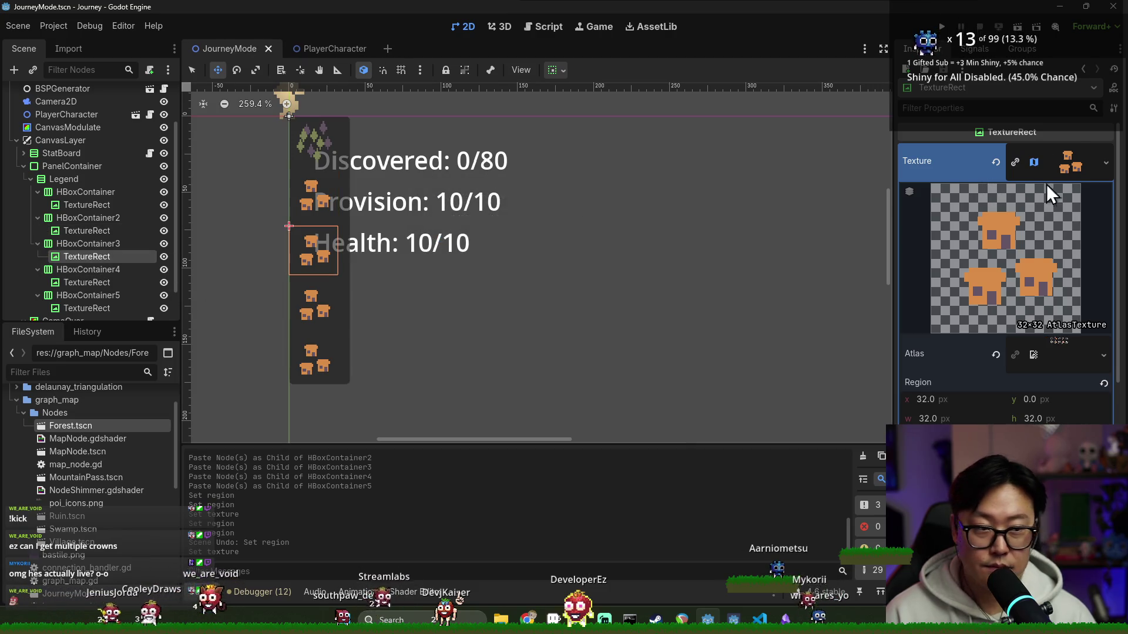
pyautogui.click(1107, 162)
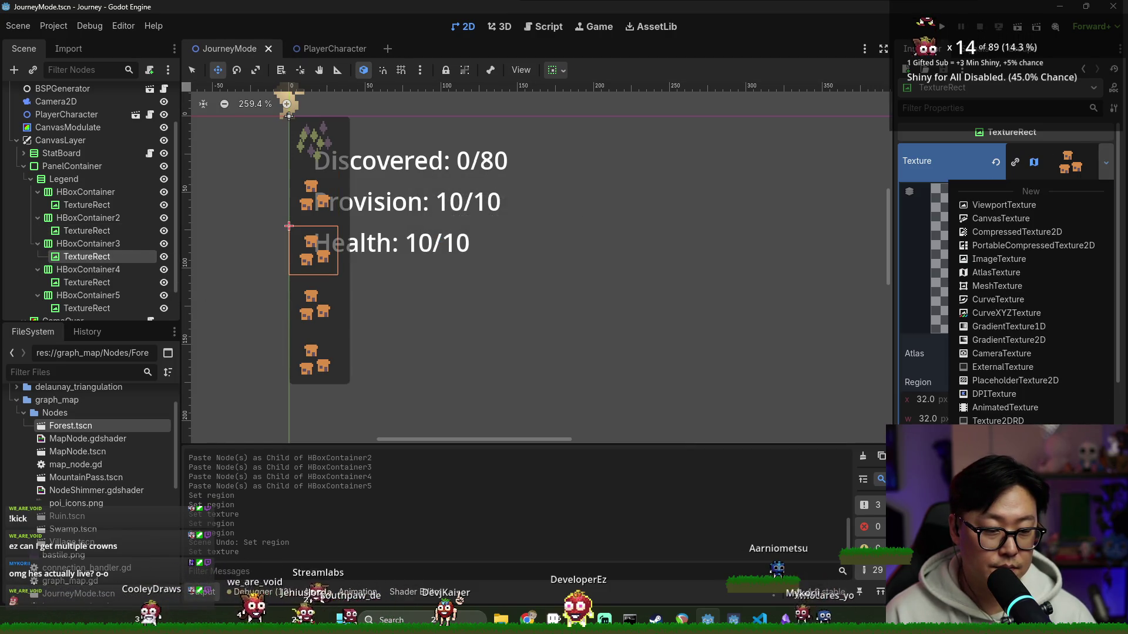
pyautogui.press('Escape')
pyautogui.click(86, 283)
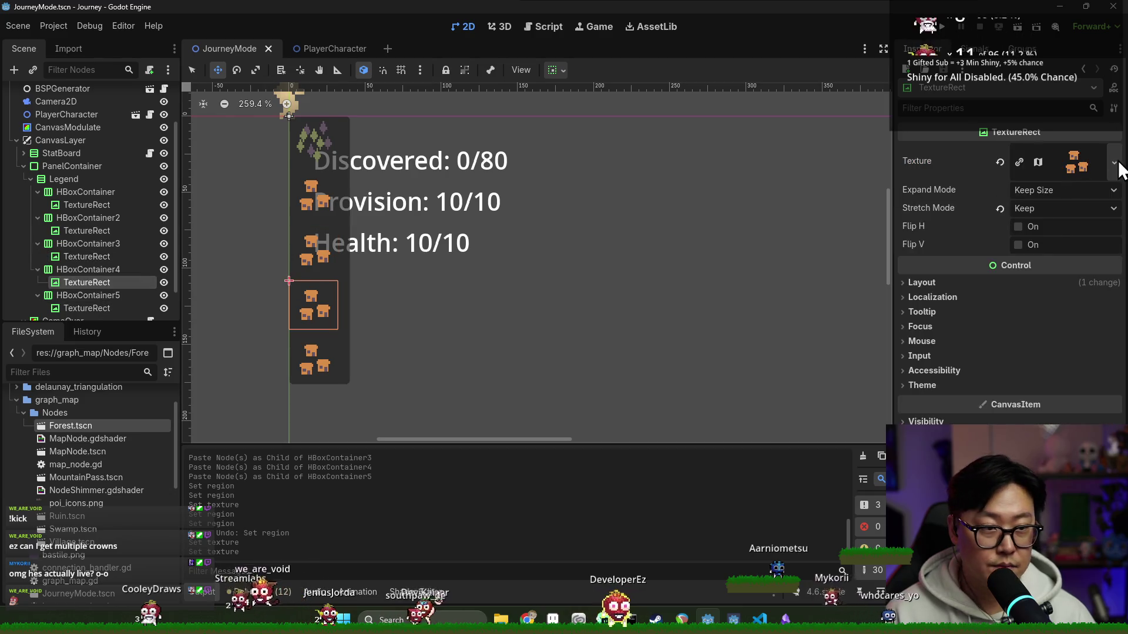
pyautogui.click(1113, 163)
pyautogui.press('Escape')
pyautogui.hotkey('ctrl', 's')
pyautogui.click(86, 307)
pyautogui.hotkey('ctrl', 's')
pyautogui.click(1113, 162)
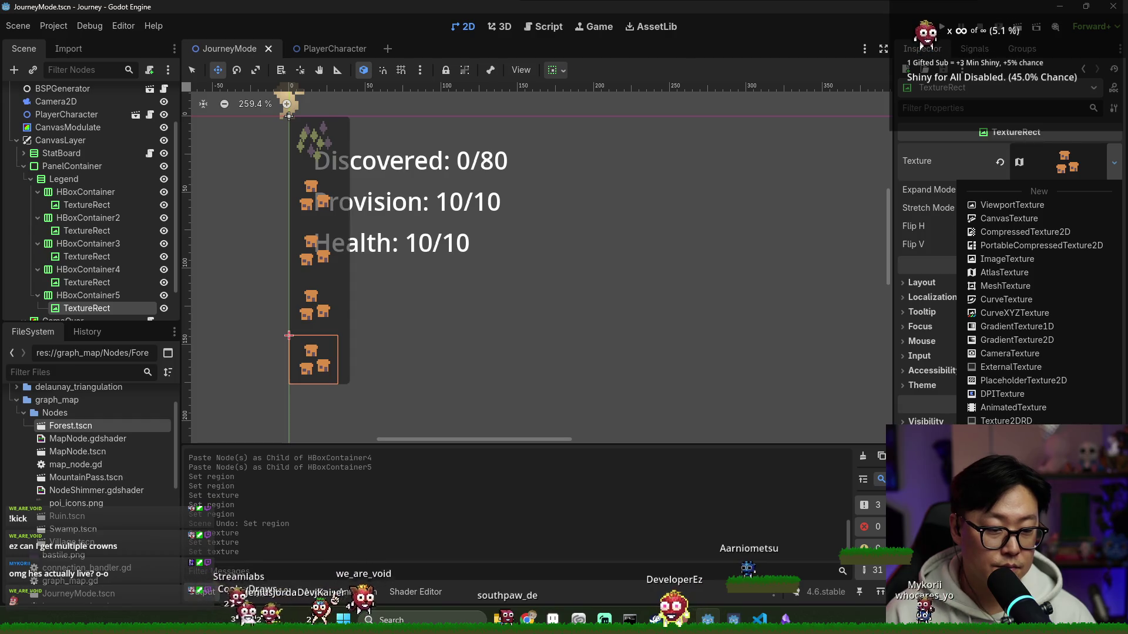
pyautogui.press('Escape')
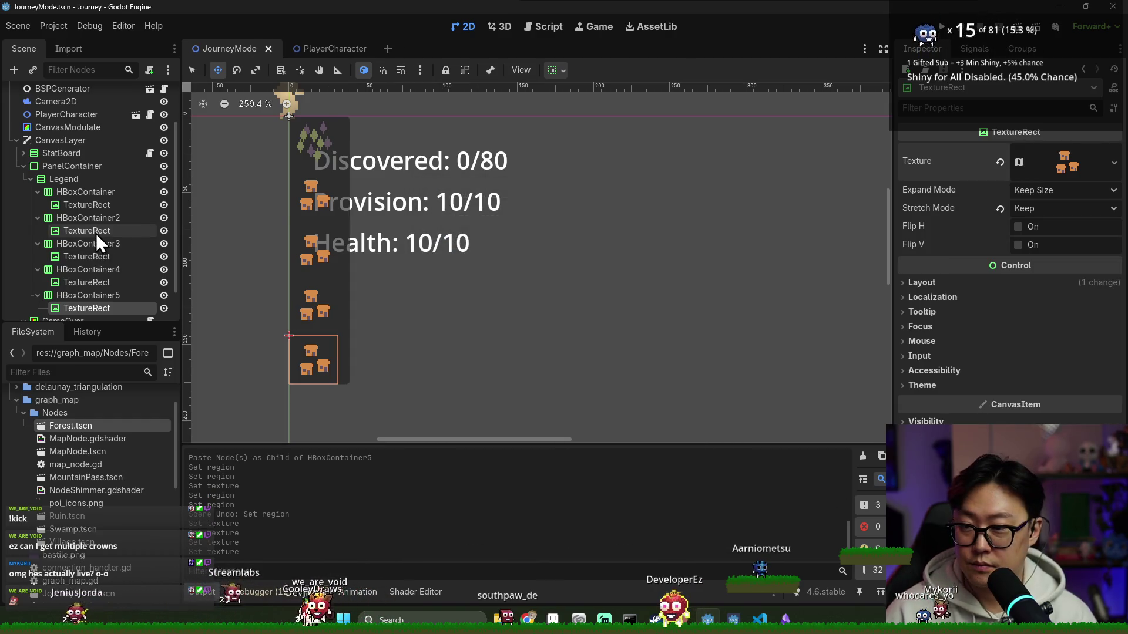
# - Set Region x to 64 and 96 so the third and fourth rows show the creature and mountains icons
pyautogui.click(86, 230)
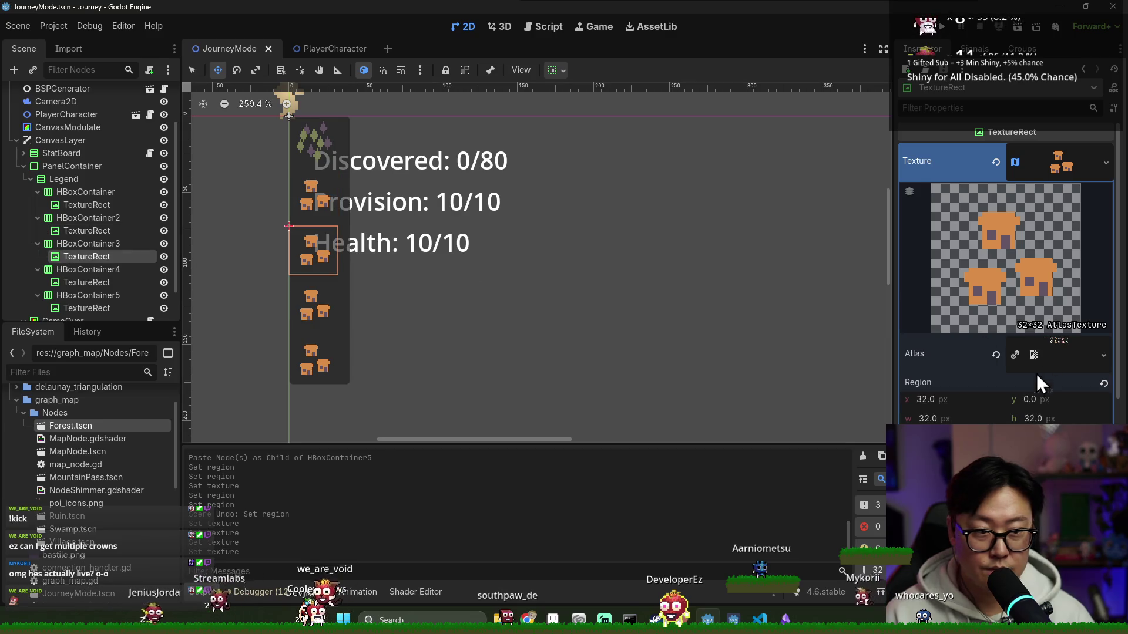
pyautogui.write('64')
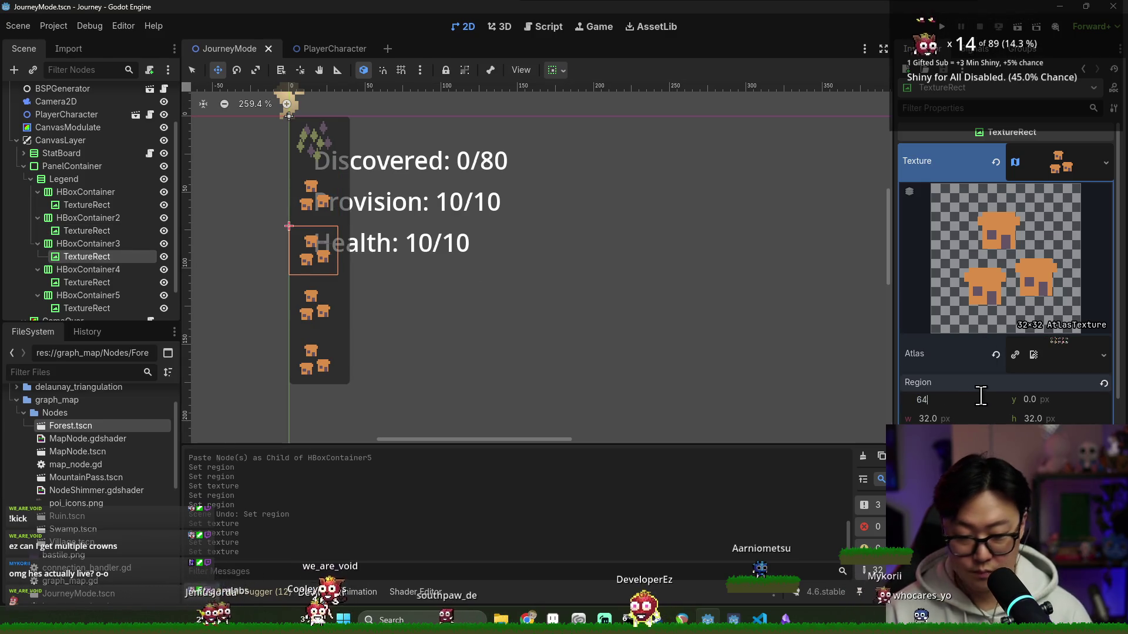
pyautogui.press('Return')
pyautogui.click(86, 285)
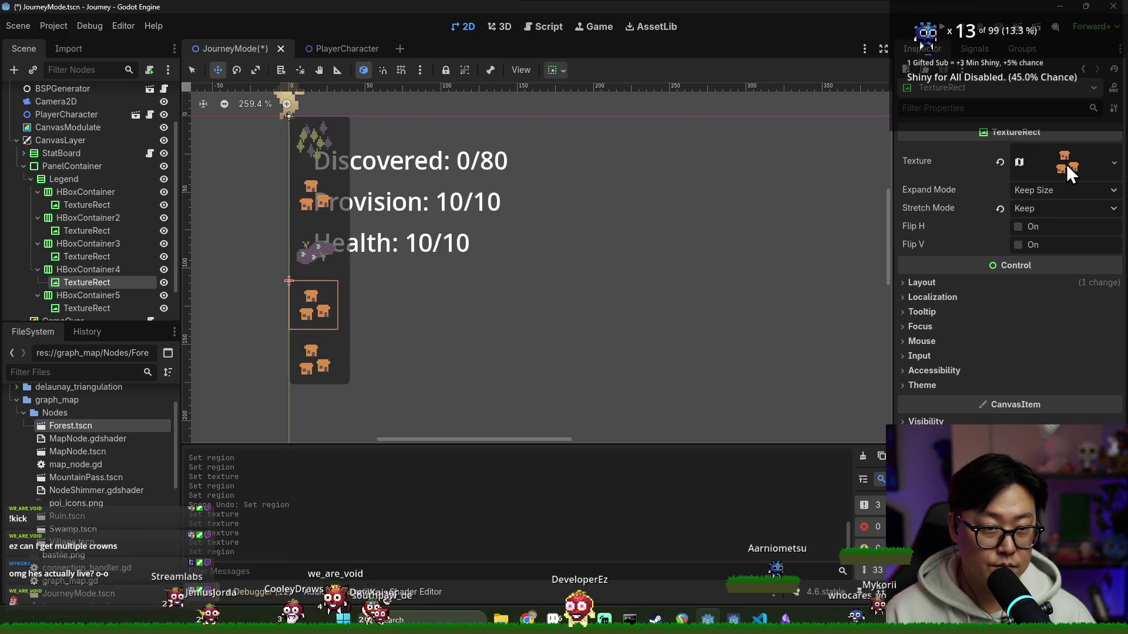
pyautogui.click(1066, 164)
pyautogui.click(922, 399)
pyautogui.write('32*')
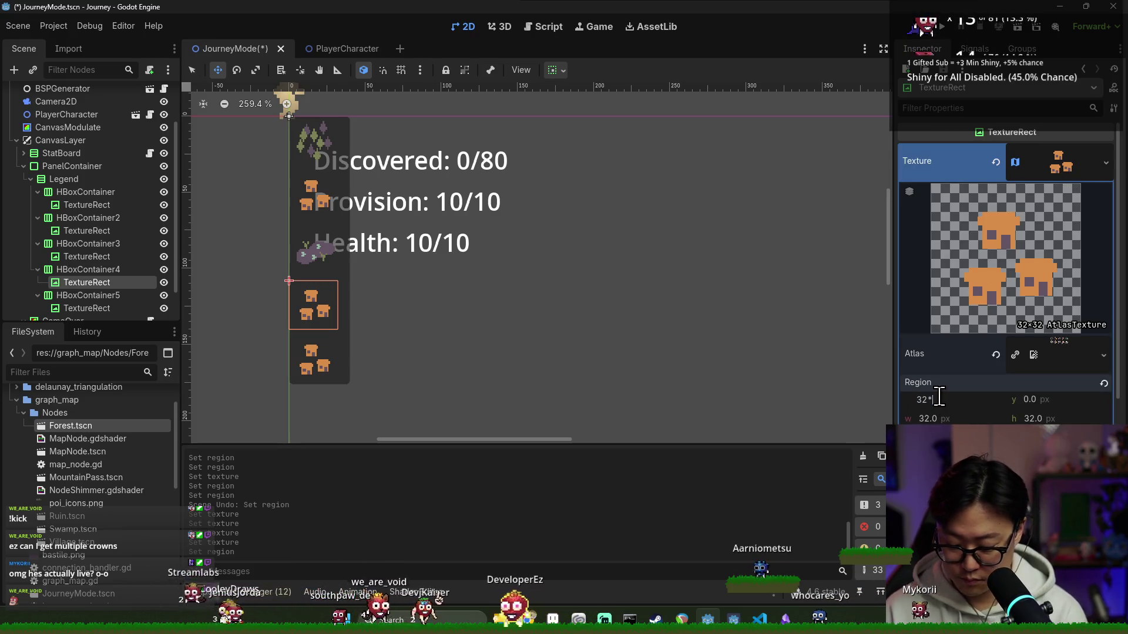
pyautogui.write('3')
pyautogui.press('Return')
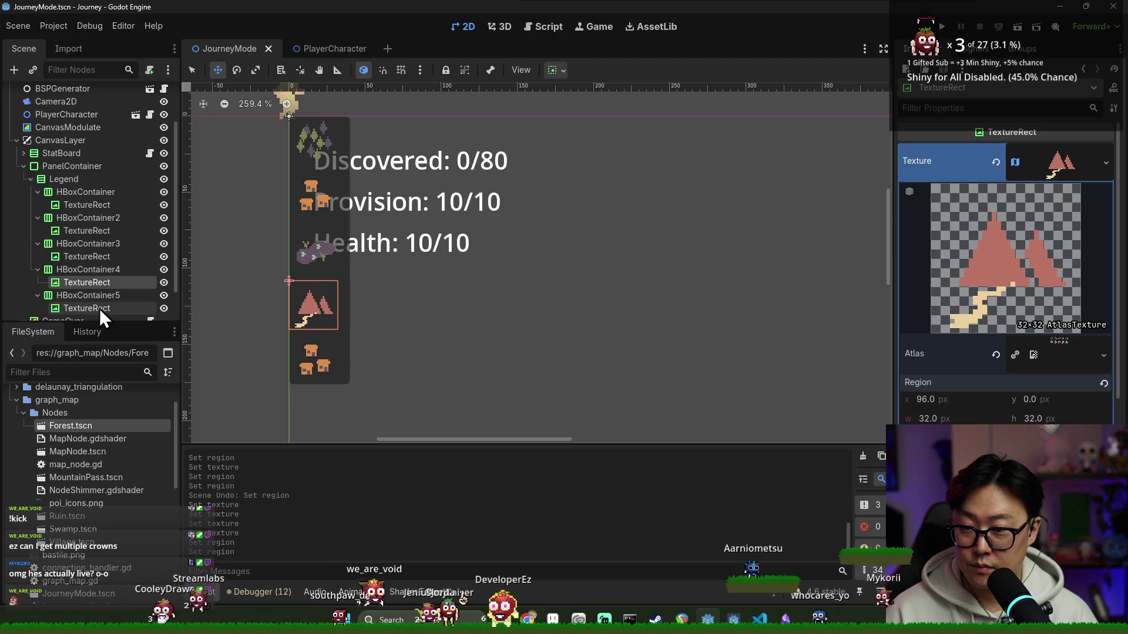
# - Set the fifth row's Region x to 128 to show the blue ruins icon and save the scene
pyautogui.click(99, 308)
pyautogui.click(1062, 162)
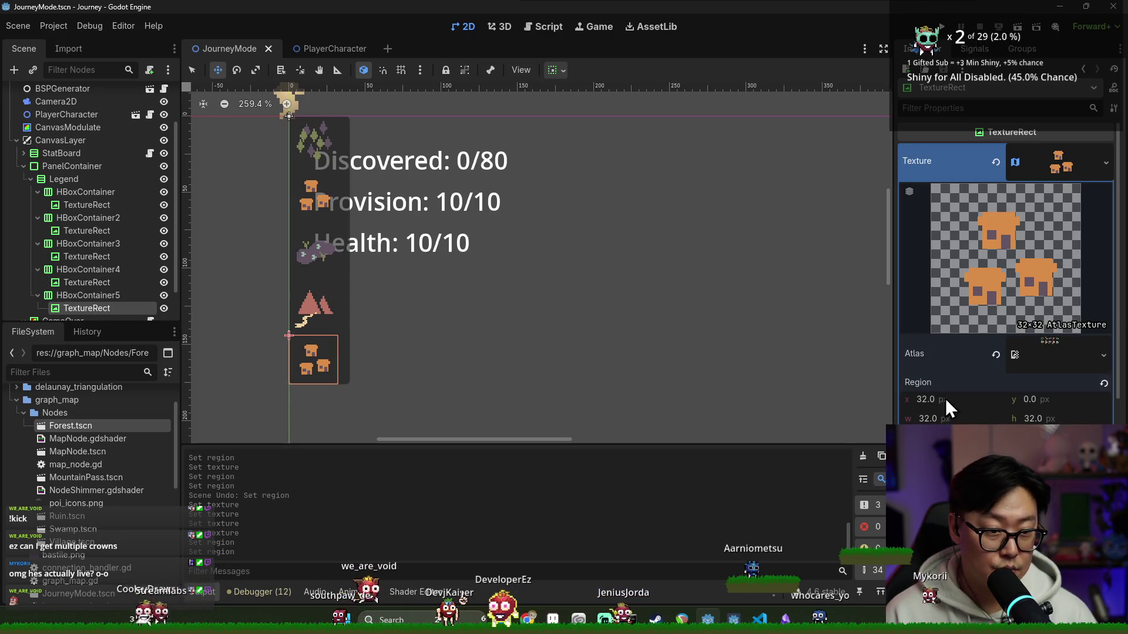
pyautogui.write('4')
pyautogui.press('Return')
pyautogui.click(966, 403)
pyautogui.write('32*5')
pyautogui.press('Return')
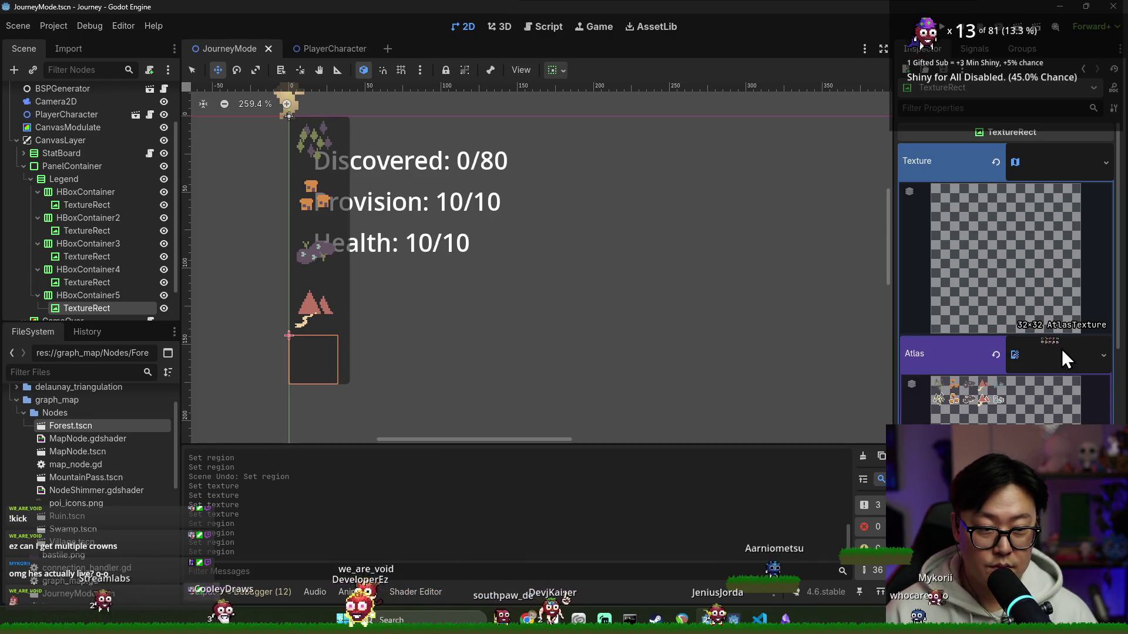
pyautogui.click(965, 403)
pyautogui.write('32*4')
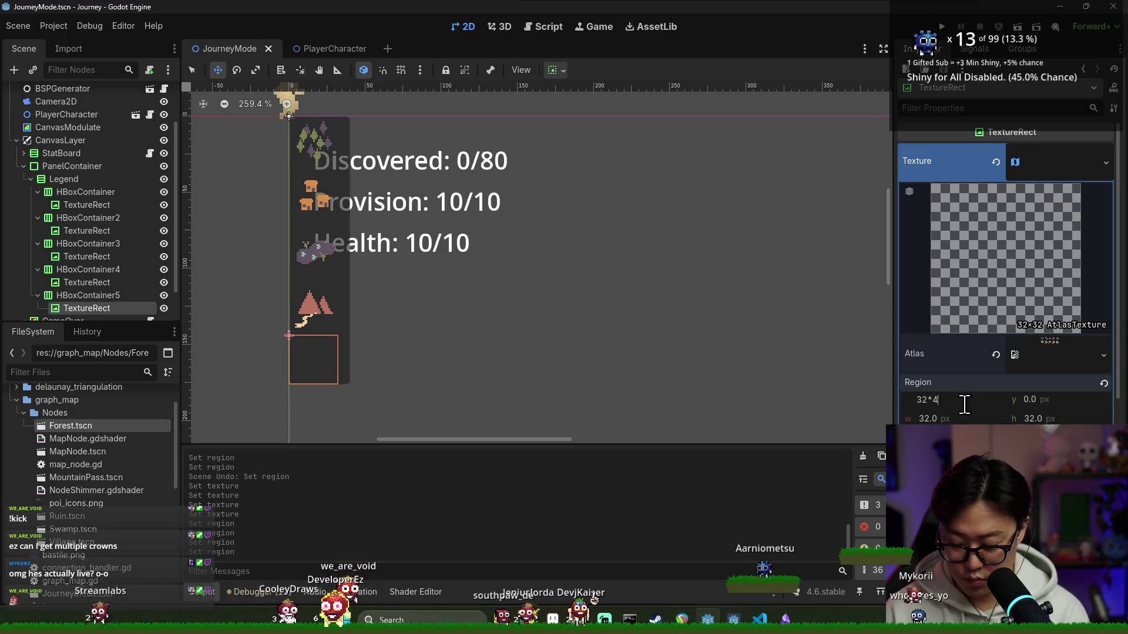
pyautogui.press('Return')
pyautogui.hotkey('ctrl', 's')
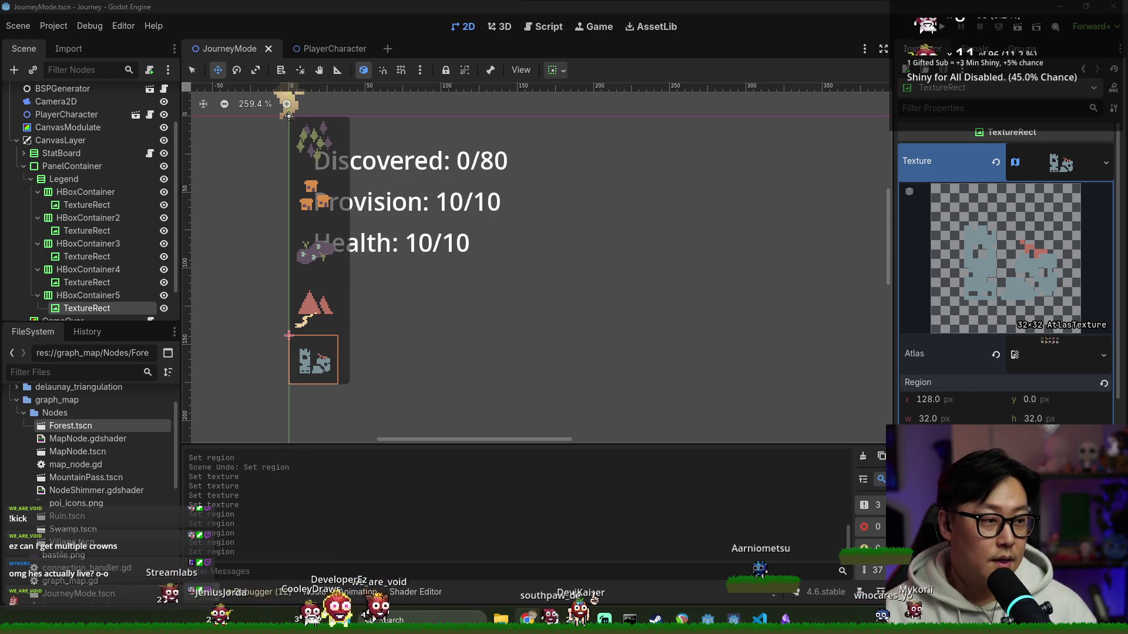
pyautogui.scroll(-1, 310, 252)
pyautogui.scroll(3, 83, 272)
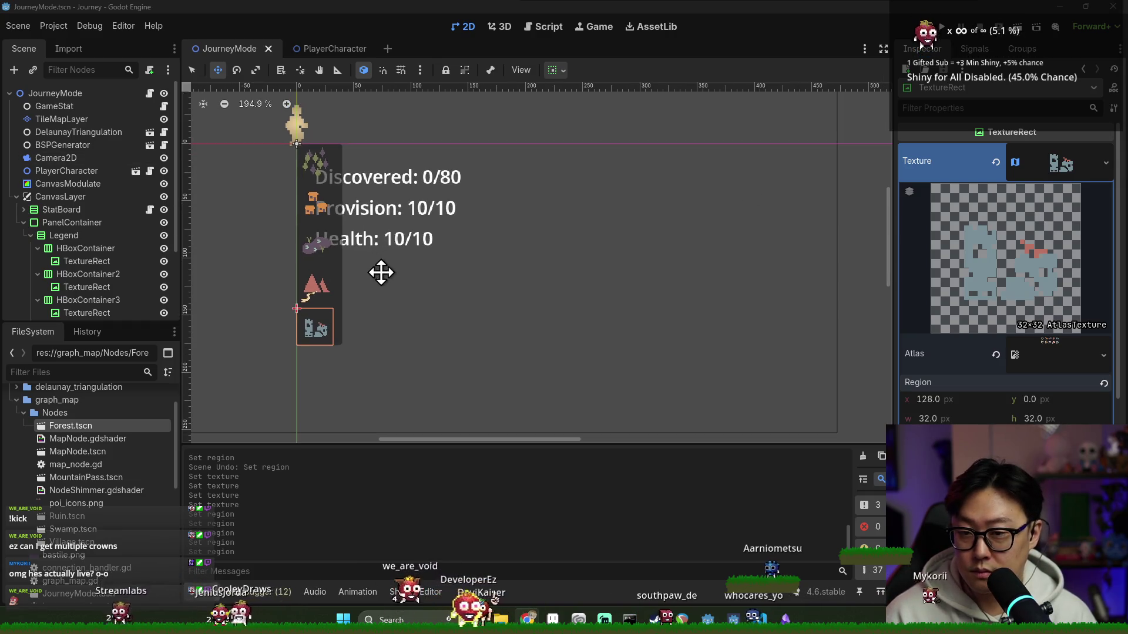
pyautogui.scroll(-1, 323, 226)
pyautogui.scroll(-1, 337, 192)
pyautogui.scroll(-1, 343, 191)
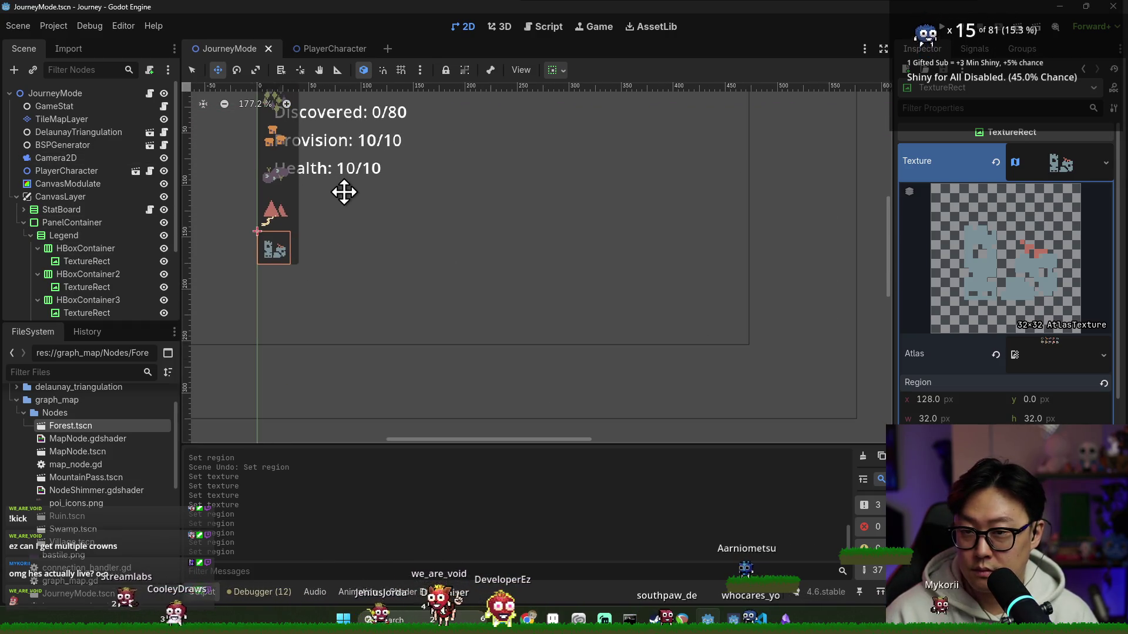
pyautogui.scroll(-1, 362, 194)
pyautogui.click(62, 223)
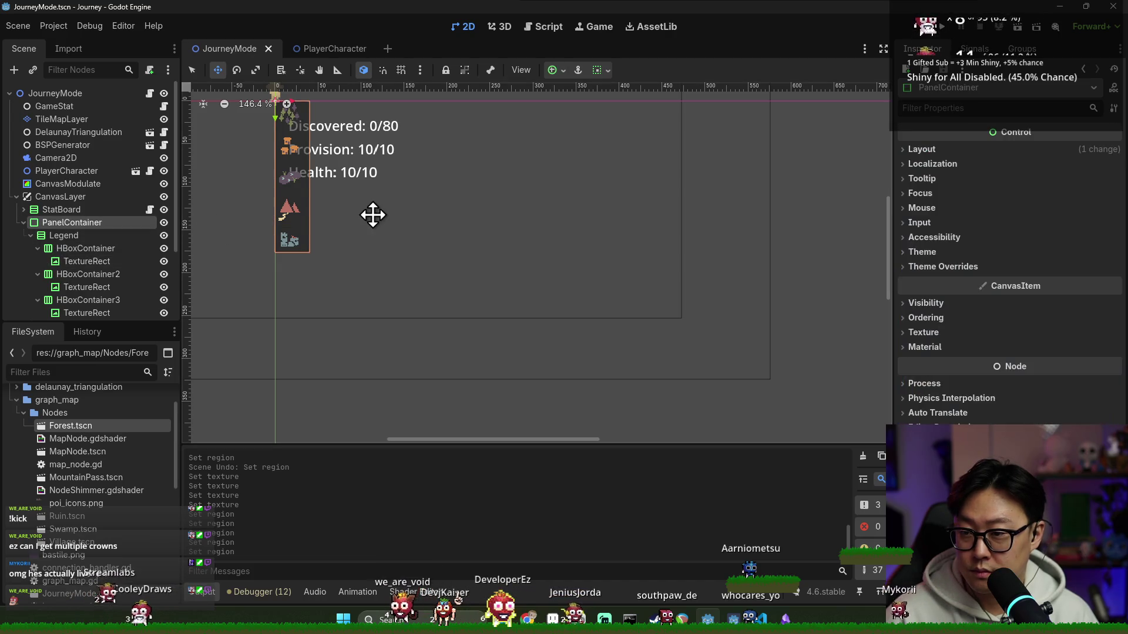
pyautogui.scroll(-1, 366, 214)
# - Move the legend panel below the stats readout, save, and run the game with F5
pyautogui.moveTo(300, 132)
pyautogui.mouseDown()
pyautogui.moveTo(304, 281)
pyautogui.moveTo(320, 221)
pyautogui.mouseUp()
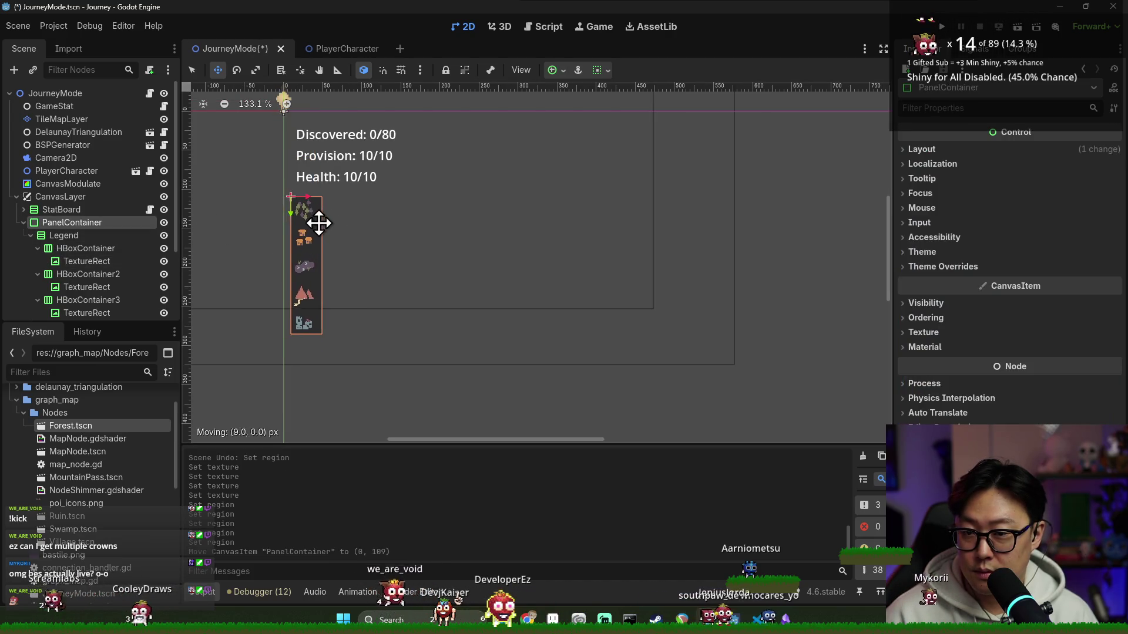
pyautogui.hotkey('ctrl', 's')
pyautogui.click(64, 235)
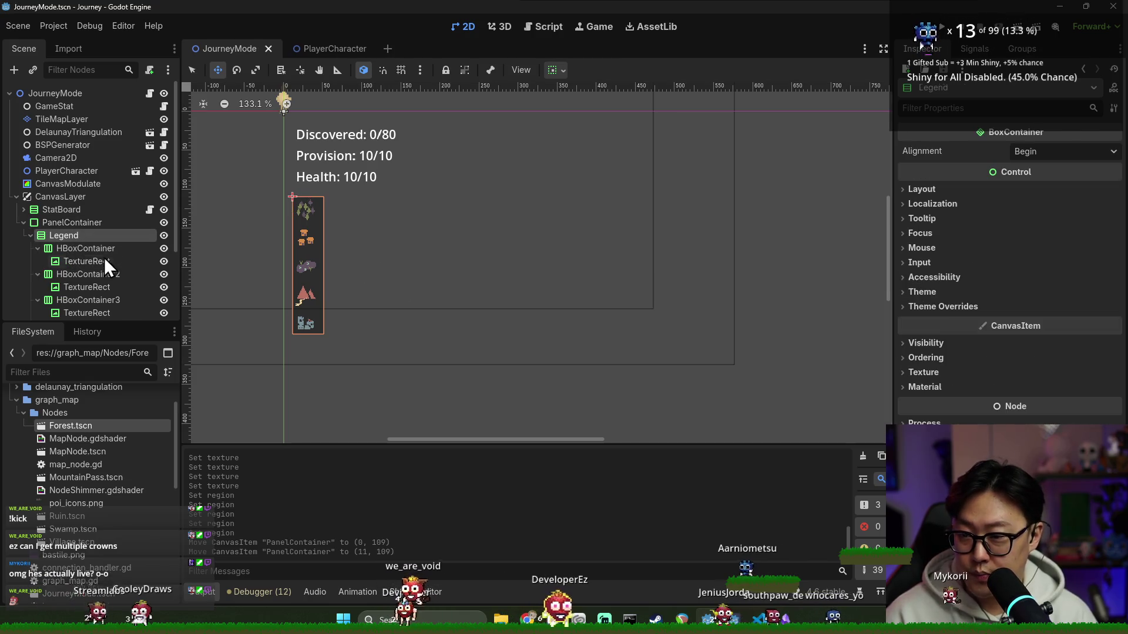
pyautogui.scroll(1, 395, 277)
pyautogui.scroll(1, 353, 279)
pyautogui.click(74, 260)
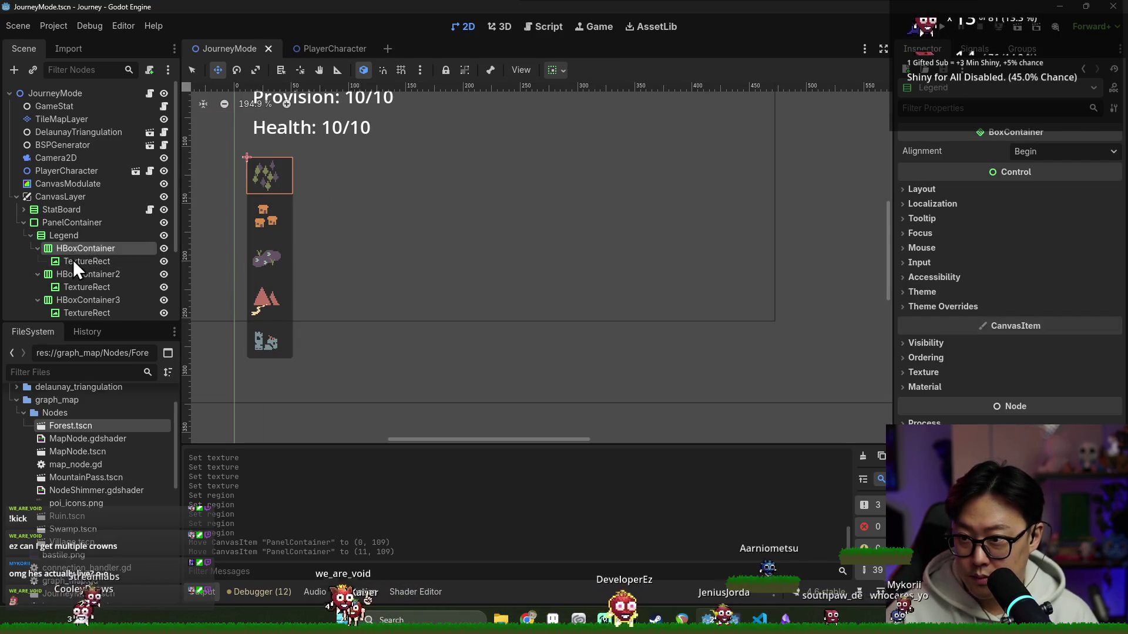
pyautogui.scroll(-2, 421, 252)
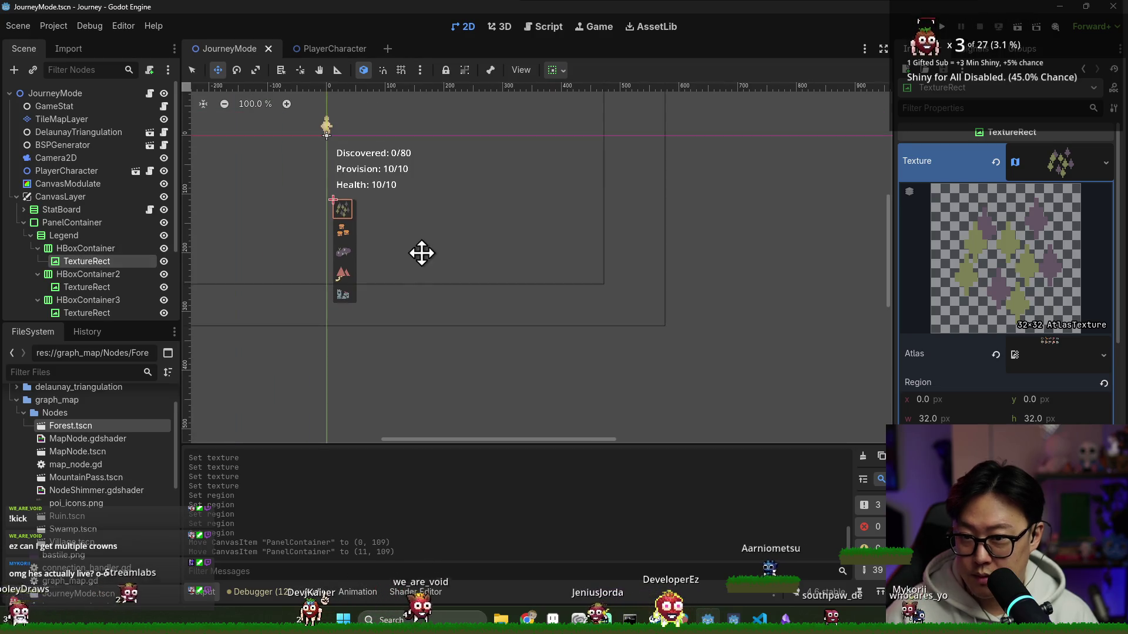
pyautogui.press('F5')
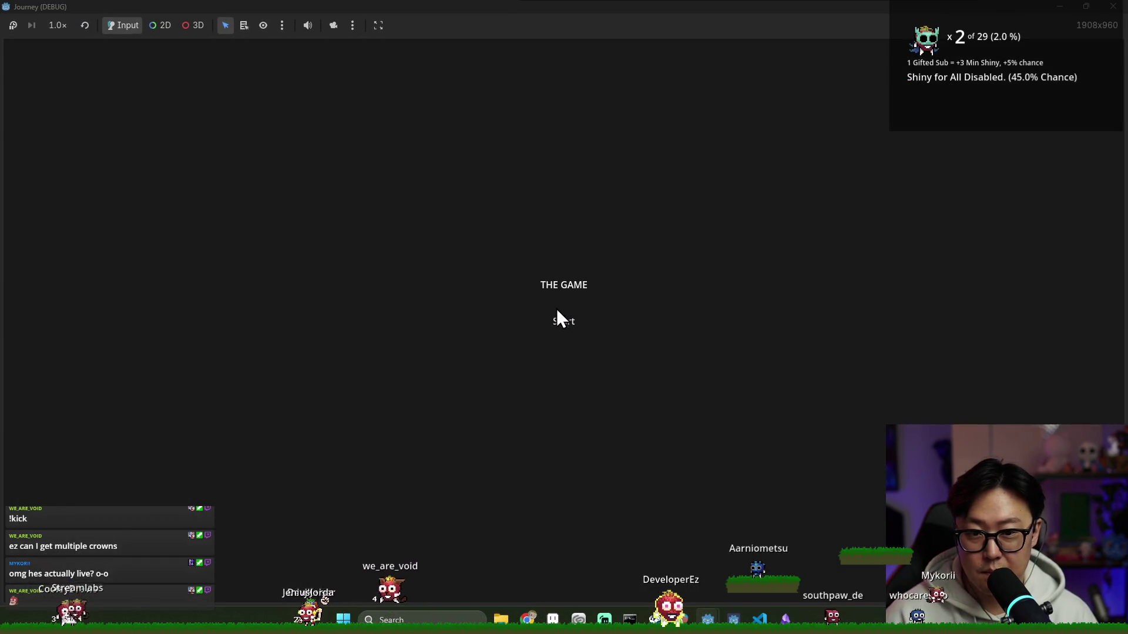
# - Start a Journey run at fixed 1152x648 size and walk the character toward the mountain node
pyautogui.click(559, 320)
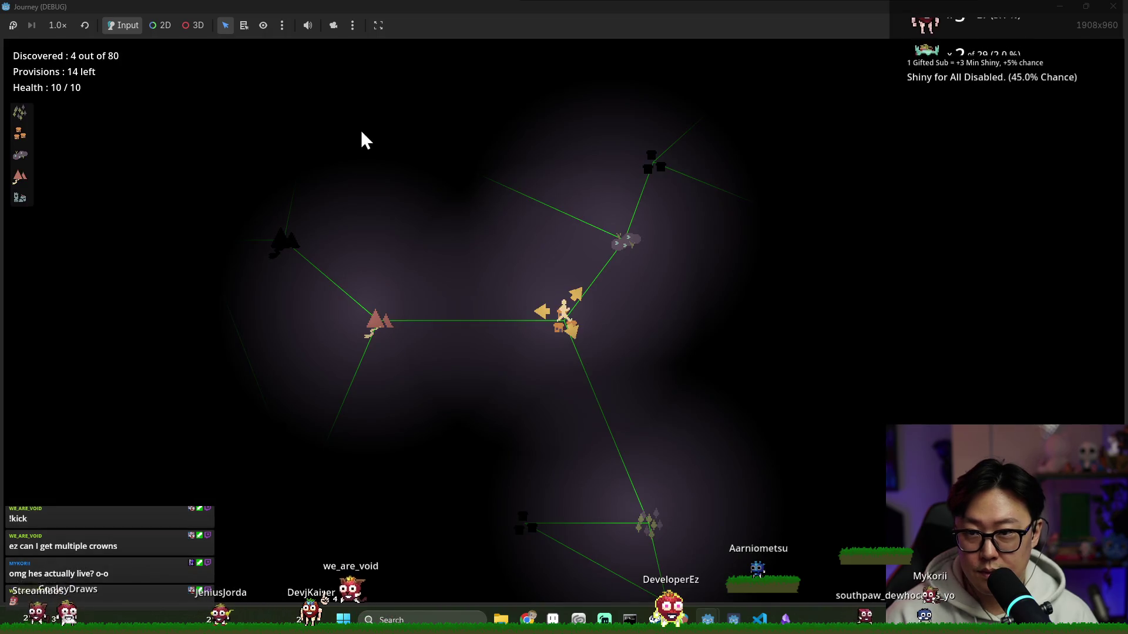
pyautogui.click(378, 25)
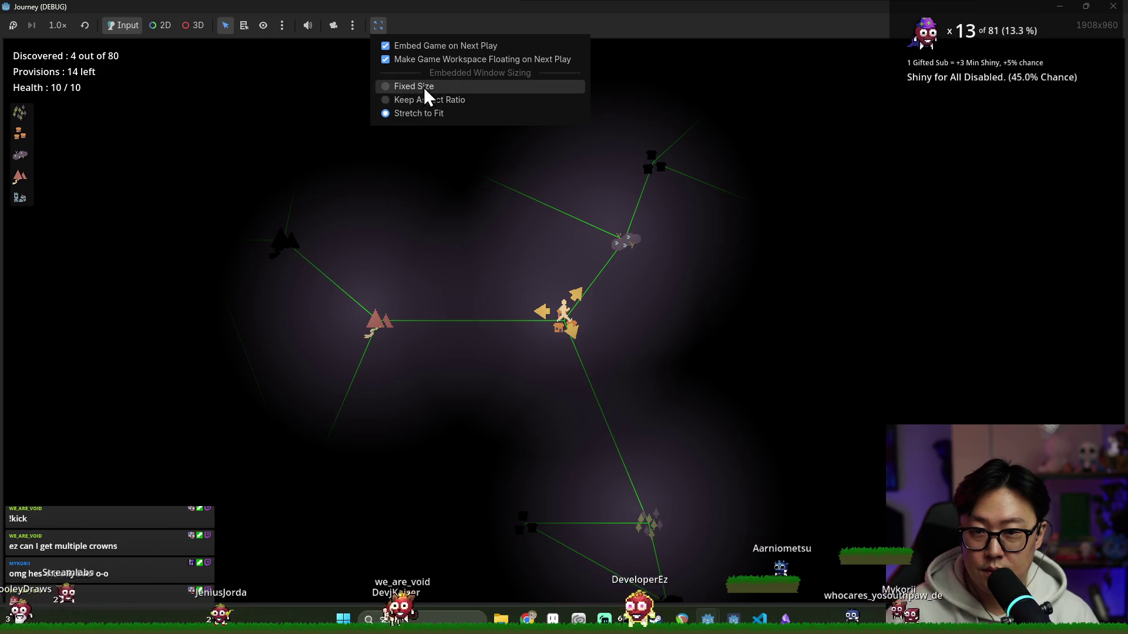
pyautogui.click(424, 87)
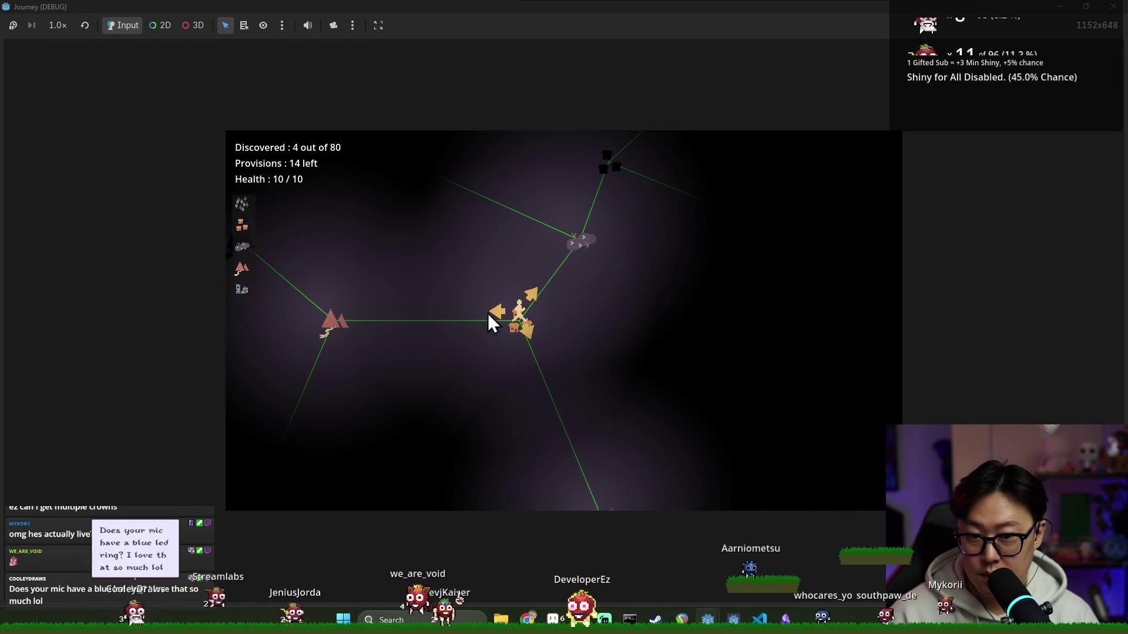
pyautogui.click(494, 312)
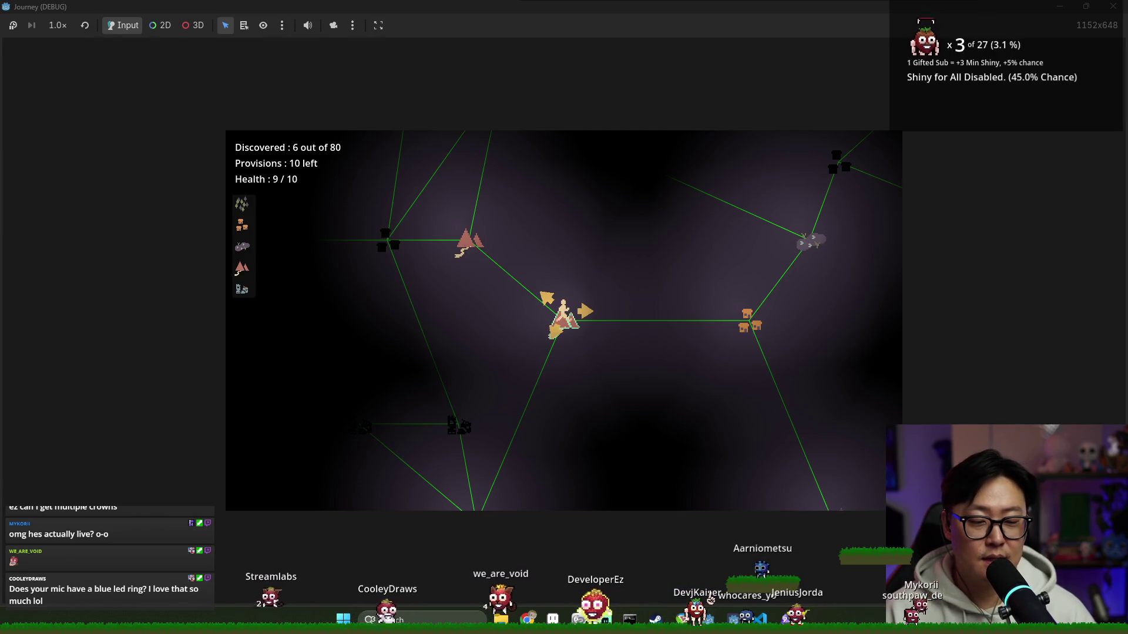
pyautogui.hotkey('alt', 'Tab')
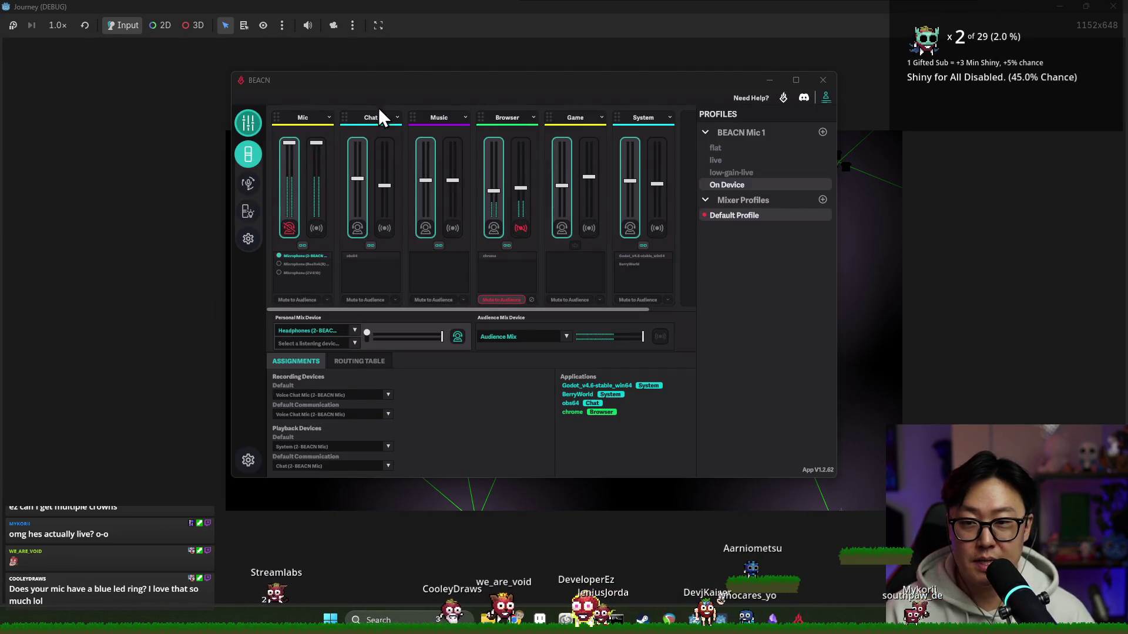
# - Preview Gradient, Reactive Meter and Sparkle mic lighting styles, then settle on Solid Colour
pyautogui.click(252, 212)
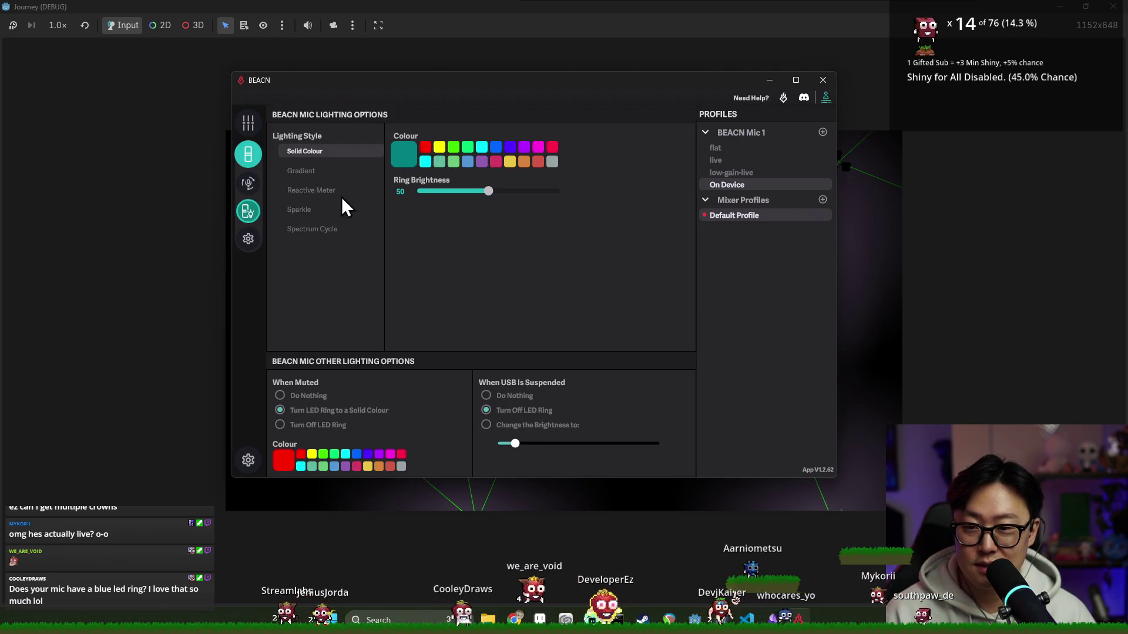
pyautogui.click(315, 174)
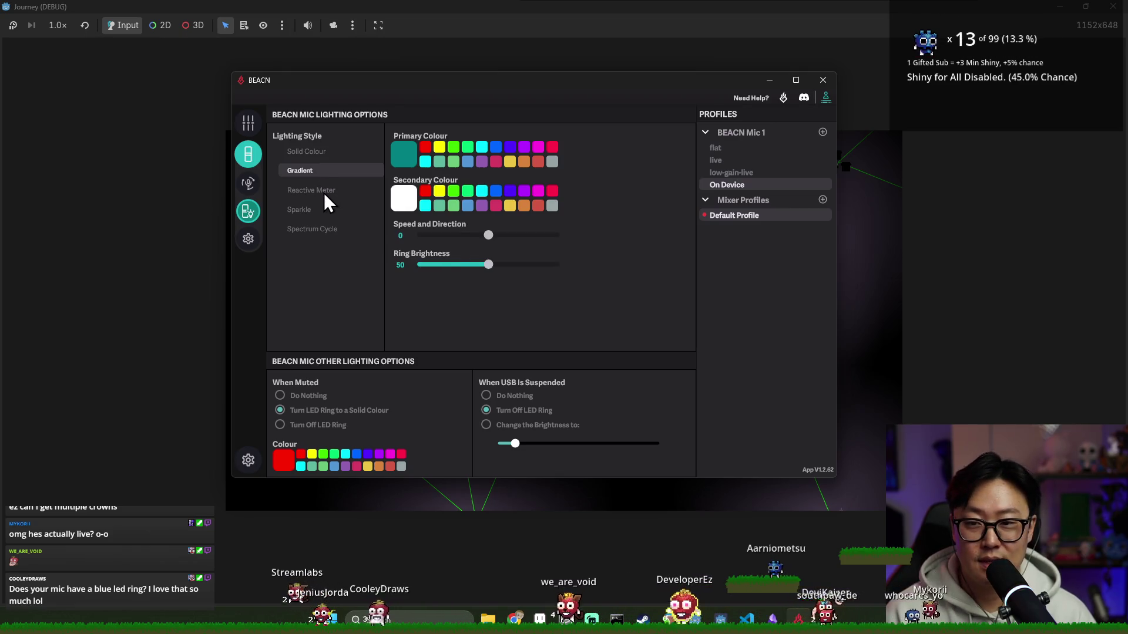
pyautogui.click(323, 191)
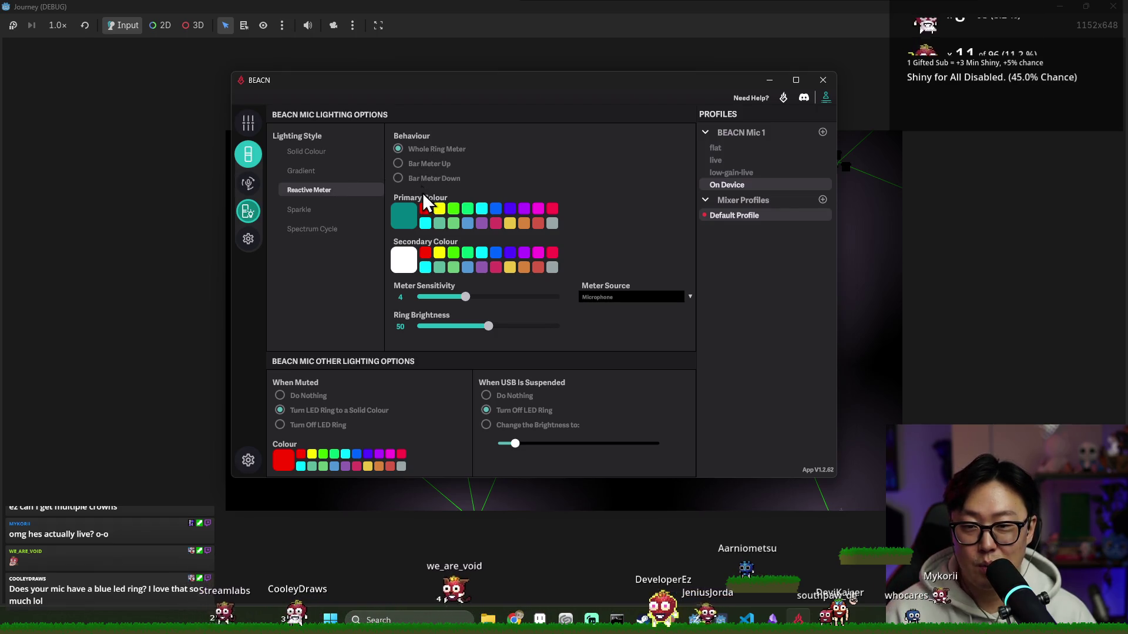
pyautogui.click(325, 209)
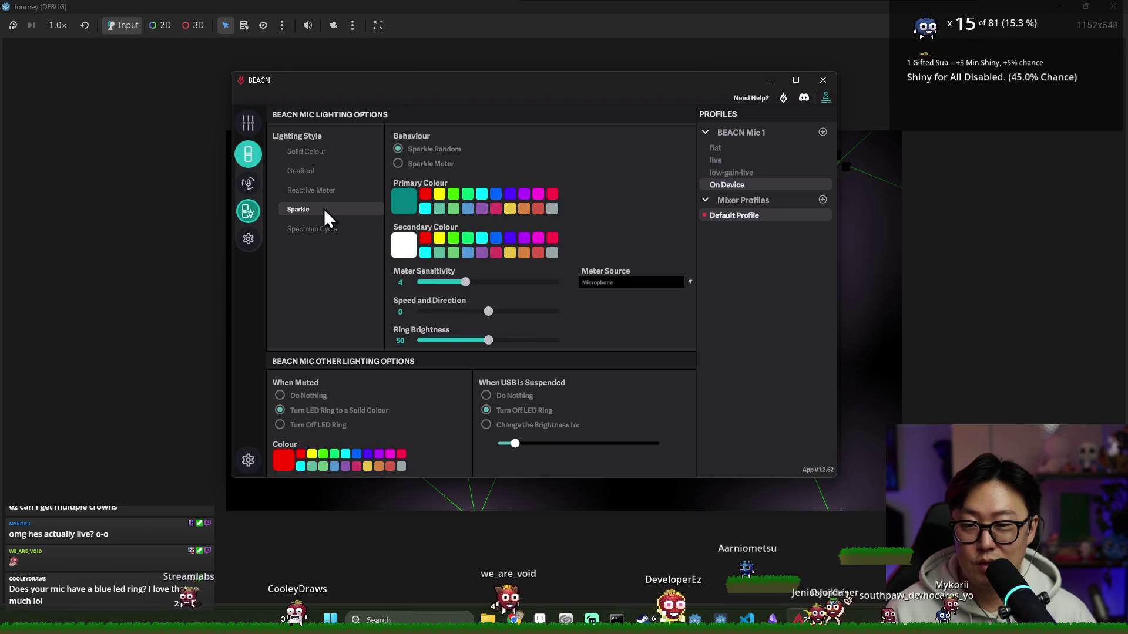
pyautogui.click(346, 158)
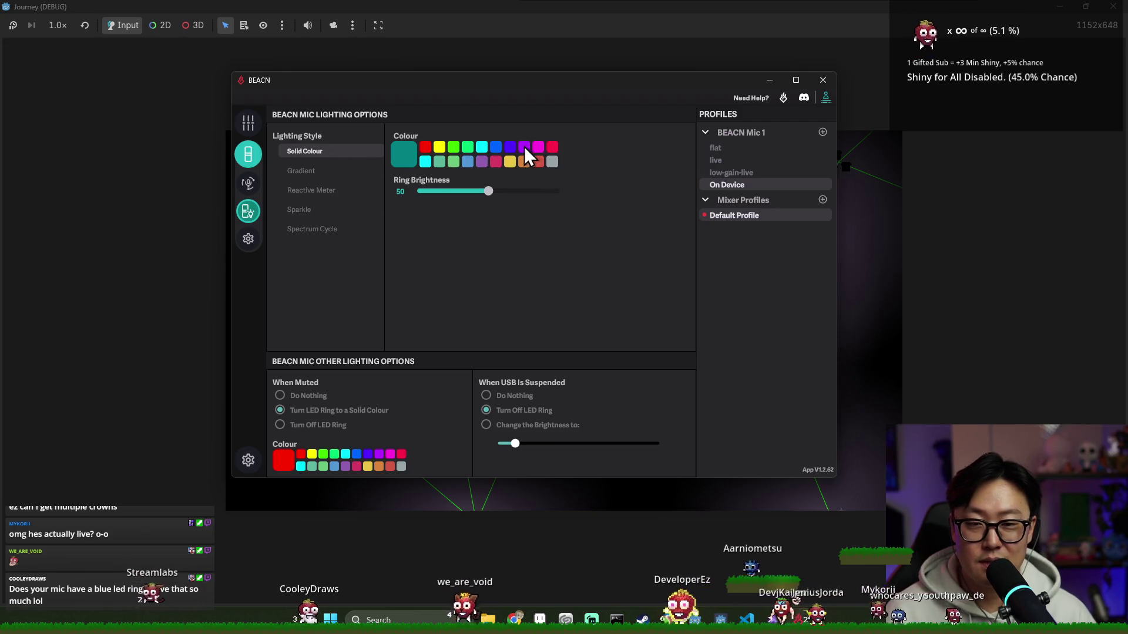
# - Make the ring blue at 68 brightness, close BEACN and stop the running game
pyautogui.click(496, 149)
pyautogui.moveTo(536, 192); pyautogui.dragTo(671, 198)
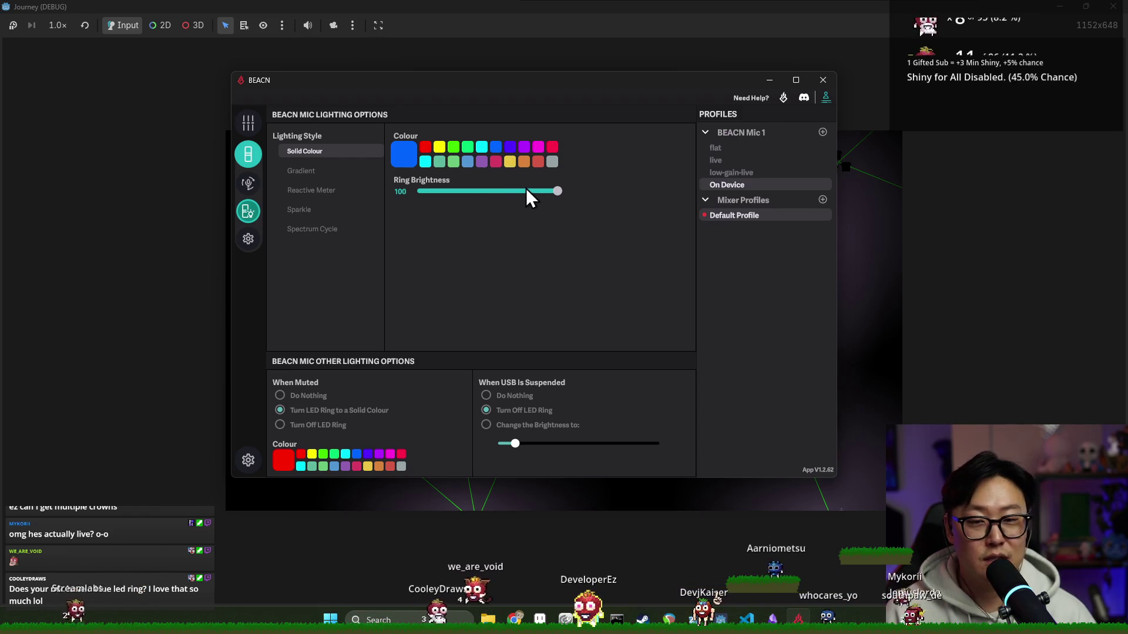
pyautogui.moveTo(528, 188); pyautogui.dragTo(477, 194)
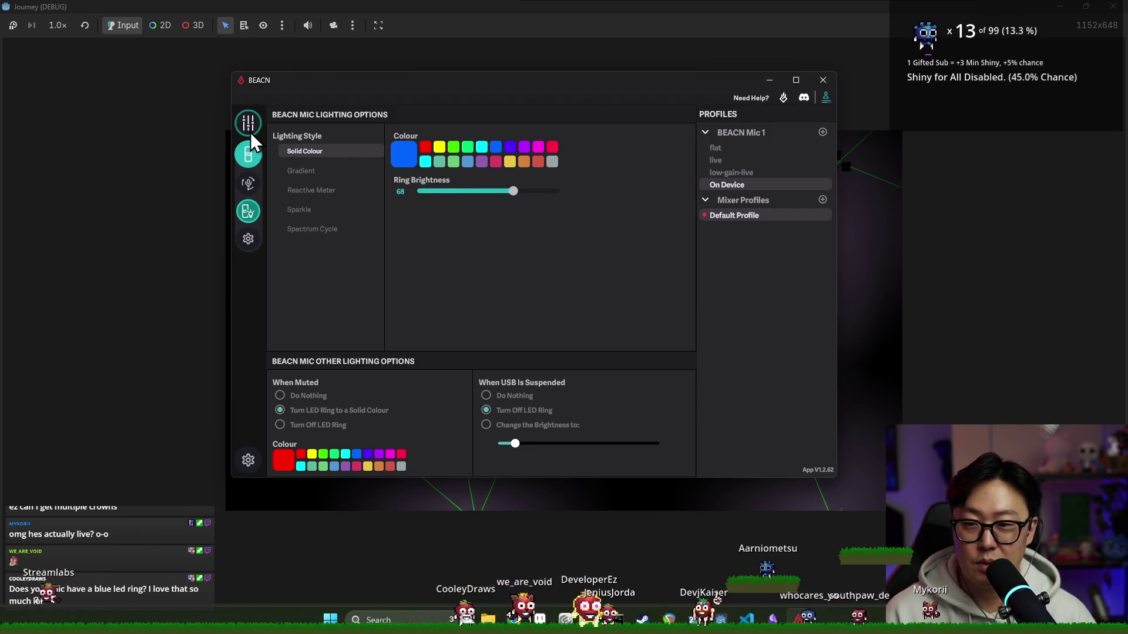
pyautogui.click(249, 131)
pyautogui.click(821, 83)
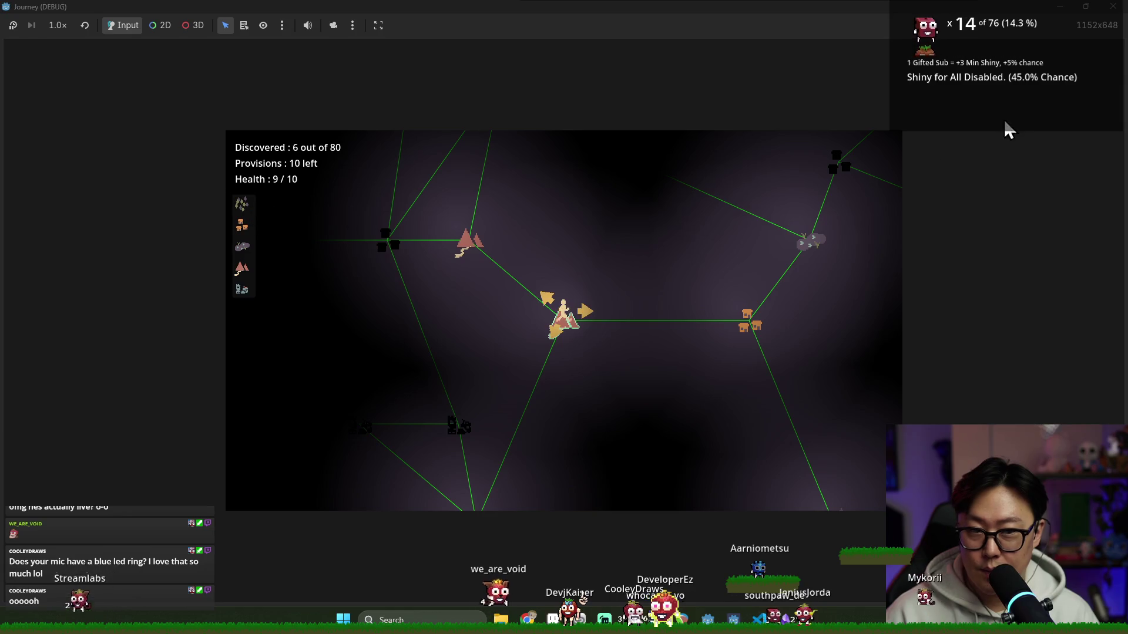
pyautogui.click(1113, 7)
pyautogui.scroll(2, 382, 208)
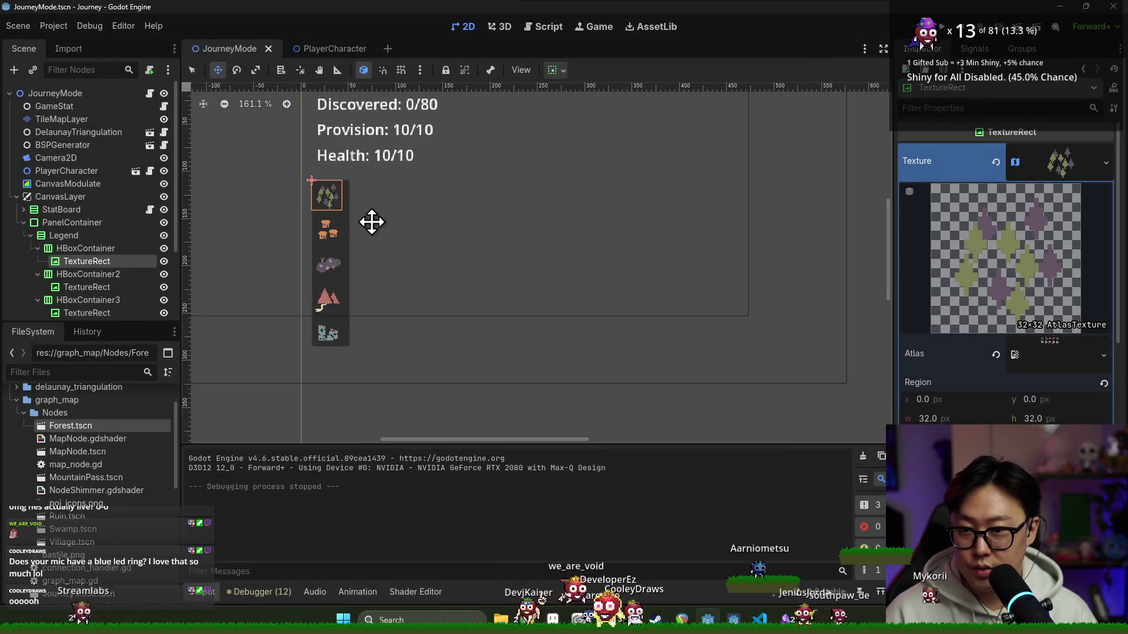
pyautogui.scroll(3, 370, 221)
# - Add a TextureRect child named health to the legend's first HBoxContainer row
pyautogui.click(84, 250)
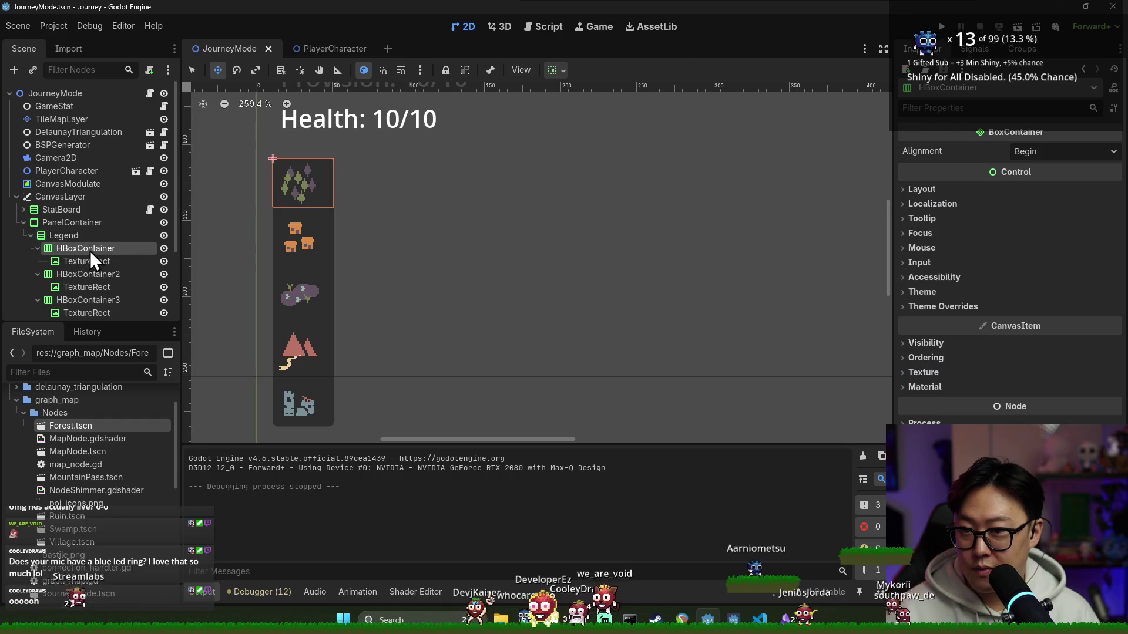
pyautogui.rightClick(93, 253)
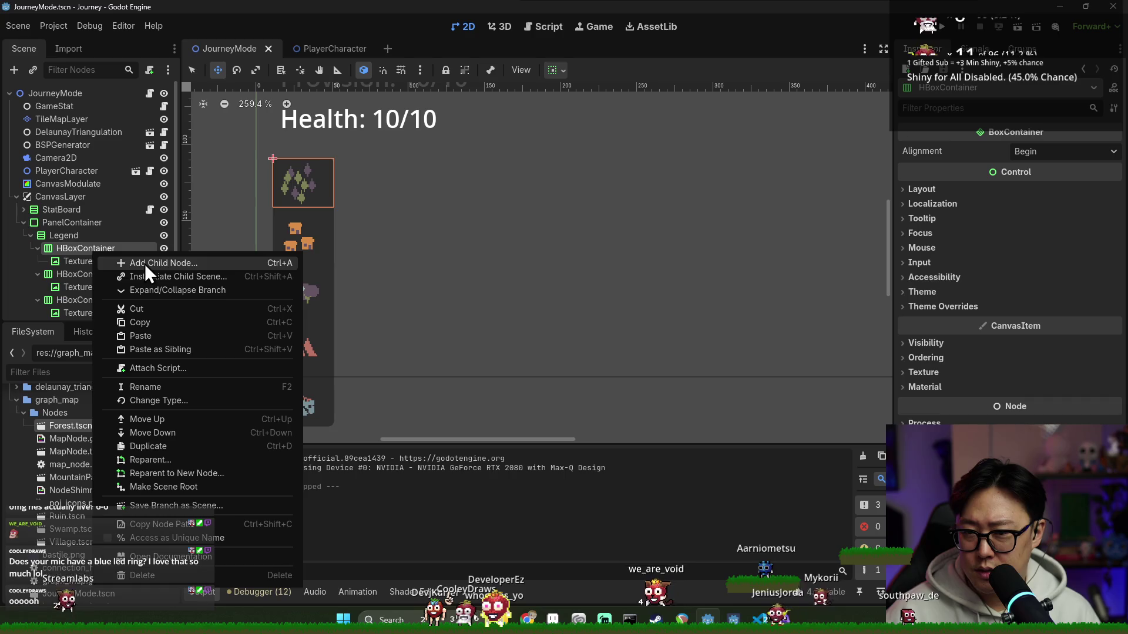
pyautogui.click(119, 251)
pyautogui.rightClick(133, 256)
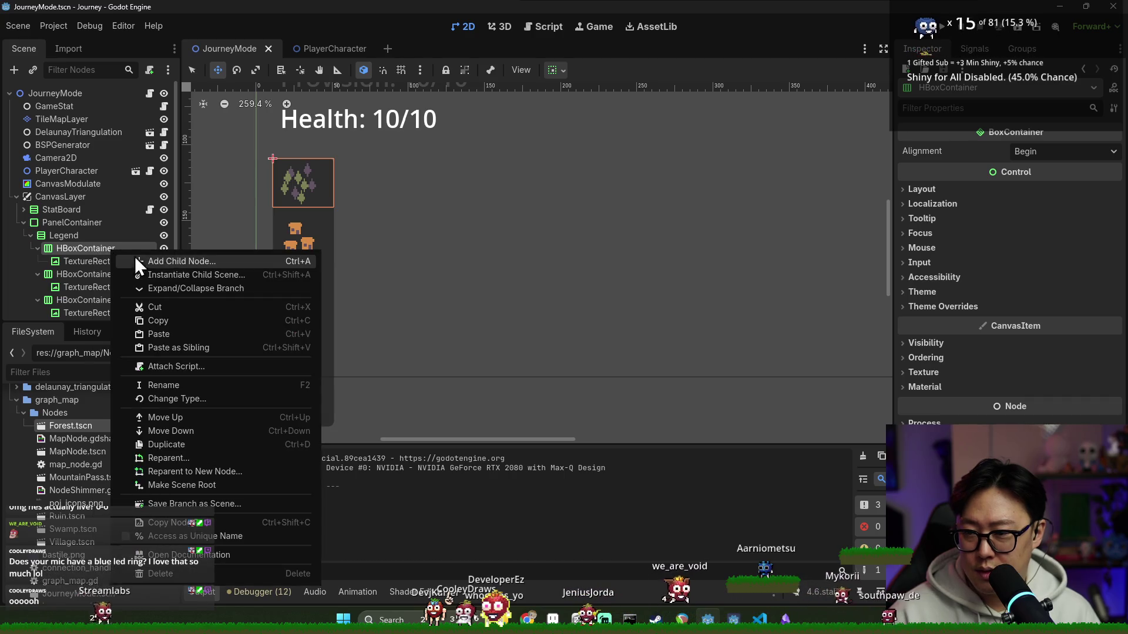
pyautogui.click(161, 262)
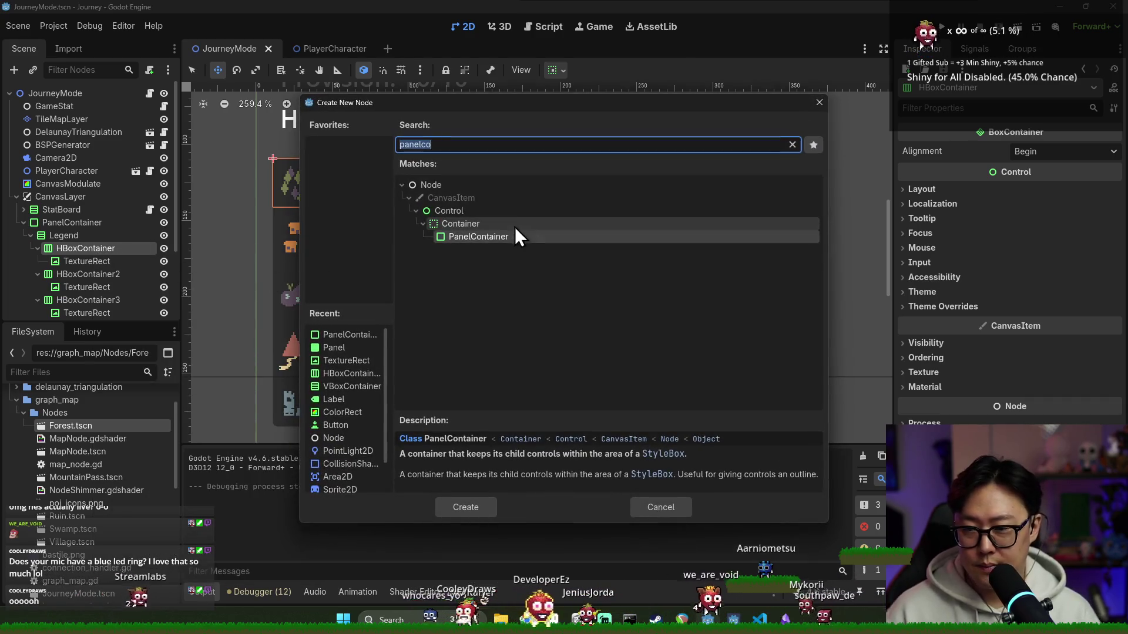
pyautogui.write('texture')
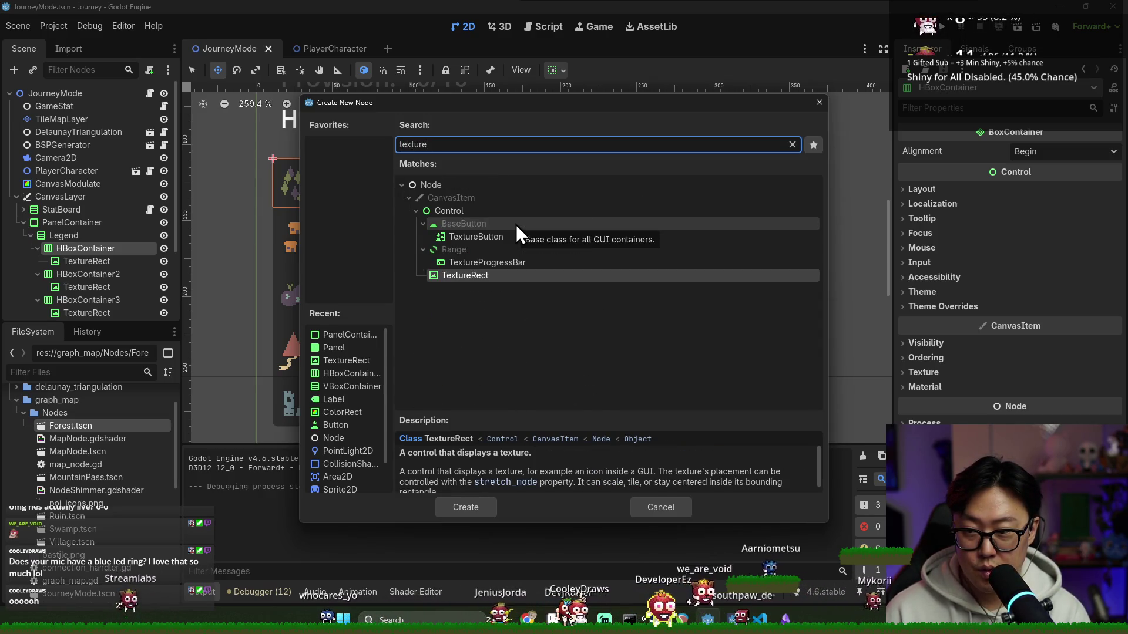
pyautogui.press('Return')
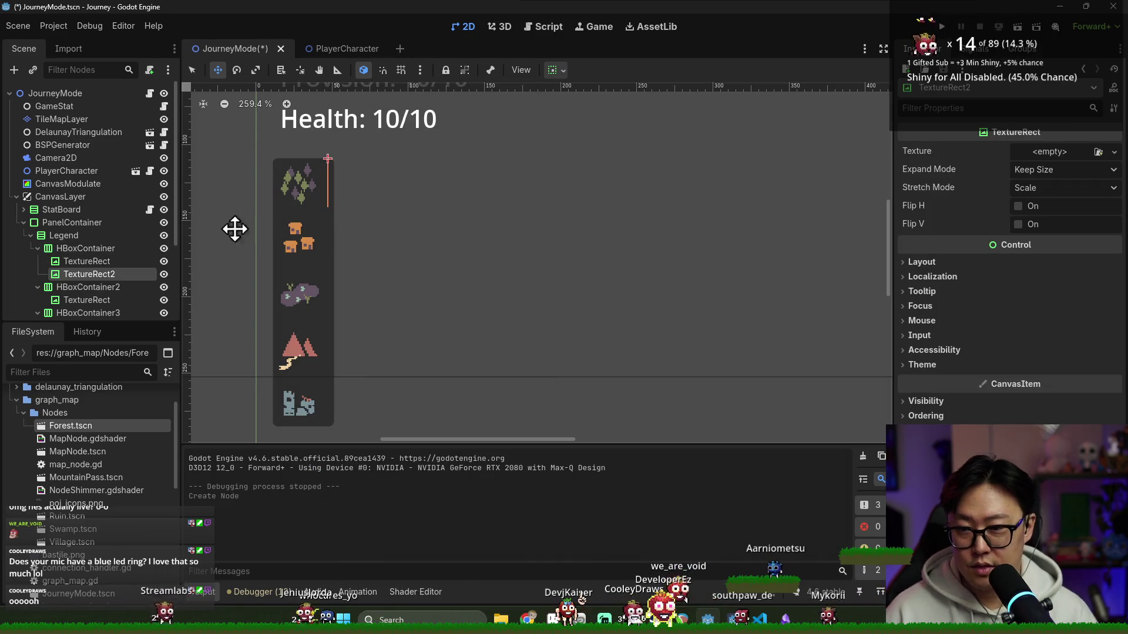
pyautogui.doubleClick(121, 275)
pyautogui.write('health')
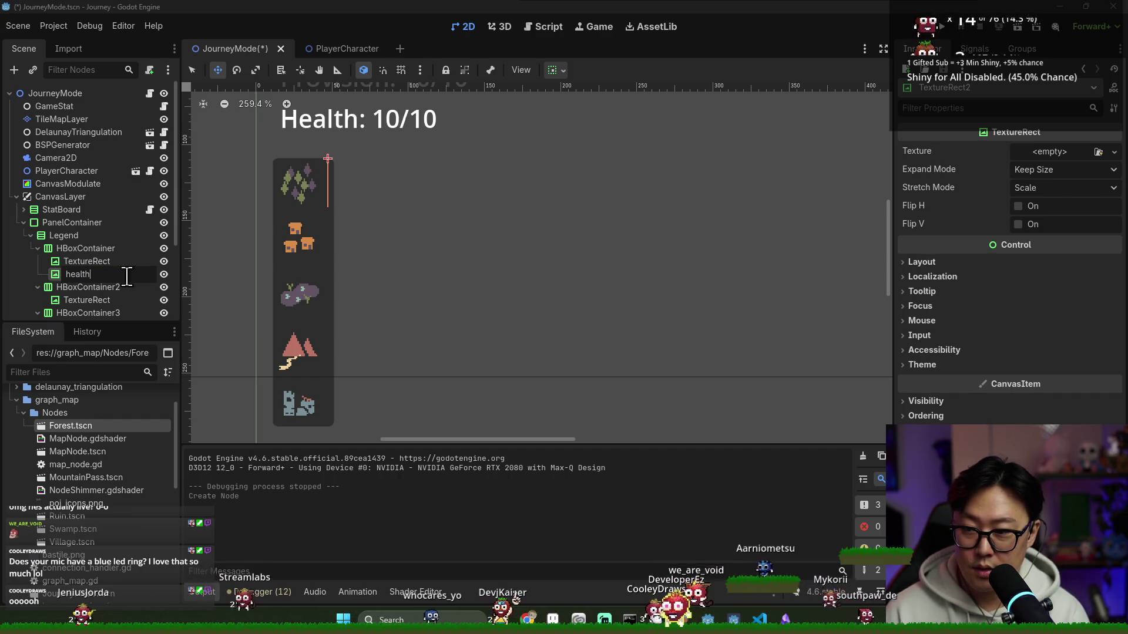
pyautogui.press('Return')
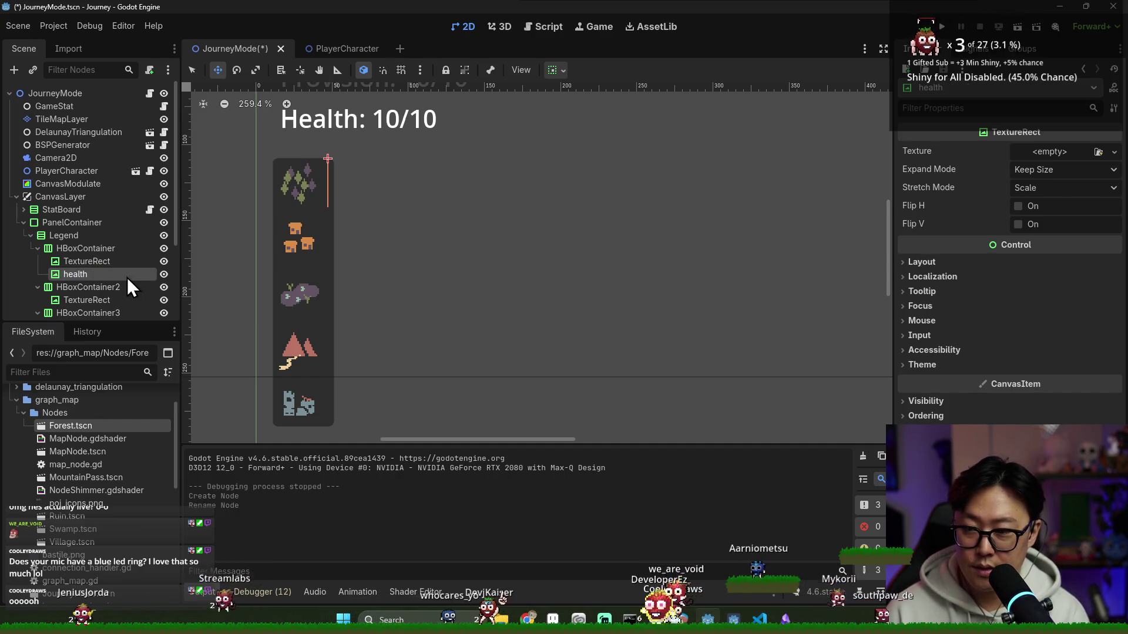
# - Begin adding another child node to the same row for the label
pyautogui.rightClick(97, 250)
pyautogui.click(126, 259)
pyautogui.write('label')
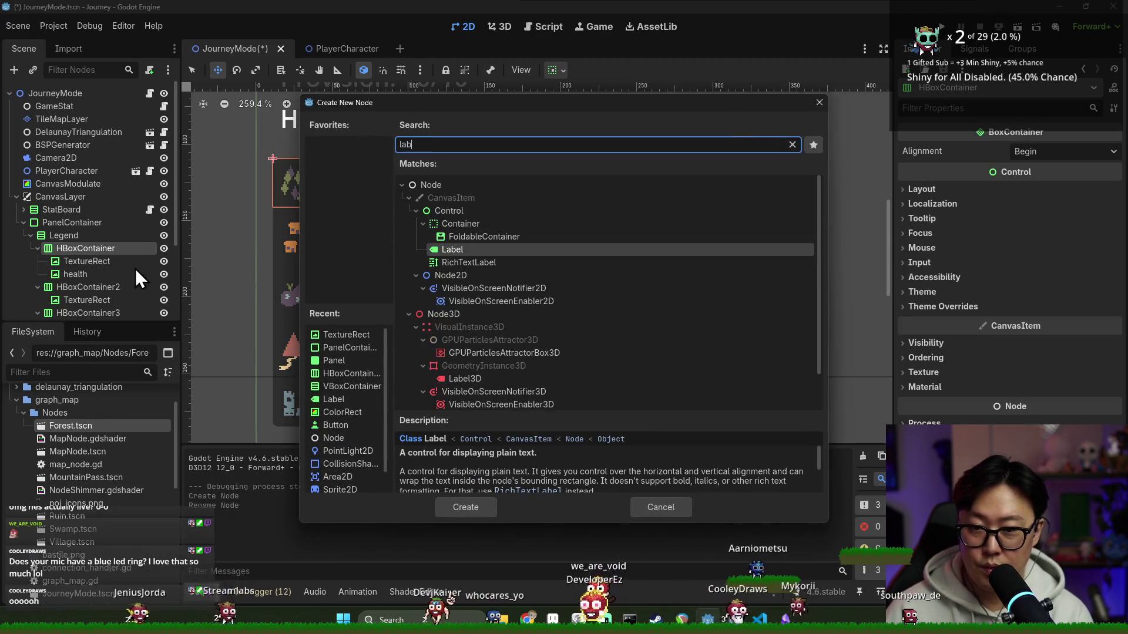
# - Create the health_lbl Label reading ': -1 to 0' and save the scene
pyautogui.press('Return')
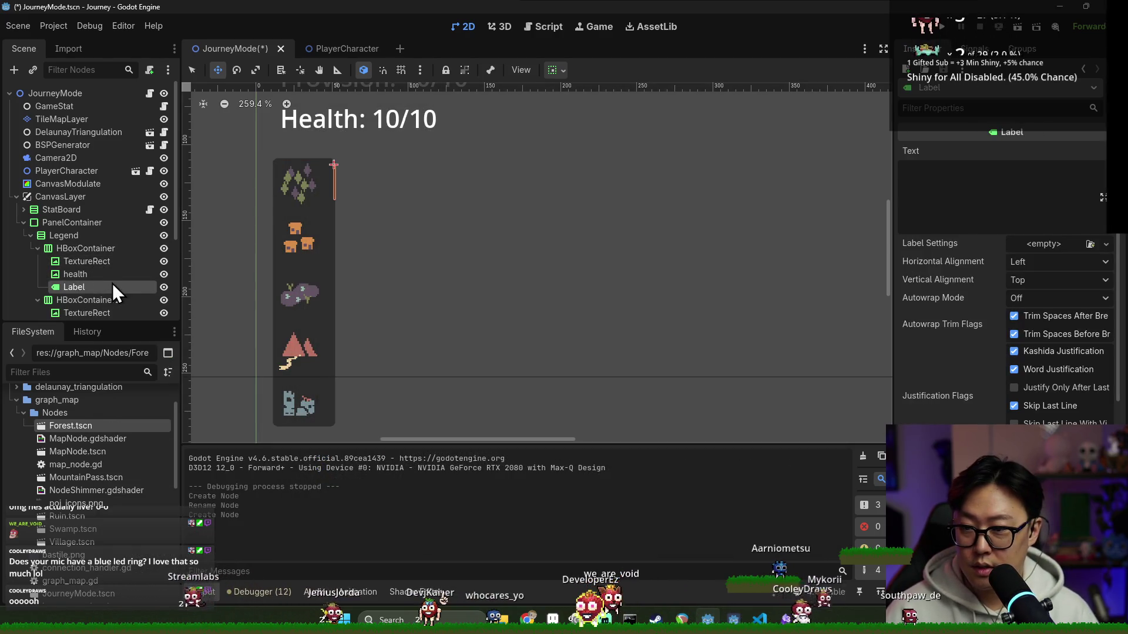
pyautogui.doubleClick(110, 283)
pyautogui.write('health_lbl')
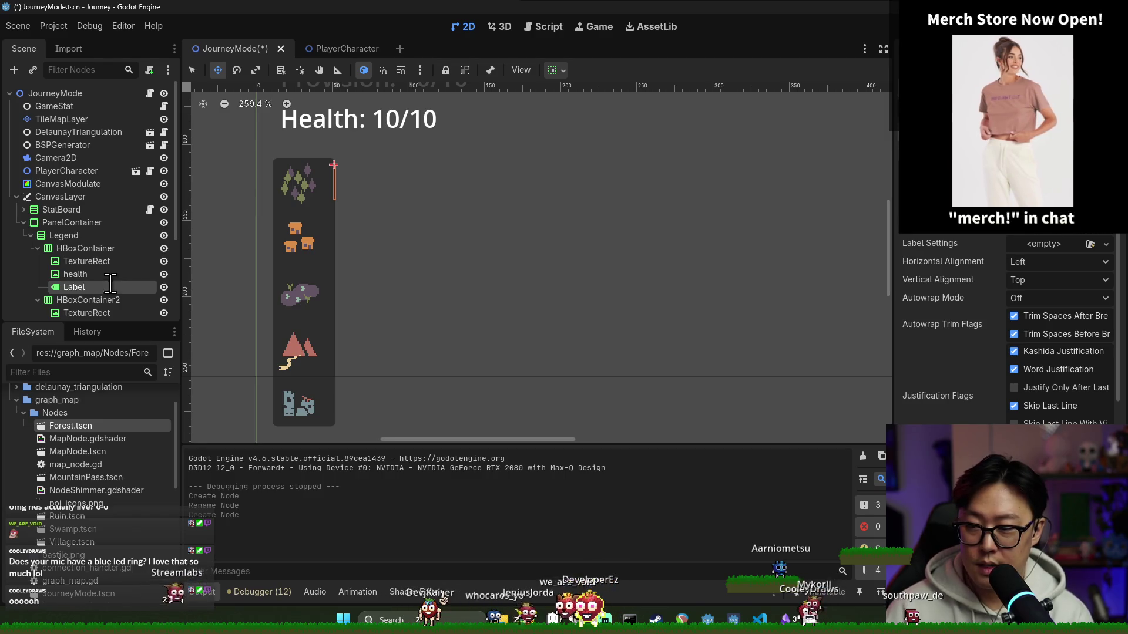
pyautogui.write(':')
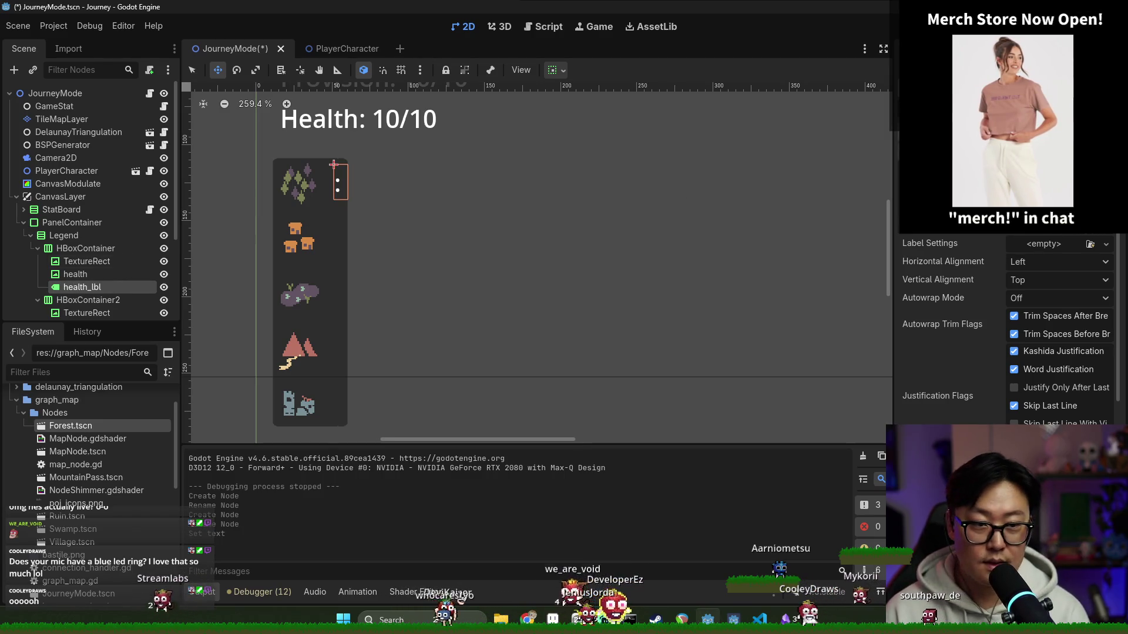
pyautogui.write(' -')
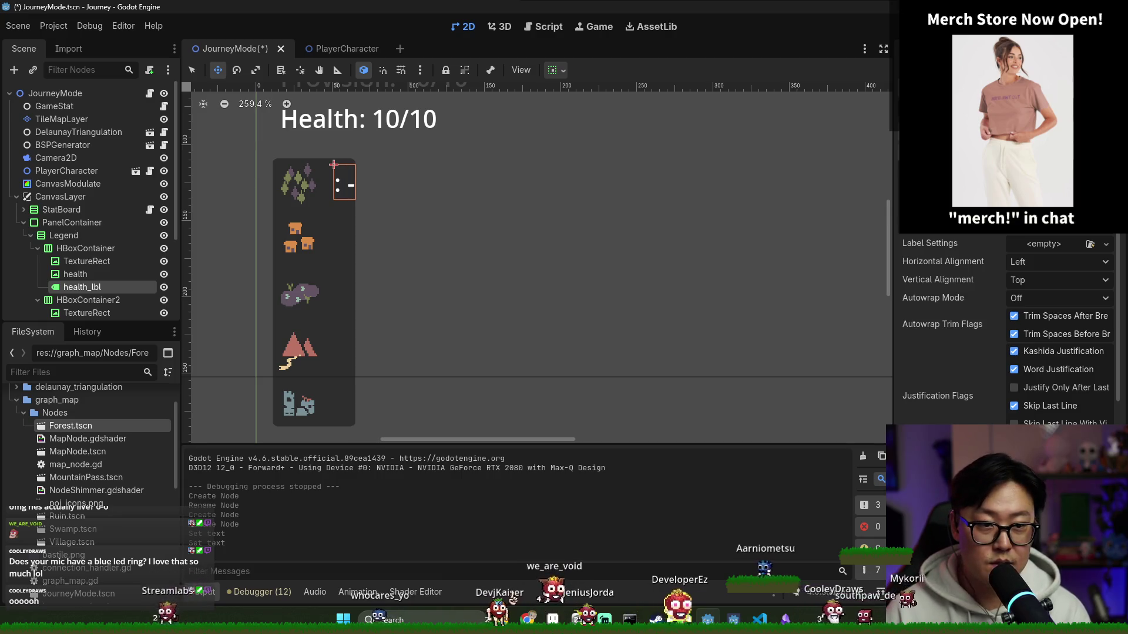
pyautogui.write('1~')
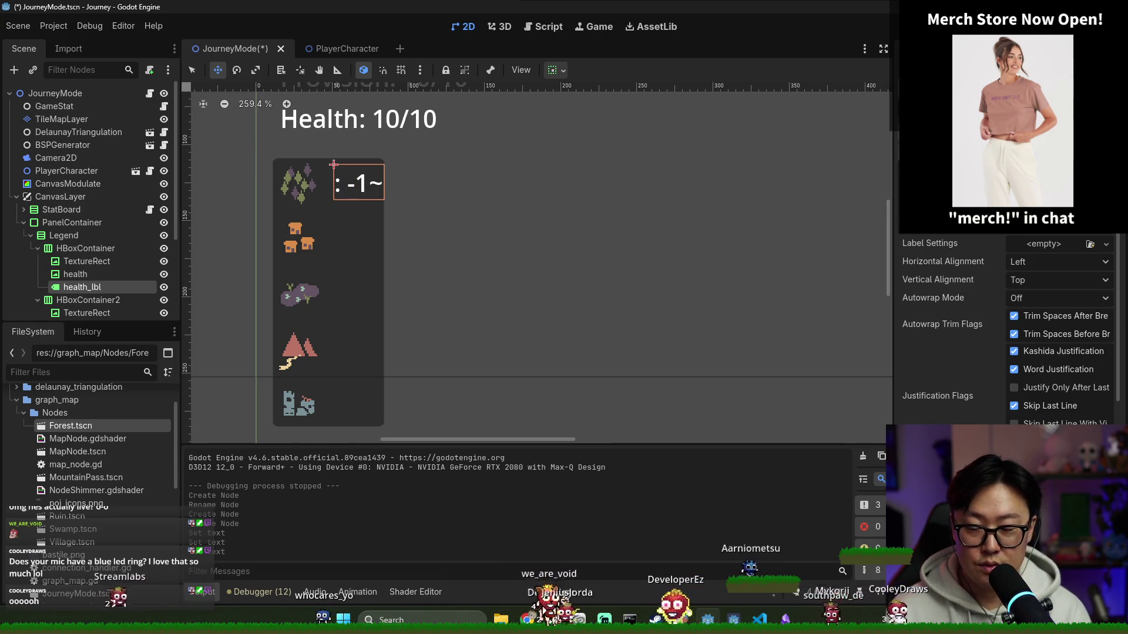
pyautogui.press('BackSpace')
pyautogui.write('to 0')
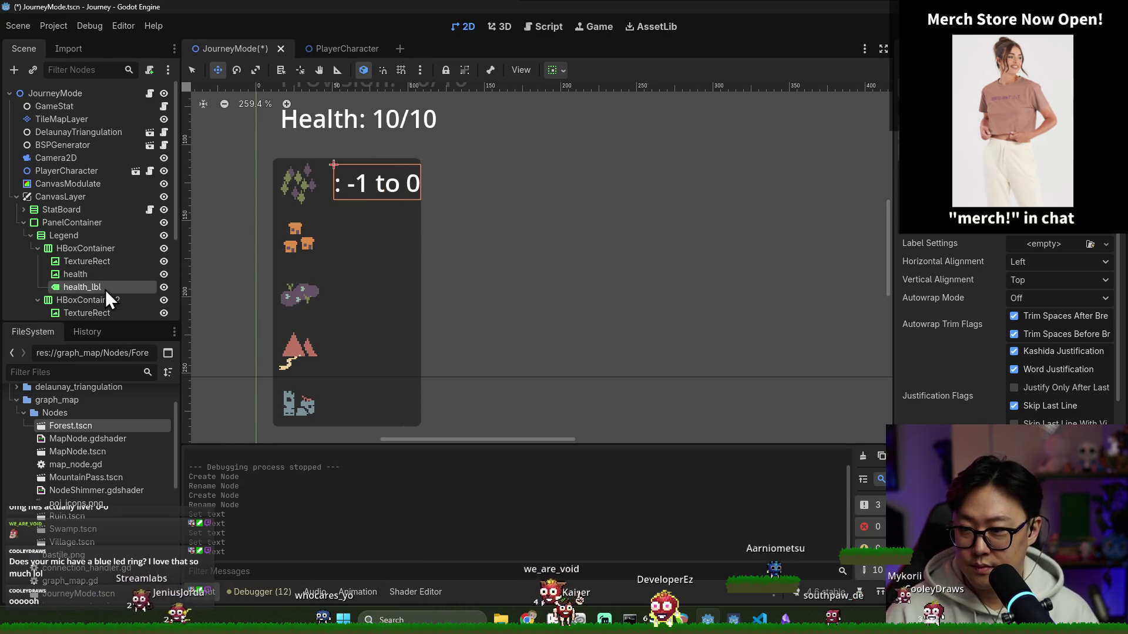
pyautogui.hotkey('ctrl', 's')
# - Select the health icon and health_lbl pair and duplicate them with Ctrl+D
pyautogui.click(97, 278)
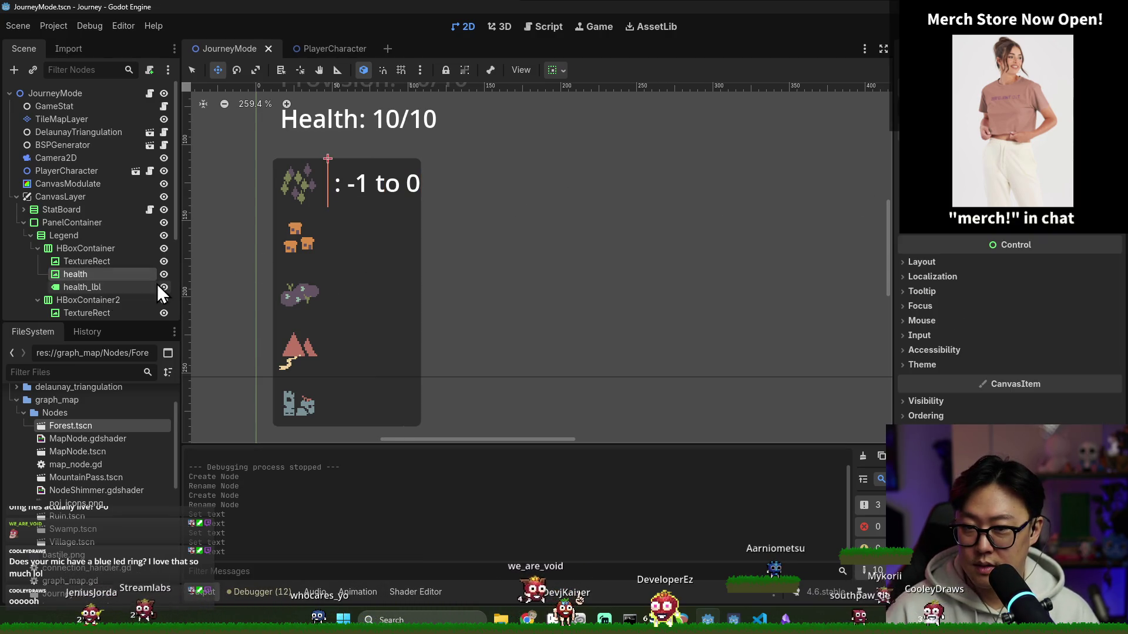
pyautogui.click(105, 262)
pyautogui.doubleClick(108, 276)
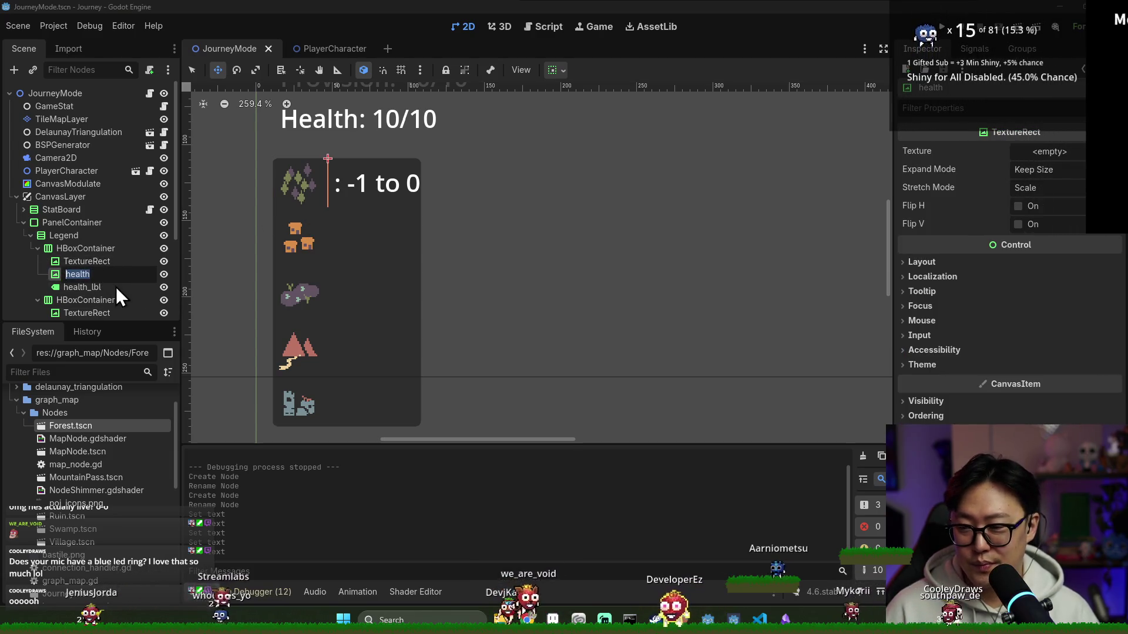
pyautogui.click(113, 283)
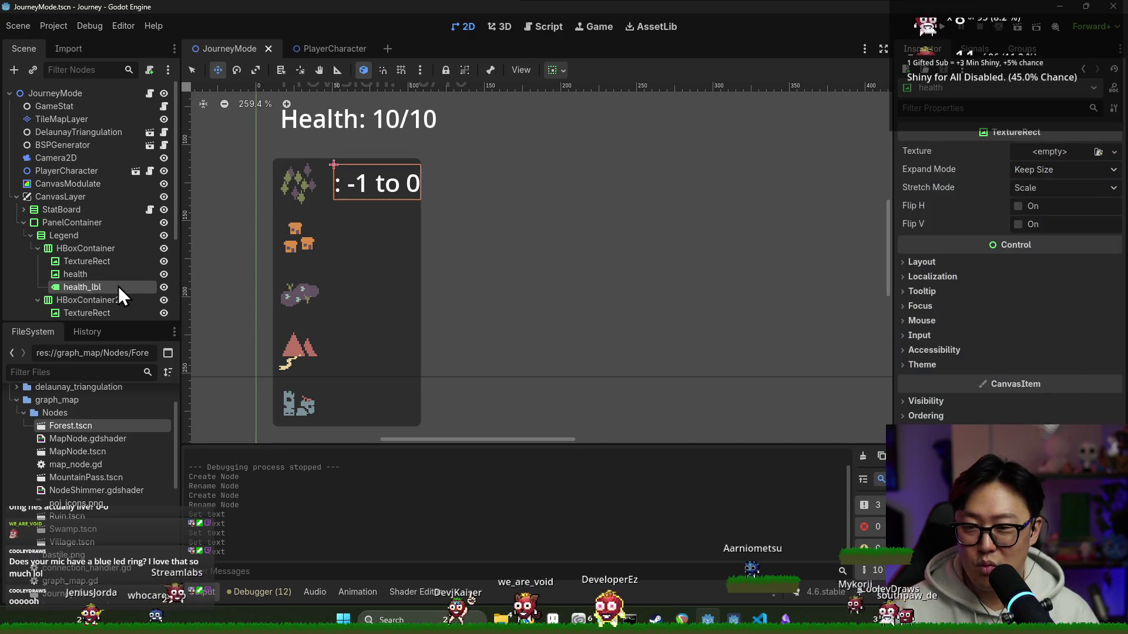
pyautogui.click(118, 262)
pyautogui.click(115, 275)
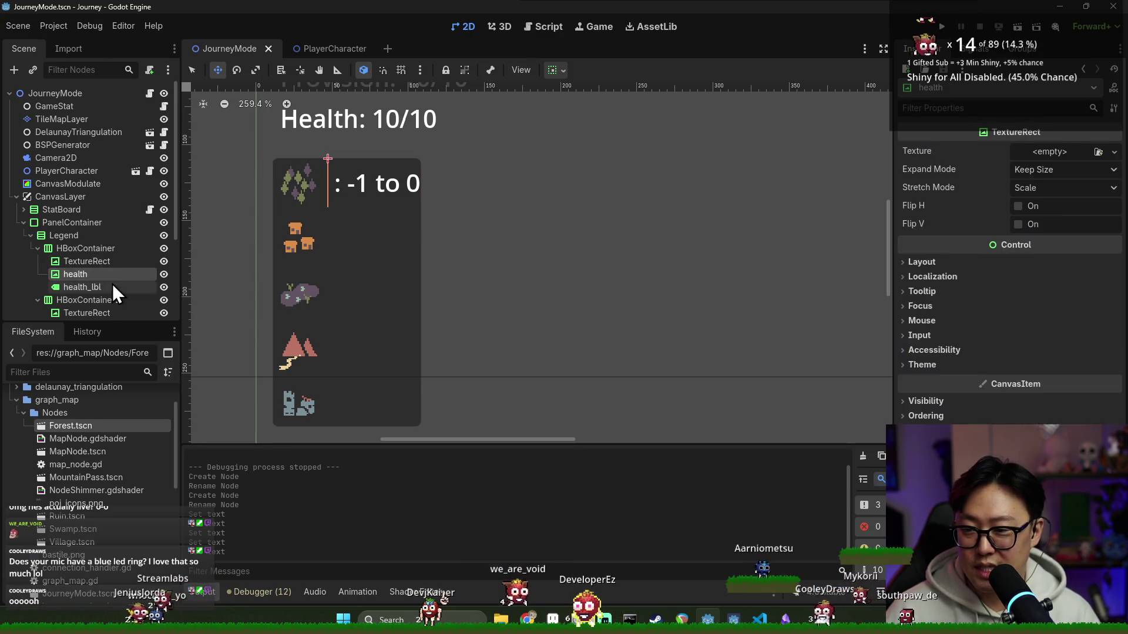
pyautogui.click(109, 274)
pyautogui.hotkey('ctrl', 'd')
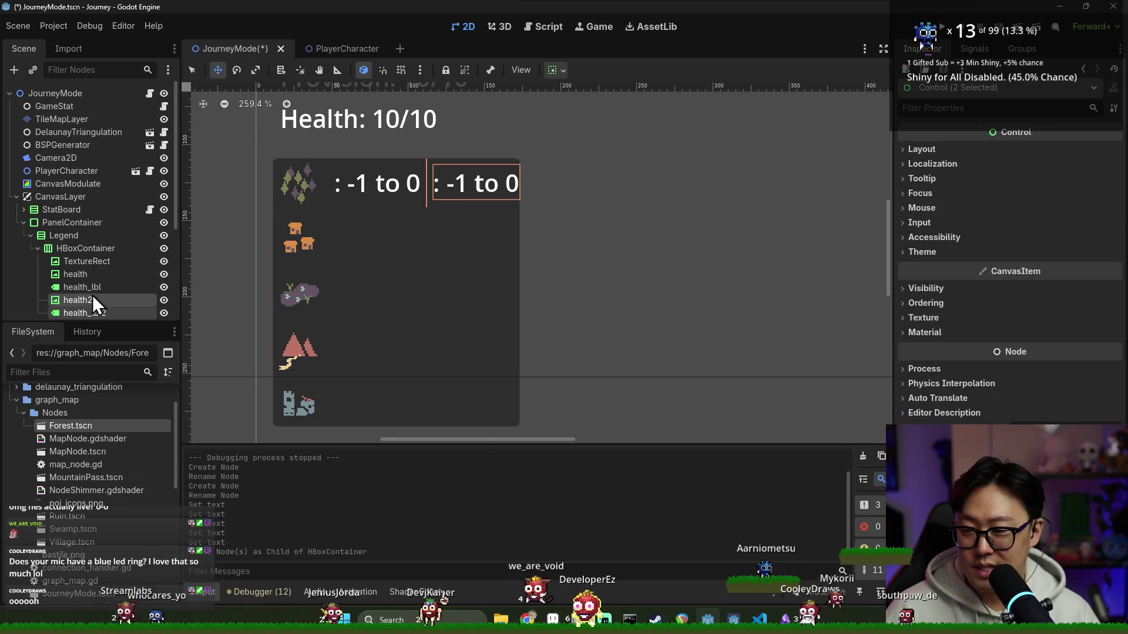
pyautogui.scroll(-3, 94, 295)
# - Rename the copies to provision and provision_lbl and save the scene
pyautogui.doubleClick(93, 244)
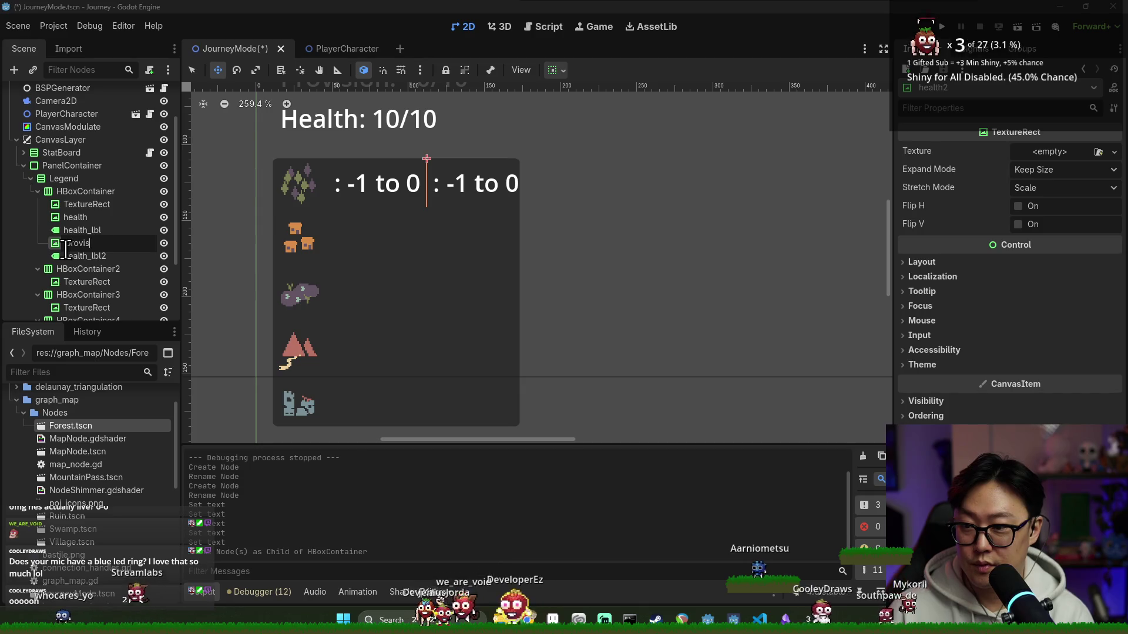
pyautogui.write('ion')
pyautogui.press('Return')
pyautogui.doubleClick(88, 256)
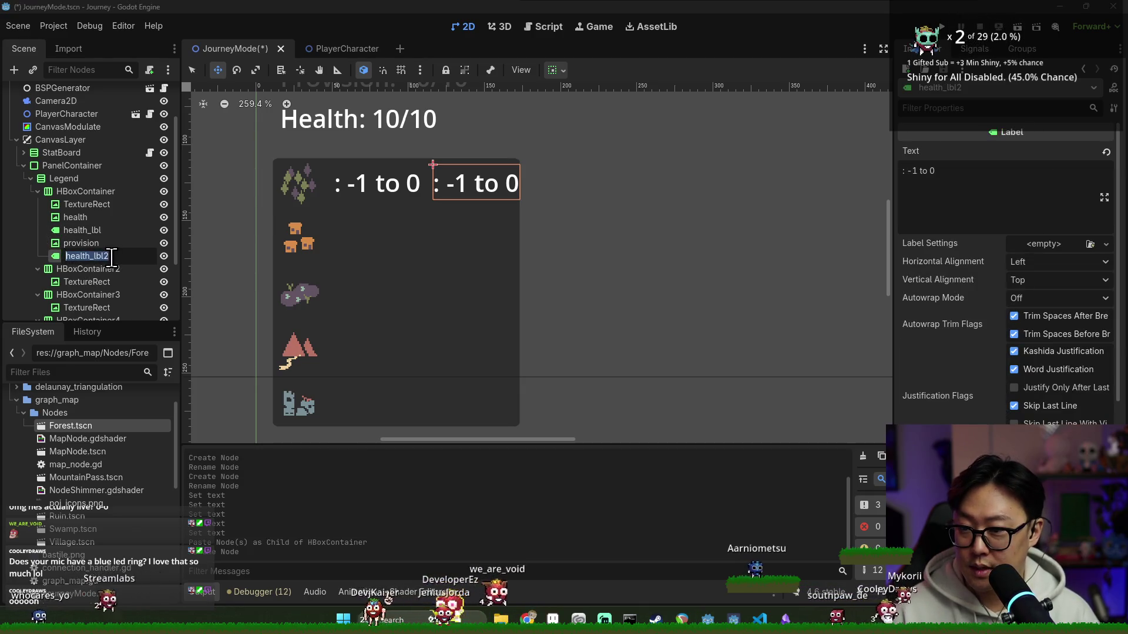
pyautogui.write('provision_l')
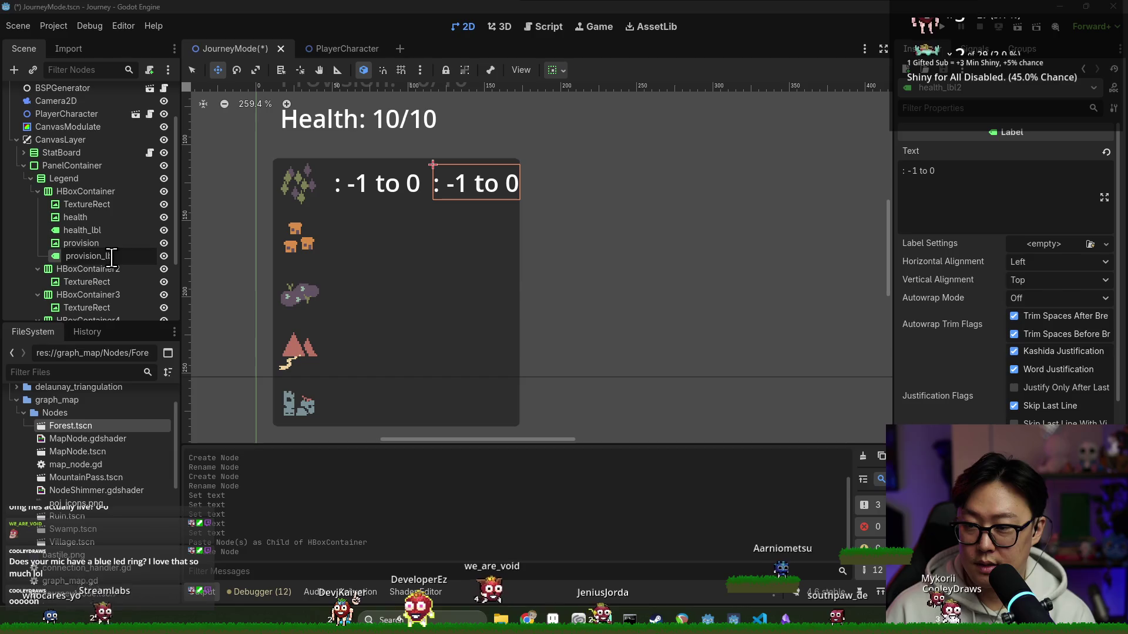
pyautogui.write('bl')
pyautogui.press('Return')
pyautogui.hotkey('ctrl', 's')
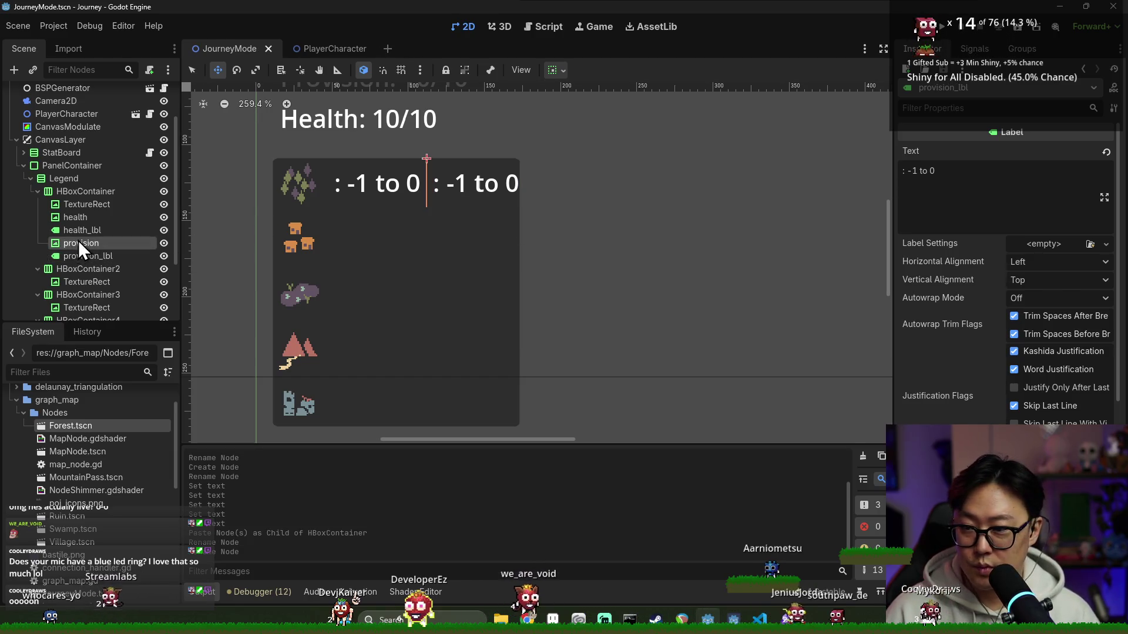
# - Select the health icon, locate stat_icons.png and set its Stretch Mode to Keep
pyautogui.click(84, 218)
pyautogui.write('icon')
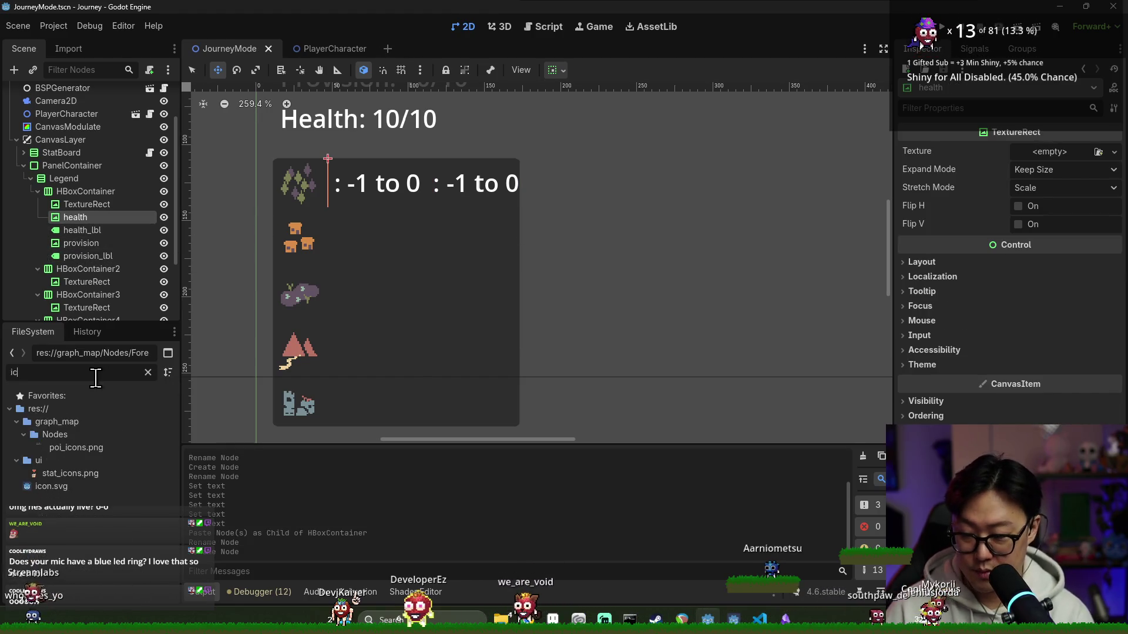
pyautogui.click(79, 448)
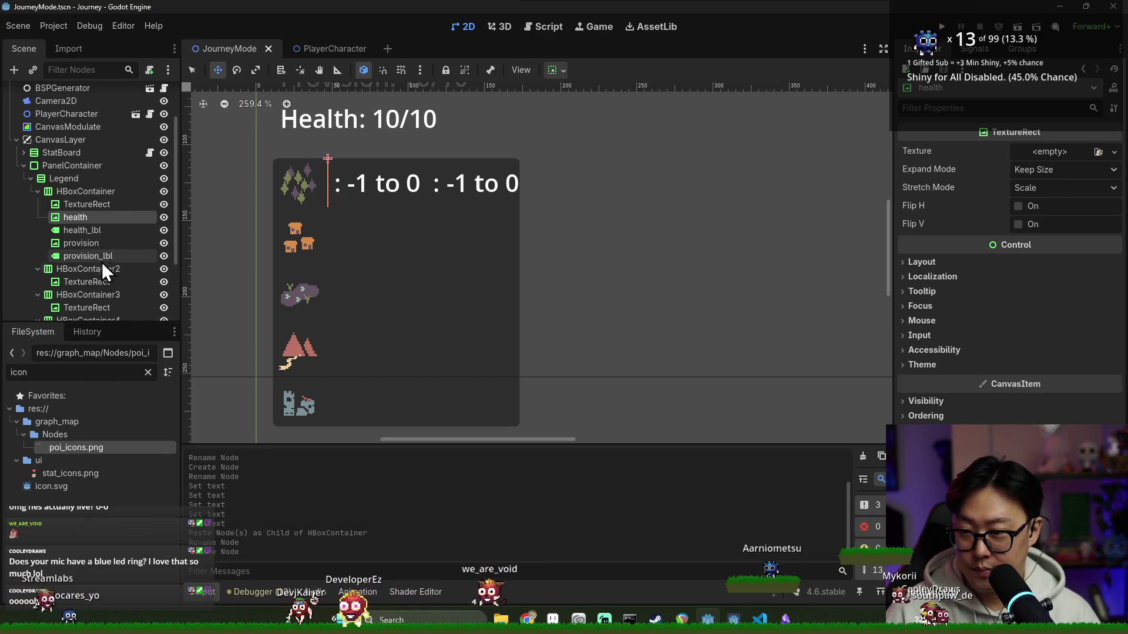
pyautogui.moveTo(75, 474)
pyautogui.mouseDown()
pyautogui.moveTo(118, 382)
pyautogui.moveTo(95, 470)
pyautogui.mouseUp()
pyautogui.click(1064, 188)
pyautogui.click(1045, 236)
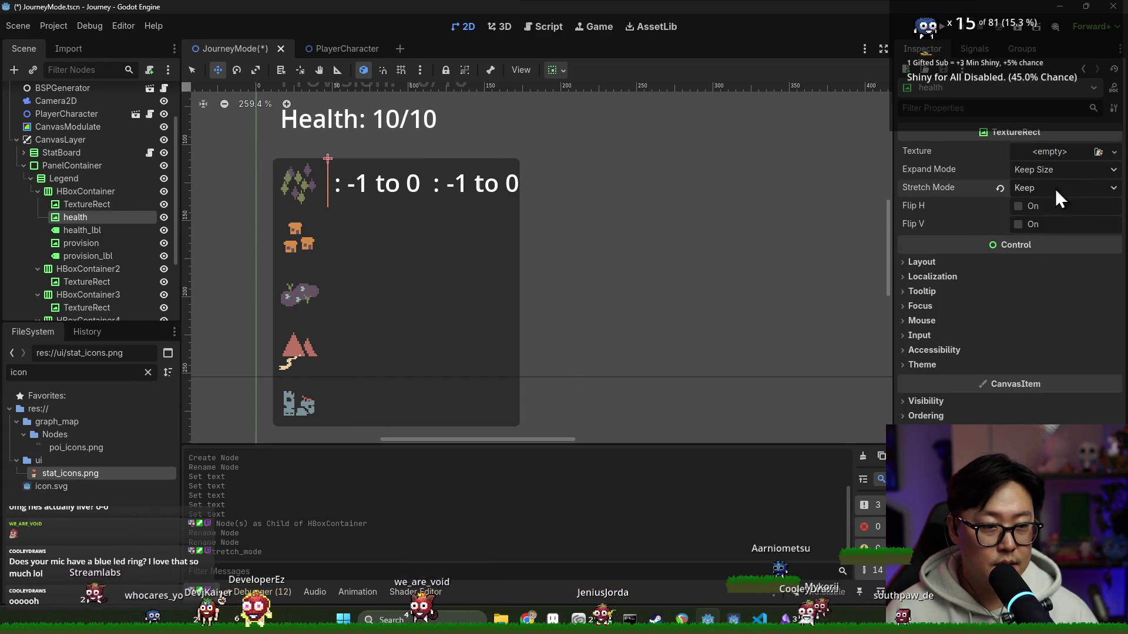
# - Give health a new AtlasTexture from stat_icons.png with a 16x16 region showing the heart, and save
pyautogui.click(1057, 151)
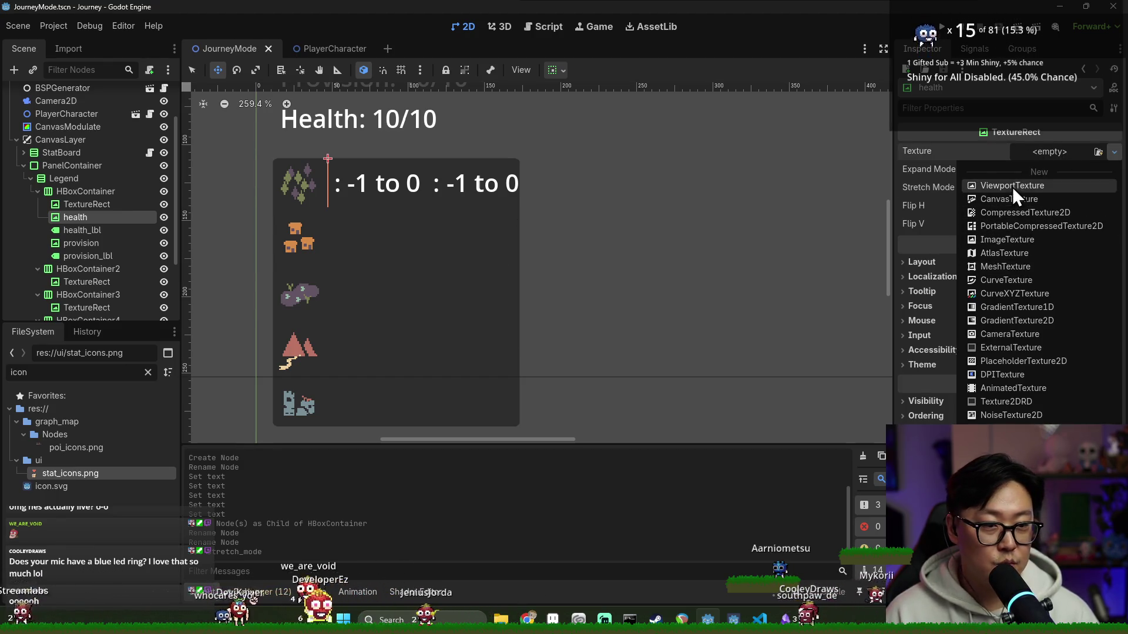
pyautogui.click(1009, 253)
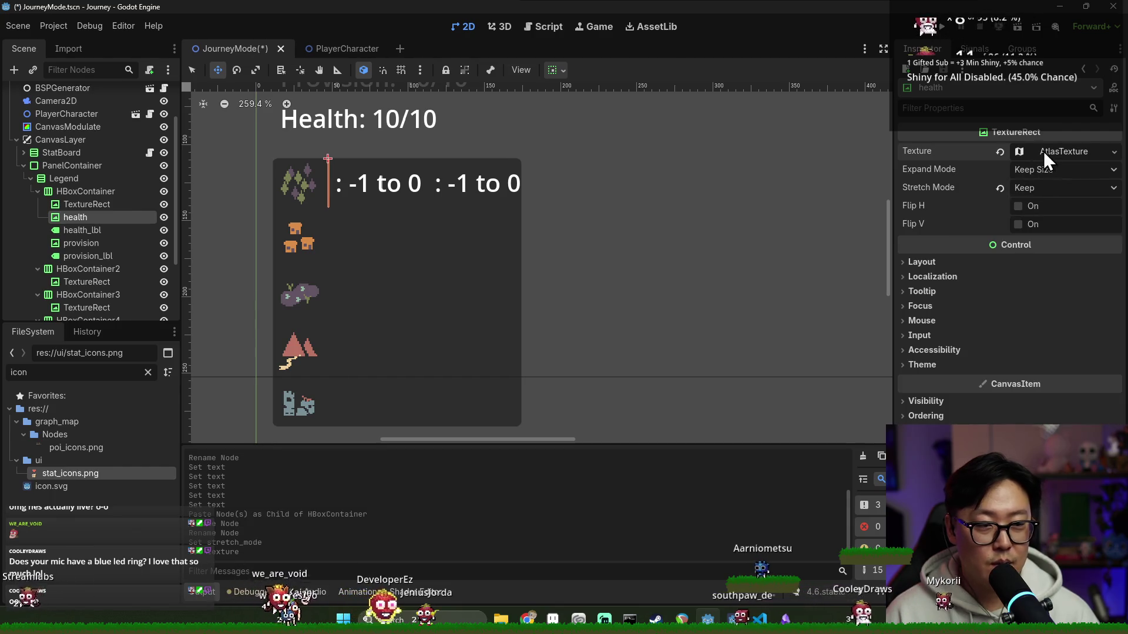
pyautogui.click(1051, 149)
pyautogui.moveTo(69, 473); pyautogui.dragTo(1034, 335)
pyautogui.click(926, 398)
pyautogui.write('16')
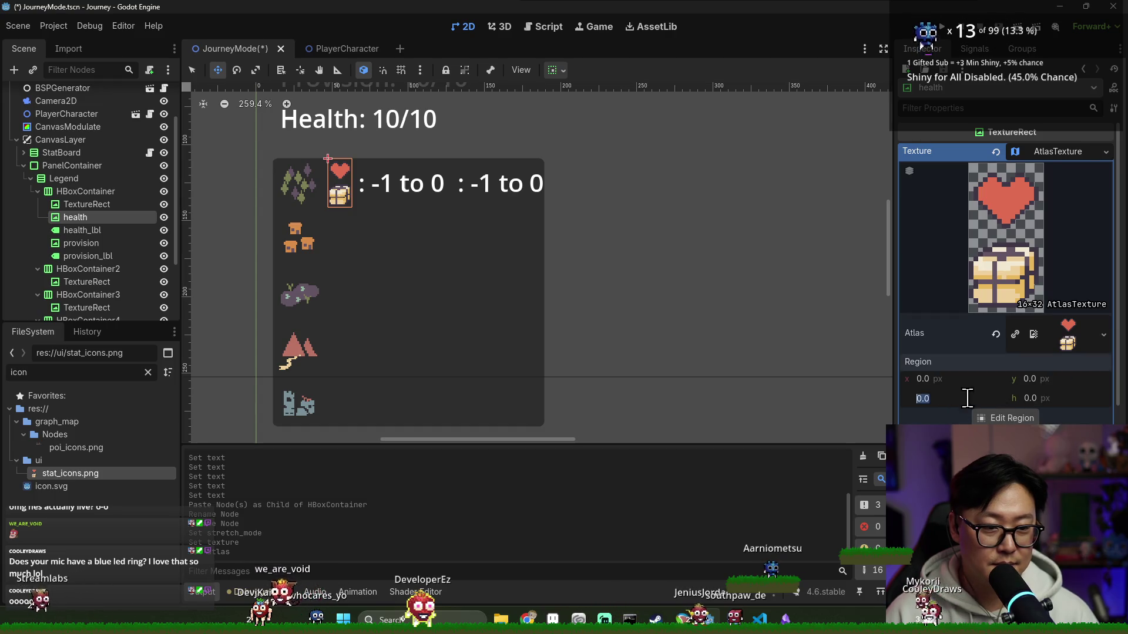
pyautogui.click(1052, 399)
pyautogui.write('16')
pyautogui.click(1055, 379)
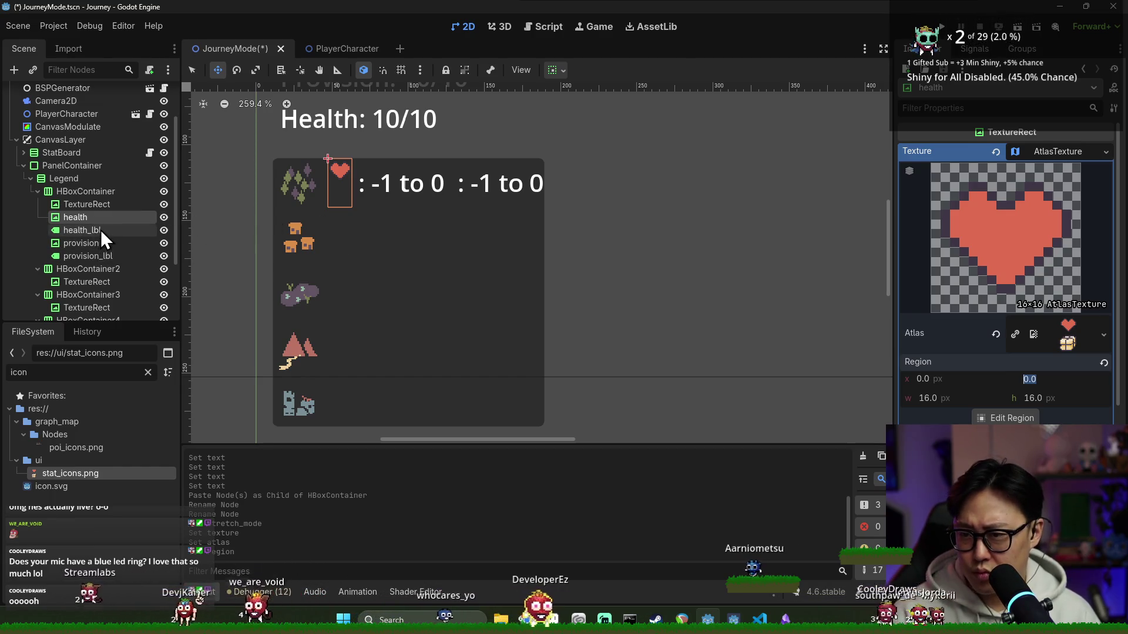
pyautogui.scroll(-3, 970, 399)
pyautogui.scroll(-3, 975, 372)
pyautogui.click(983, 286)
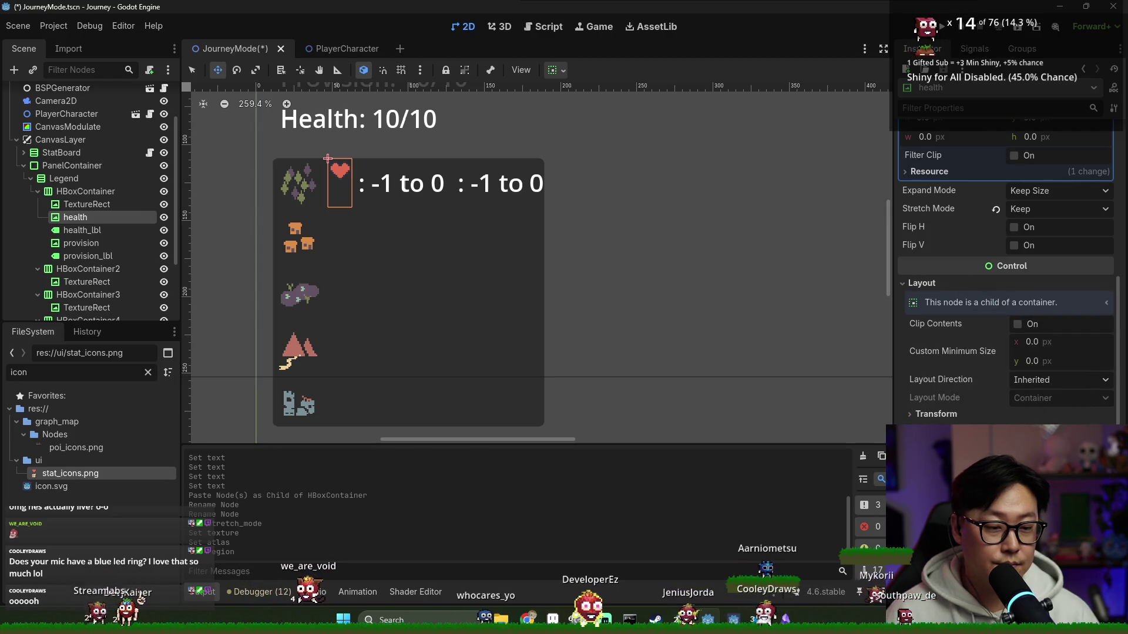
pyautogui.hotkey('ctrl', 's')
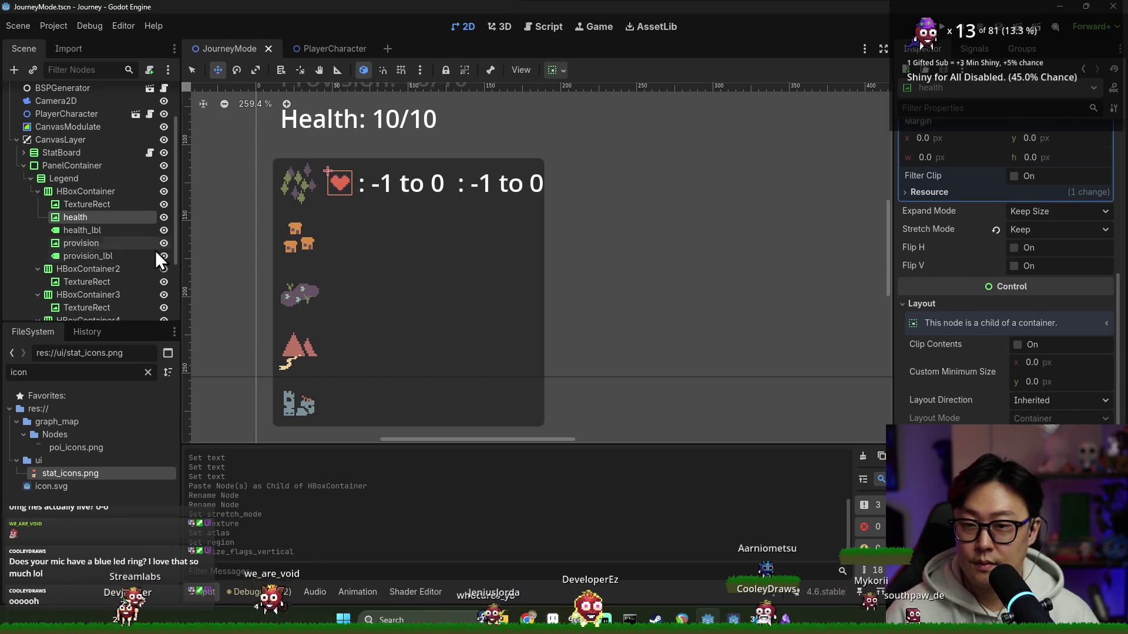
pyautogui.click(89, 243)
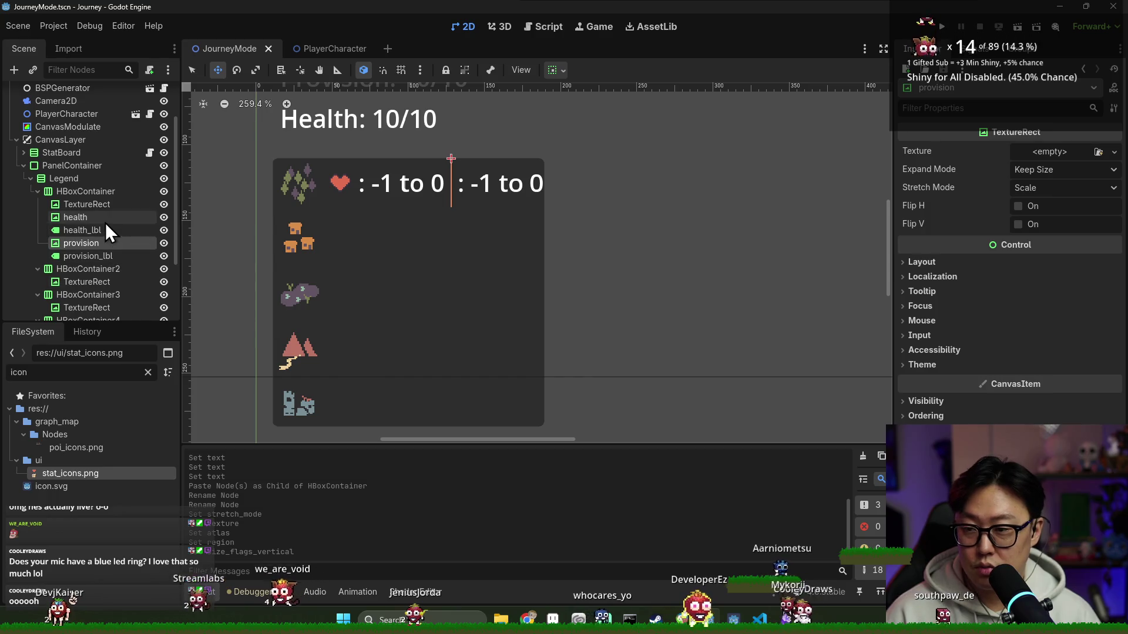
# - Check the health icon's texture options without changes, save, and select the provision icon
pyautogui.click(79, 217)
pyautogui.scroll(5, 1056, 155)
pyautogui.click(1105, 162)
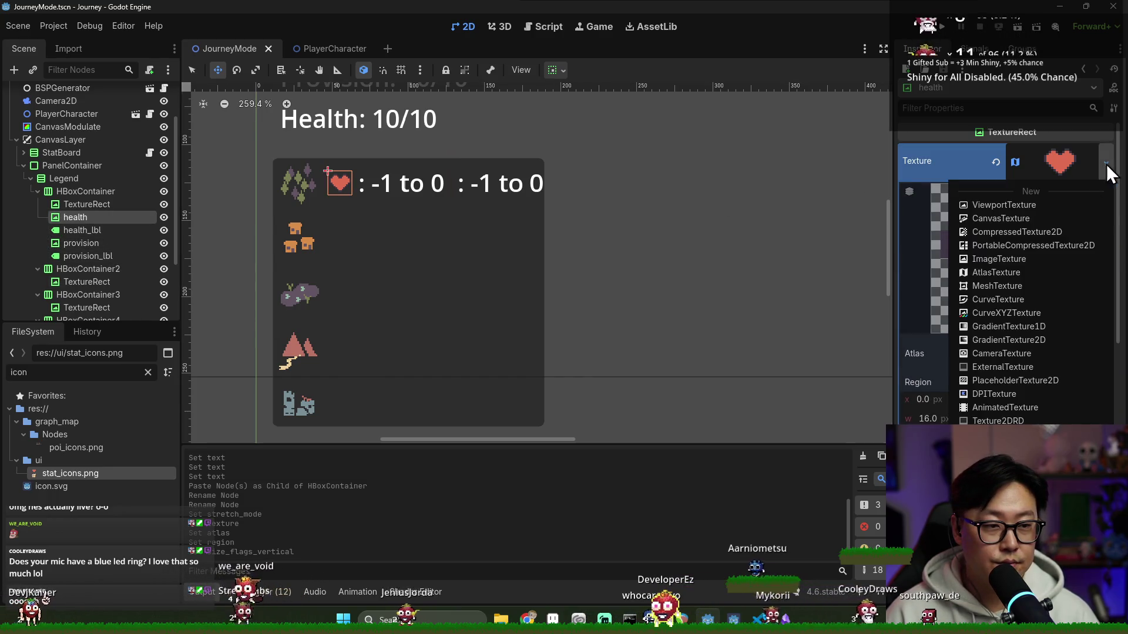
pyautogui.press('Escape')
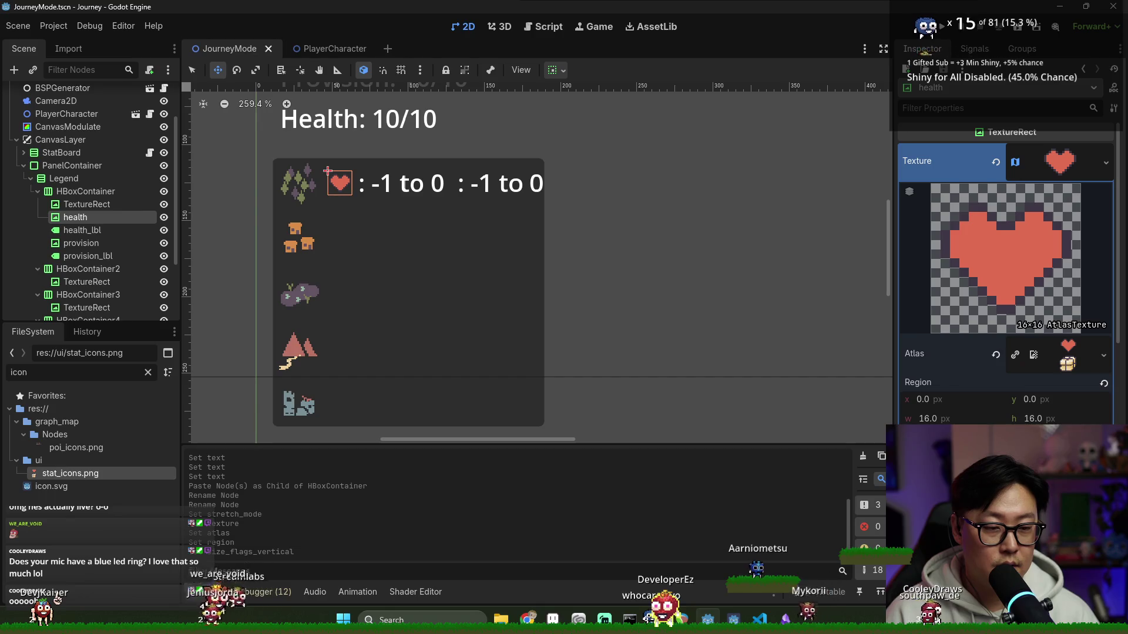
pyautogui.hotkey('ctrl', 's')
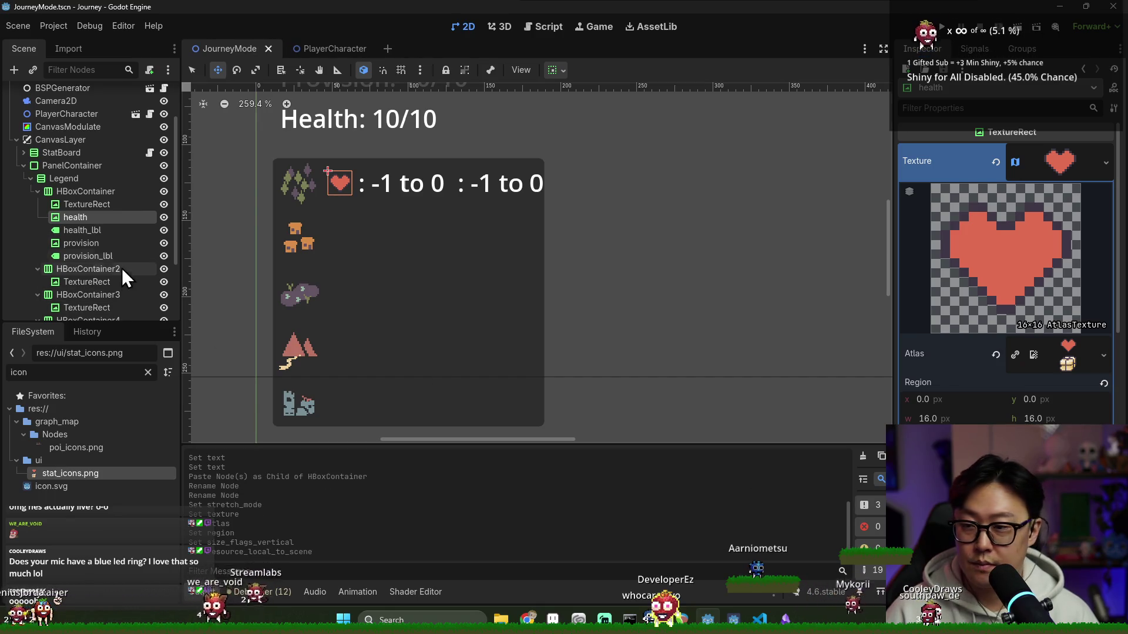
pyautogui.doubleClick(105, 243)
pyautogui.press('Escape')
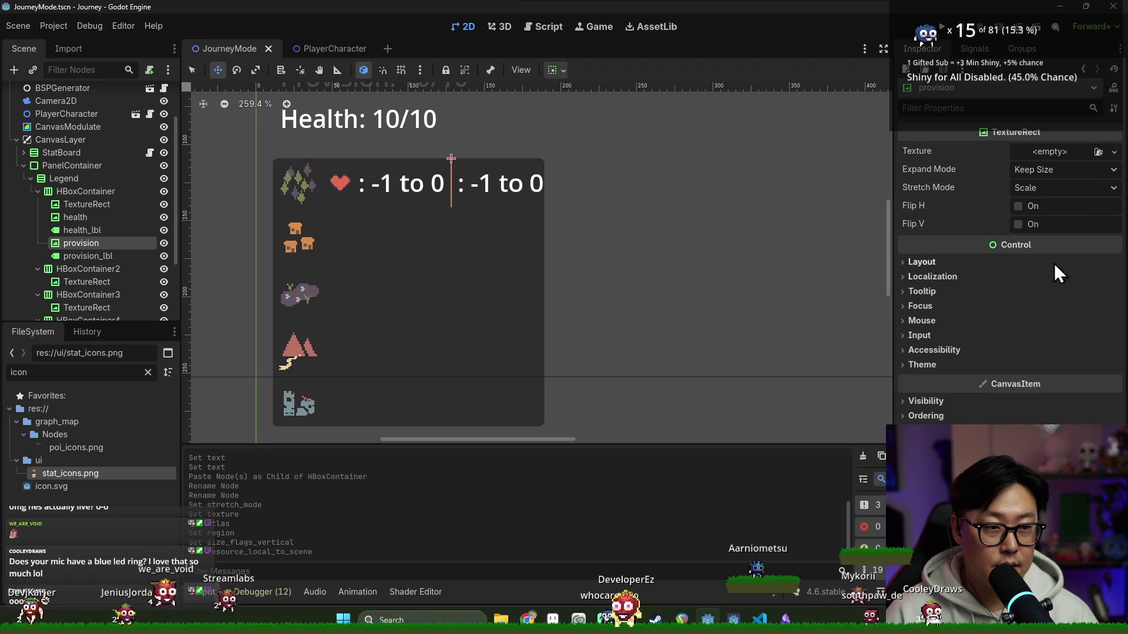
# - Assign provision a unique copy of the heart atlas with Region y 16 to show the chest, and save
pyautogui.click(1114, 152)
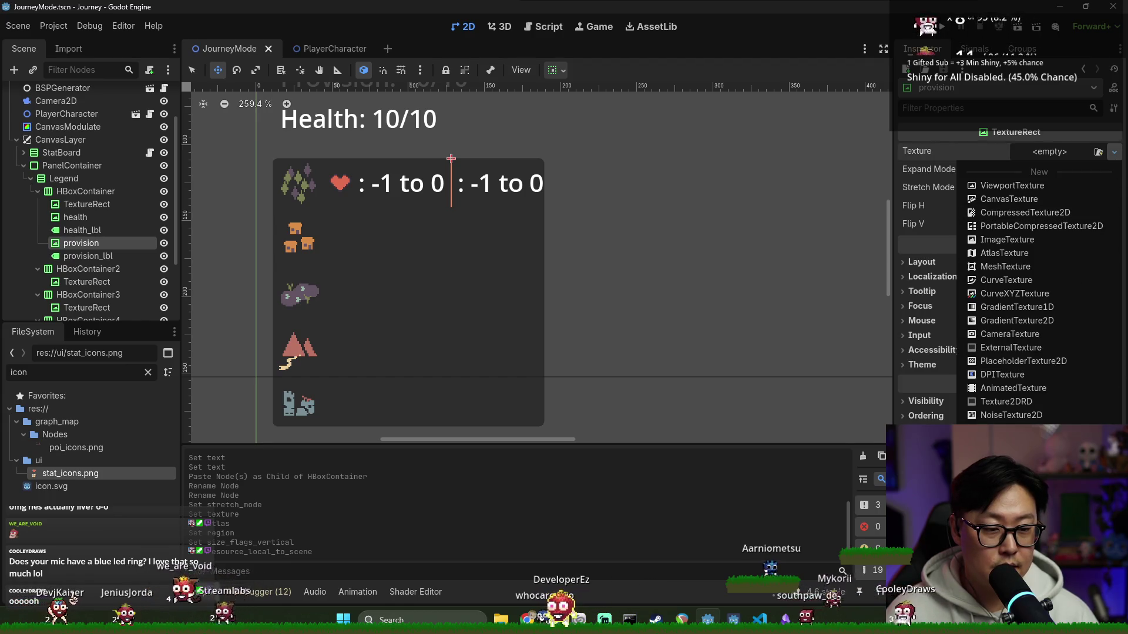
pyautogui.click(1011, 386)
pyautogui.click(493, 418)
pyautogui.click(1071, 163)
pyautogui.hotkey('ctrl', 's')
pyautogui.click(1055, 402)
pyautogui.write('1')
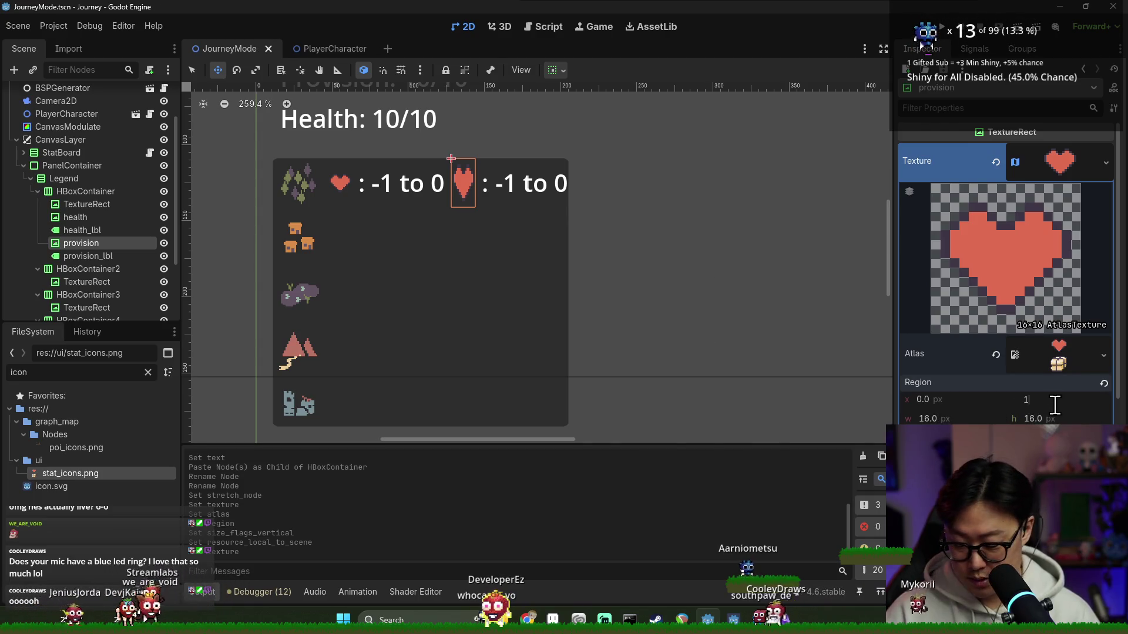
pyautogui.write('6')
pyautogui.press('Return')
pyautogui.hotkey('ctrl', 's')
pyautogui.hotkey('ctrl', 's')
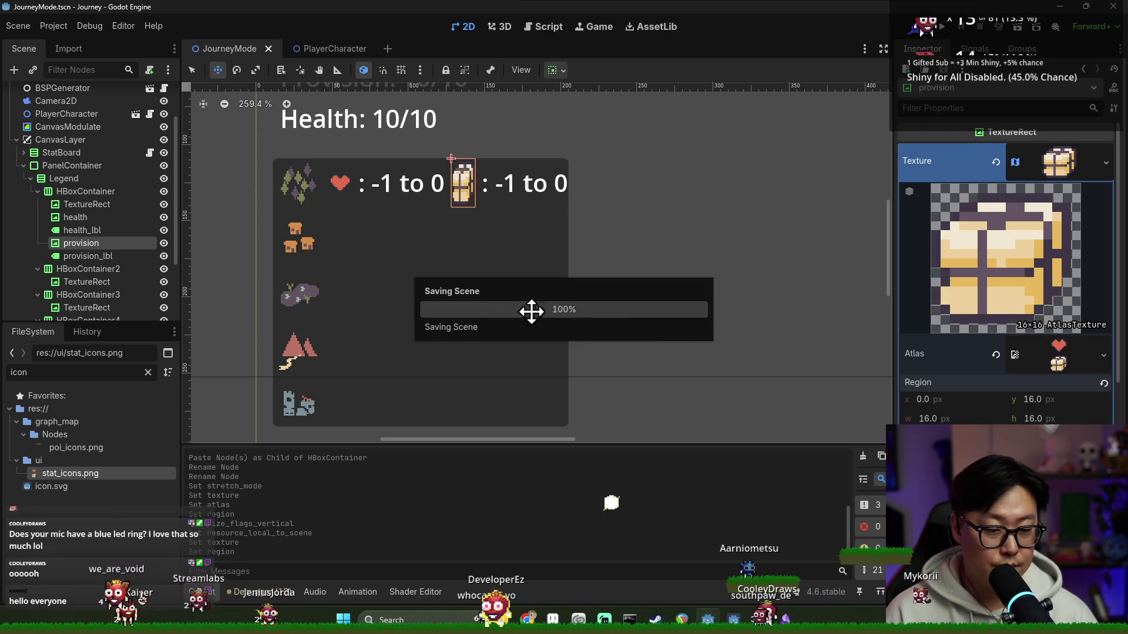
pyautogui.hotkey('alt', 'Tab')
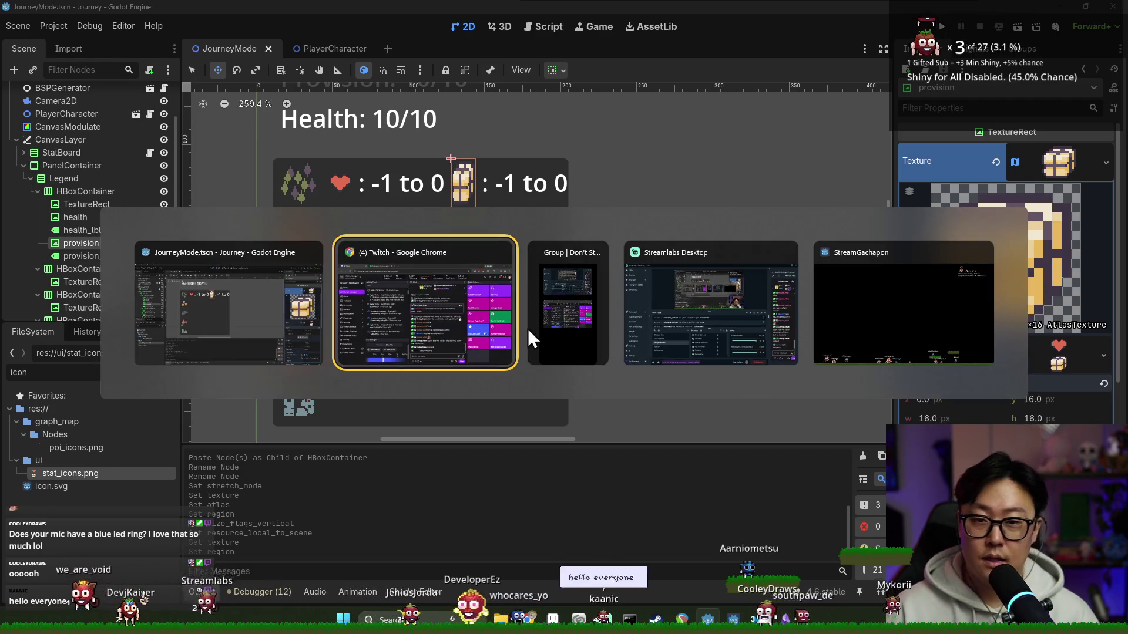
# - Mute the Mic channel to the stream audience in BEACN and close the mixer window
pyautogui.press('super')
pyautogui.press('super')
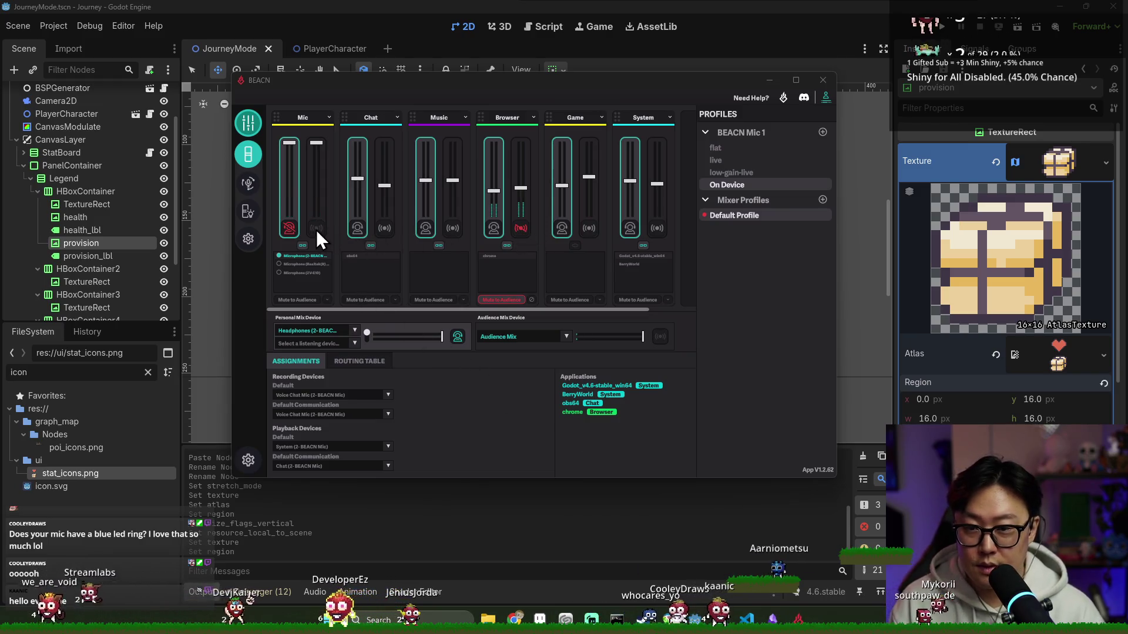
pyautogui.click(317, 228)
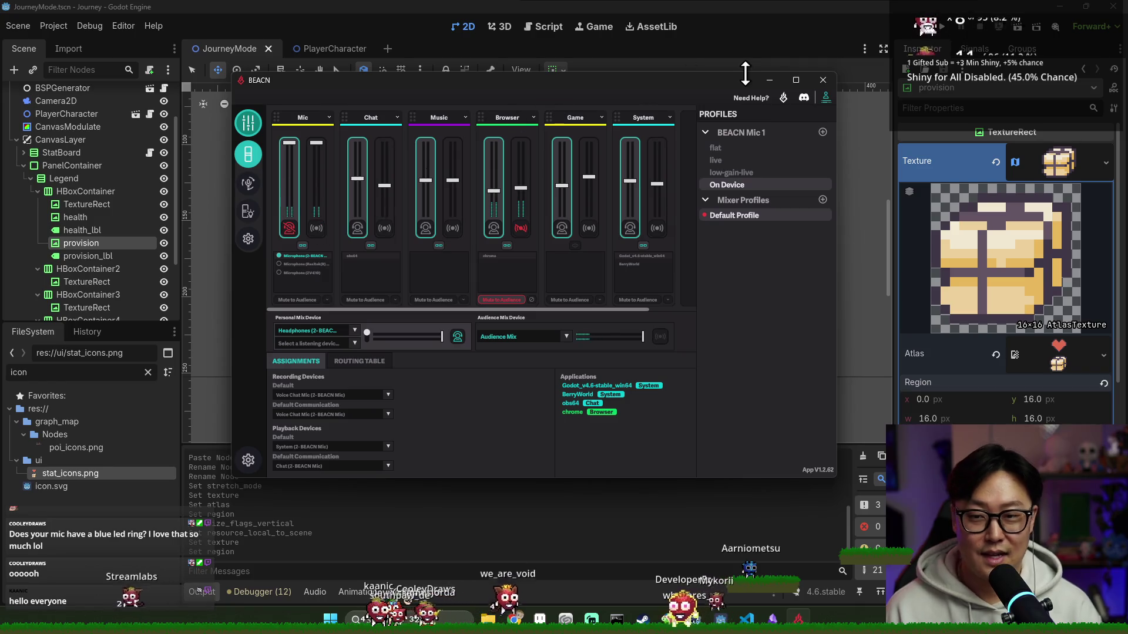
pyautogui.click(819, 5)
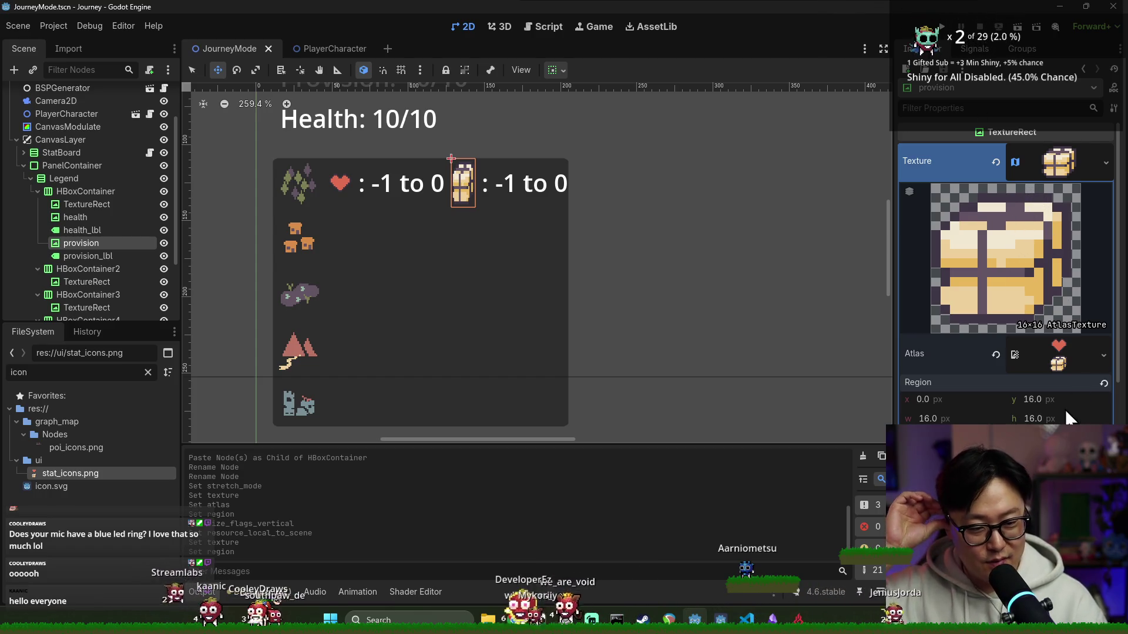
# - Set the provision chest icon's Stretch Mode to Keep and save the scene
pyautogui.click(1056, 167)
pyautogui.click(1032, 191)
pyautogui.click(1040, 208)
pyautogui.click(1036, 257)
pyautogui.hotkey('ctrl', 's')
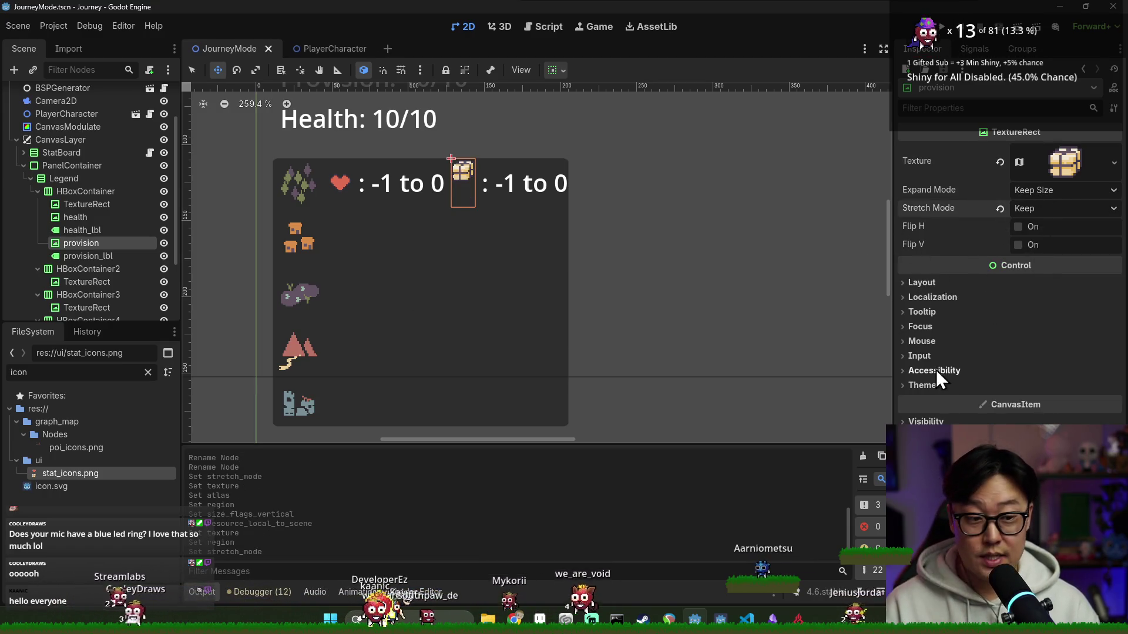
# - Leave the icon's layout direction as Inherited, save, and select health_lbl
pyautogui.click(933, 284)
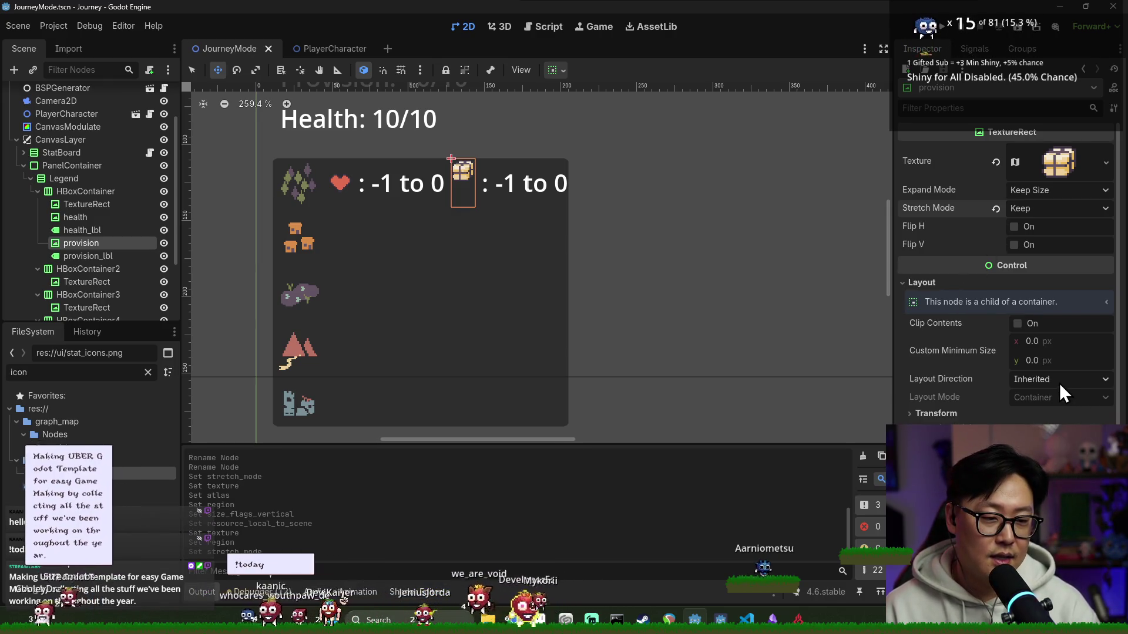
pyautogui.click(1059, 382)
pyautogui.click(1022, 399)
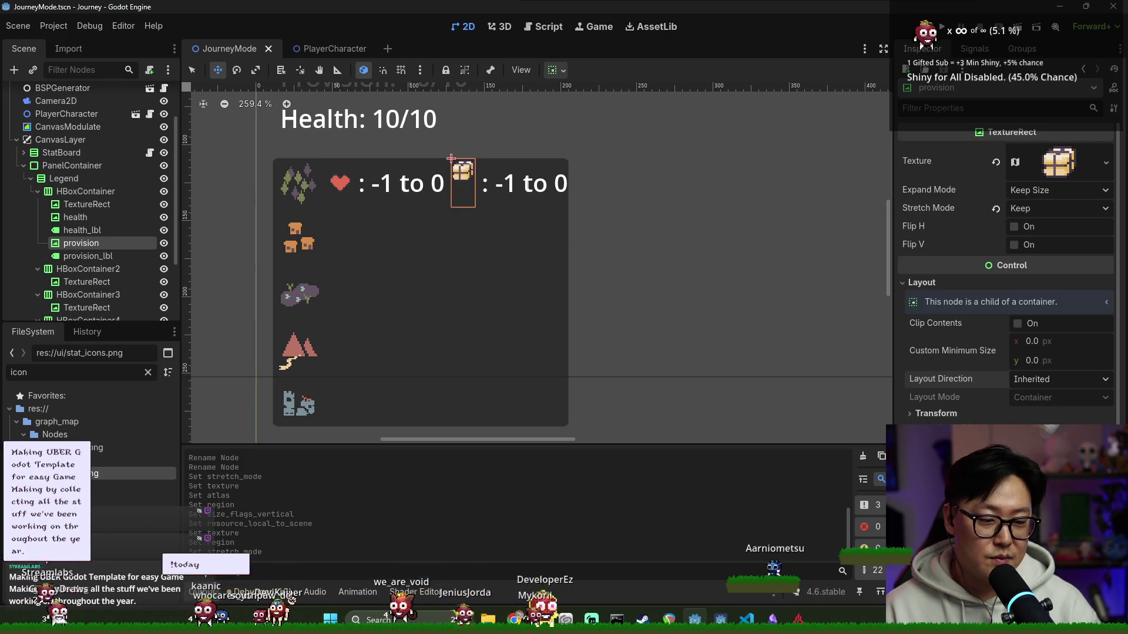
pyautogui.hotkey('ctrl', 's')
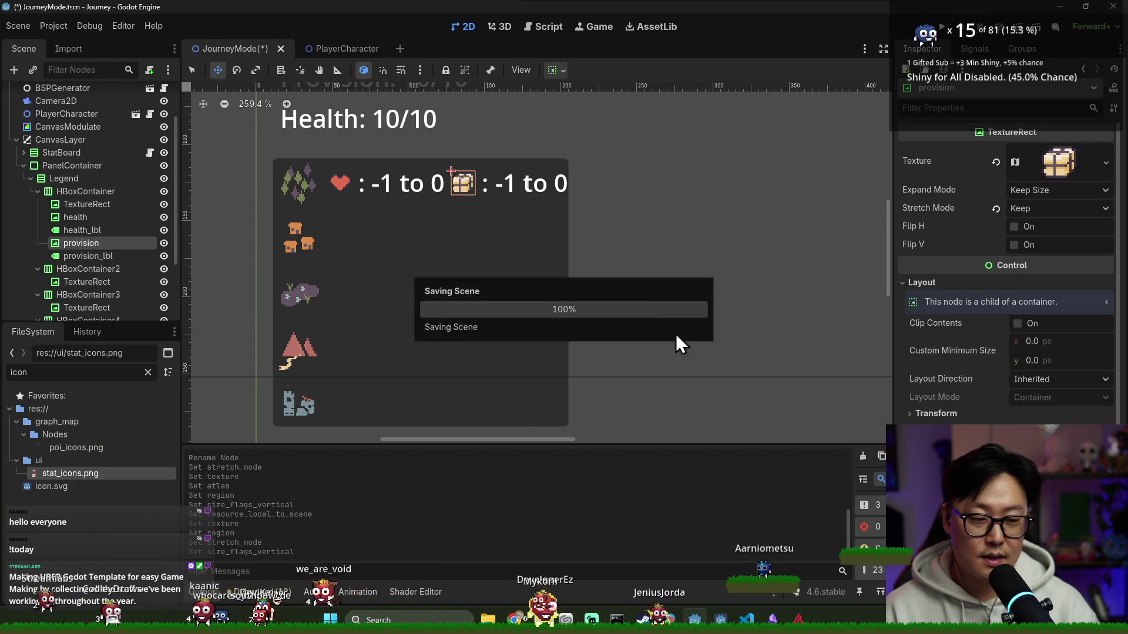
pyautogui.scroll(2, 462, 194)
pyautogui.hotkey('ctrl', 's')
pyautogui.scroll(-1, 394, 216)
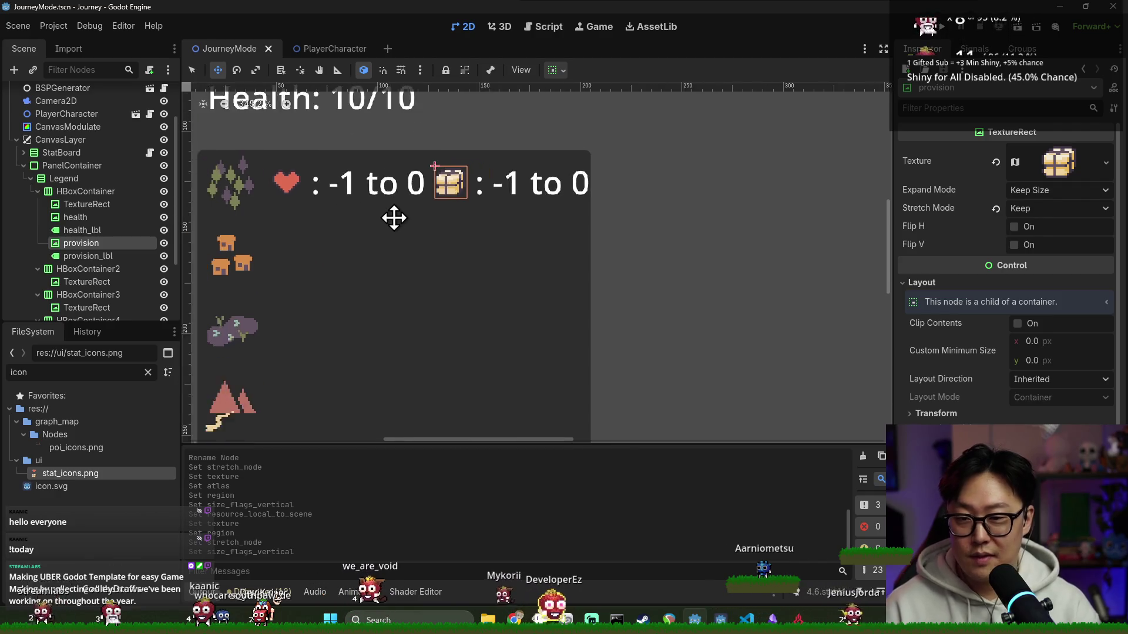
pyautogui.scroll(-1, 403, 224)
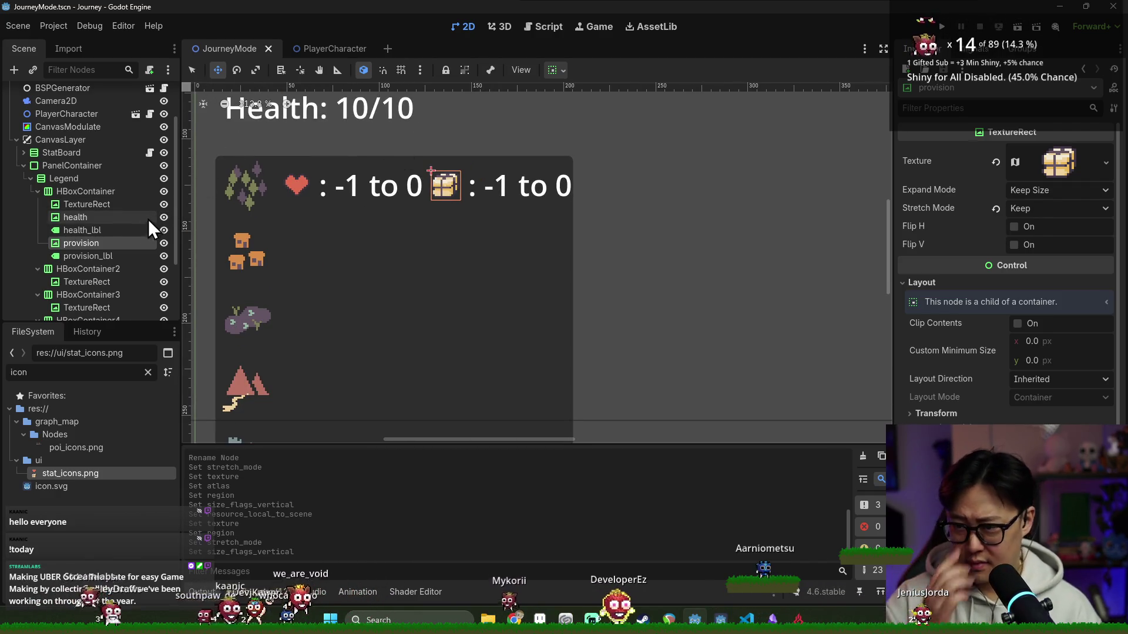
pyautogui.click(137, 230)
pyautogui.scroll(-2, 524, 215)
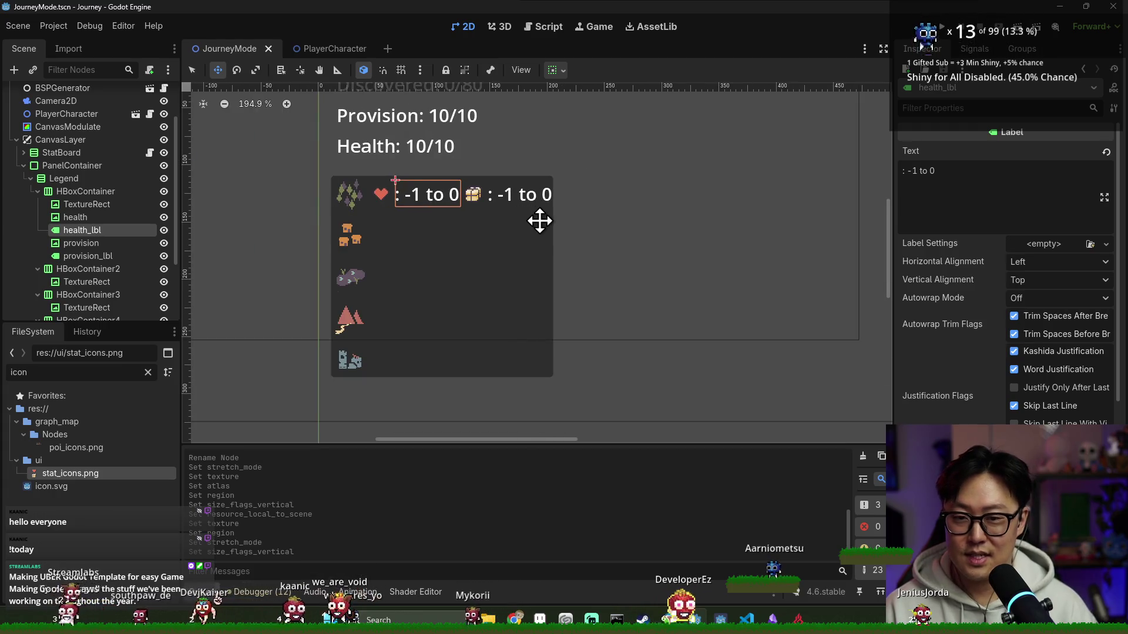
pyautogui.click(70, 191)
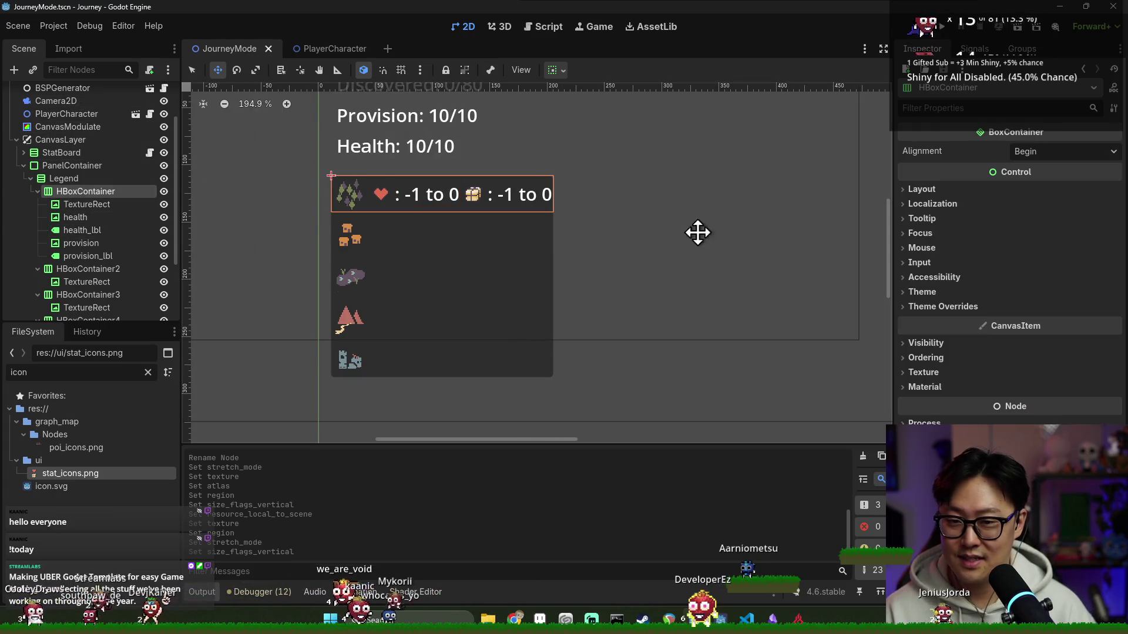
pyautogui.click(109, 204)
pyautogui.click(113, 218)
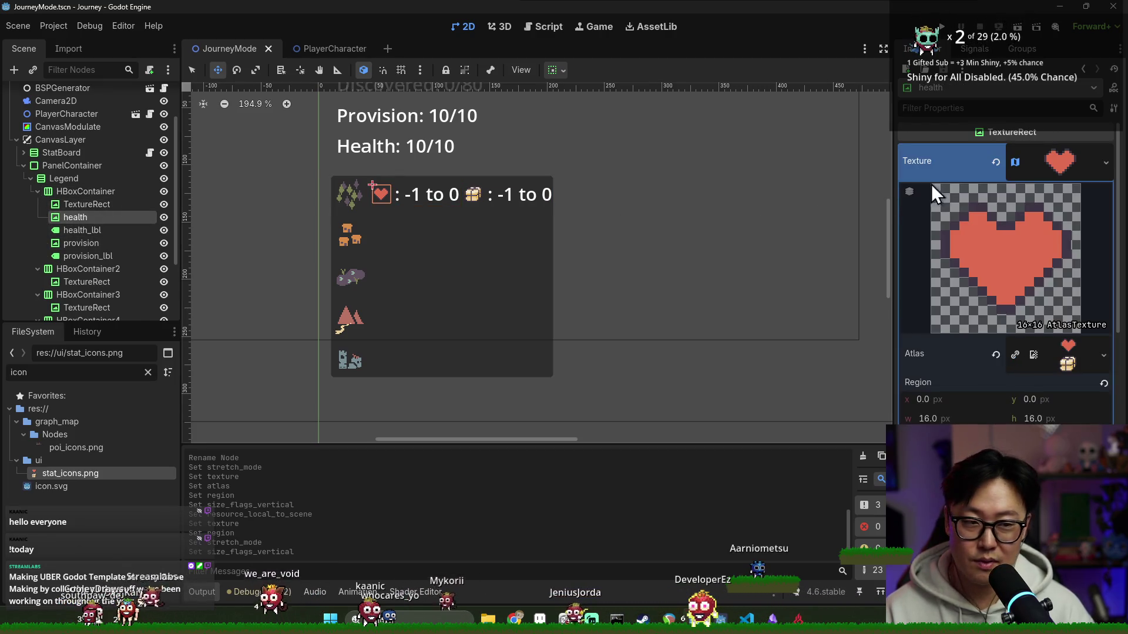
pyautogui.scroll(-3, 632, 233)
pyautogui.scroll(1, 632, 233)
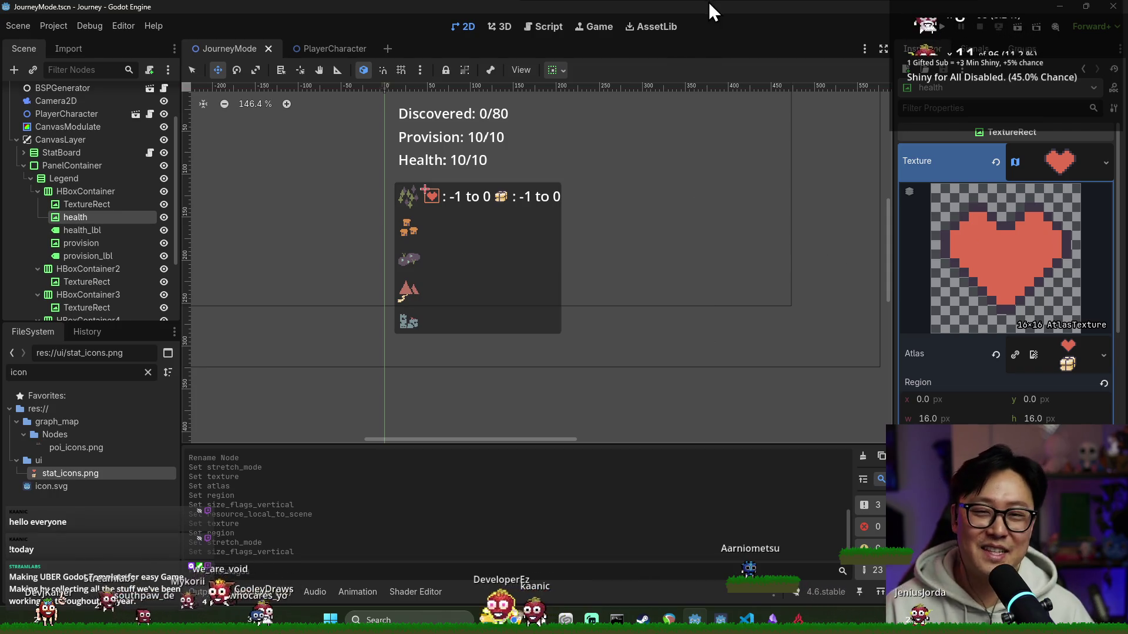
pyautogui.hotkey('alt', 'Tab')
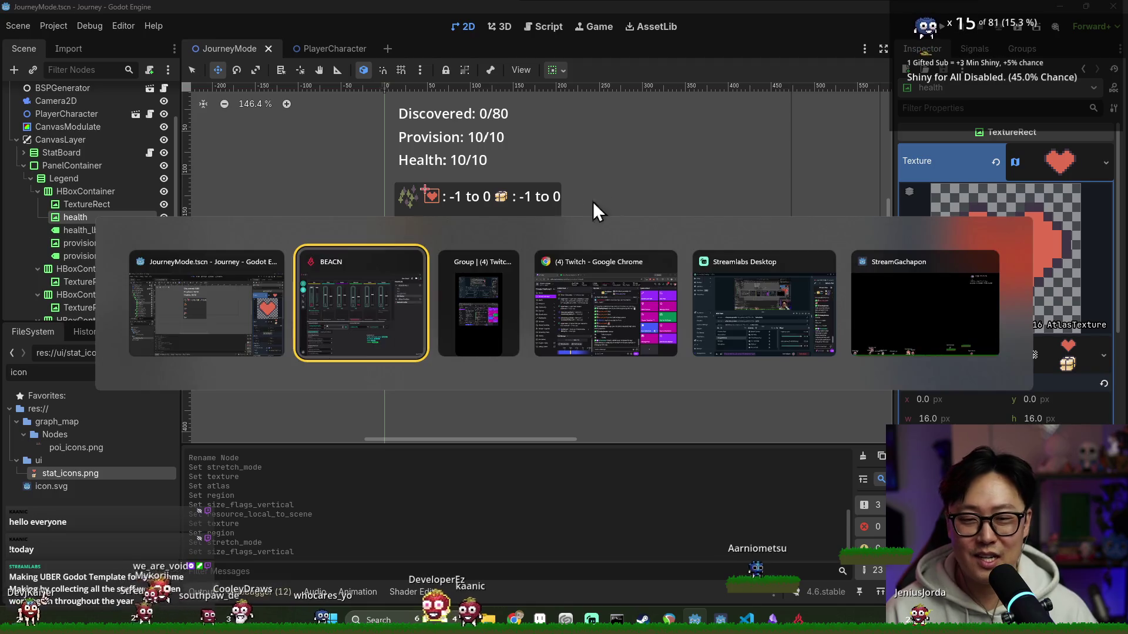
pyautogui.press('Escape')
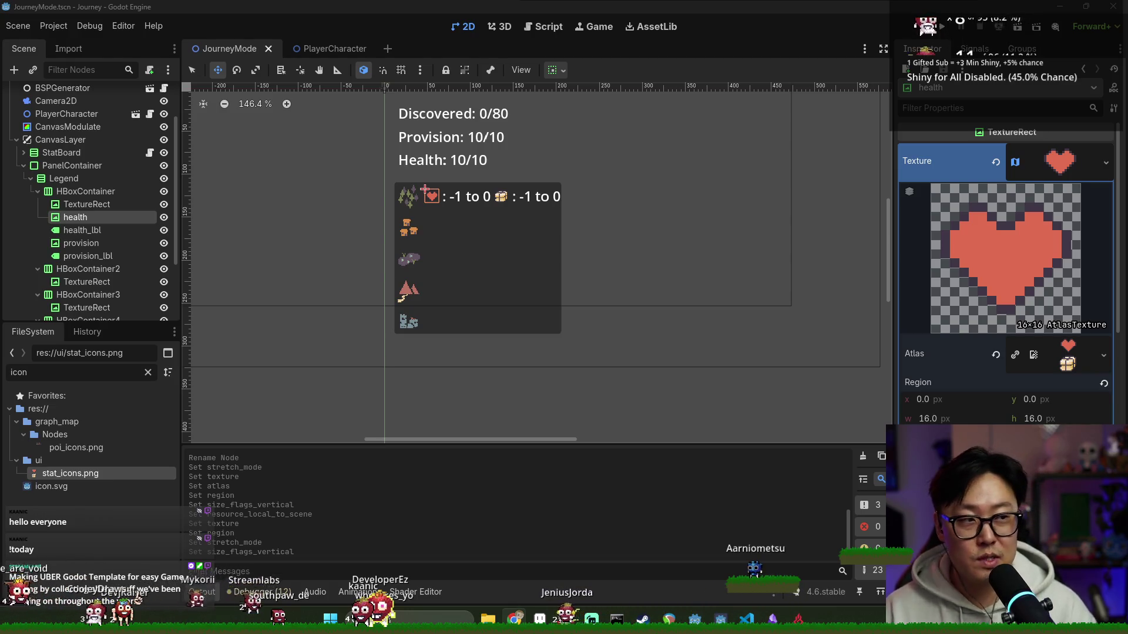
pyautogui.hotkey('alt', 'Tab')
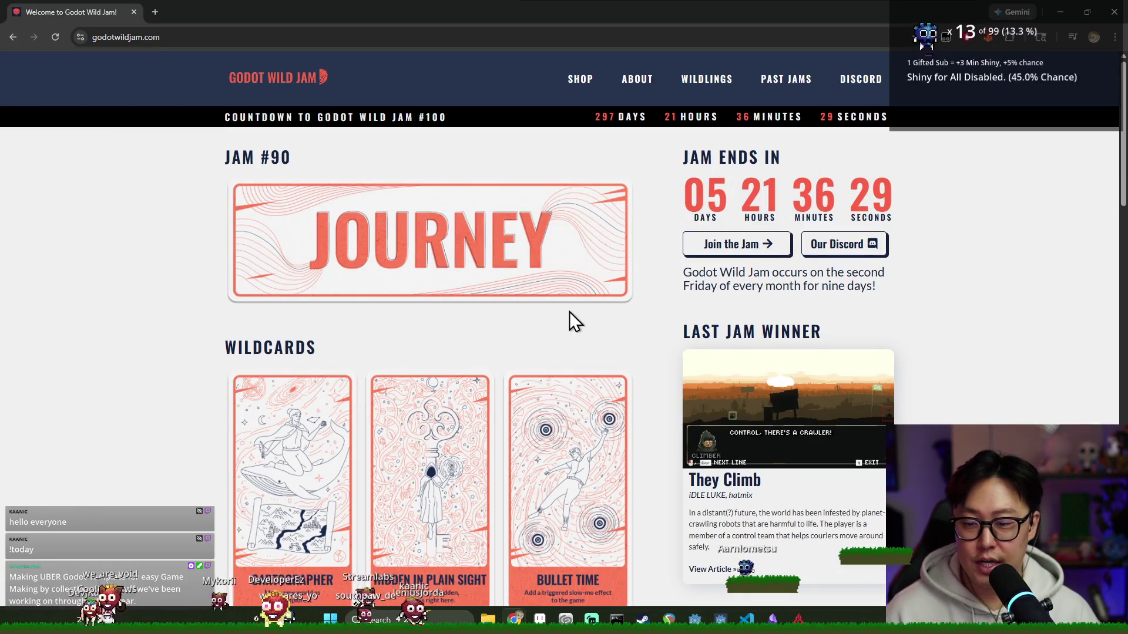
pyautogui.hotkey('alt', 'Tab')
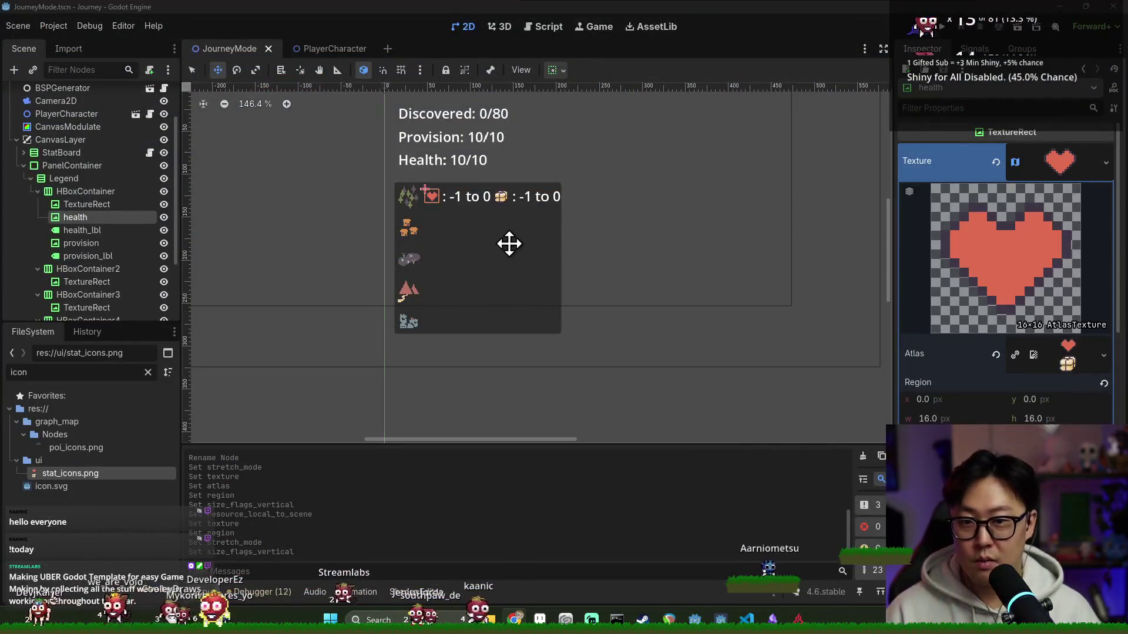
# - Run the project, start the game and travel to the upper-right map node
pyautogui.click(950, 34)
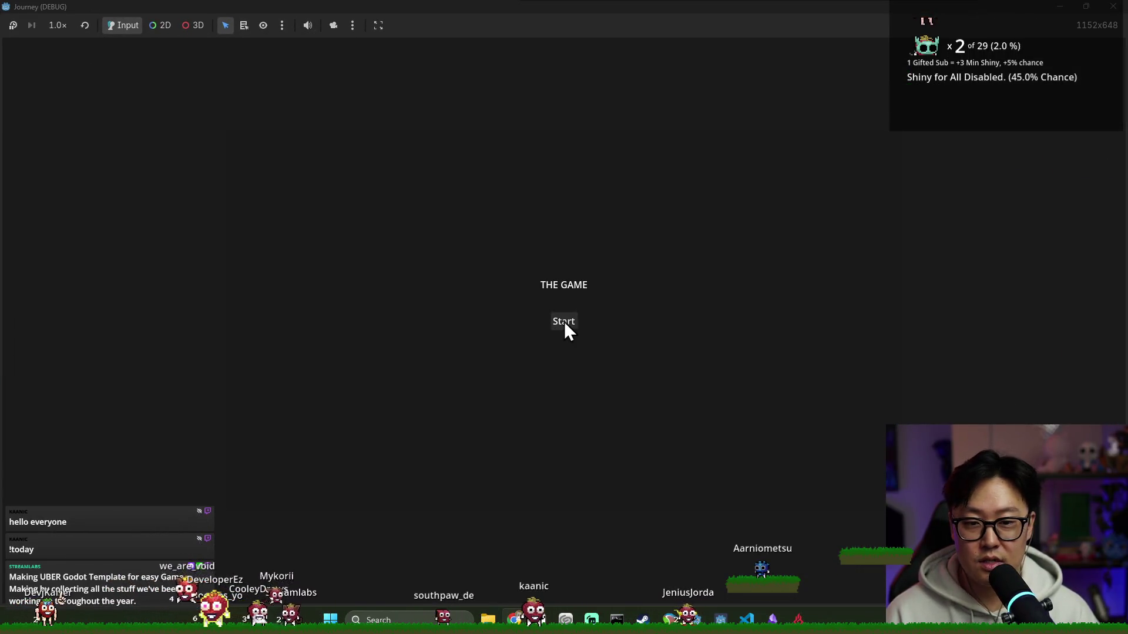
pyautogui.click(564, 323)
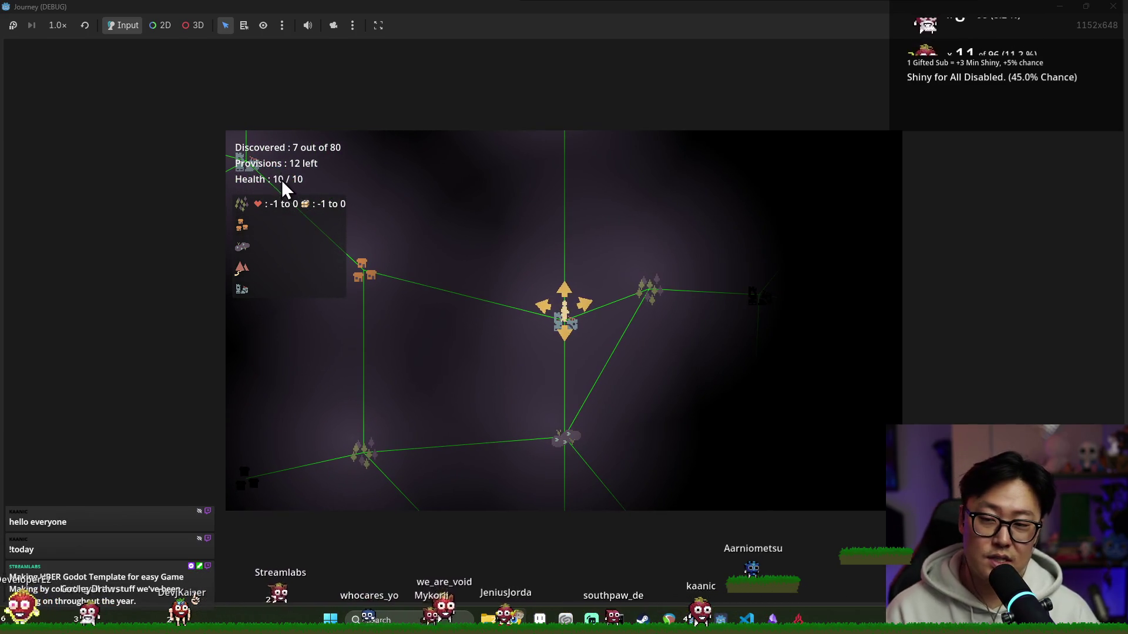
pyautogui.click(565, 434)
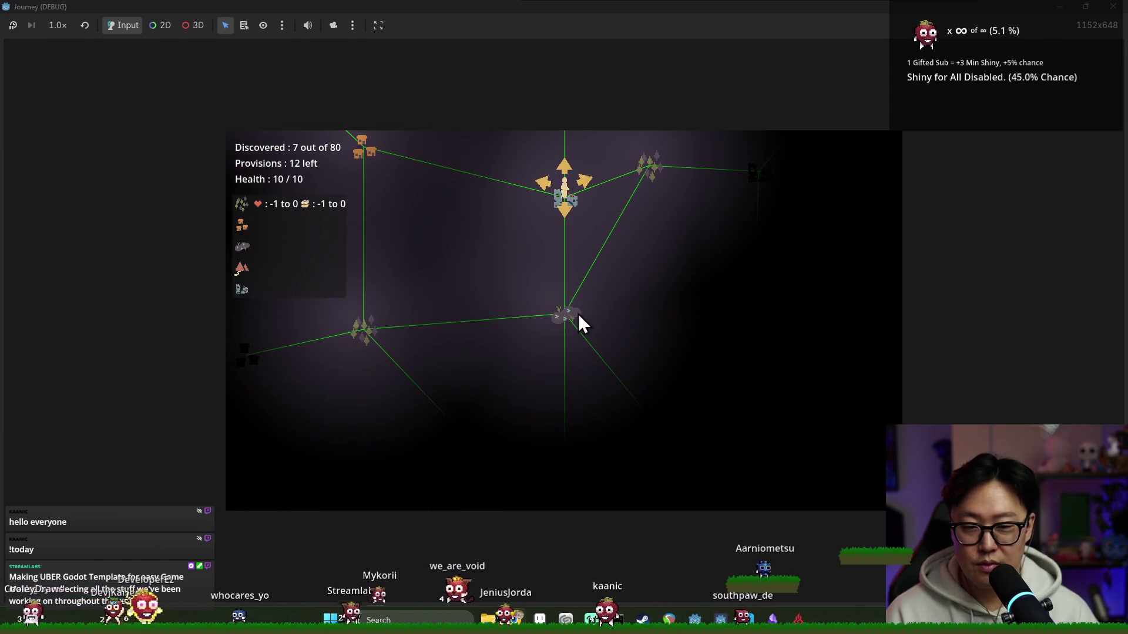
pyautogui.click(645, 170)
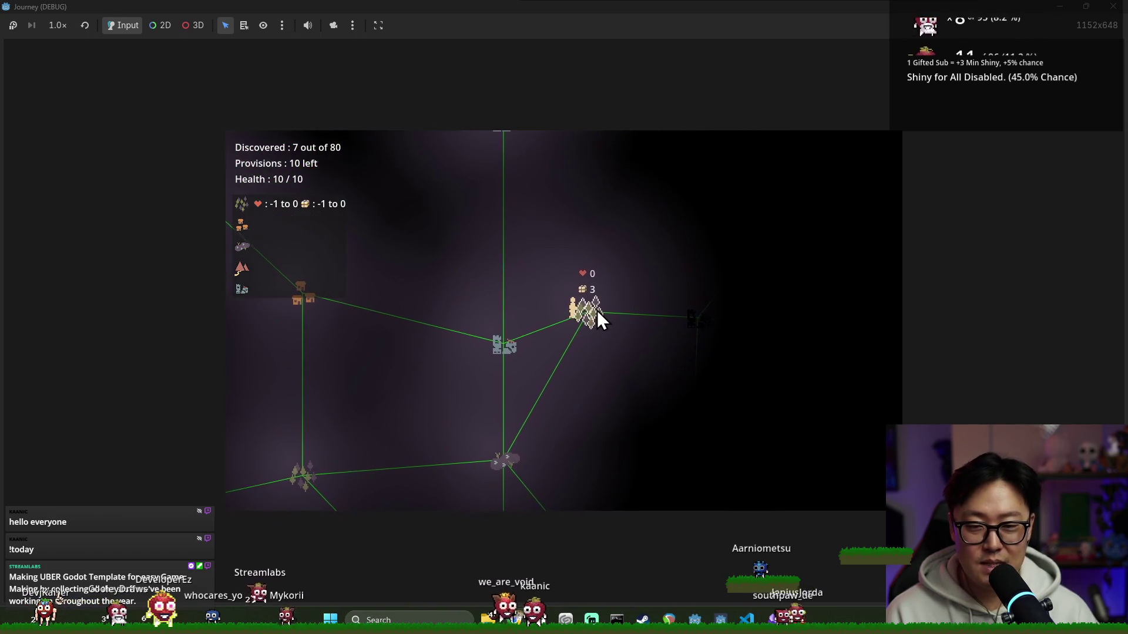
pyautogui.moveTo(486, 154)
pyautogui.mouseDown()
pyautogui.moveTo(471, 378)
pyautogui.moveTo(468, 252)
pyautogui.moveTo(703, 287)
pyautogui.mouseUp()
# - Travel on through the tent and ruins nodes while checking the heart-and-chest legend row
pyautogui.click(610, 318)
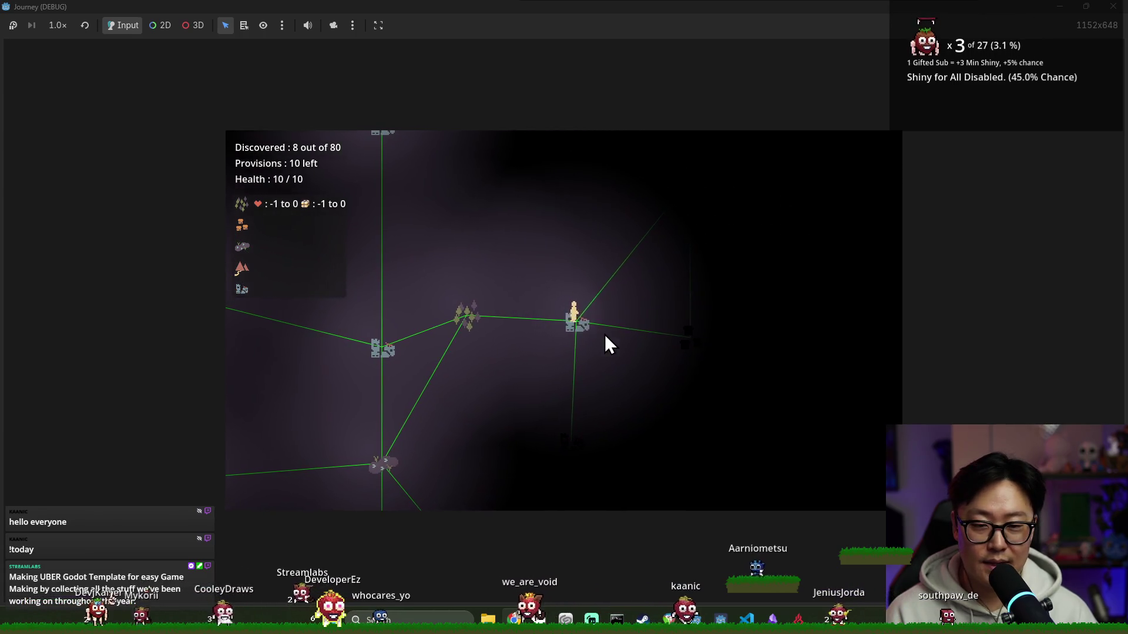
pyautogui.moveTo(667, 340); pyautogui.dragTo(609, 339)
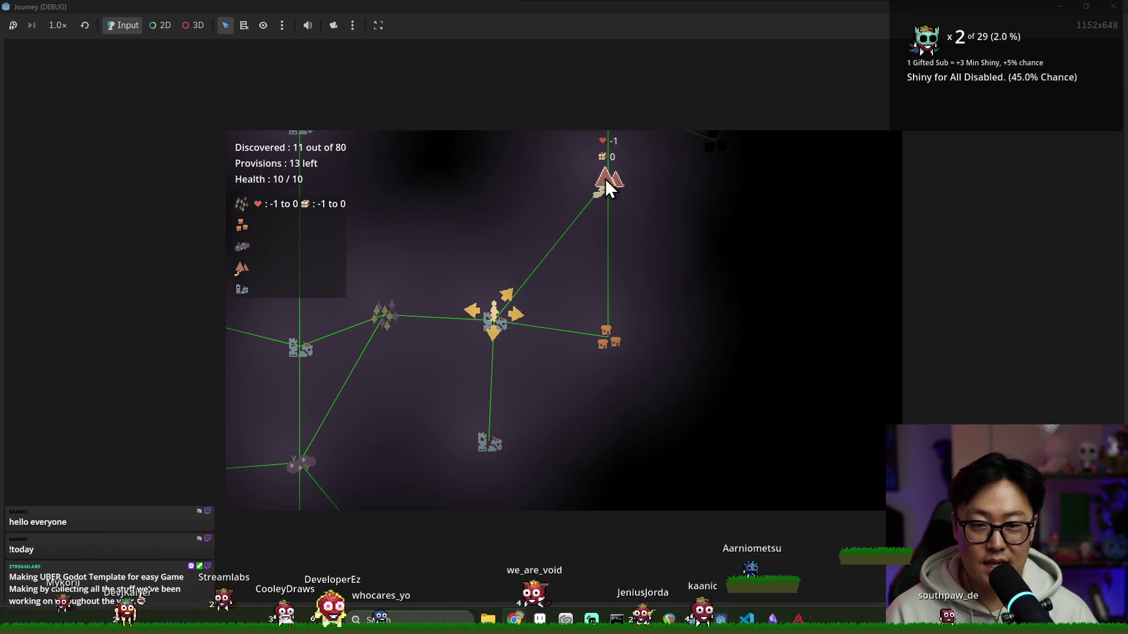
pyautogui.moveTo(604, 181); pyautogui.dragTo(612, 248)
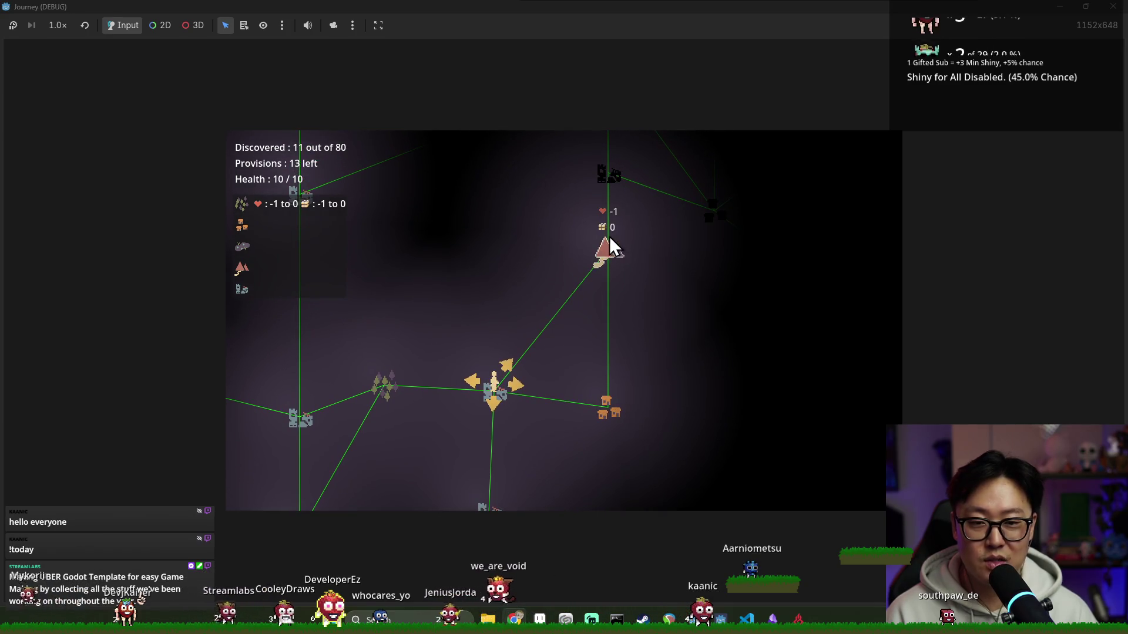
pyautogui.click(509, 365)
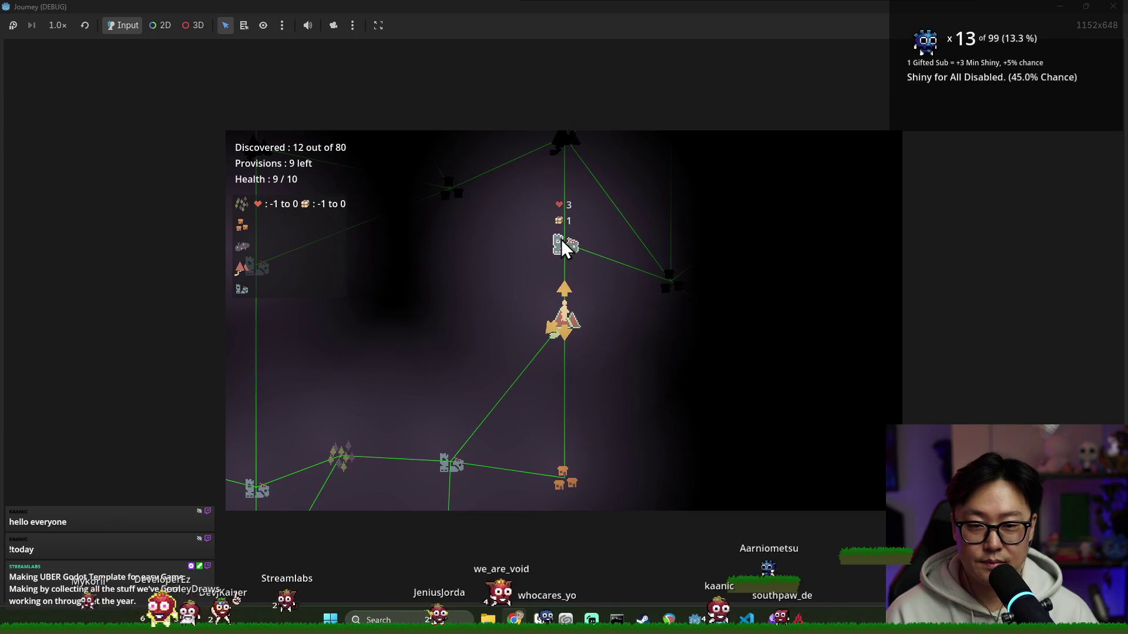
pyautogui.click(565, 291)
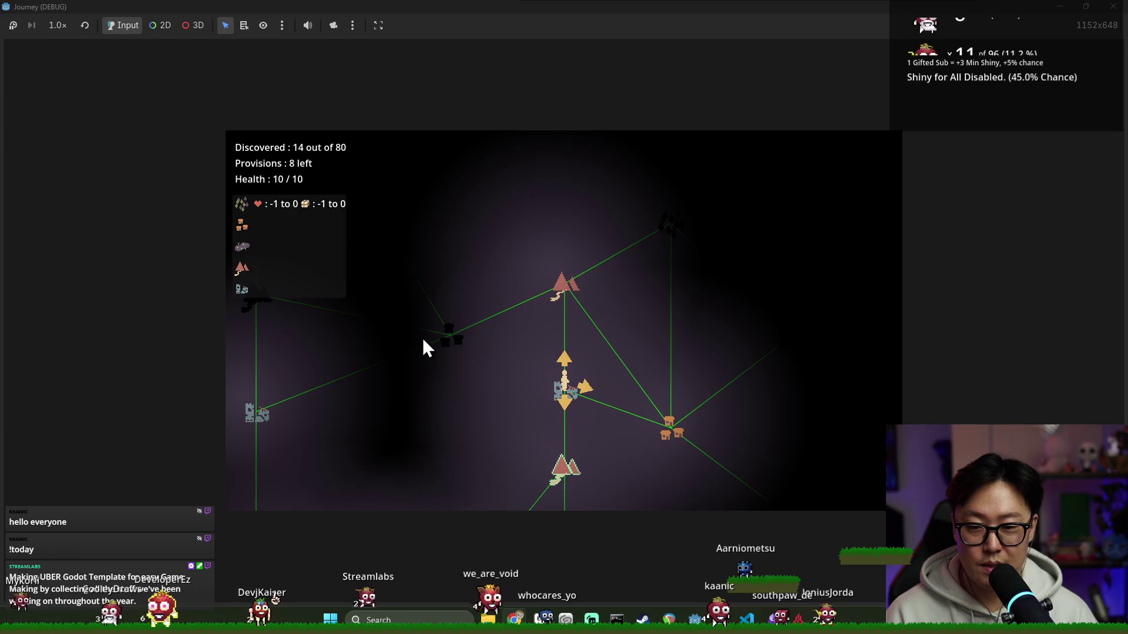
pyautogui.click(667, 424)
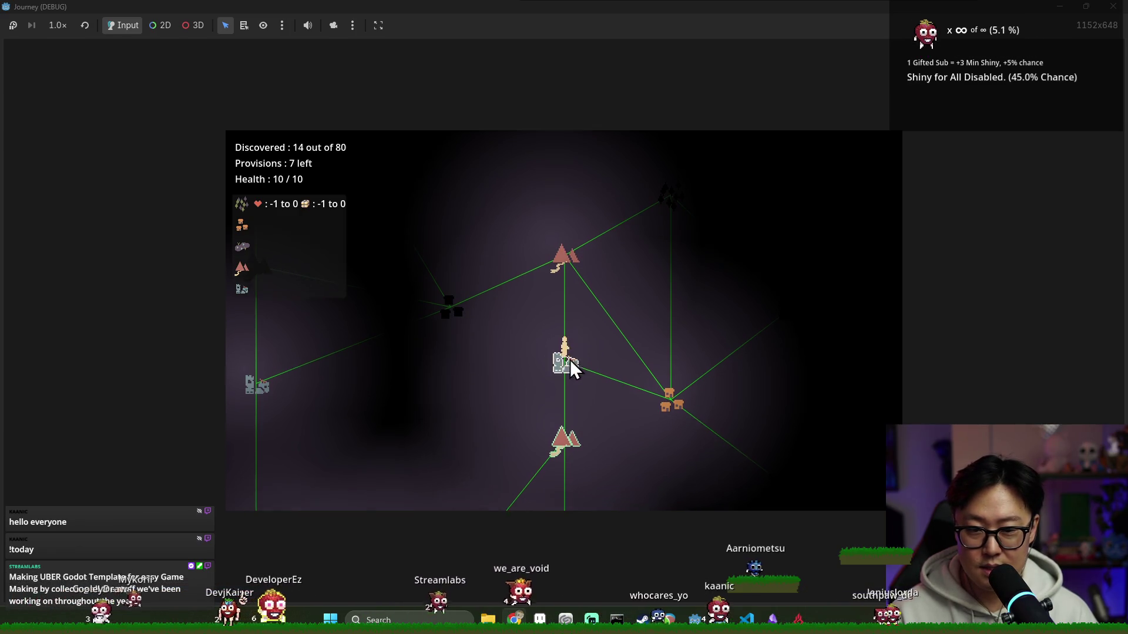
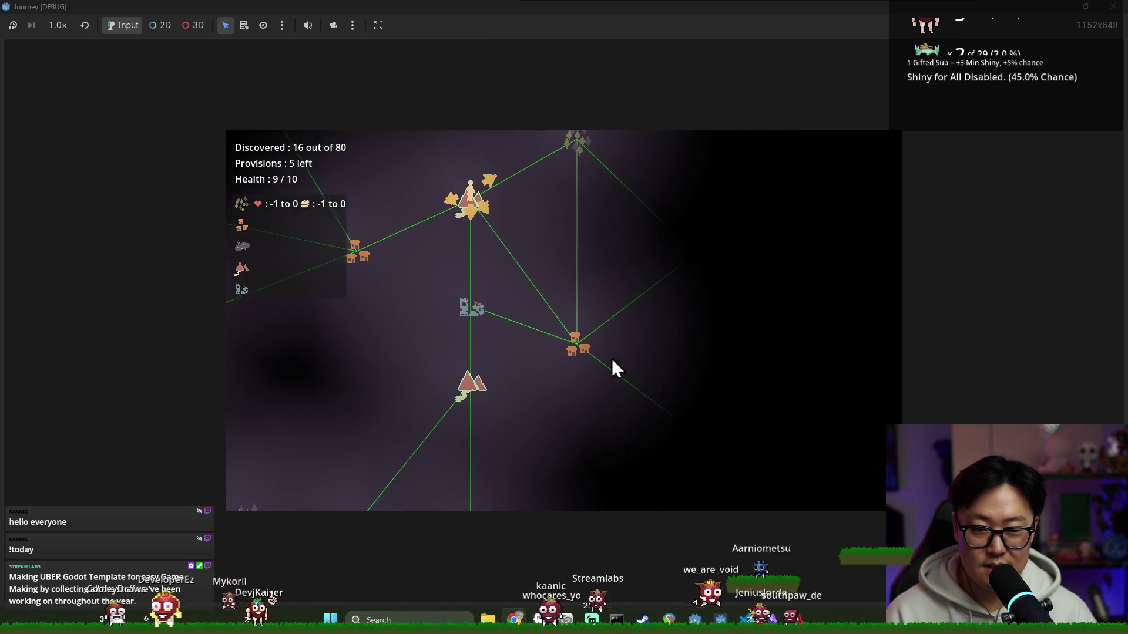
# - Travel the player across the mountain, village and ruins nodes, reaching 19 of 80 discovered
pyautogui.click(477, 211)
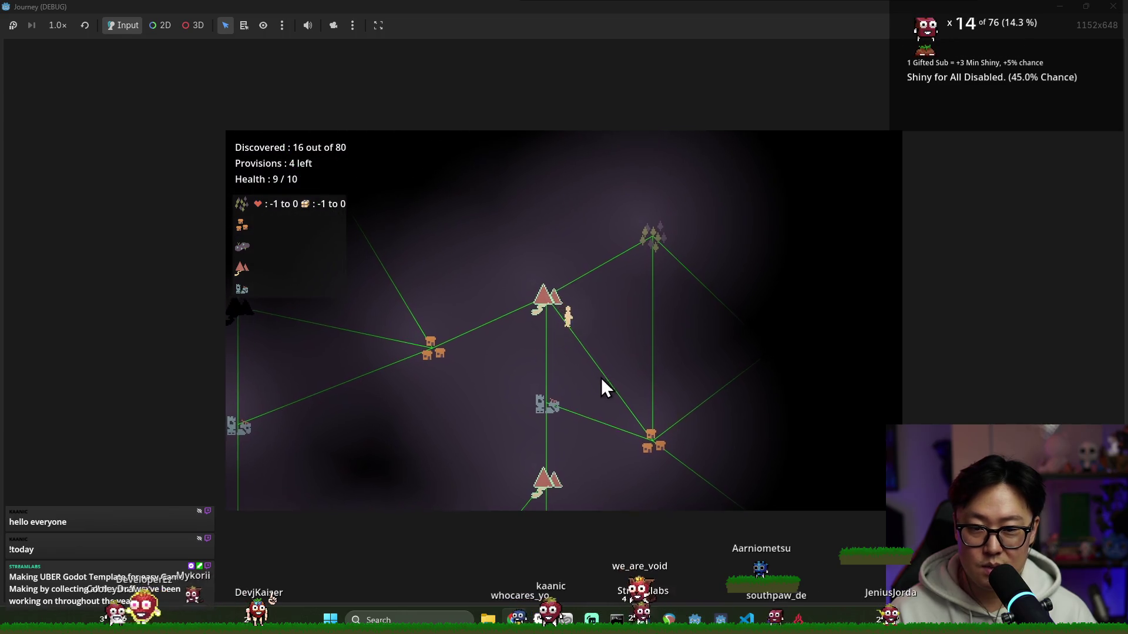
pyautogui.click(620, 399)
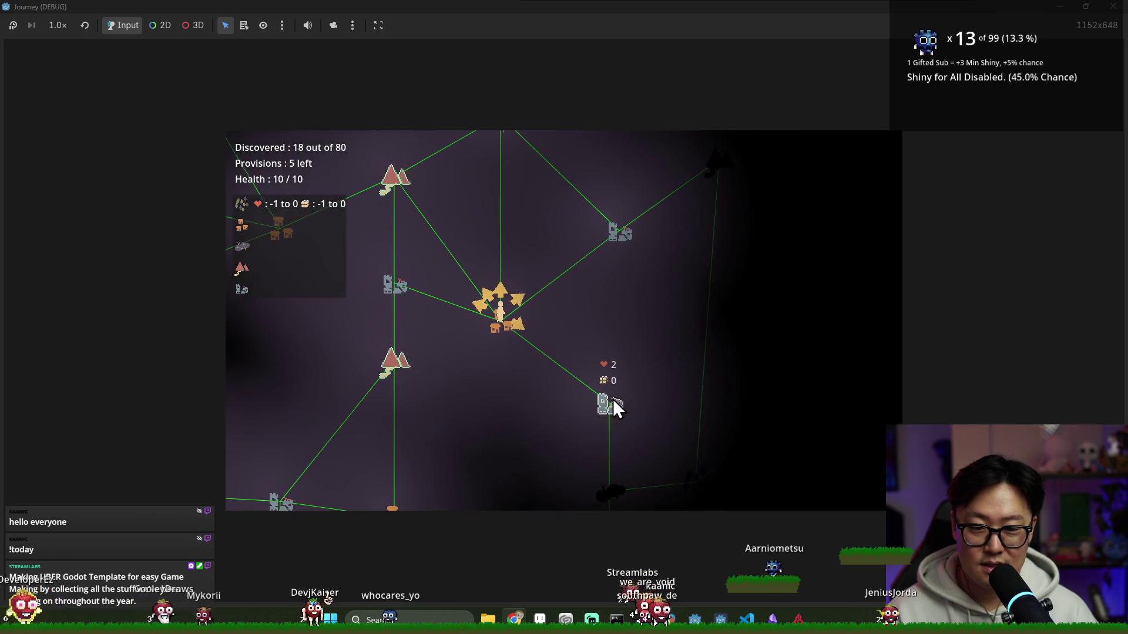
pyautogui.scroll(3, 569, 231)
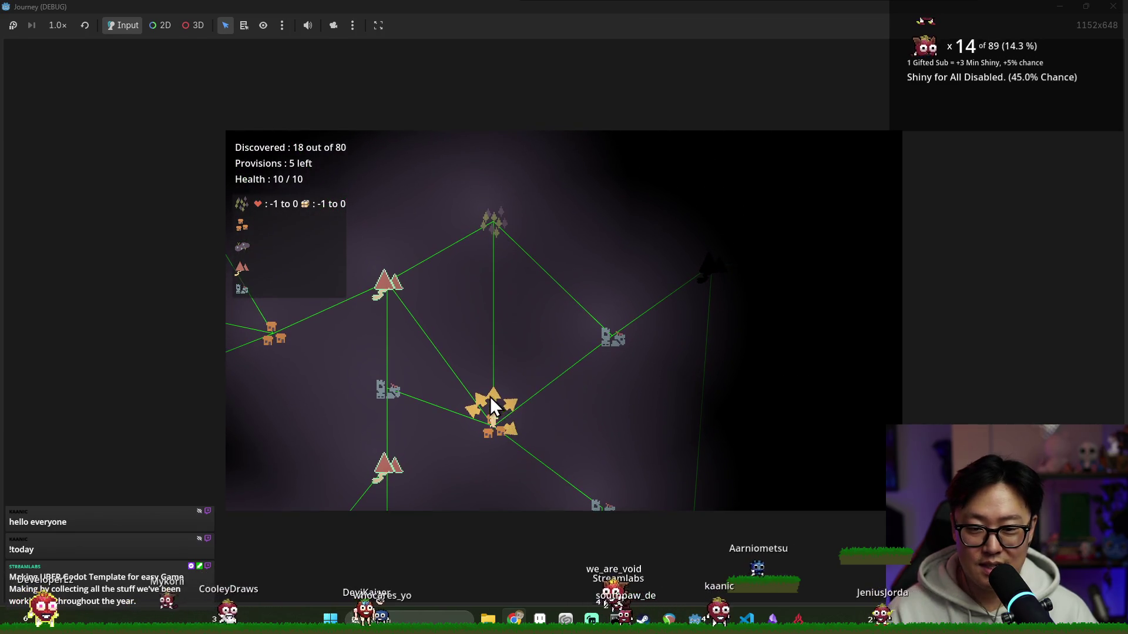
pyautogui.click(509, 406)
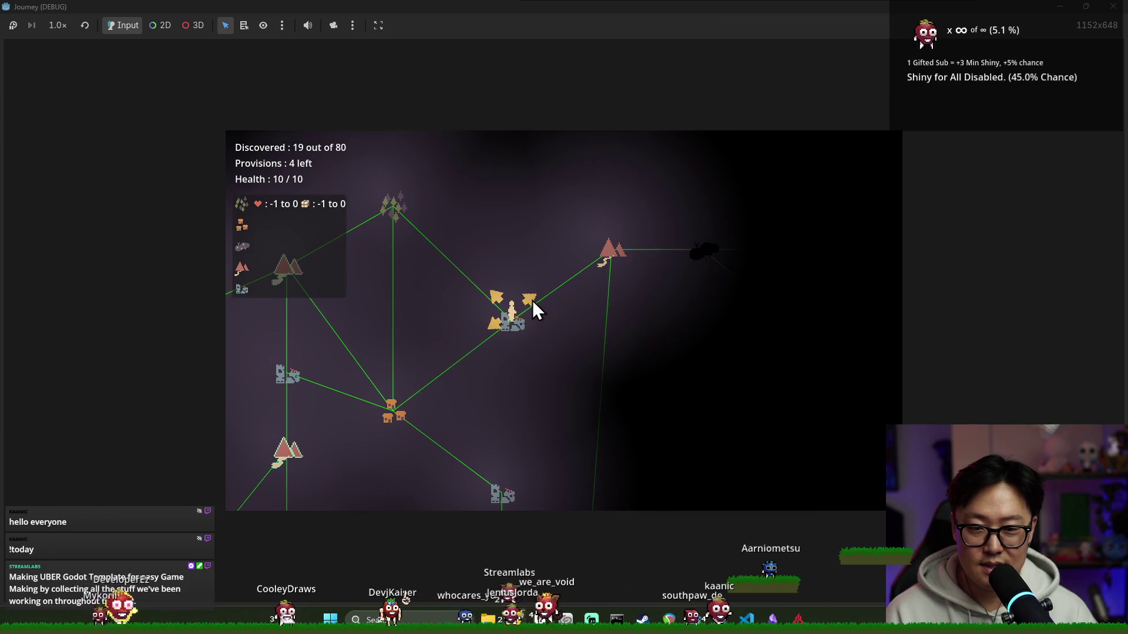
pyautogui.scroll(-3, 560, 441)
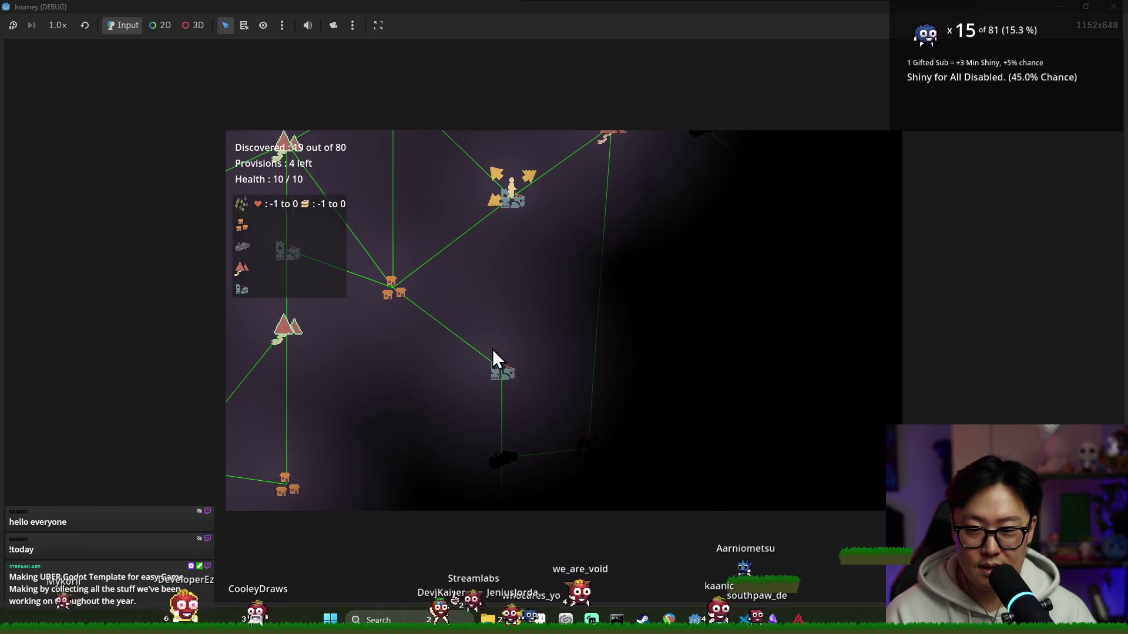
pyautogui.hscroll(-5, 503, 371)
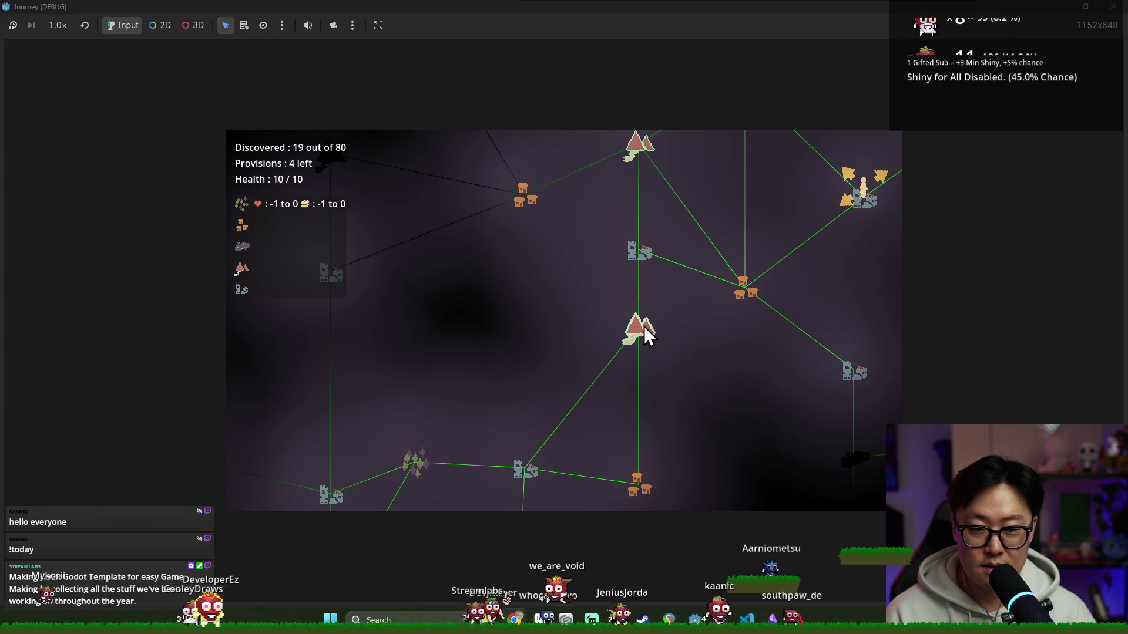
pyautogui.press('Right')
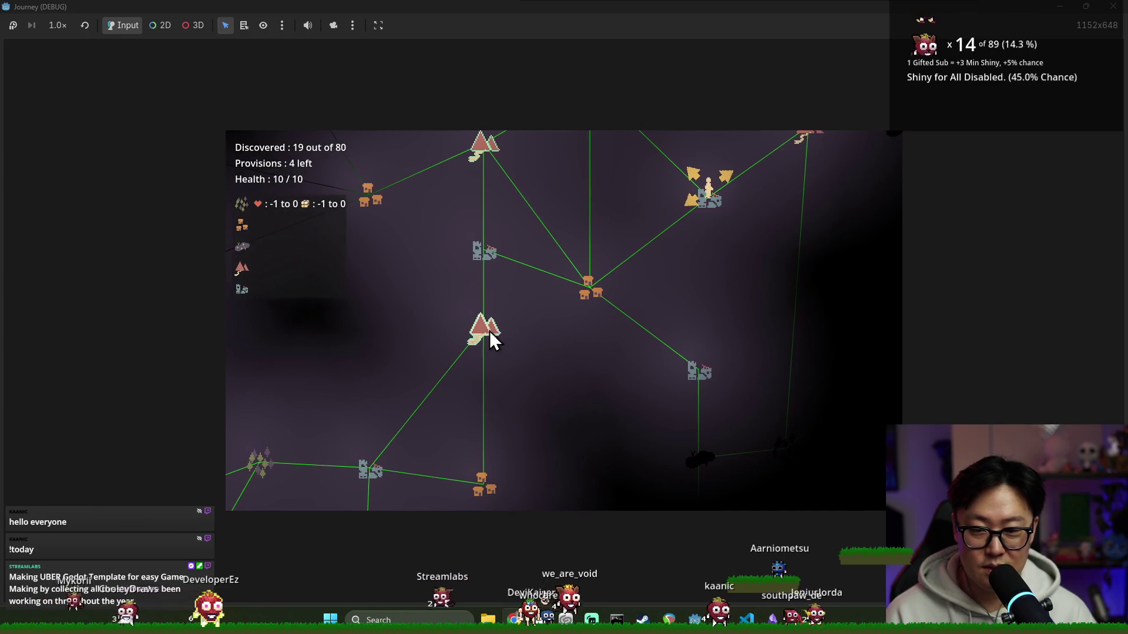
pyautogui.press('Up')
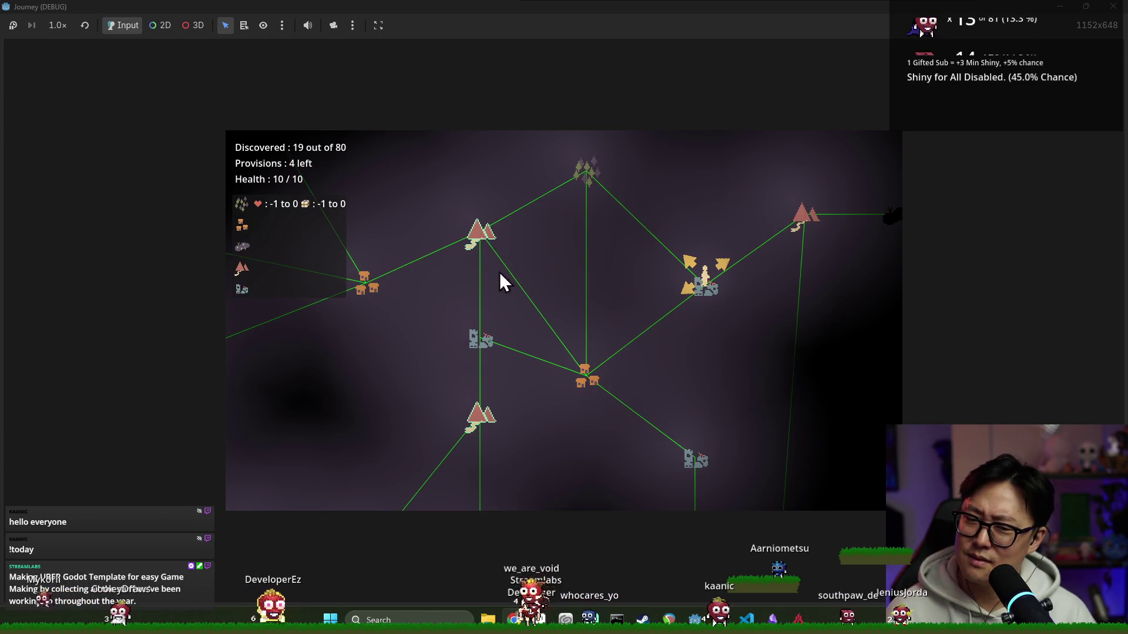
# - Bring the Godot editor back to the front over the running game
pyautogui.hotkey('alt', 'Tab')
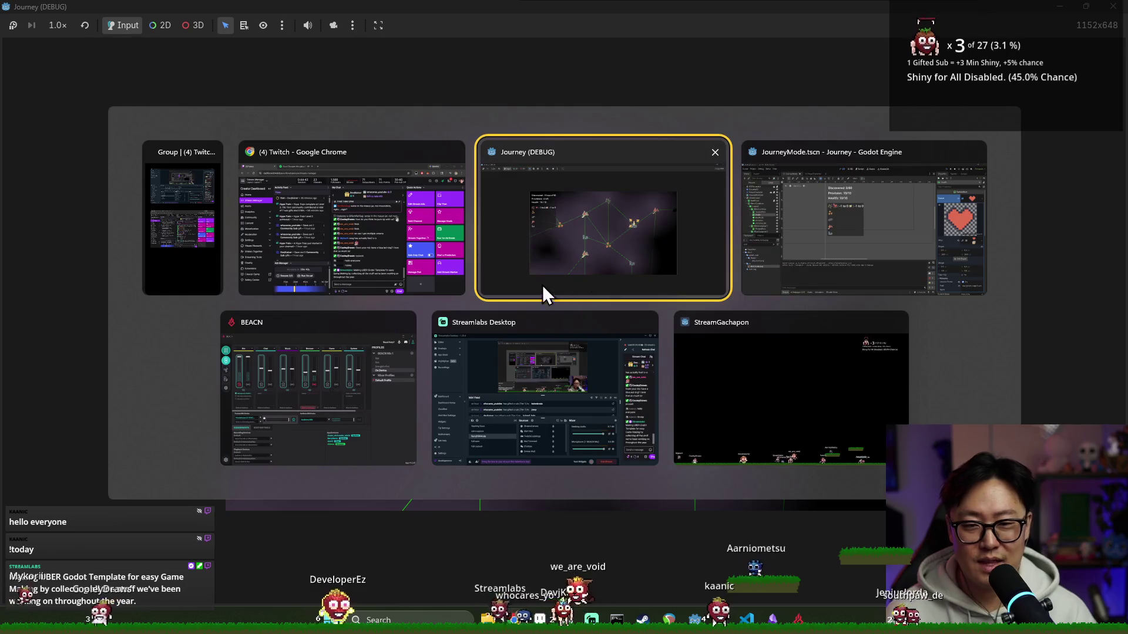
pyautogui.click(798, 230)
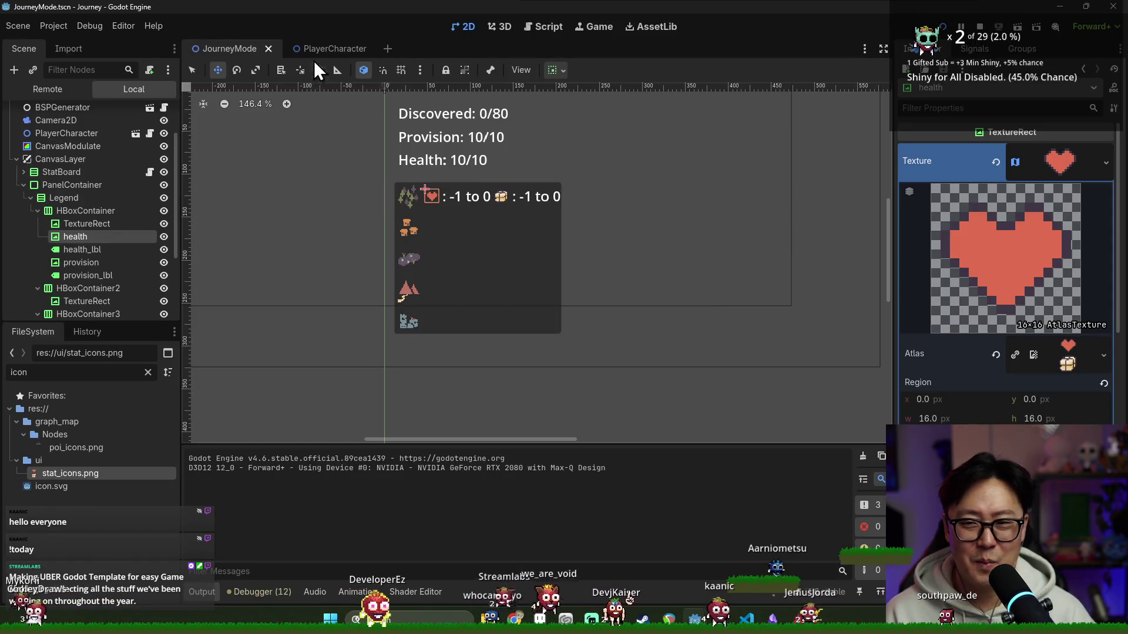
pyautogui.scroll(3, 153, 119)
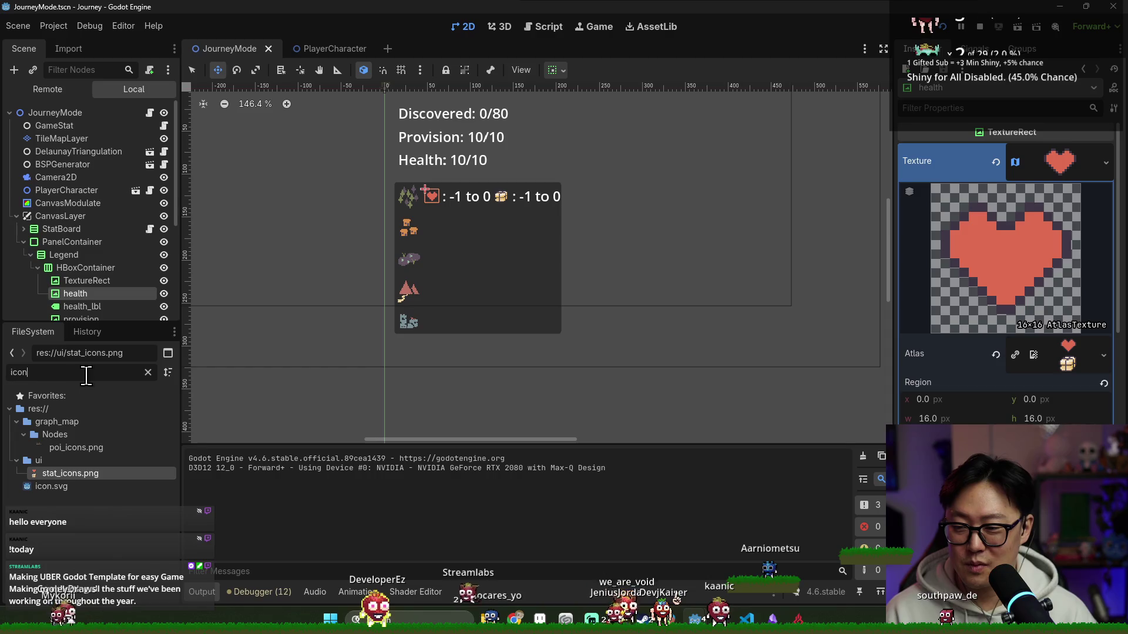
pyautogui.write('map')
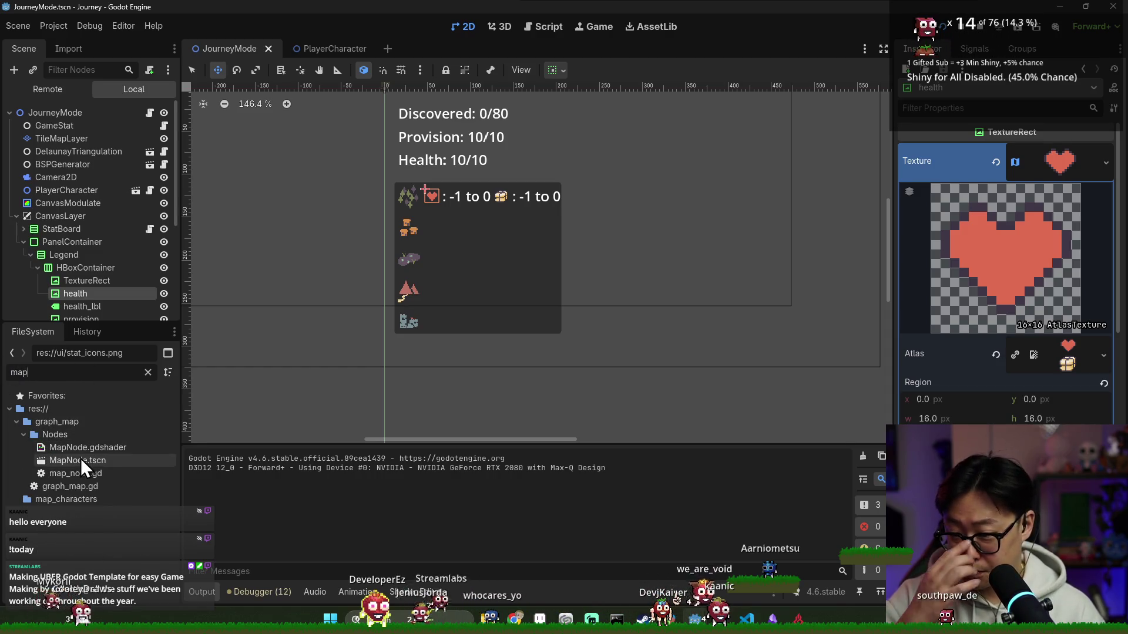
# - Open the MapNode scene and its map_node.gd script for searching
pyautogui.doubleClick(81, 459)
pyautogui.click(156, 113)
pyautogui.click(439, 259)
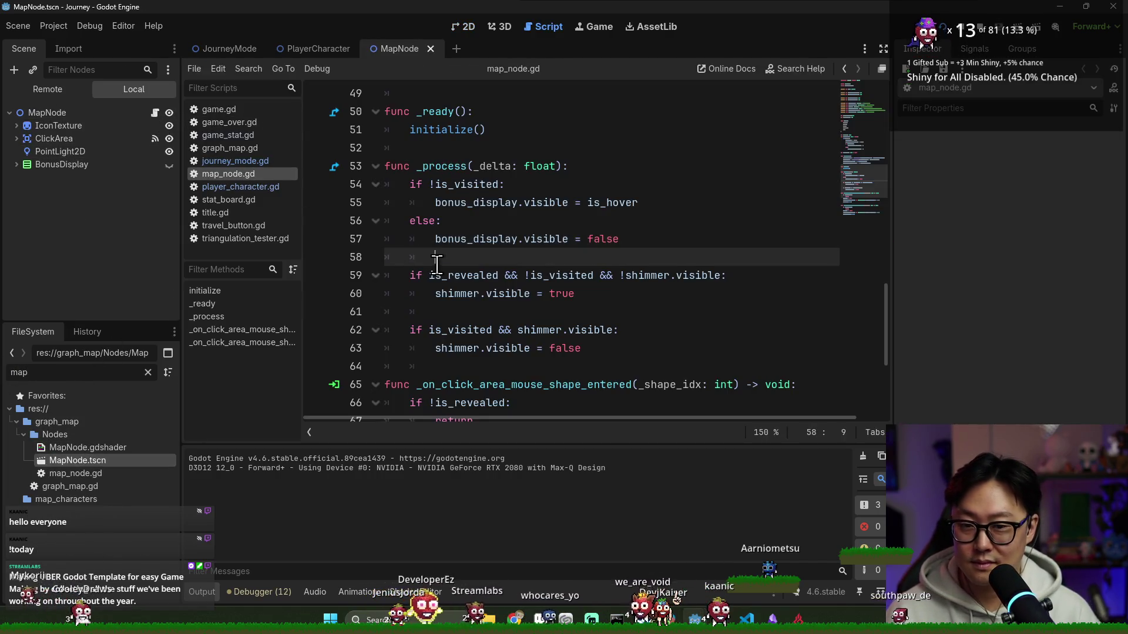
pyautogui.hotkey('ctrl', 'f')
pyautogui.write('outline')
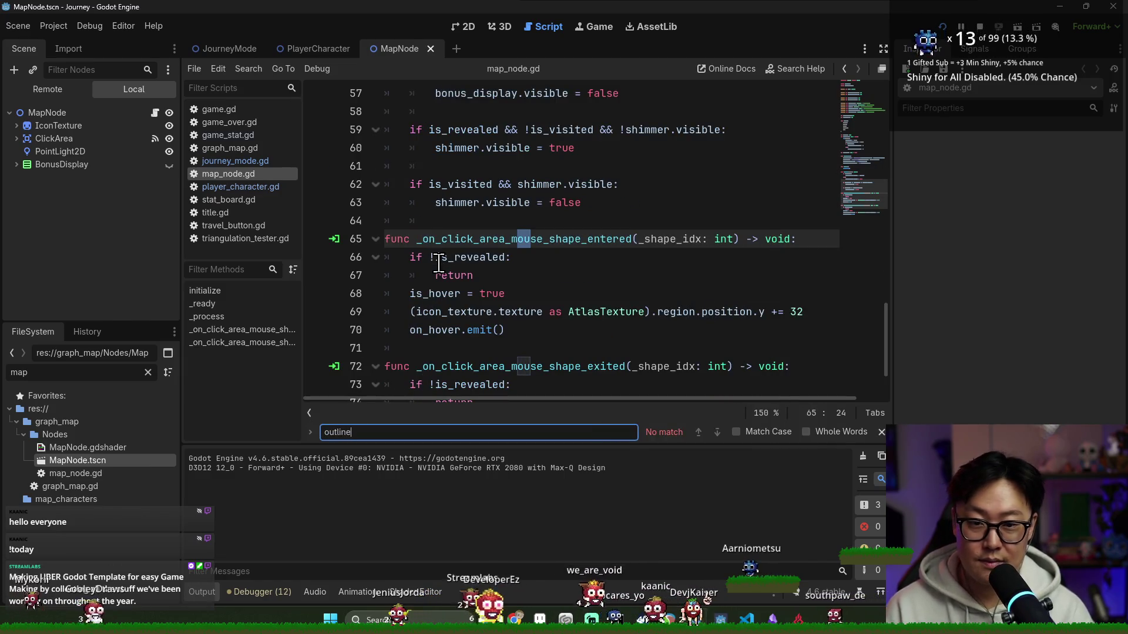
pyautogui.press('BackSpace')
pyautogui.write('out_')
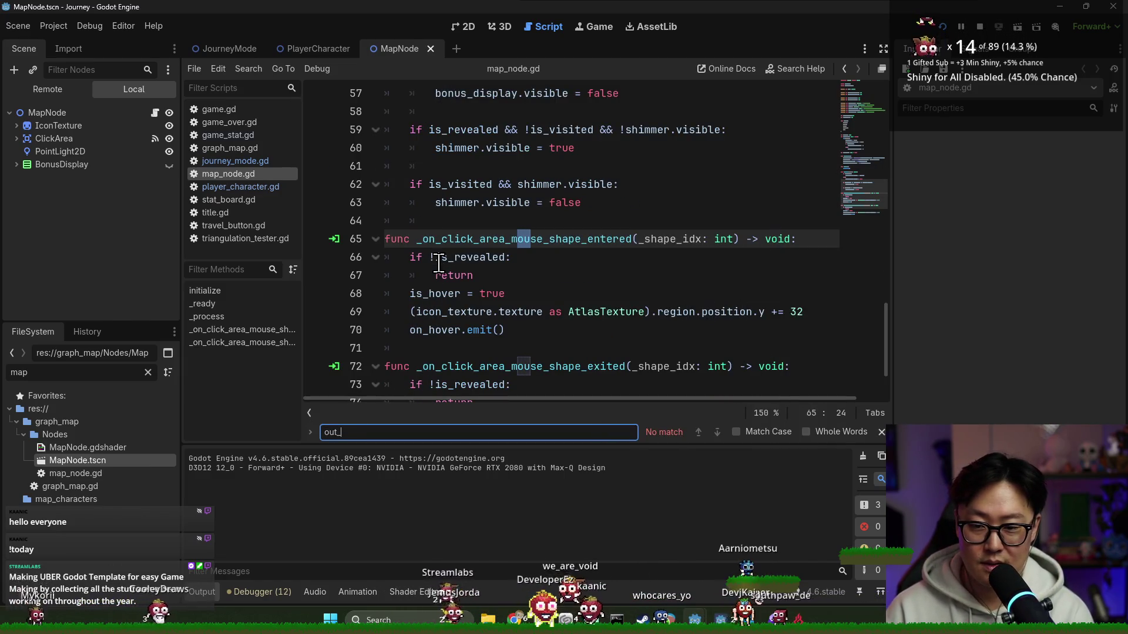
# - Send the player to the tent node in the running game, then return to the editor
pyautogui.hotkey('alt', 'Tab')
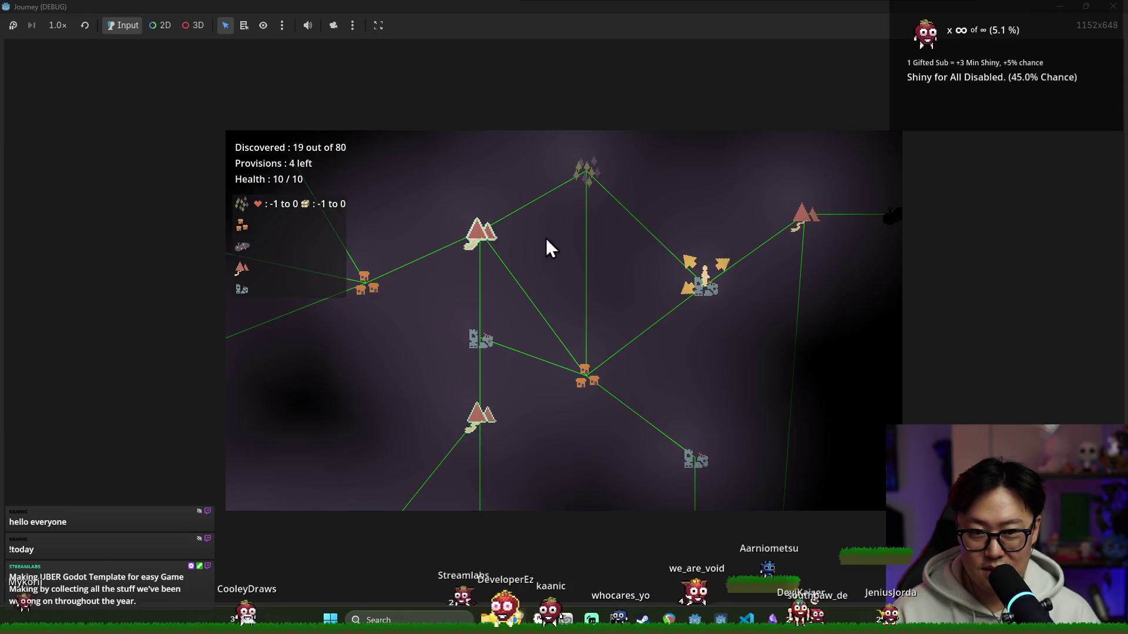
pyautogui.click(808, 215)
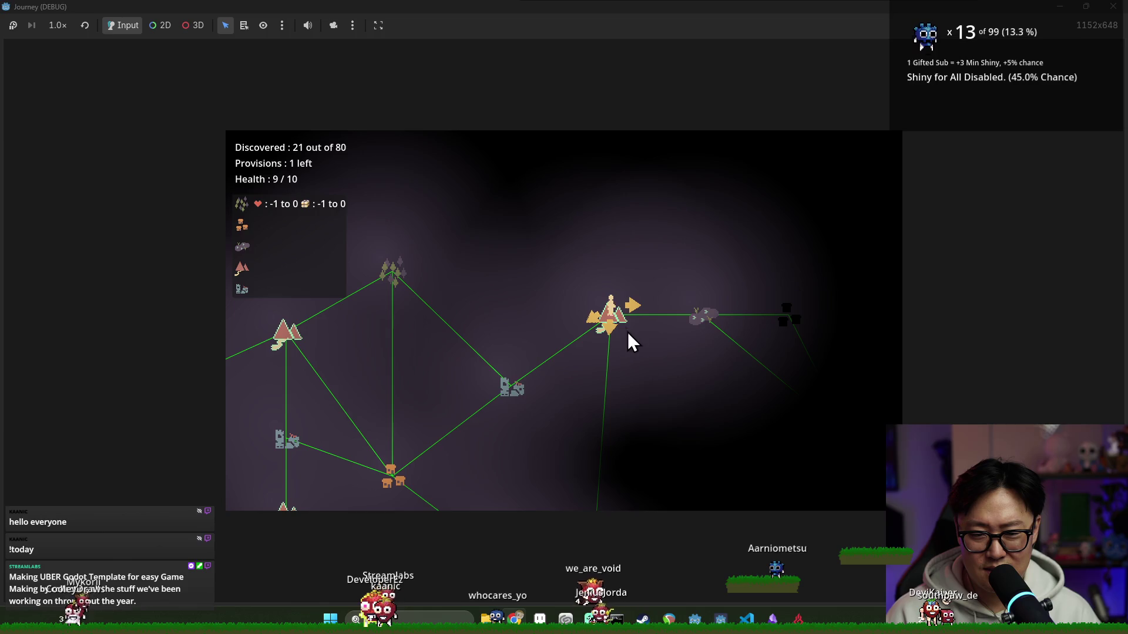
pyautogui.hotkey('alt', 'Tab')
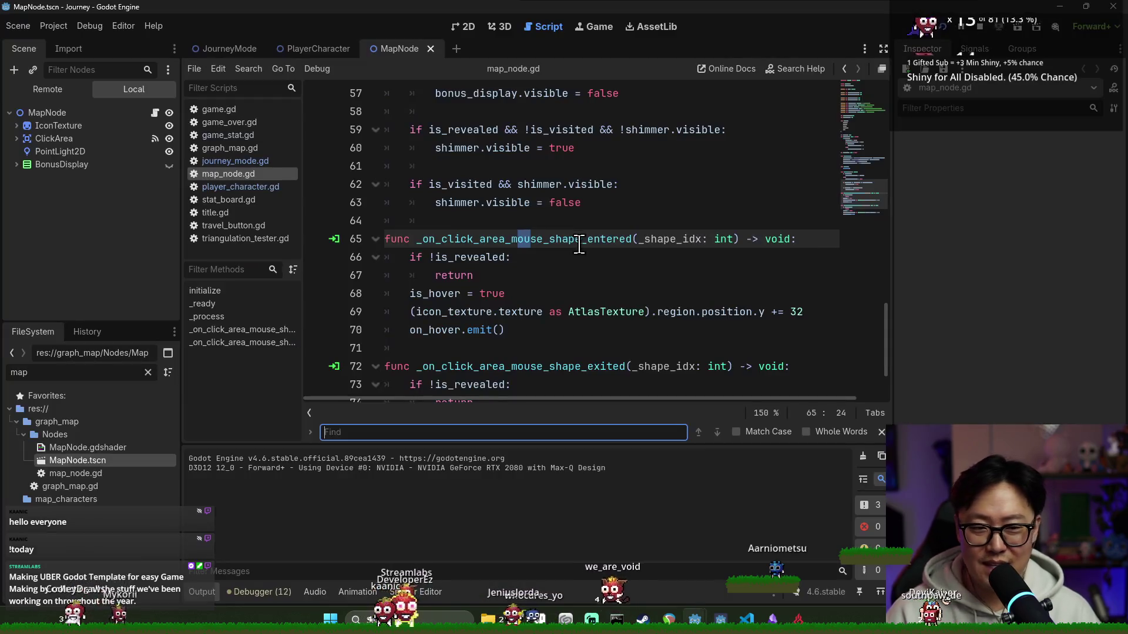
# - Search the script for is_visited and review the visible/hover logic around line 63
pyautogui.hotkey('ctrl', 'f')
pyautogui.write('visited')
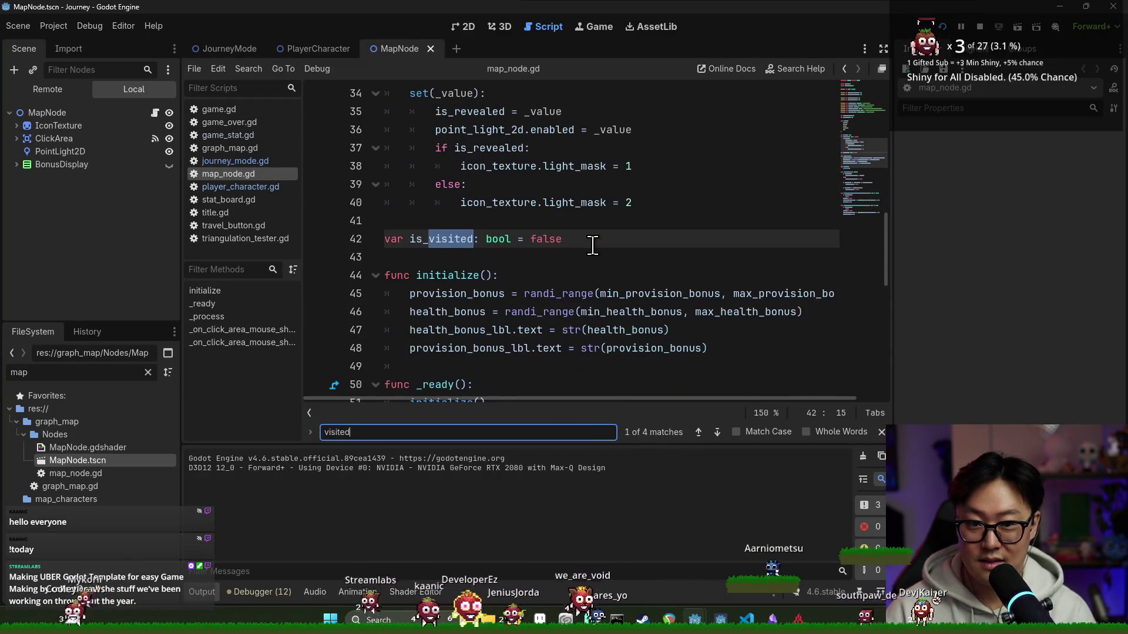
pyautogui.hotkey('ctrl', 'f')
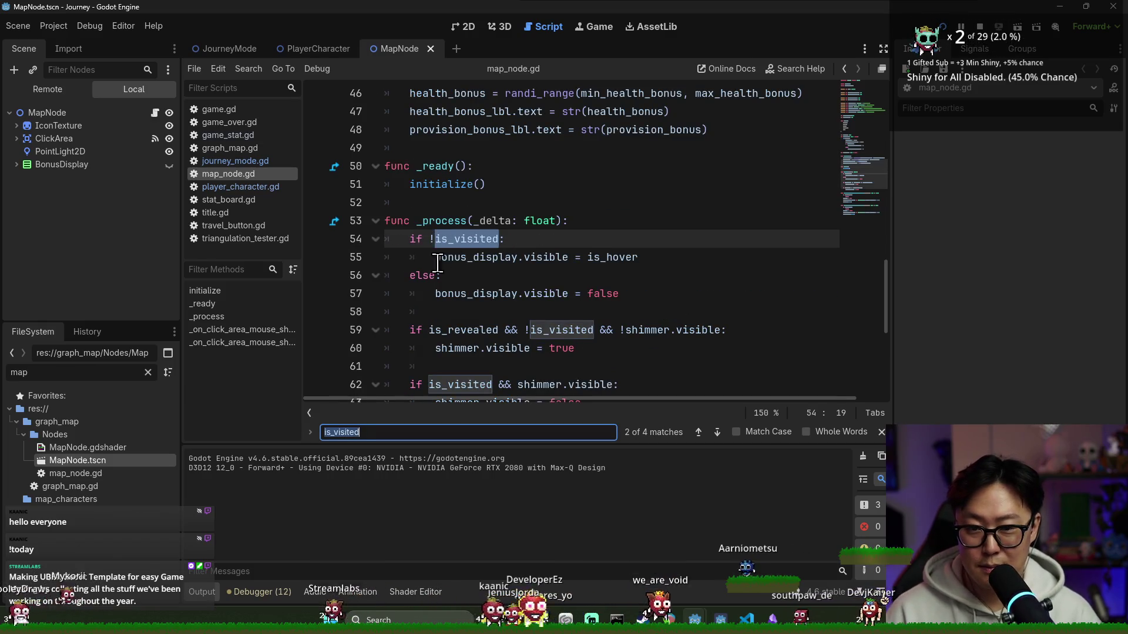
pyautogui.scroll(-1, 474, 247)
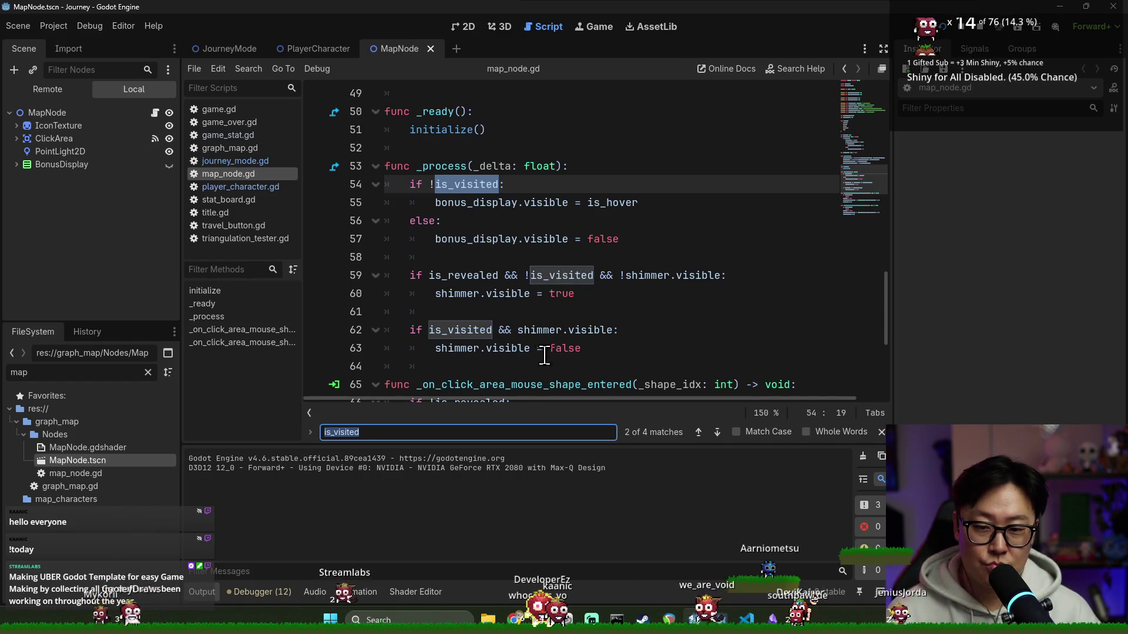
pyautogui.doubleClick(503, 348)
pyautogui.scroll(-1, 503, 299)
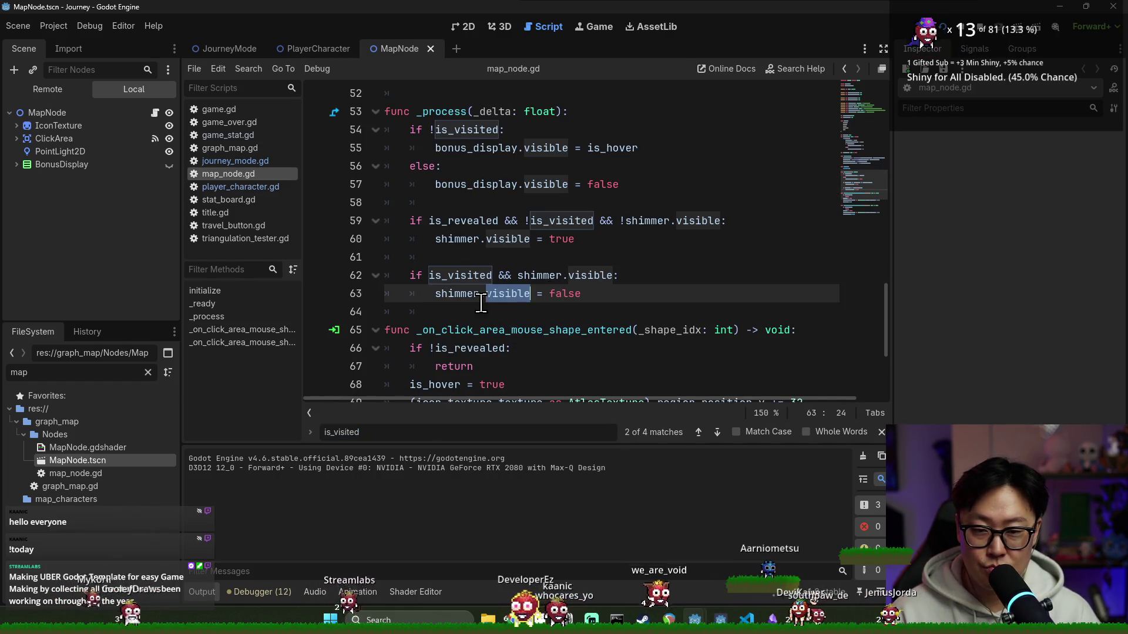
pyautogui.scroll(-2, 481, 303)
pyautogui.scroll(5, 521, 261)
pyautogui.scroll(1, 527, 267)
pyautogui.scroll(3, 533, 275)
pyautogui.scroll(3, 539, 280)
pyautogui.scroll(-4, 541, 278)
pyautogui.scroll(-6, 542, 277)
pyautogui.scroll(-1, 544, 277)
pyautogui.scroll(-2, 544, 277)
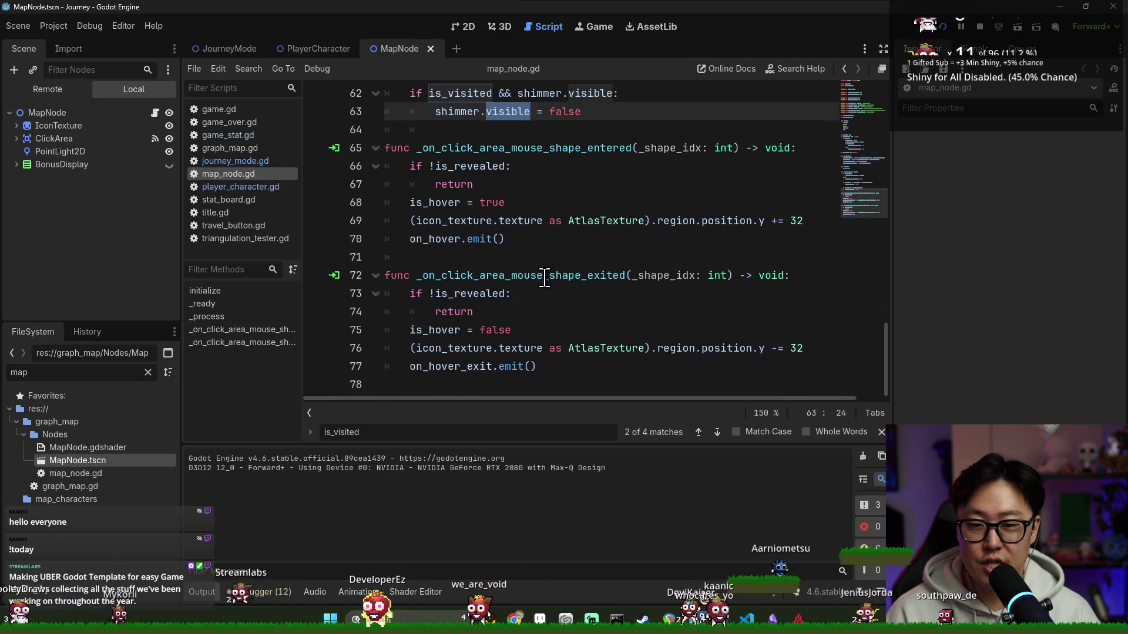
# - Check the IconTexture node's shader material and save the MapNode scene
pyautogui.click(119, 129)
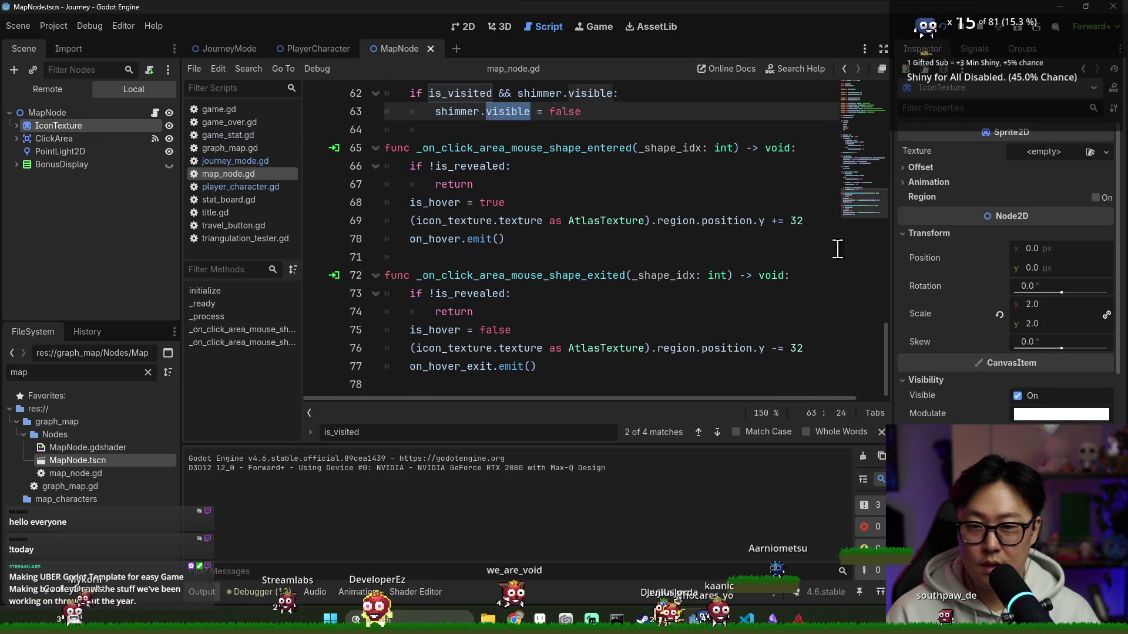
pyautogui.hotkey('ctrl', 's')
pyautogui.scroll(-5, 1001, 371)
pyautogui.click(997, 386)
pyautogui.scroll(-3, 997, 386)
pyautogui.hotkey('ctrl', 's')
# - Relaunch Journey to its title screen and open the MountainPass scene in the editor
pyautogui.press('F5')
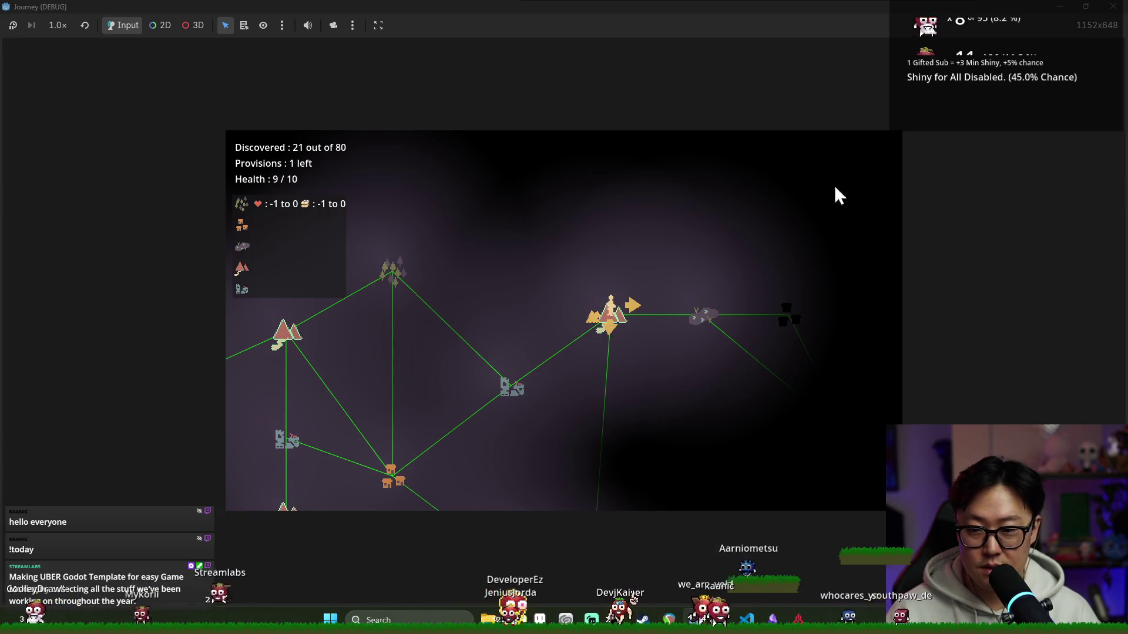
pyautogui.press('F5')
pyautogui.hotkey('alt', 'Tab')
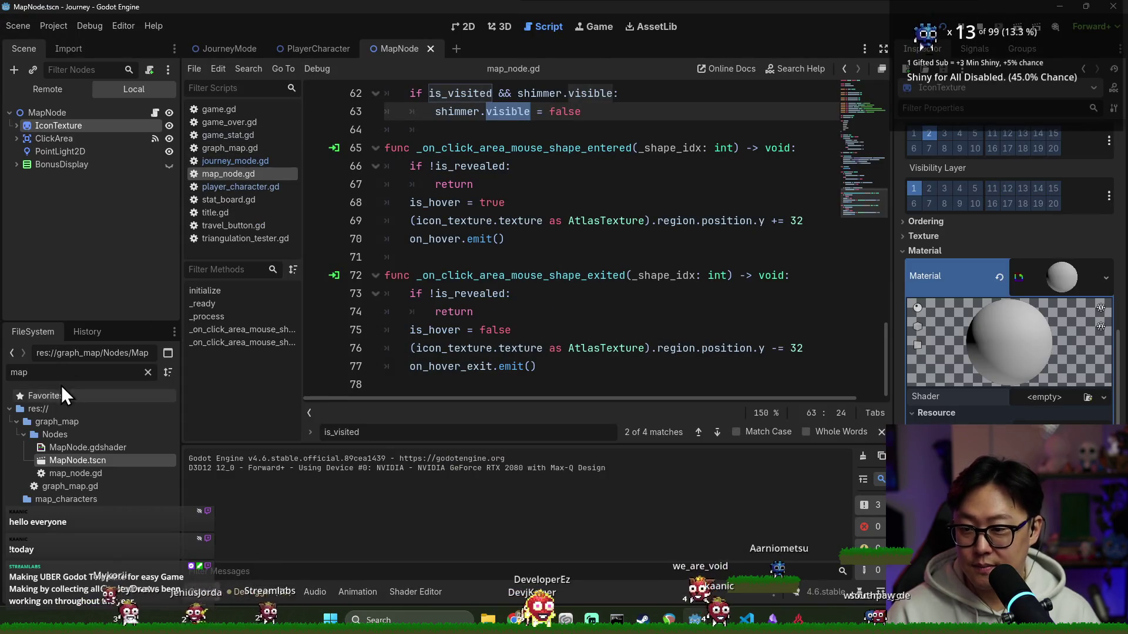
pyautogui.write('mou')
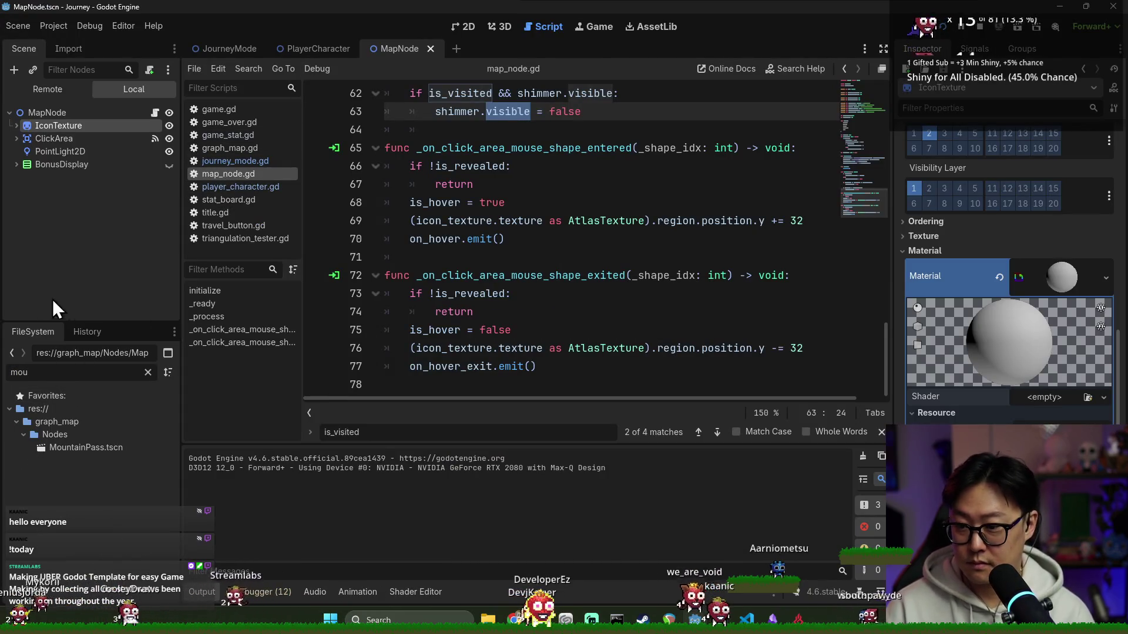
pyautogui.doubleClick(69, 445)
pyautogui.hotkey('alt', 'Tab')
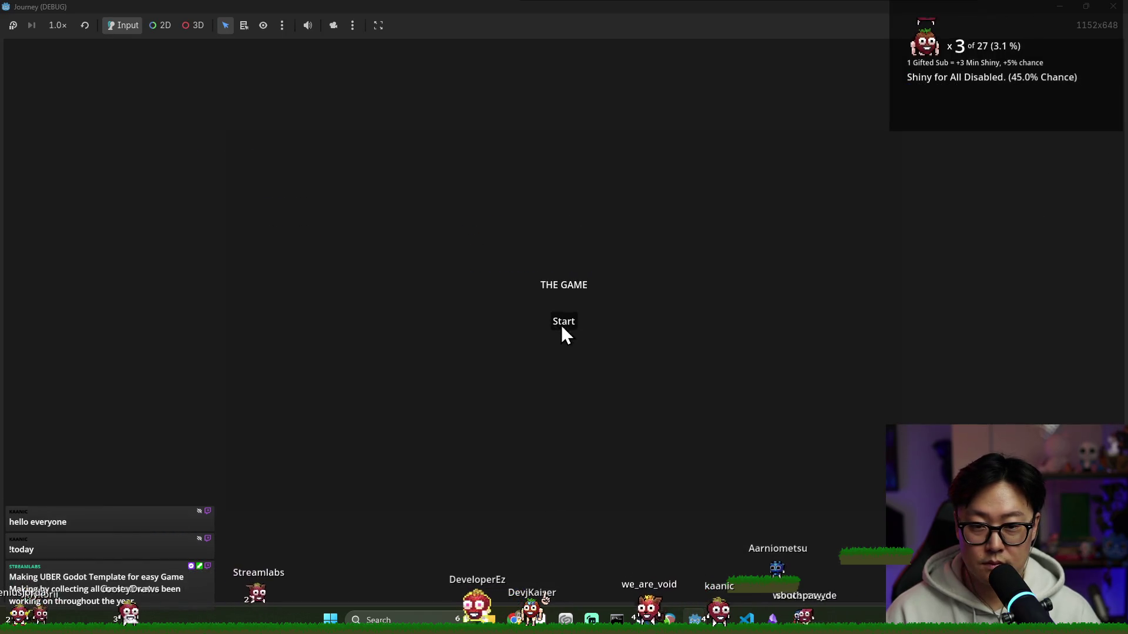
# - Start a run from the title screen and walk from the tent node to the bottom-right node
pyautogui.click(561, 325)
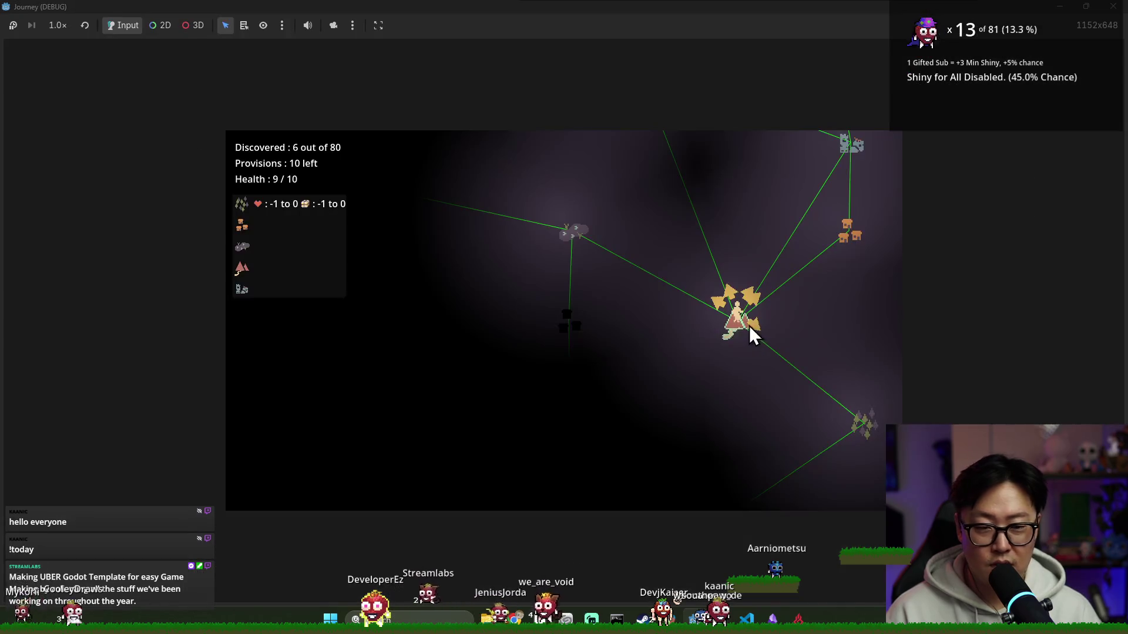
pyautogui.click(749, 326)
pyautogui.click(869, 414)
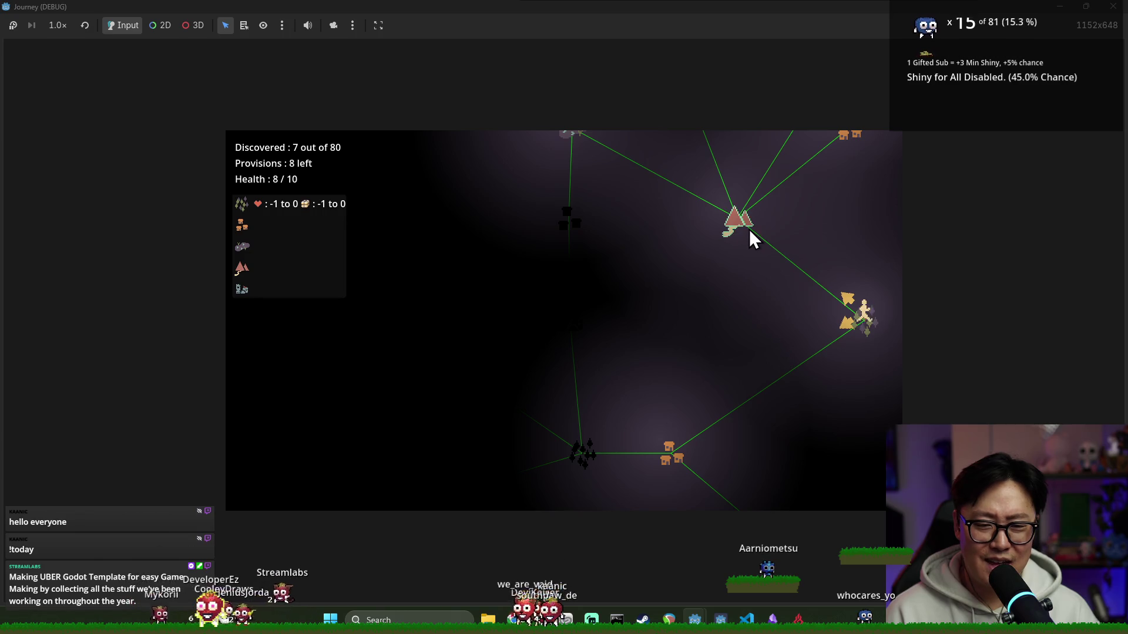
# - Stop the running game and save the MountainPass scene
pyautogui.press('F8')
pyautogui.hotkey('ctrl', 's')
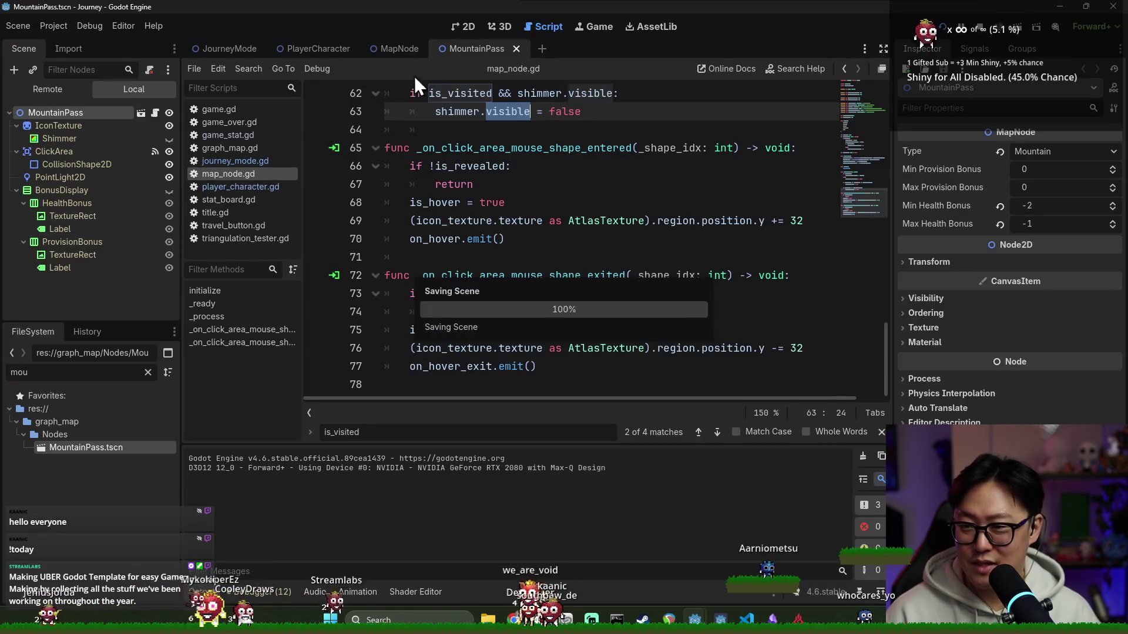
# - Check the mountain icon's texture and Shimmer material in 2D view and save the scene
pyautogui.click(463, 27)
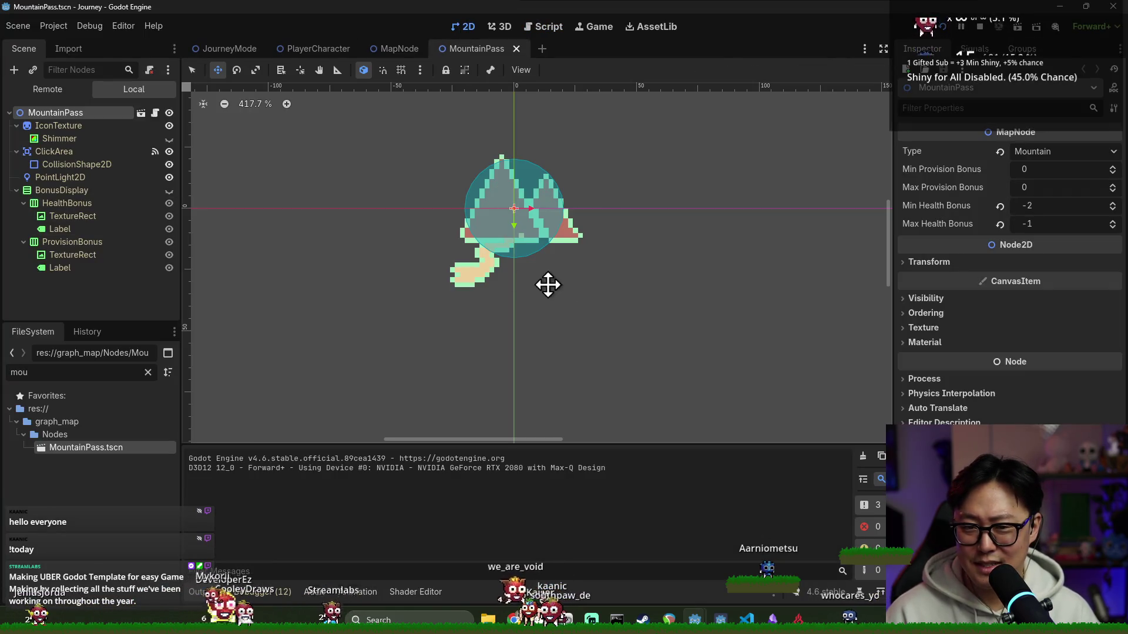
pyautogui.click(112, 125)
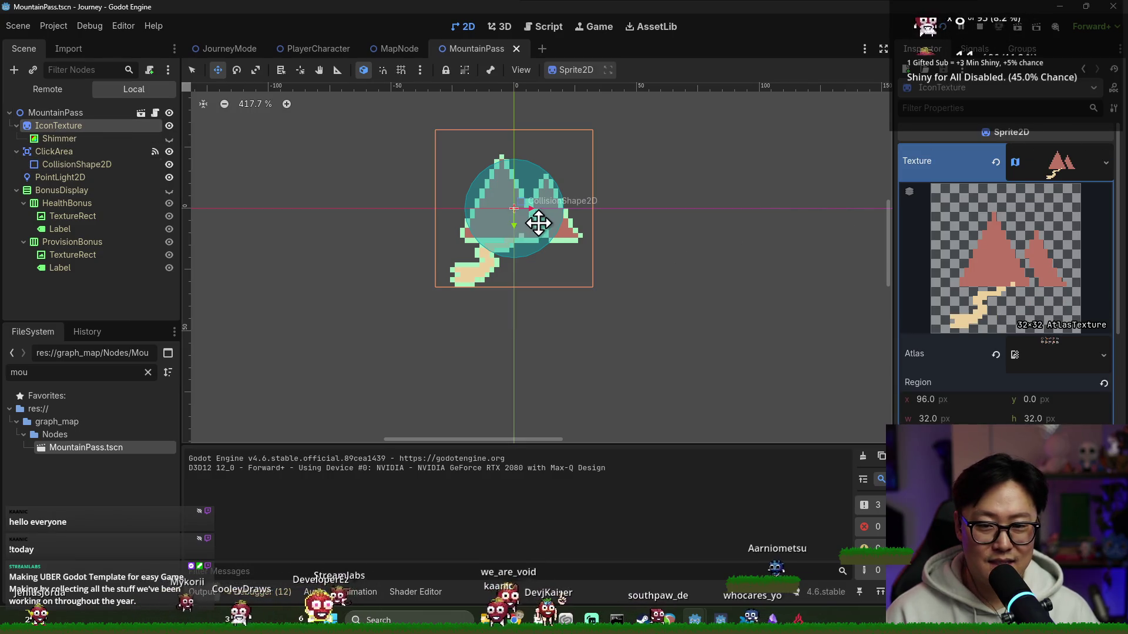
pyautogui.scroll(-3, 538, 224)
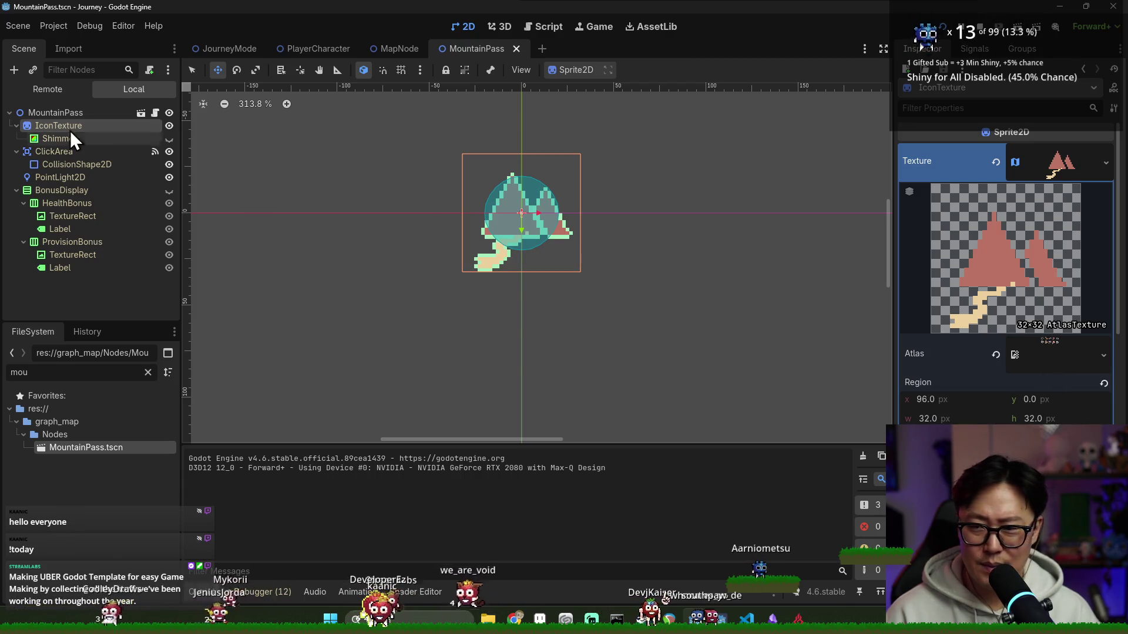
pyautogui.click(85, 138)
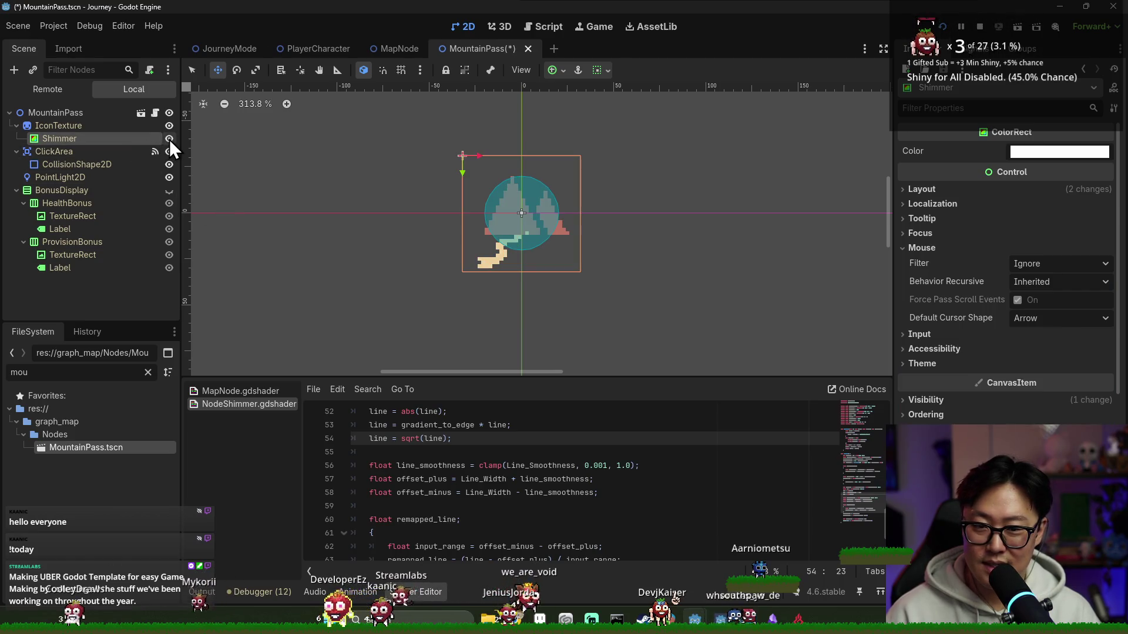
pyautogui.hotkey('ctrl', 's')
pyautogui.click(163, 128)
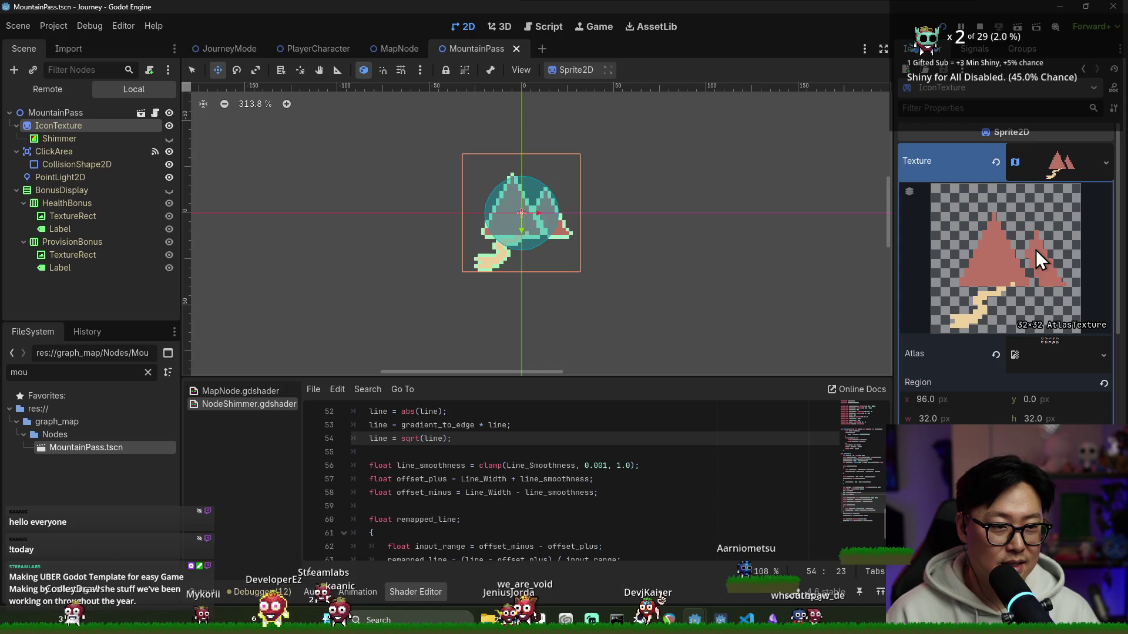
pyautogui.hotkey('ctrl', 's')
pyautogui.scroll(-3, 1049, 264)
pyautogui.scroll(-3, 1035, 362)
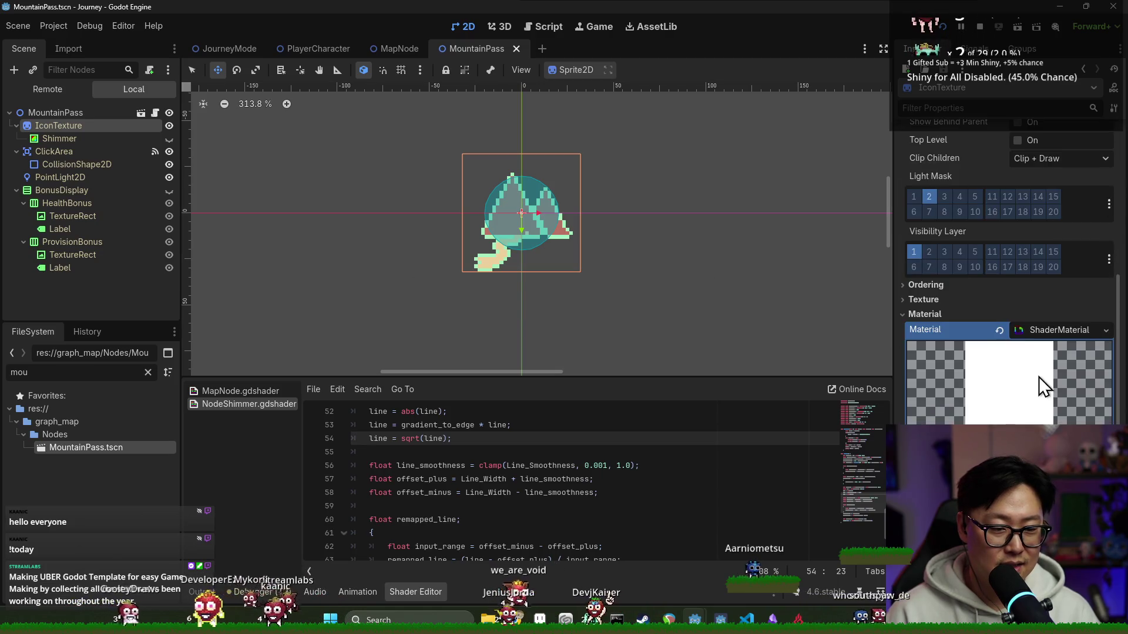
# - Run the game, close it, and launch it again
pyautogui.press('F5')
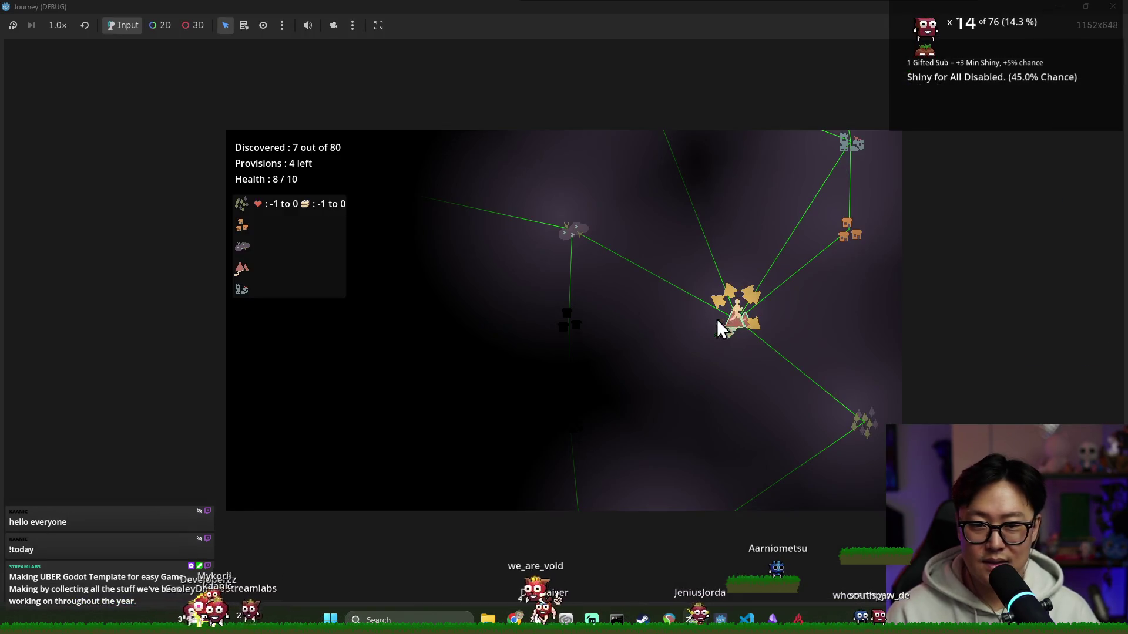
pyautogui.hotkey('alt', 'F4')
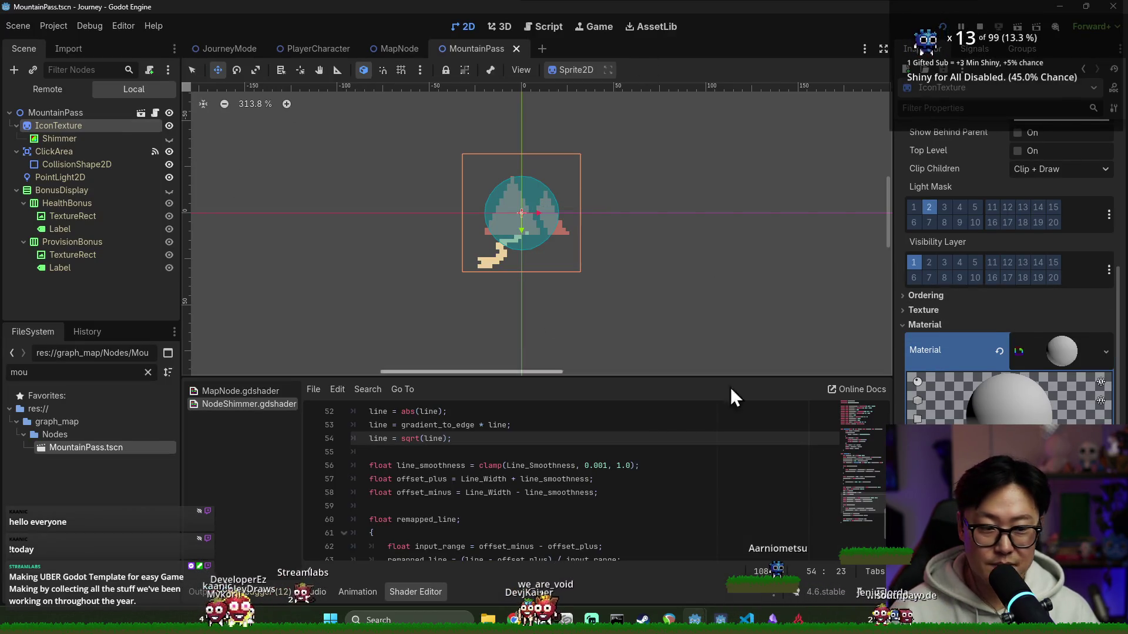
pyautogui.click(948, 33)
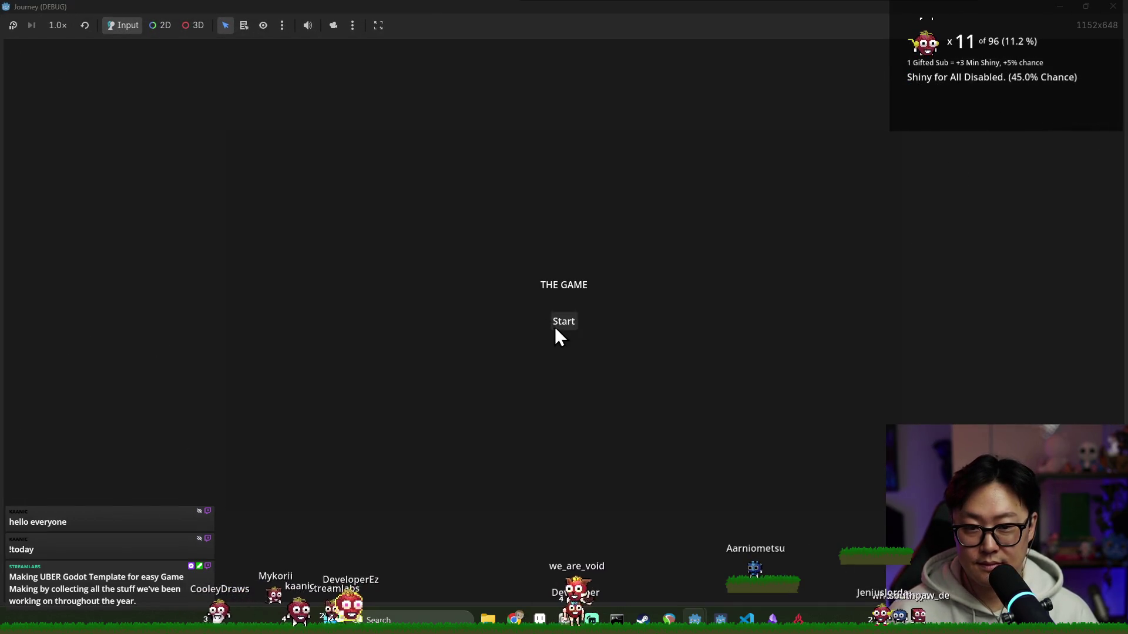
# - Begin a new run, travel to the upper node to see its bonus popup, then stop the game
pyautogui.click(558, 326)
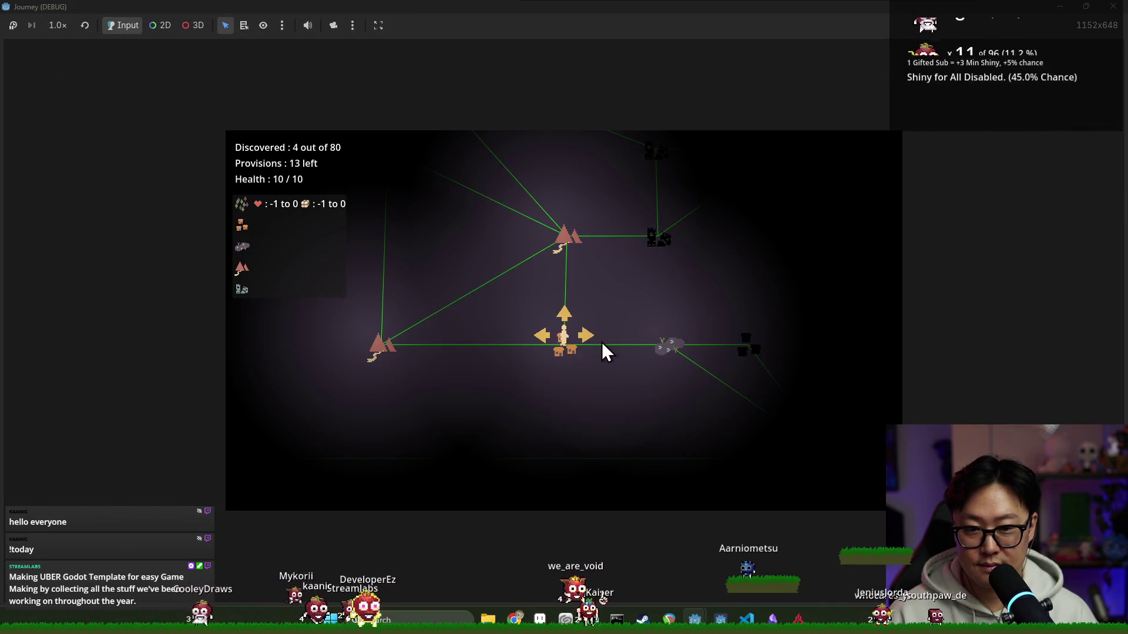
pyautogui.click(564, 314)
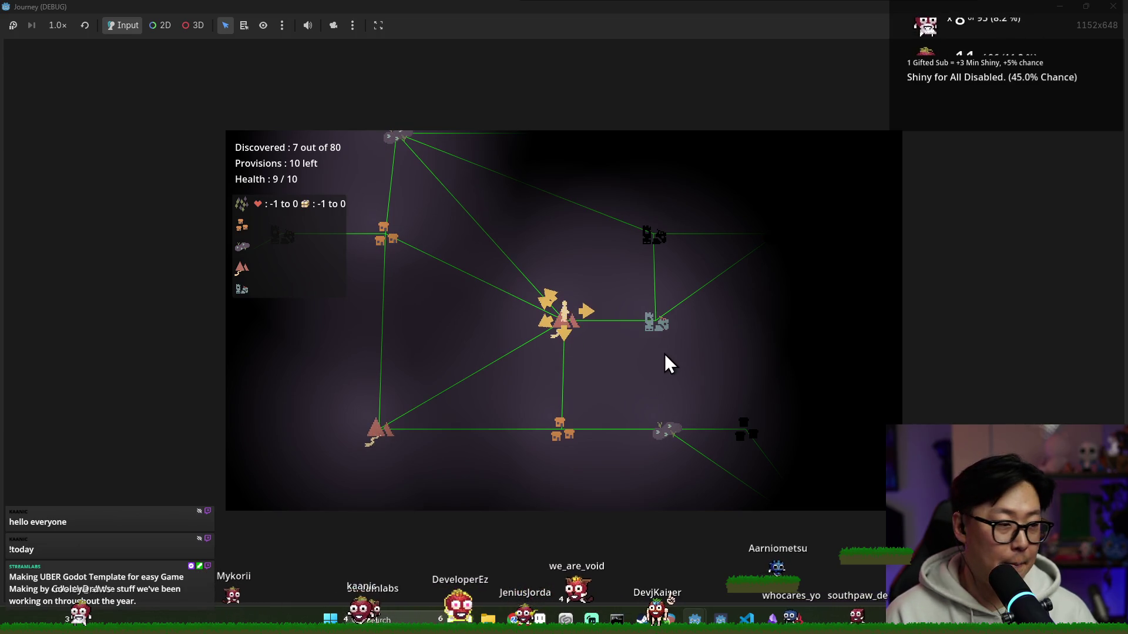
pyautogui.moveTo(667, 431)
pyautogui.press('F8')
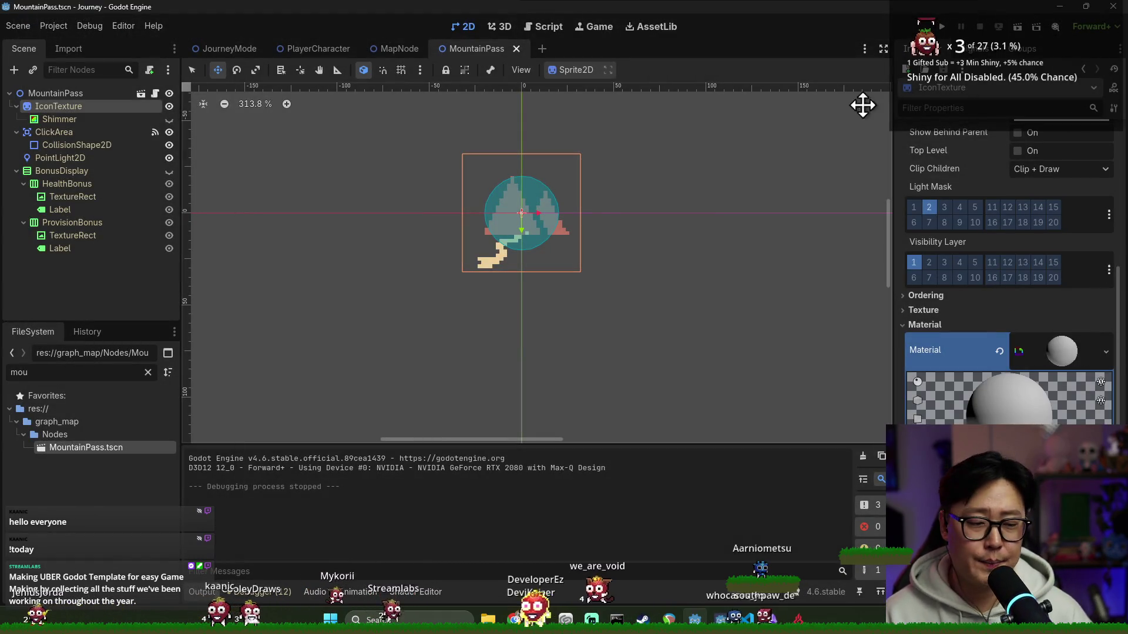
# - Review the JourneyMode legend and NodeShimmer shader, then expand the MountainPass icon's texture details
pyautogui.click(385, 51)
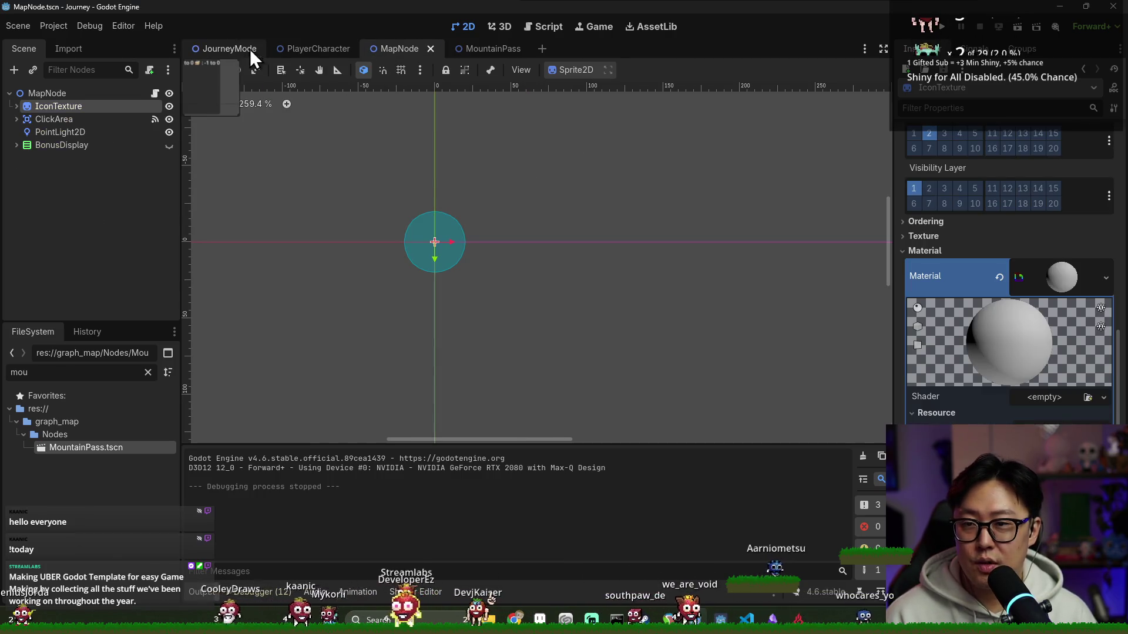
pyautogui.click(238, 48)
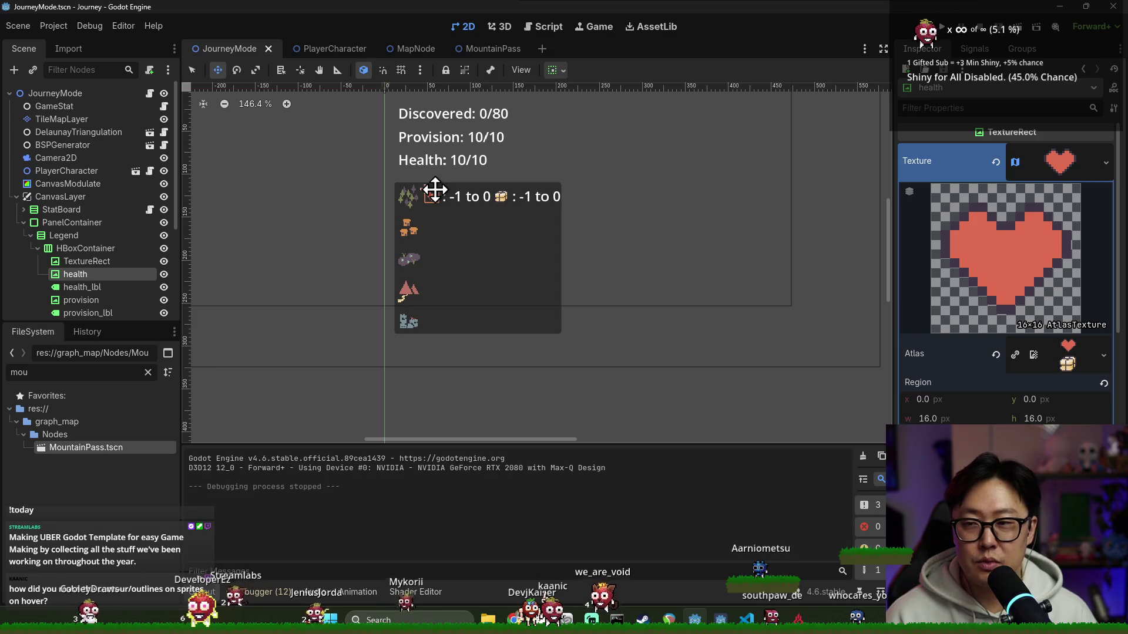
pyautogui.click(417, 592)
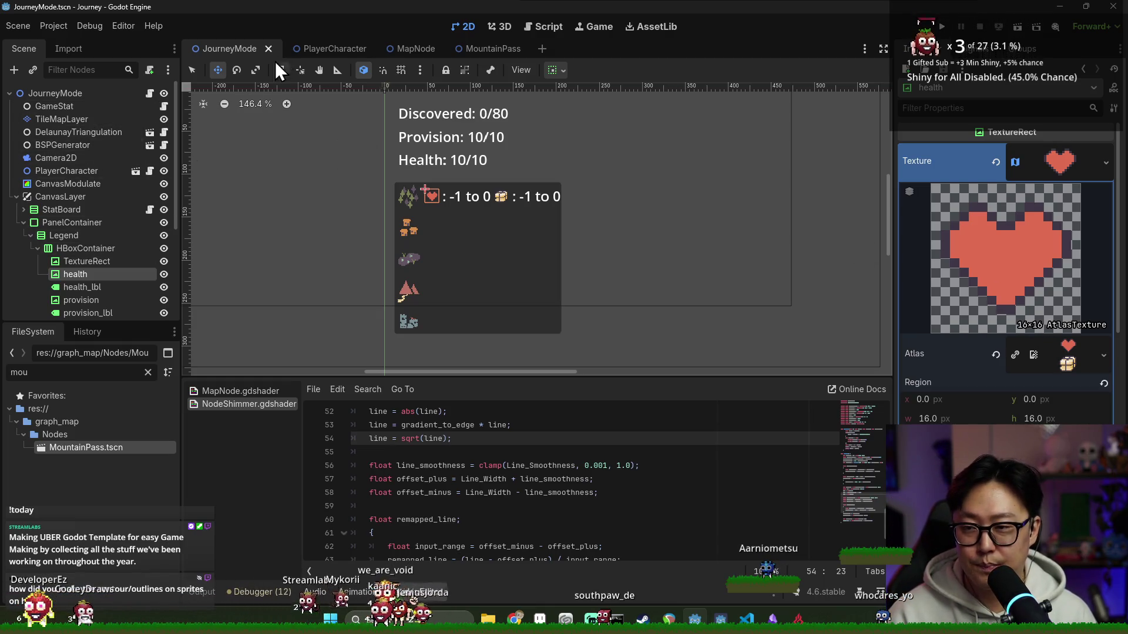
pyautogui.click(489, 49)
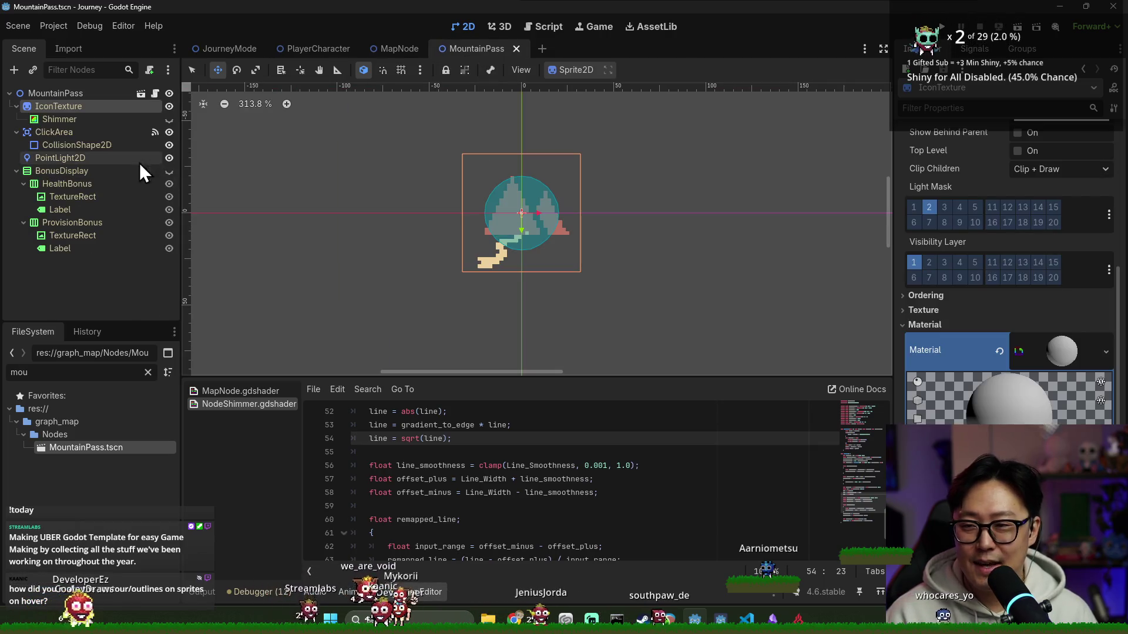
pyautogui.scroll(5, 1047, 209)
pyautogui.click(1058, 166)
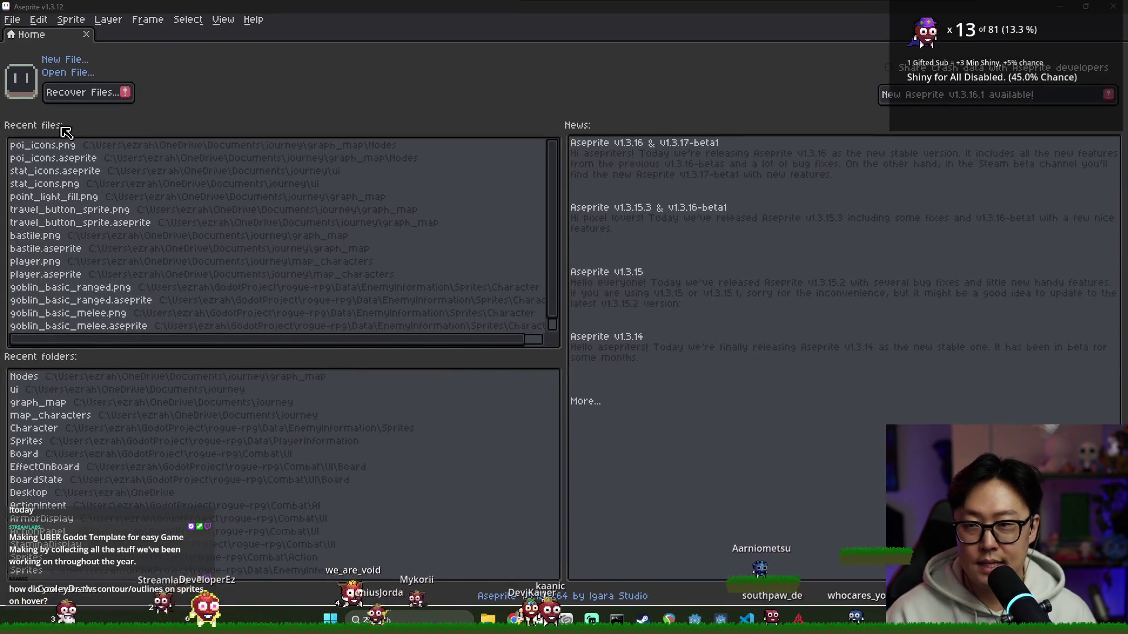
# - Open the poi_icons sprite sheet in Aseprite to compare the icons, then return to Godot
pyautogui.click(75, 164)
pyautogui.scroll(3, 571, 121)
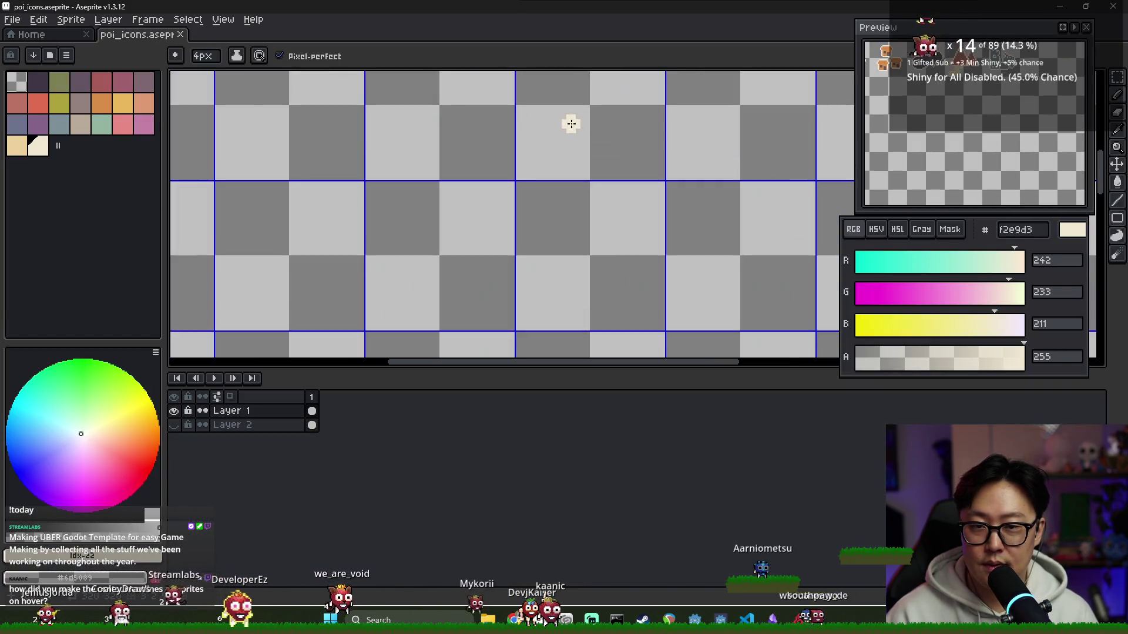
pyautogui.scroll(3, 440, 133)
pyautogui.scroll(3, 440, 133)
pyautogui.scroll(-5, 549, 171)
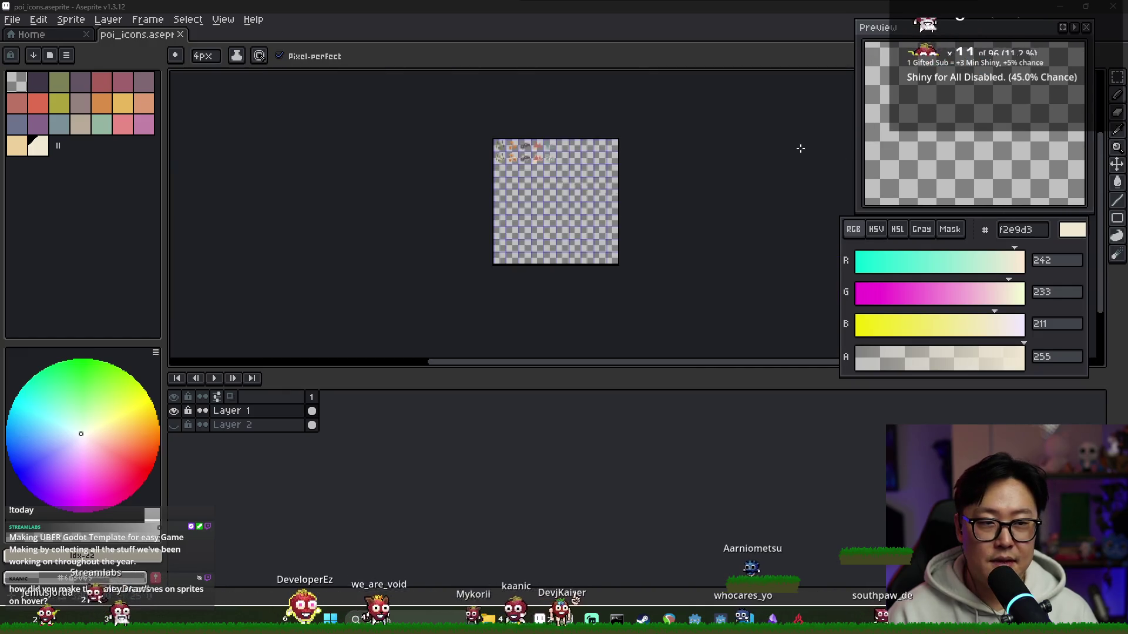
pyautogui.scroll(5, 549, 171)
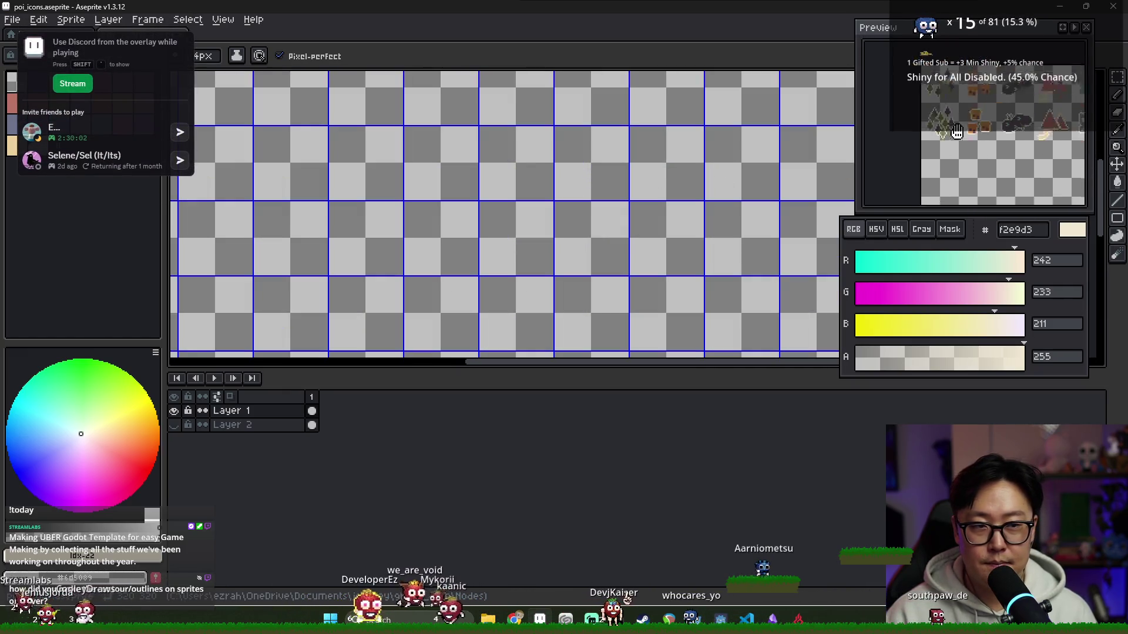
pyautogui.scroll(-3, 389, 133)
pyautogui.scroll(-1, 389, 132)
pyautogui.scroll(3, 456, 228)
pyautogui.scroll(1, 457, 228)
pyautogui.moveTo(457, 228); pyautogui.dragTo(397, 206)
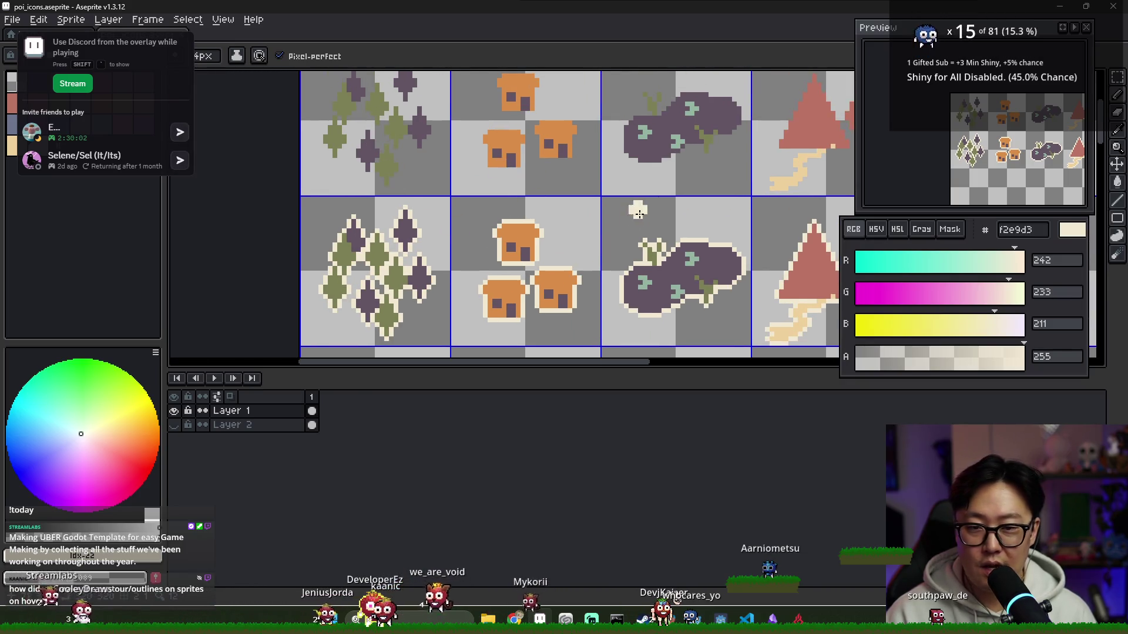
pyautogui.scroll(-1, 634, 209)
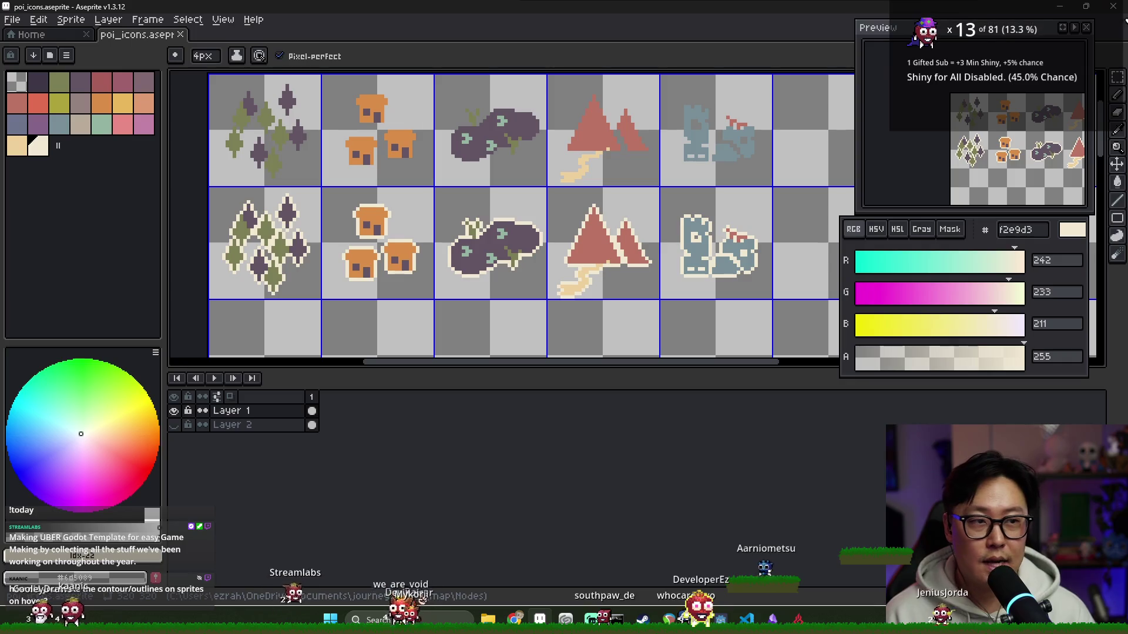
pyautogui.hotkey('alt', 'Tab')
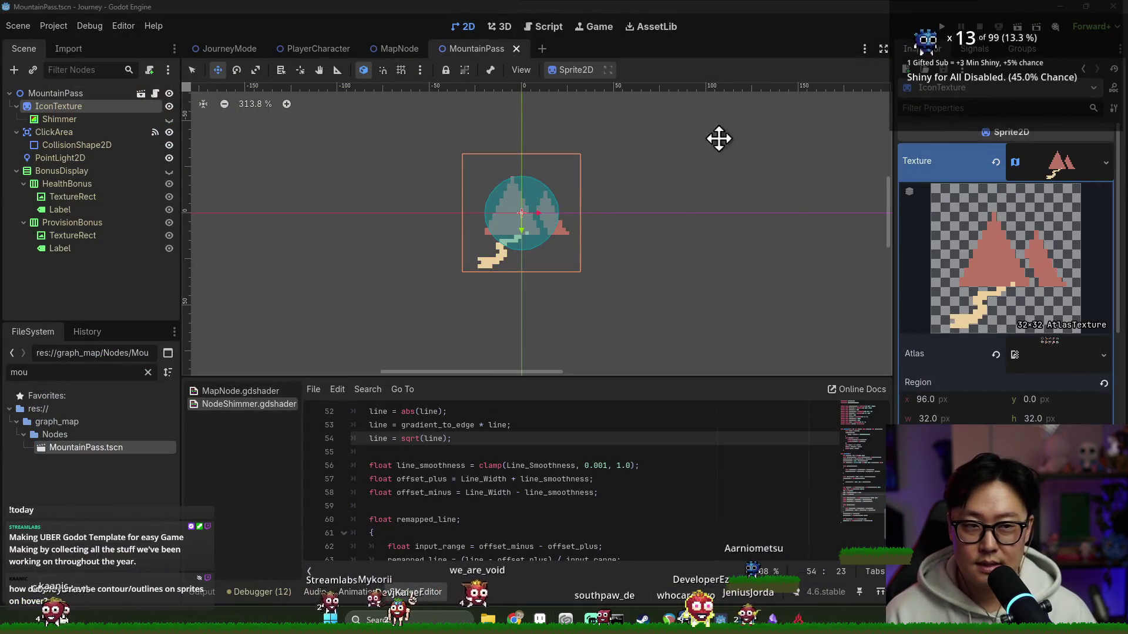
pyautogui.scroll(-1, 608, 195)
# - Run the project and start a new run from the title screen
pyautogui.press('F5')
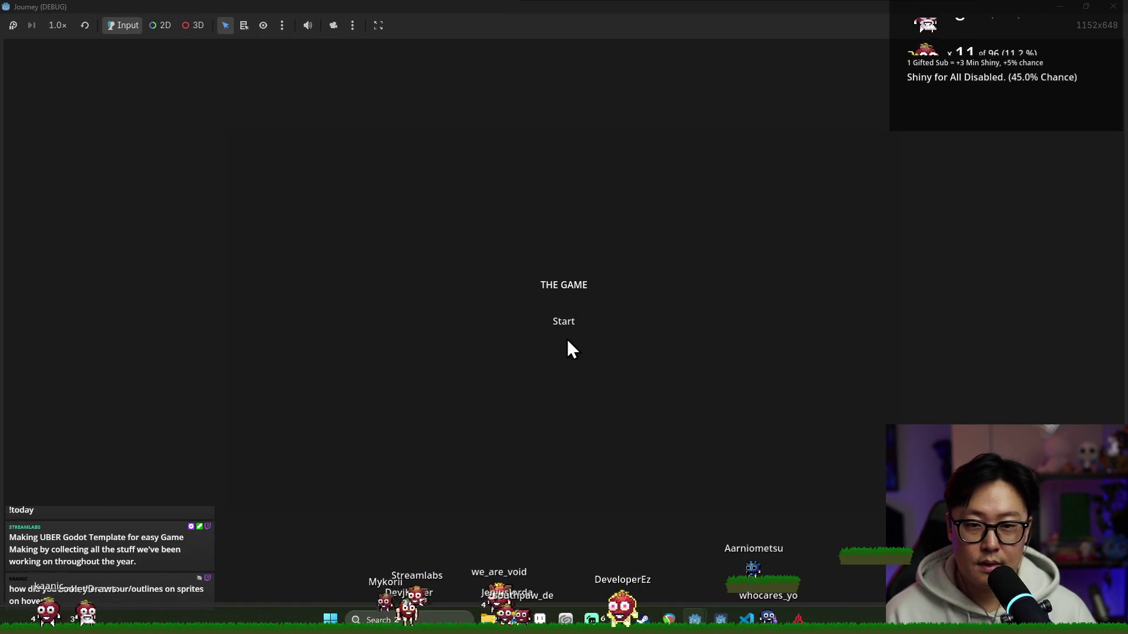
pyautogui.click(557, 325)
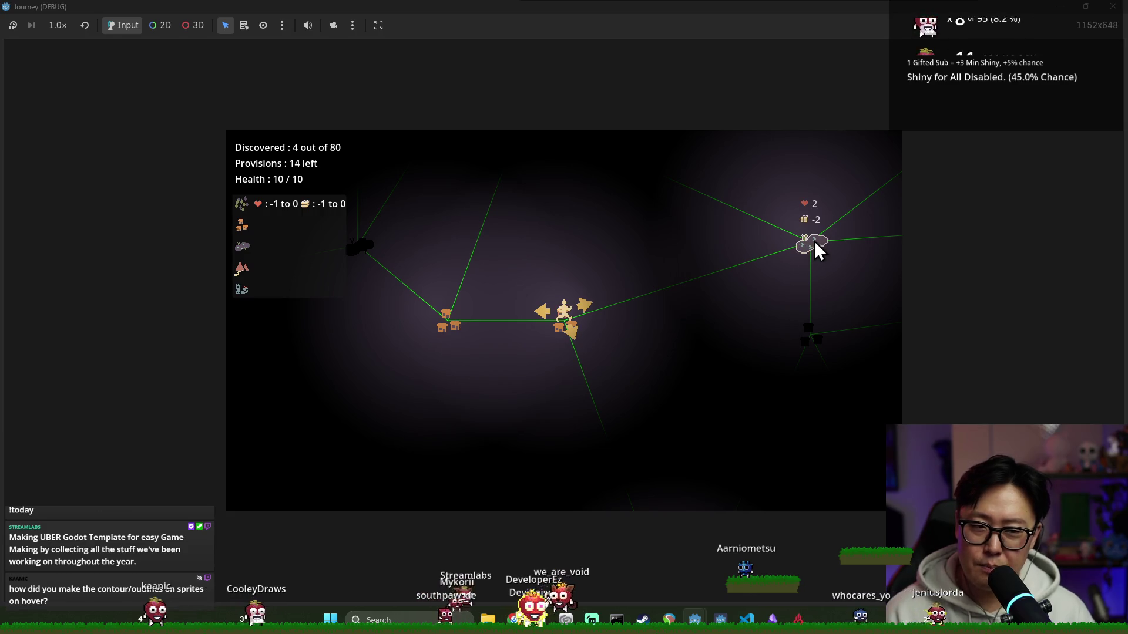
# - Close the game window, save the MapNode scene and return to MountainPass
pyautogui.click(1116, 8)
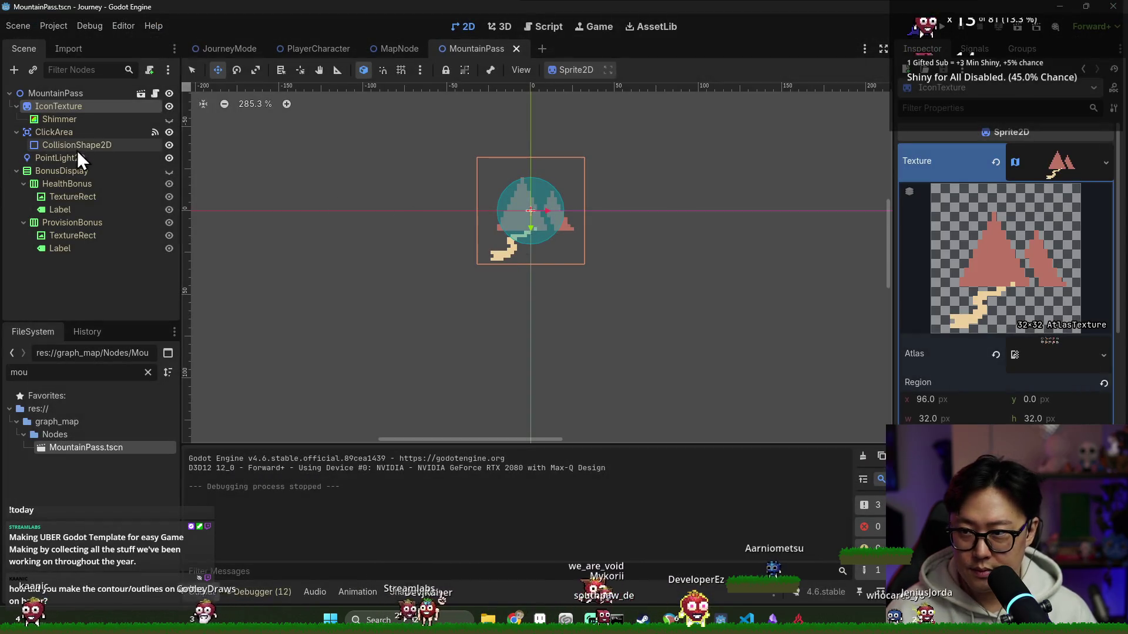
pyautogui.click(396, 51)
pyautogui.hotkey('ctrl', 's')
pyautogui.click(456, 51)
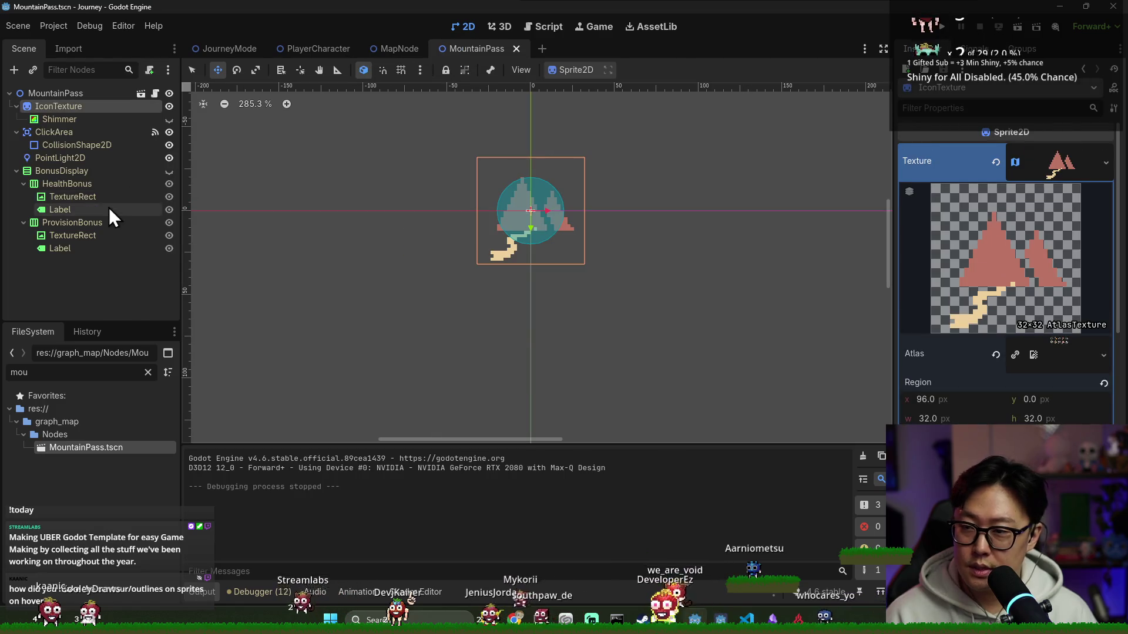
# - Collapse the MountainPass child nodes, check the root's bonus settings, save, and switch to JourneyMode
pyautogui.click(17, 131)
pyautogui.click(16, 159)
pyautogui.click(16, 106)
pyautogui.click(92, 93)
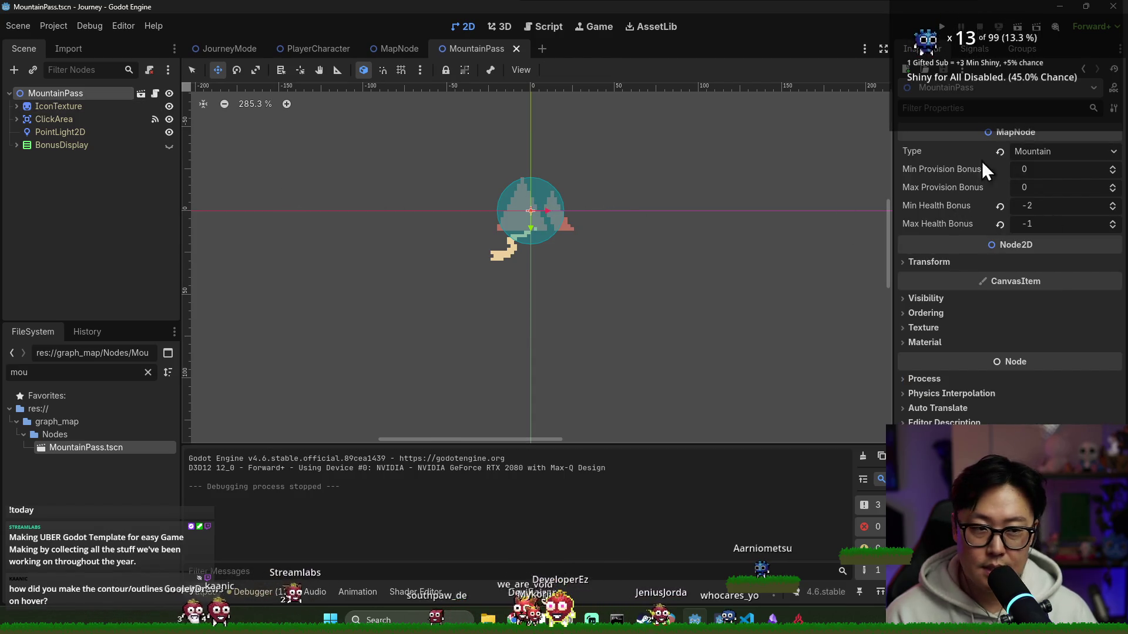
pyautogui.hotkey('ctrl', 's')
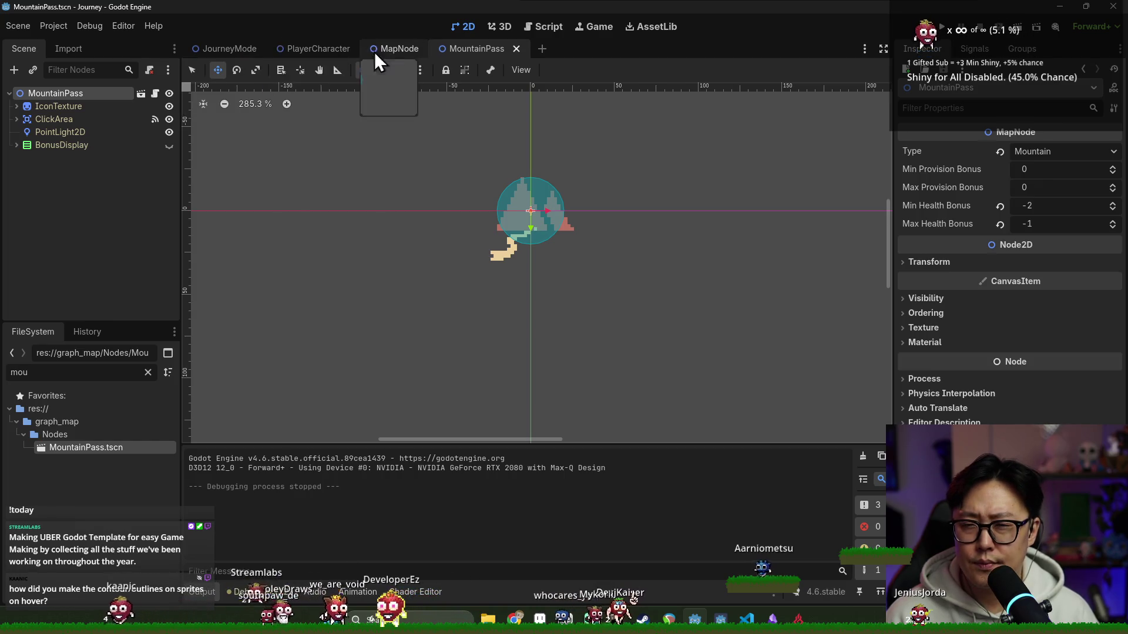
pyautogui.click(223, 47)
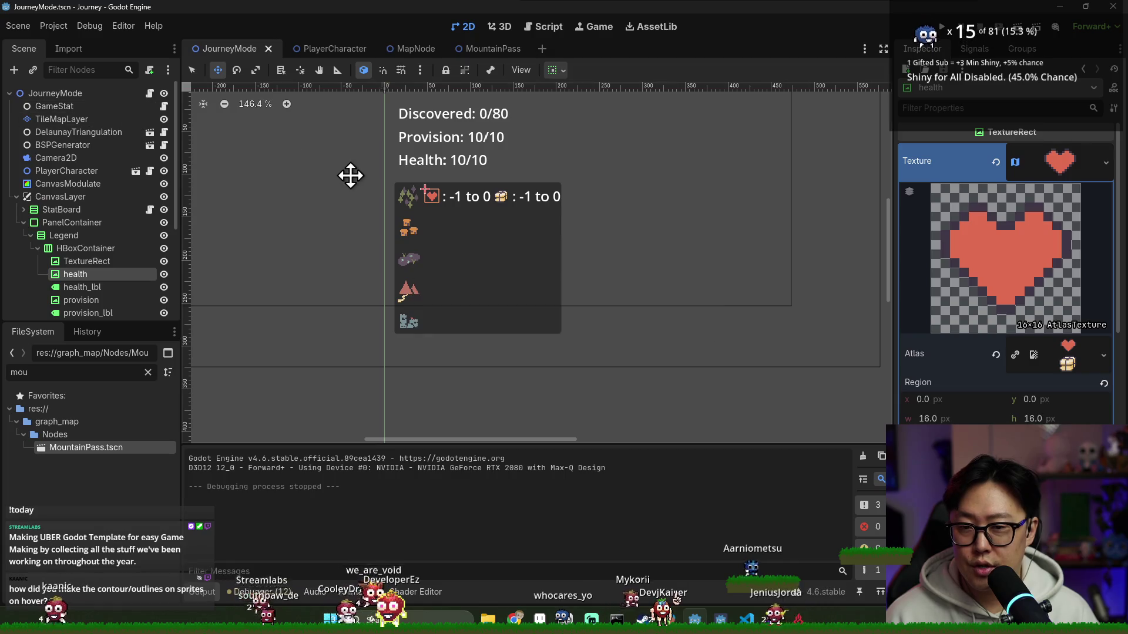
pyautogui.scroll(-1, 348, 174)
pyautogui.scroll(-2, 135, 260)
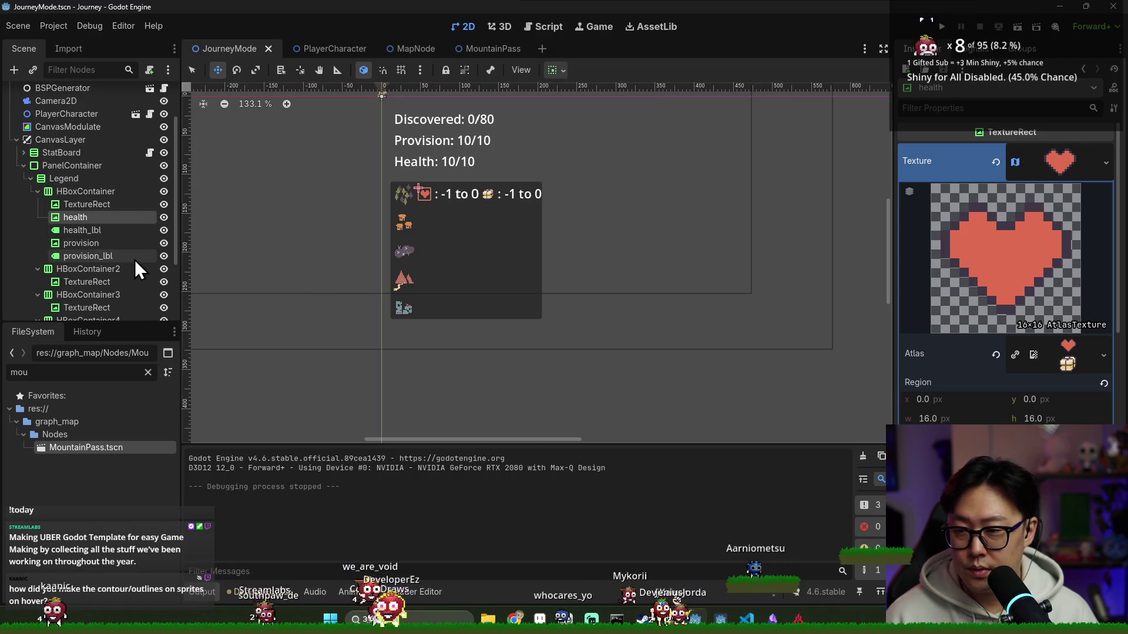
# - Select and copy the health through provision_lbl nodes from the first legend row
pyautogui.rightClick(71, 195)
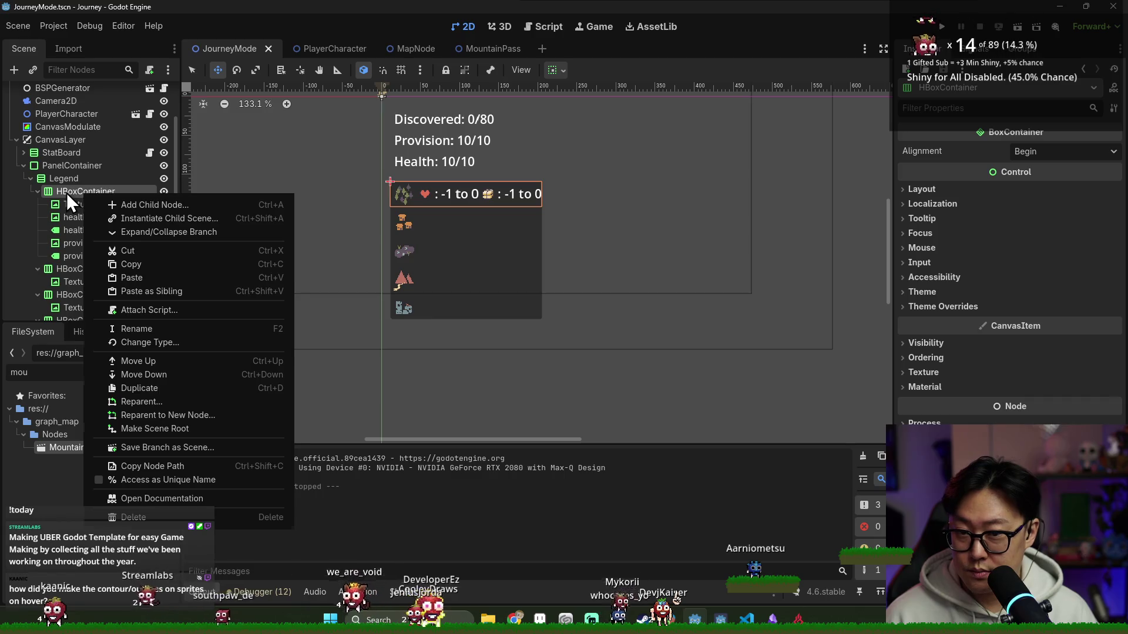
pyautogui.rightClick(67, 193)
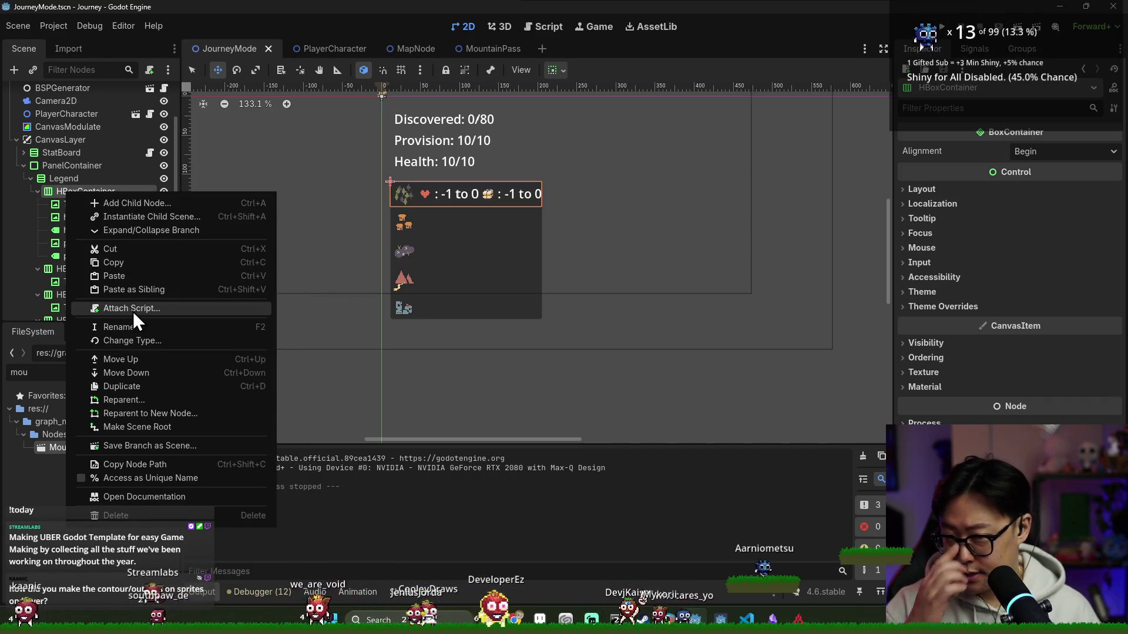
pyautogui.click(62, 192)
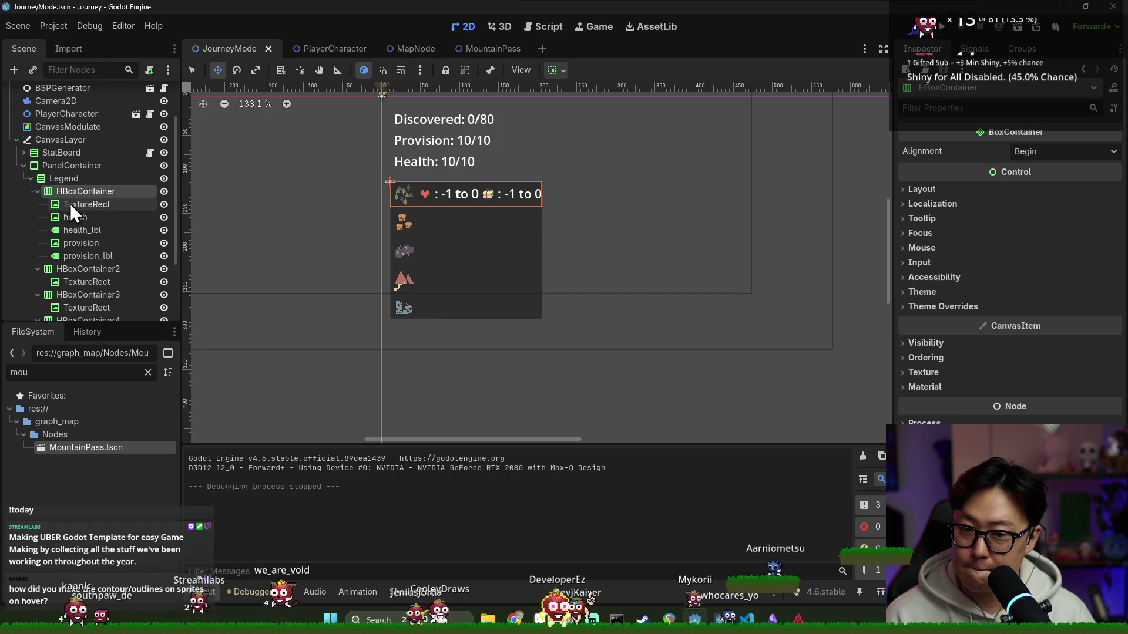
pyautogui.click(70, 204)
pyautogui.click(84, 256)
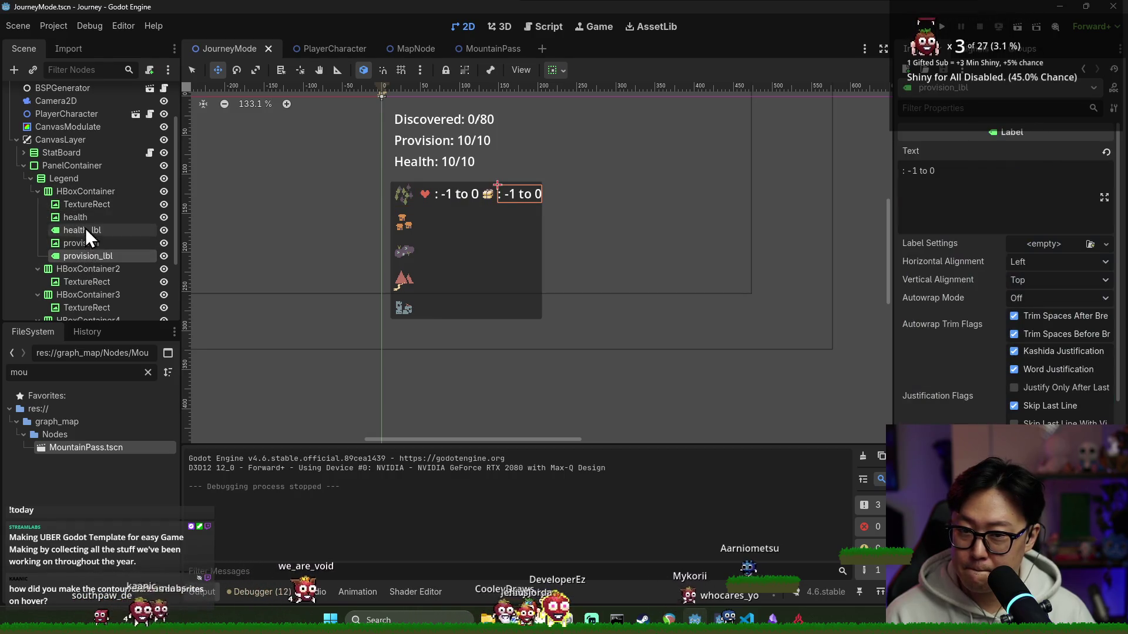
pyautogui.keyDown('shift'); pyautogui.click(86, 254); pyautogui.keyUp('shift')
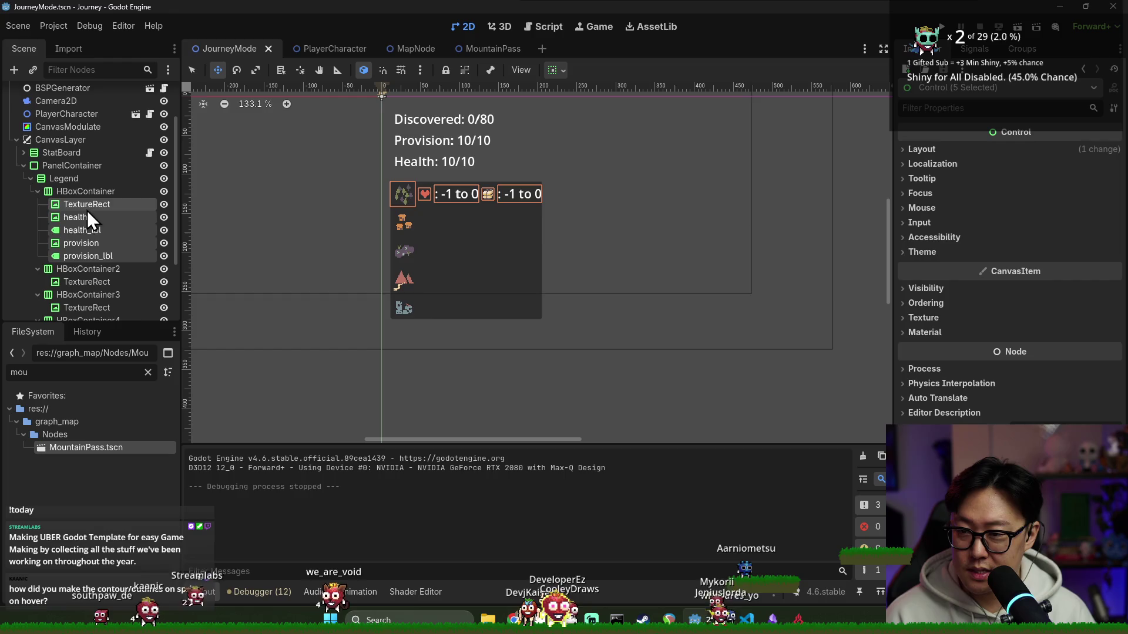
pyautogui.click(87, 215)
pyautogui.keyDown('shift'); pyautogui.click(97, 256); pyautogui.keyUp('shift')
pyautogui.hotkey('ctrl', 'c')
pyautogui.click(91, 270)
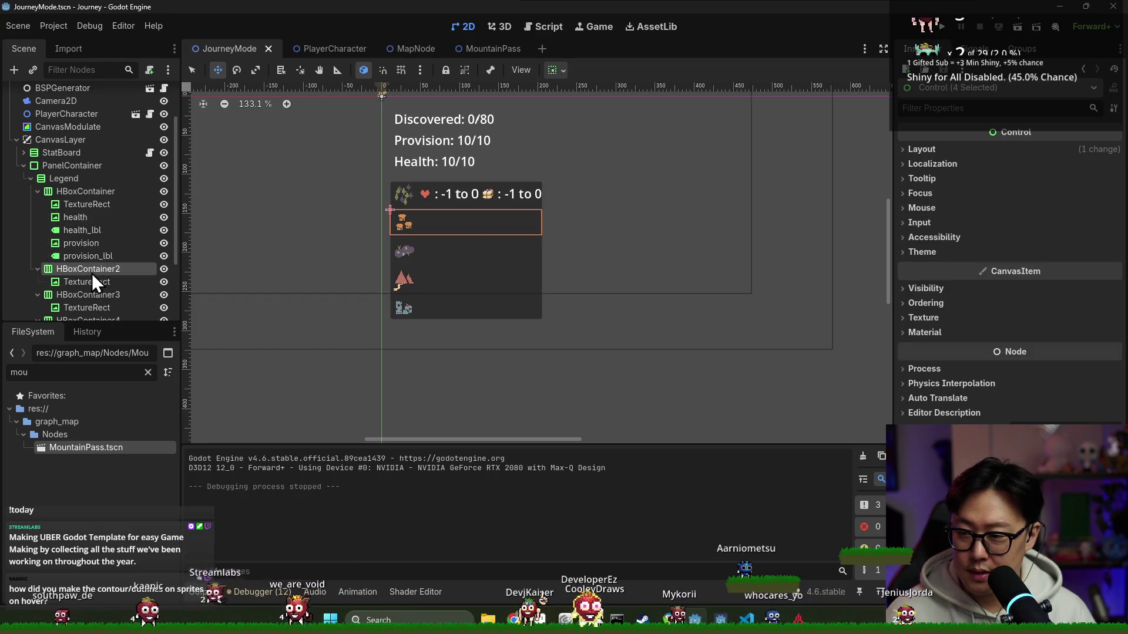
# - Paste the range labels into legend rows 2 through 5 and save the JourneyMode scene
pyautogui.hotkey('ctrl', 'v')
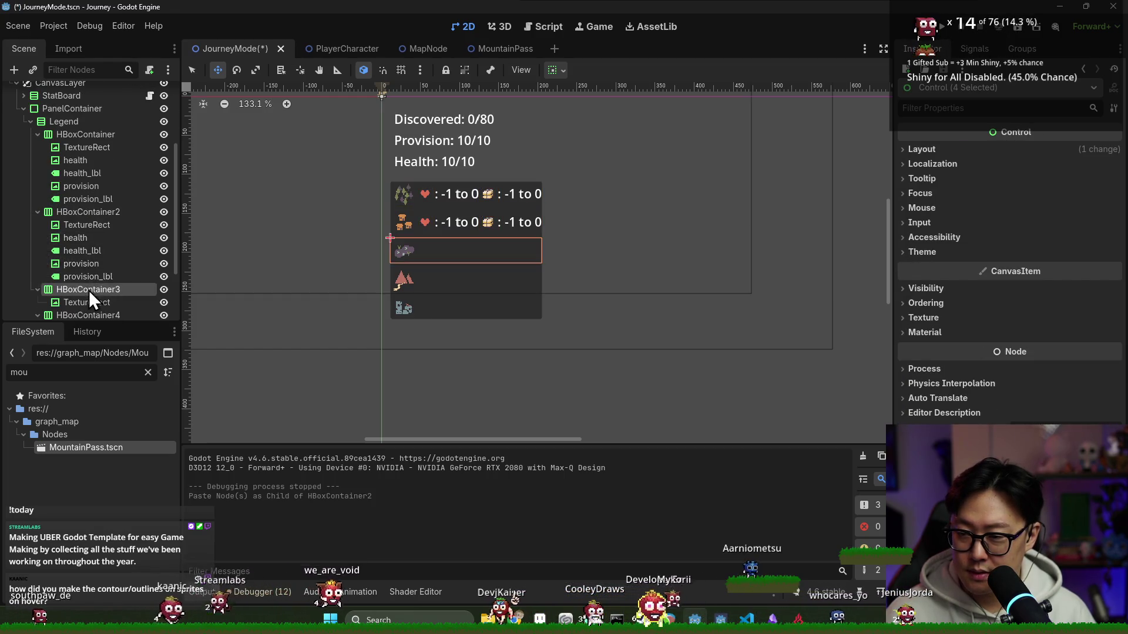
pyautogui.click(89, 289)
pyautogui.hotkey('ctrl', 'v')
pyautogui.scroll(-1, 102, 259)
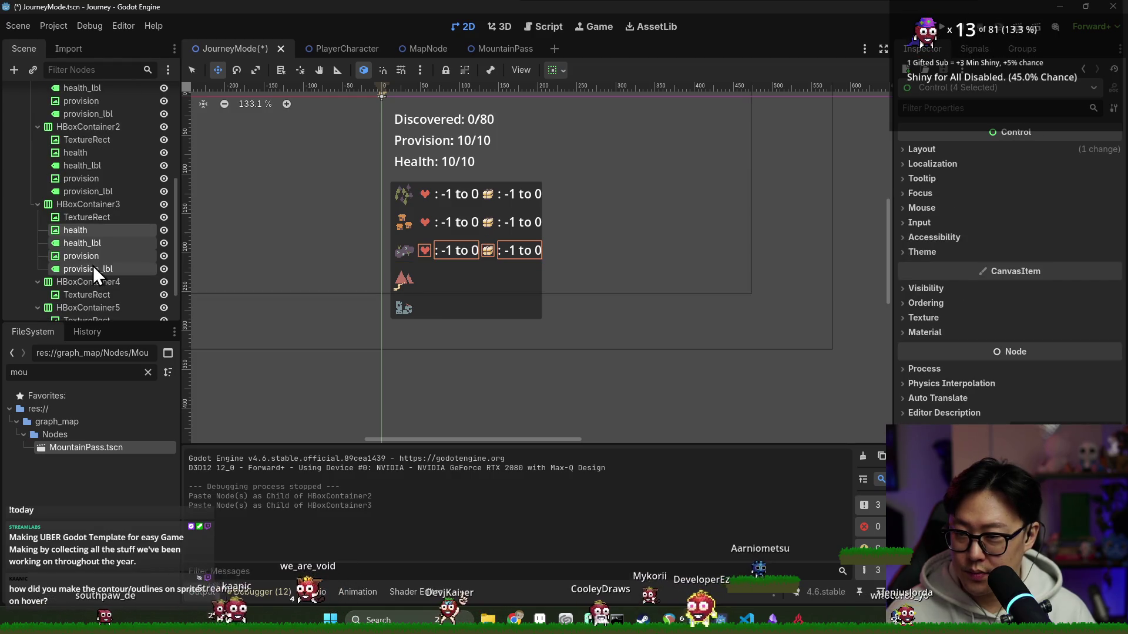
pyautogui.click(92, 282)
pyautogui.hotkey('ctrl', 'v')
pyautogui.click(91, 256)
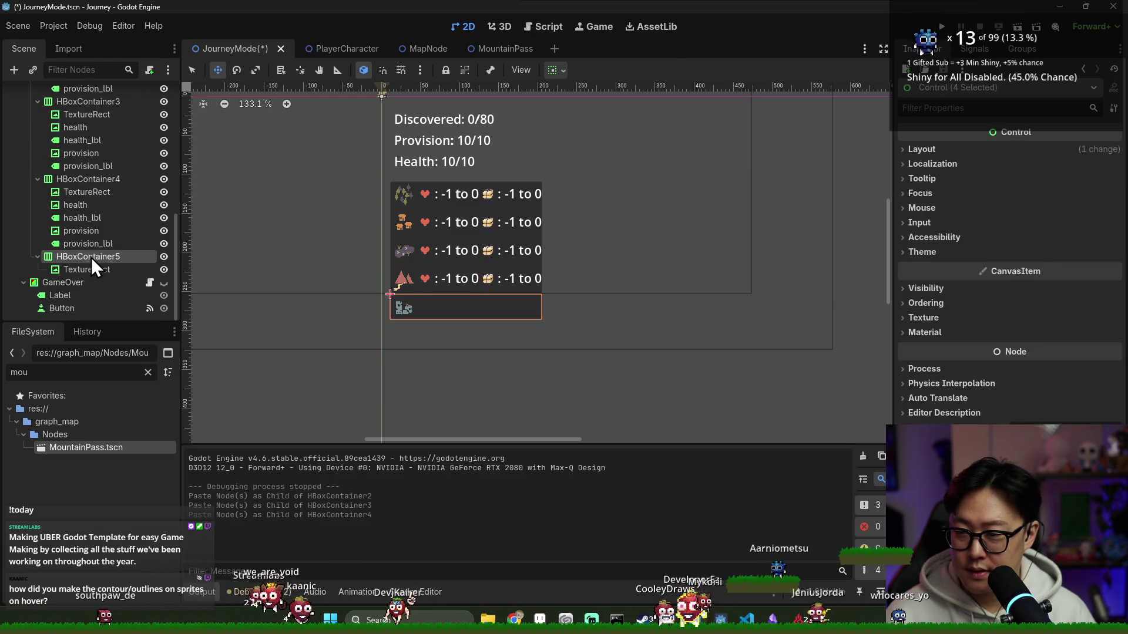
pyautogui.hotkey('ctrl', 'v')
pyautogui.scroll(2, 595, 292)
pyautogui.hotkey('ctrl', 's')
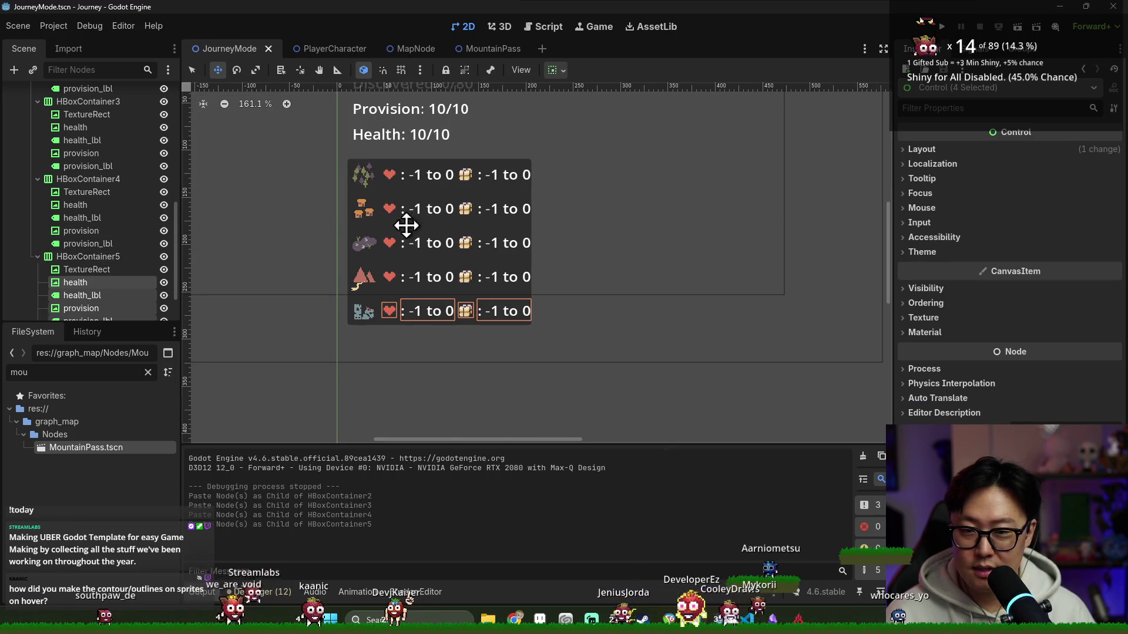
pyautogui.scroll(3, 69, 193)
pyautogui.scroll(3, 70, 198)
pyautogui.scroll(3, 82, 198)
pyautogui.scroll(3, 89, 191)
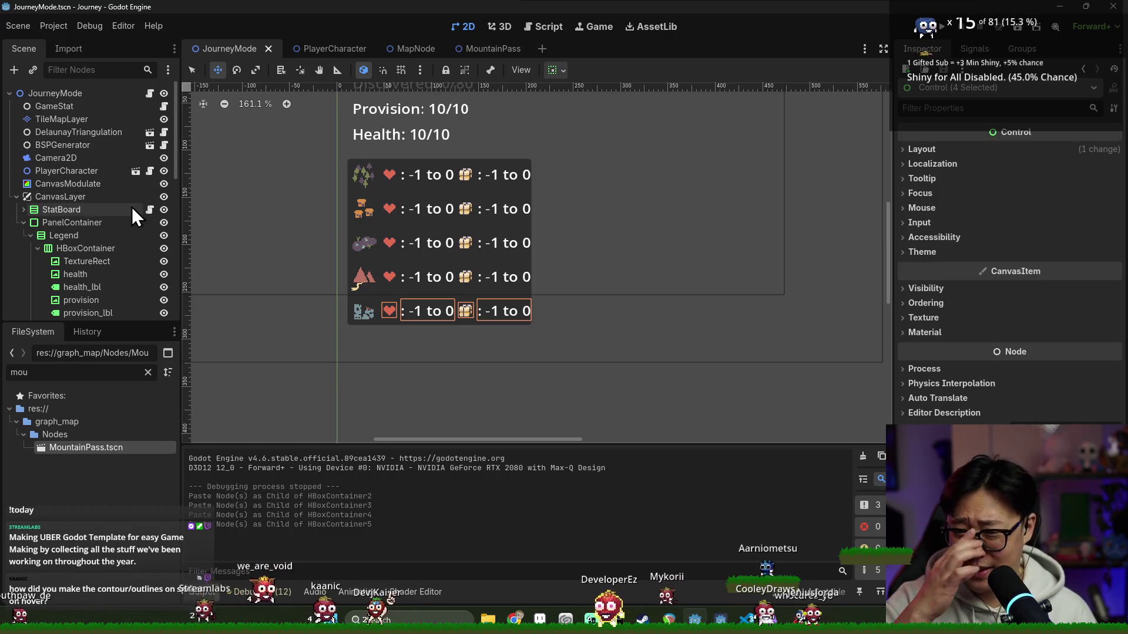
pyautogui.scroll(-2, 87, 220)
# - Review the first row's health labels and the Legend node, then open the journey_mode.gd script
pyautogui.click(87, 189)
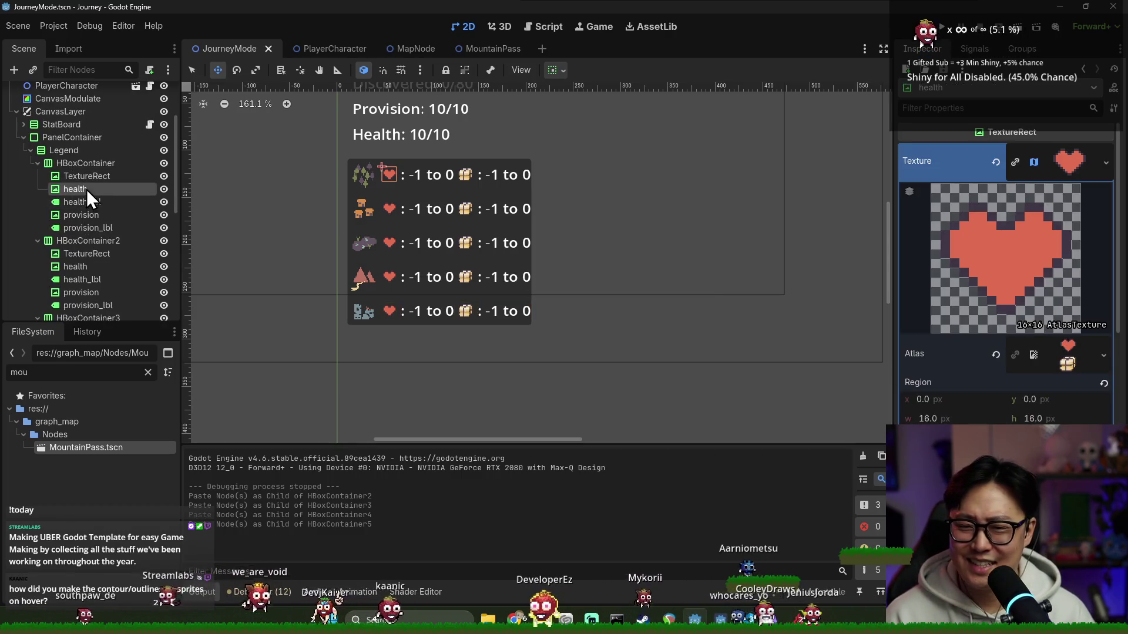
pyautogui.click(90, 197)
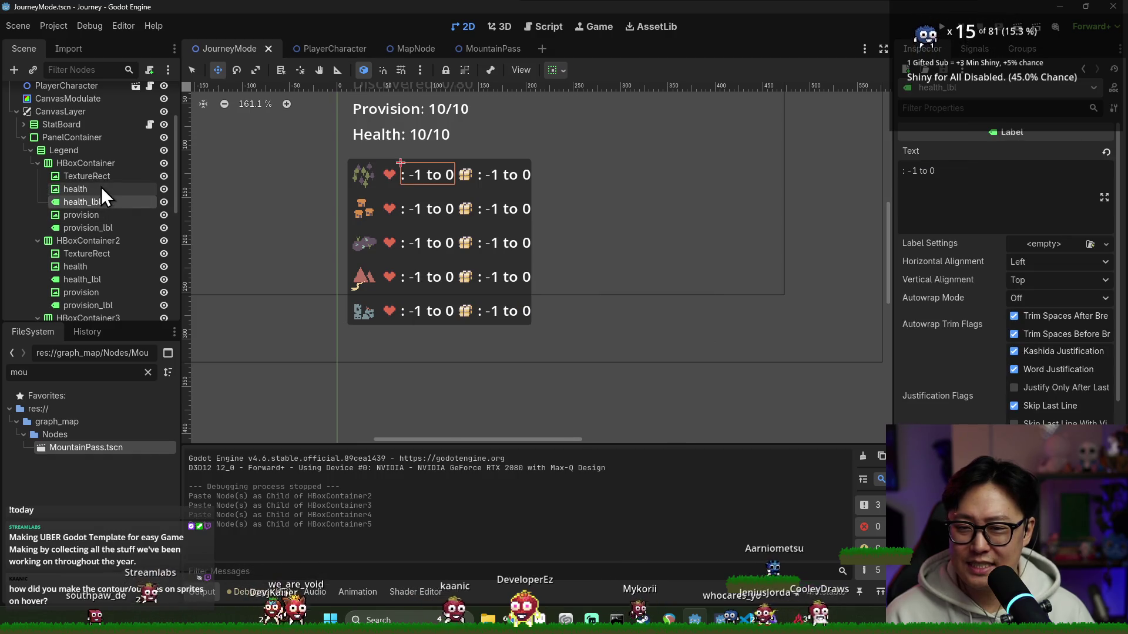
pyautogui.scroll(2, 102, 187)
pyautogui.scroll(1, 88, 177)
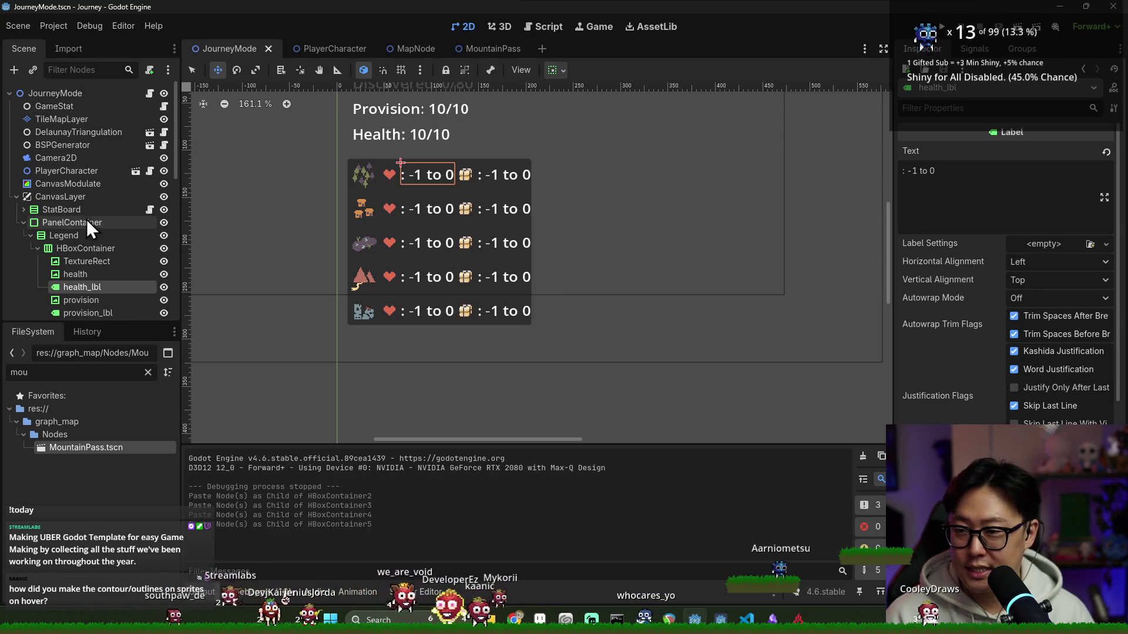
pyautogui.click(30, 236)
pyautogui.click(32, 234)
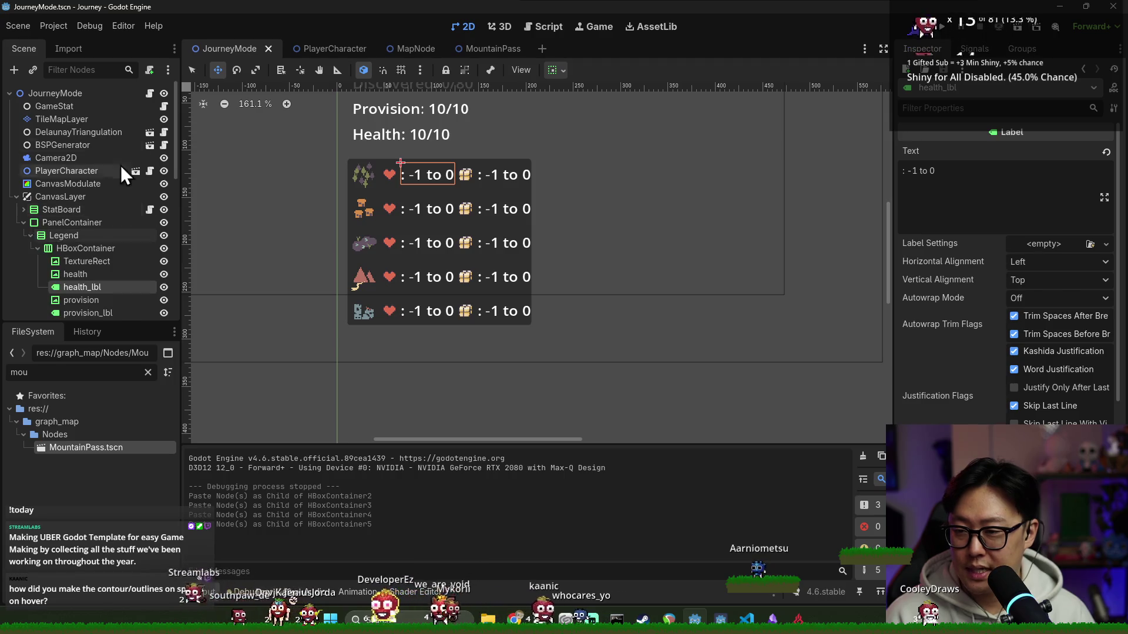
pyautogui.click(150, 94)
pyautogui.scroll(-3, 510, 229)
pyautogui.scroll(3, 510, 229)
pyautogui.scroll(5, 510, 229)
pyautogui.scroll(3, 510, 230)
# - Save the scene and look over the _move_to_poi and main_camera code in journey_mode.gd
pyautogui.click(435, 275)
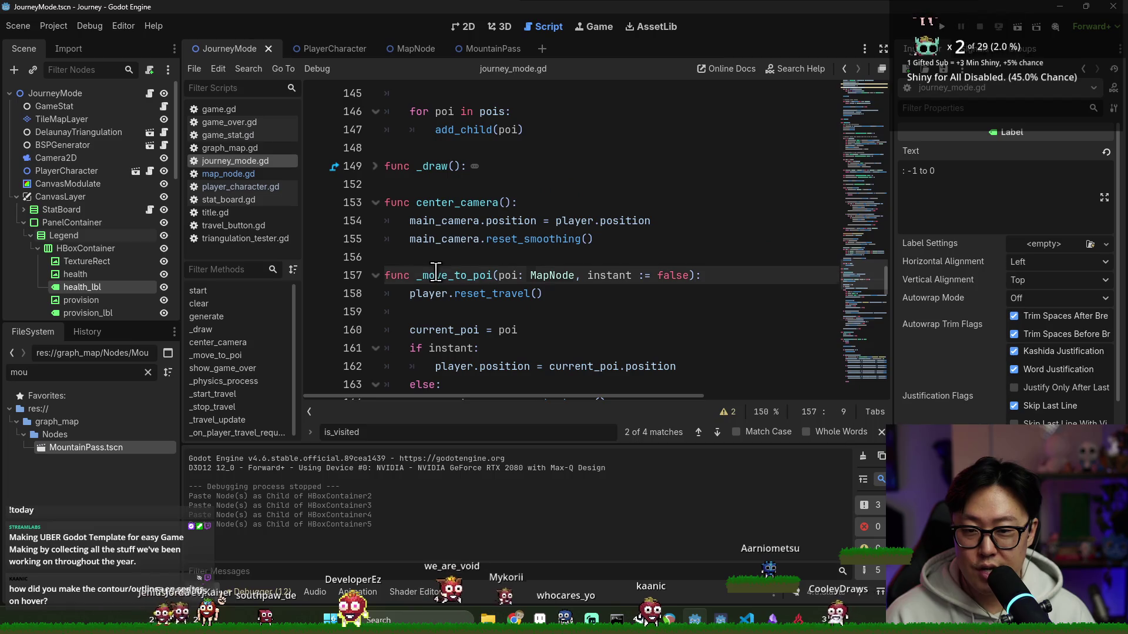
pyautogui.click(425, 183)
pyautogui.scroll(2, 431, 195)
pyautogui.scroll(5, 440, 203)
pyautogui.scroll(3, 450, 211)
pyautogui.scroll(8, 463, 222)
pyautogui.scroll(6, 465, 229)
pyautogui.scroll(8, 469, 265)
pyautogui.scroll(2, 473, 300)
pyautogui.scroll(-1, 476, 265)
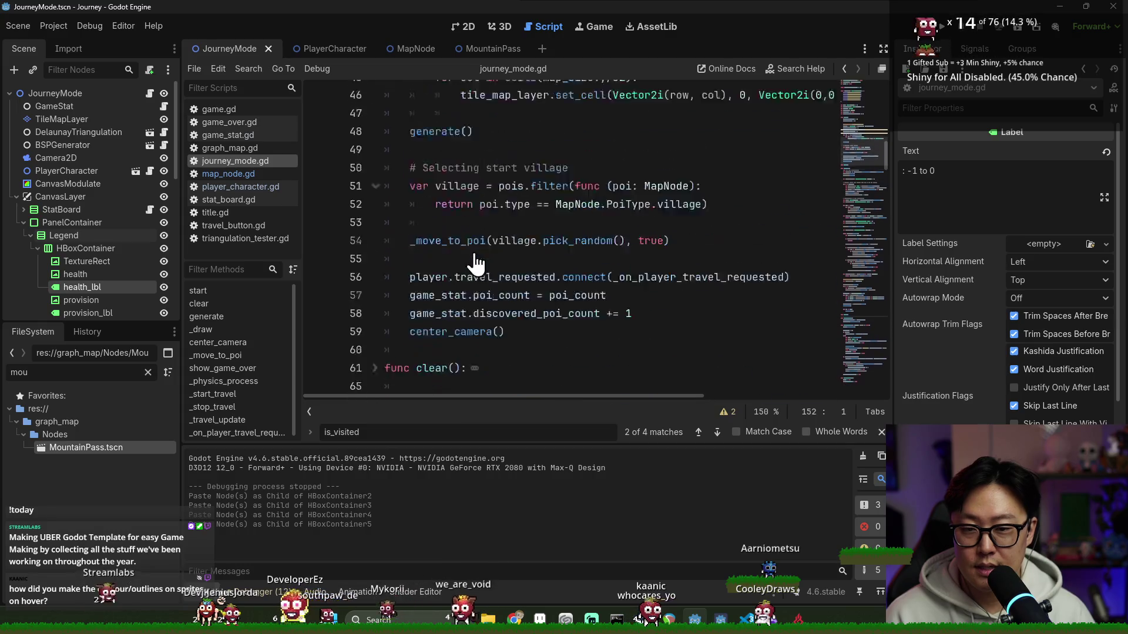
pyautogui.scroll(7, 477, 265)
pyautogui.scroll(1, 475, 256)
pyautogui.scroll(-3, 471, 242)
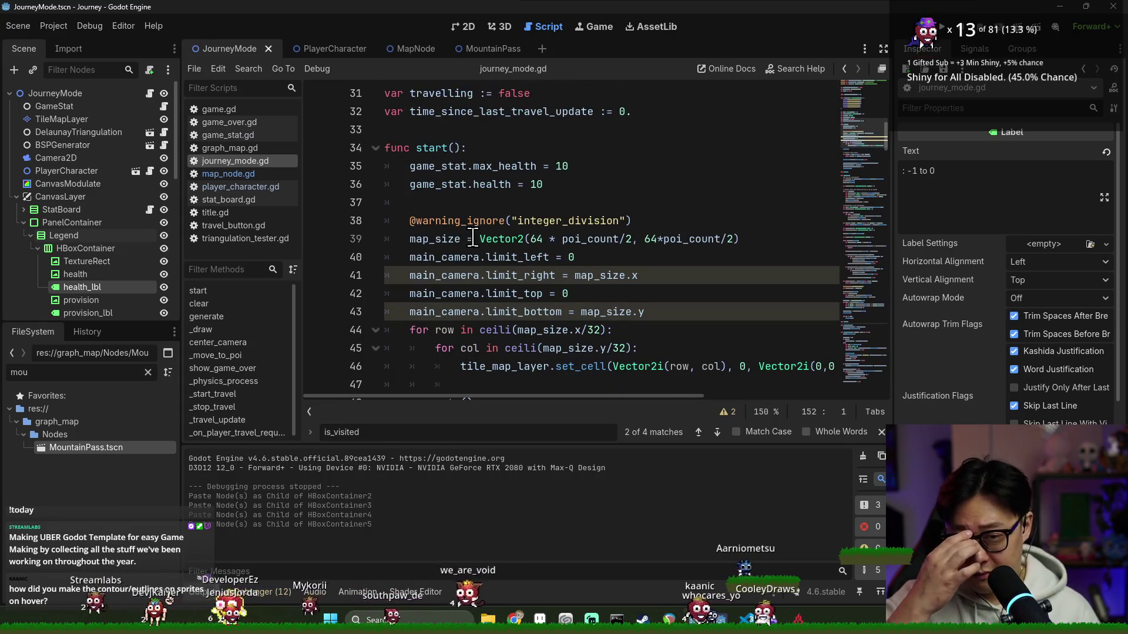
pyautogui.scroll(-2, 467, 225)
pyautogui.hotkey('ctrl', 's')
pyautogui.scroll(4, 463, 238)
pyautogui.scroll(-1, 459, 249)
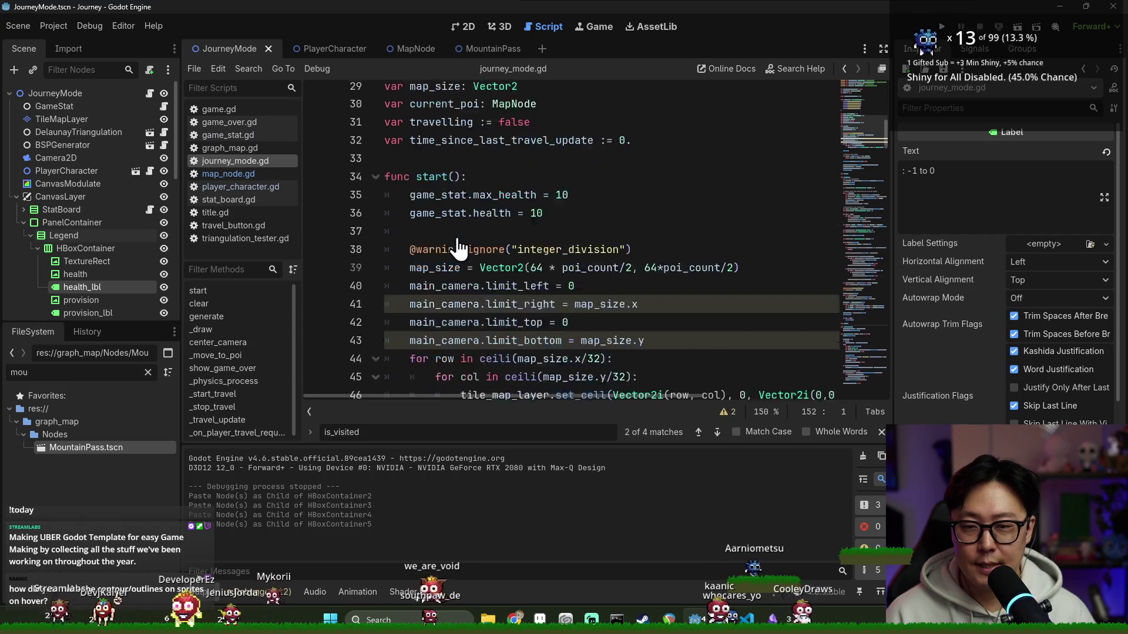
pyautogui.scroll(-3, 459, 249)
pyautogui.doubleClick(445, 202)
pyautogui.press('Escape')
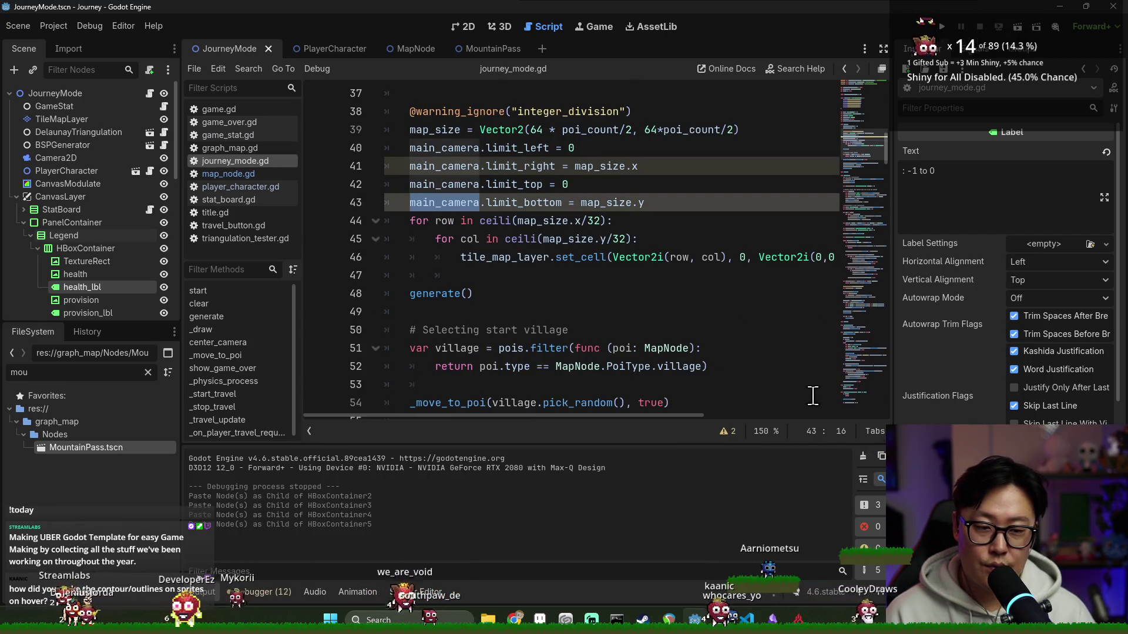
pyautogui.scroll(-1, 561, 276)
pyautogui.scroll(-1, 489, 291)
pyautogui.click(480, 311)
pyautogui.scroll(-1, 477, 307)
pyautogui.scroll(1, 476, 305)
pyautogui.scroll(5, 474, 272)
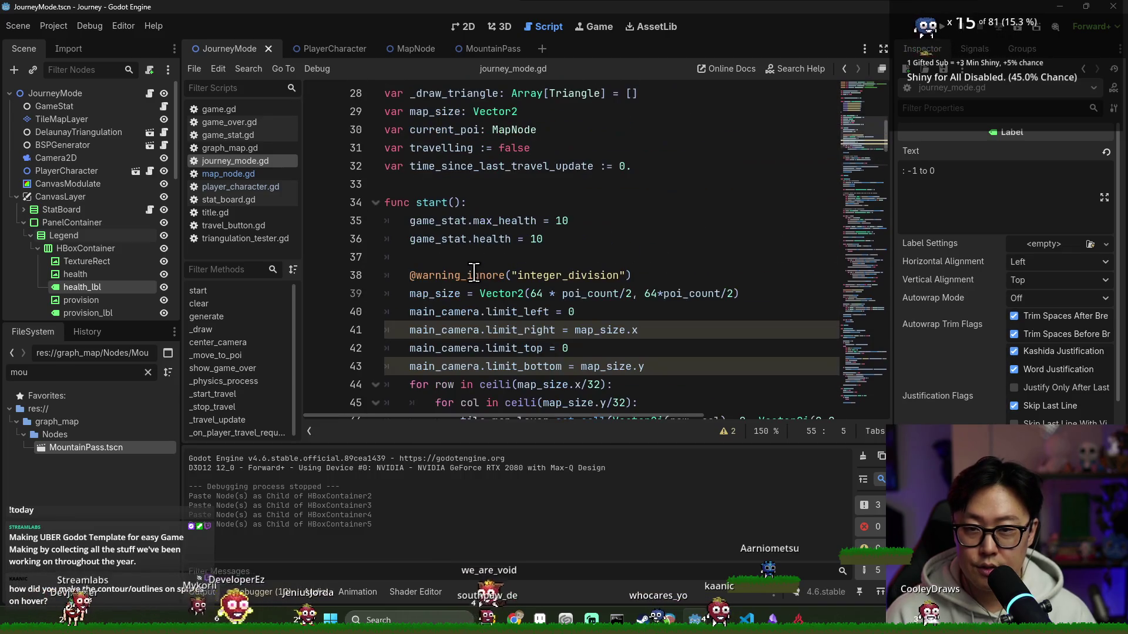
pyautogui.click(588, 259)
pyautogui.scroll(-1, 587, 252)
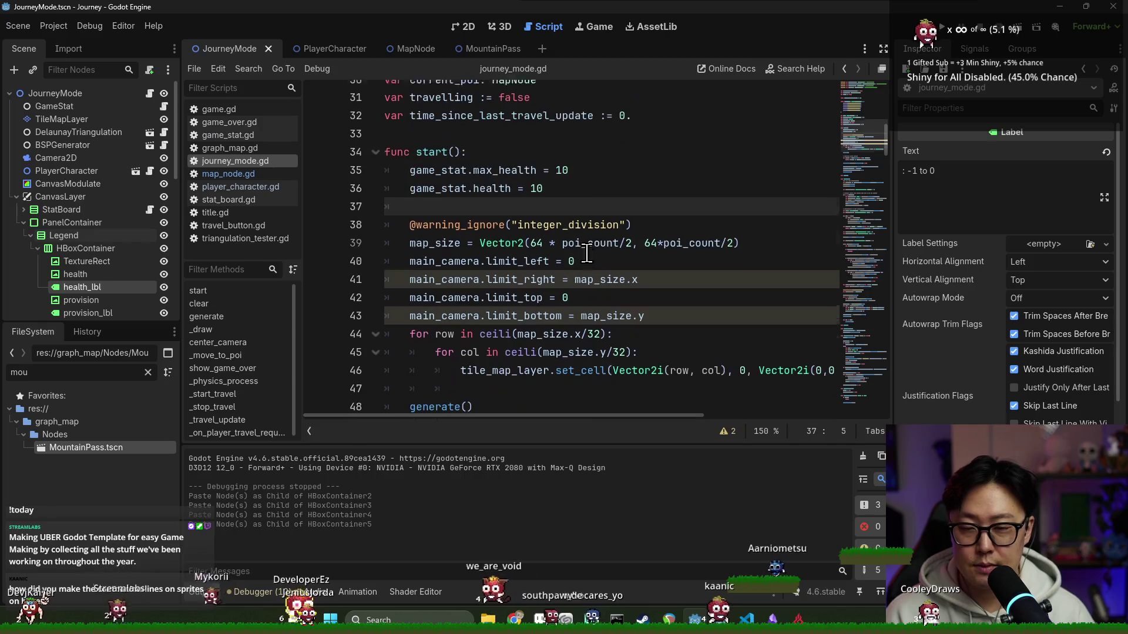
pyautogui.scroll(-2, 552, 276)
pyautogui.scroll(8, 560, 265)
pyautogui.scroll(3, 565, 255)
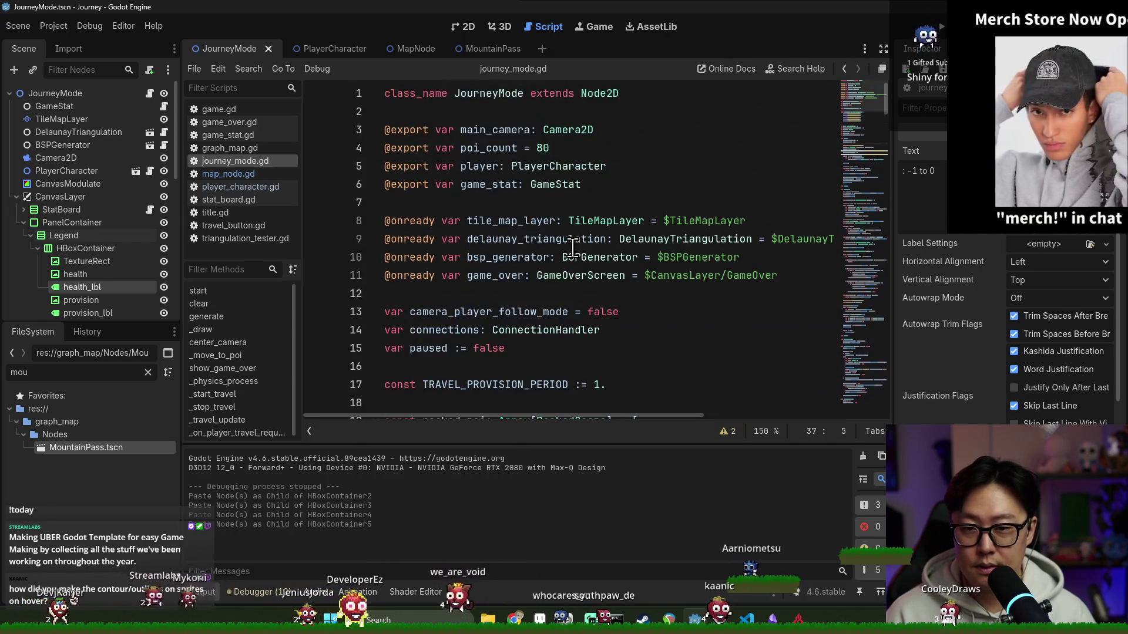
pyautogui.scroll(-2, 569, 250)
pyautogui.scroll(-6, 564, 257)
pyautogui.scroll(-1, 494, 263)
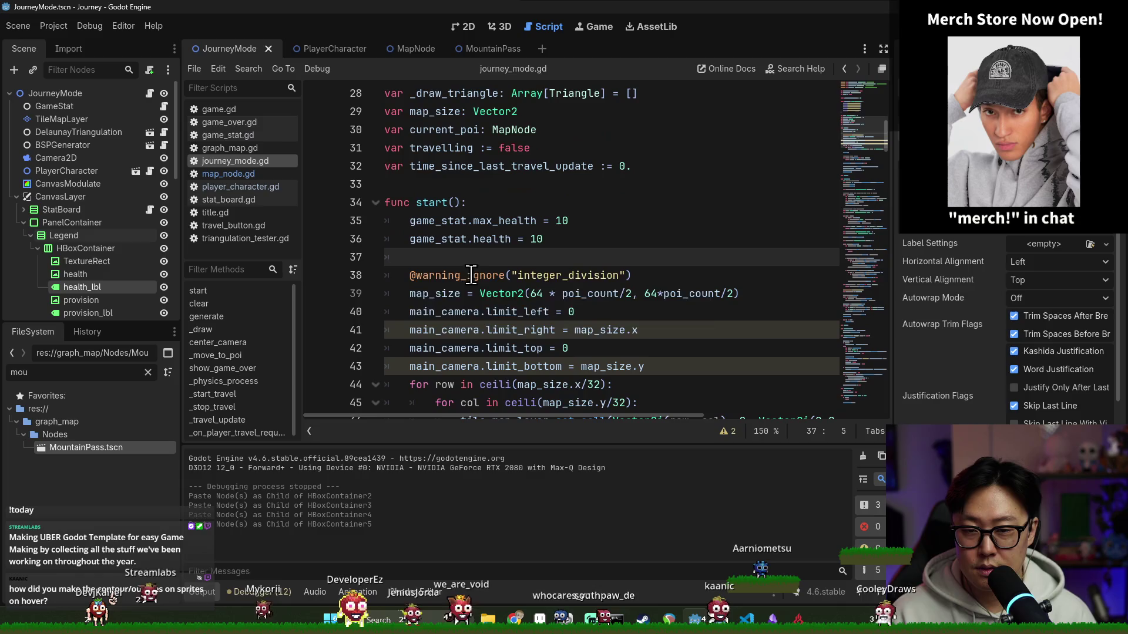
pyautogui.scroll(-6, 476, 273)
pyautogui.scroll(-5, 507, 291)
pyautogui.scroll(-3, 525, 291)
pyautogui.scroll(-3, 556, 229)
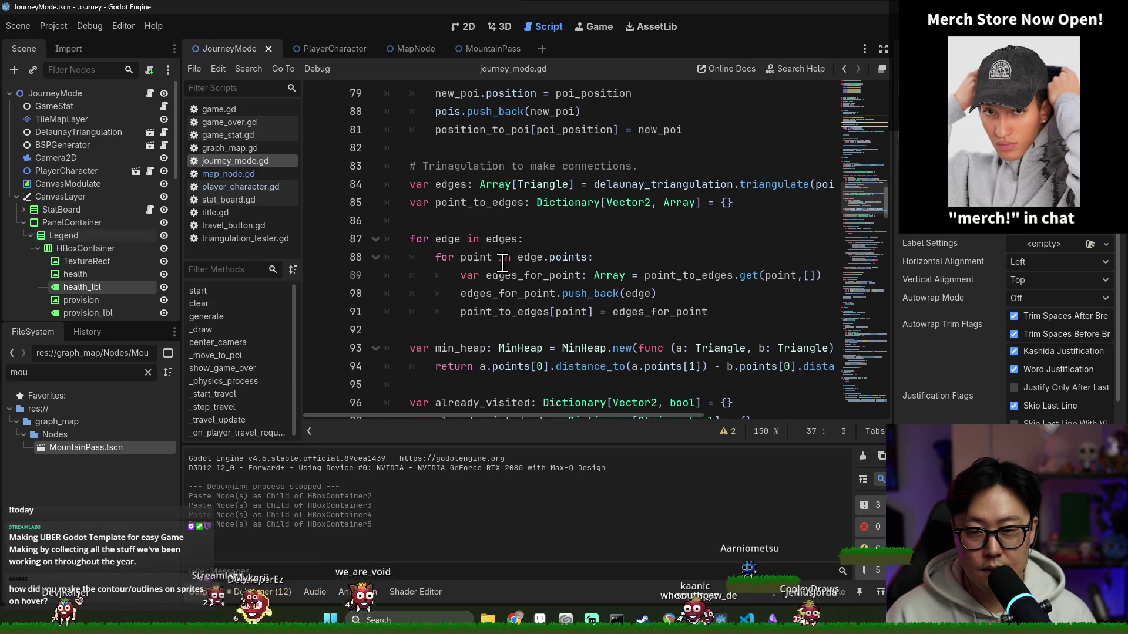
pyautogui.scroll(3, 509, 254)
# - Locate packed_poi and identify the scene behind its first uid via Ctrl-click
pyautogui.doubleClick(498, 184)
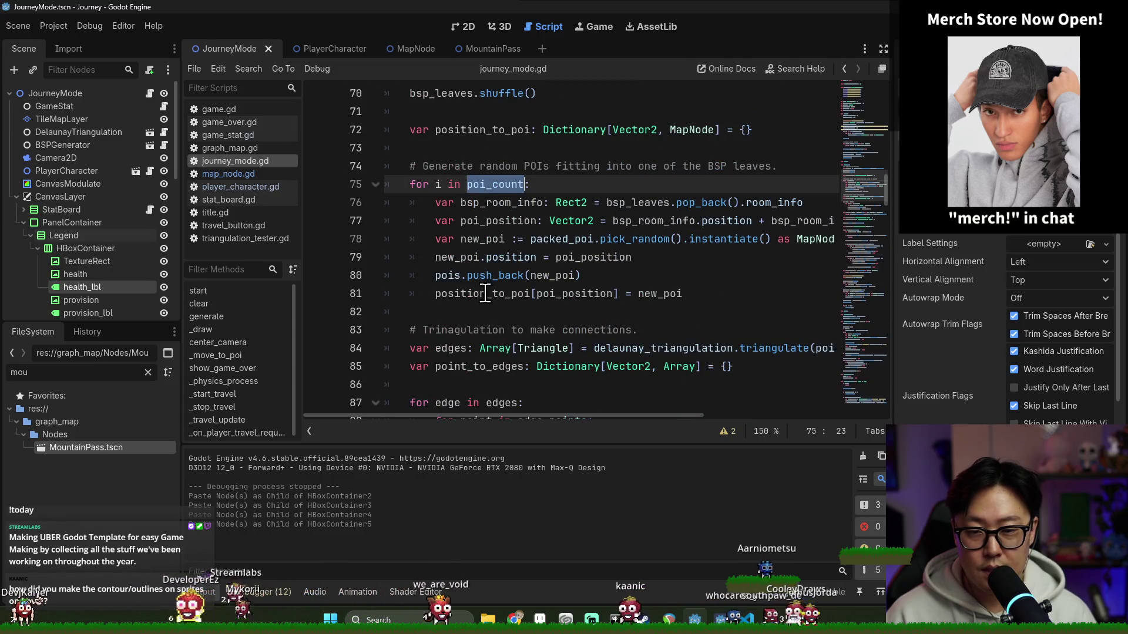
pyautogui.click(451, 274)
pyautogui.doubleClick(481, 239)
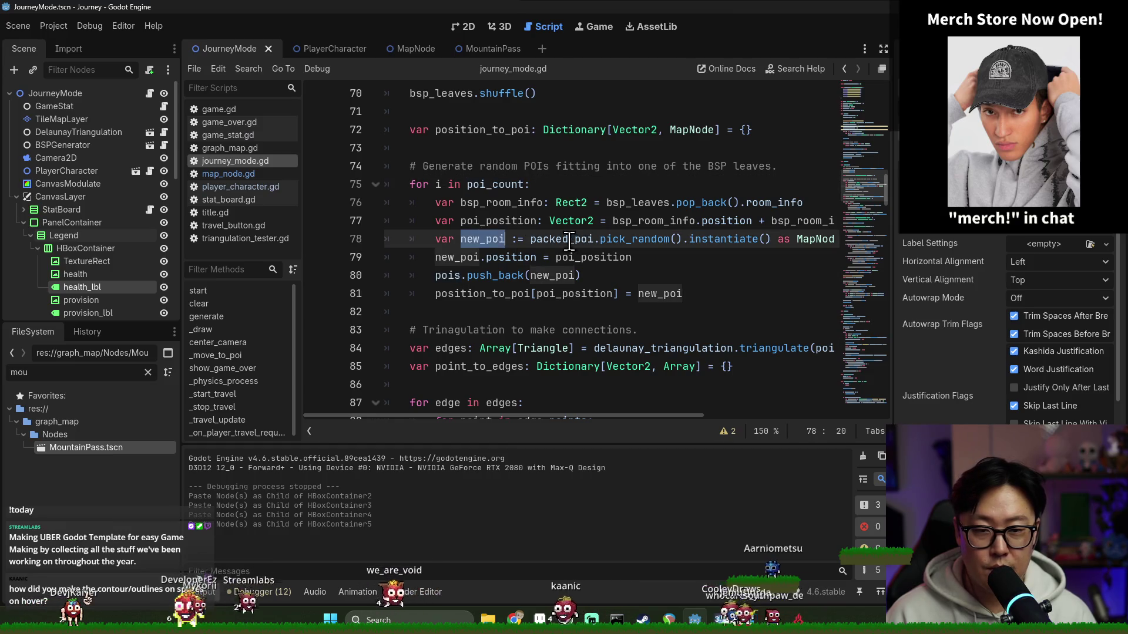
pyautogui.doubleClick(547, 239)
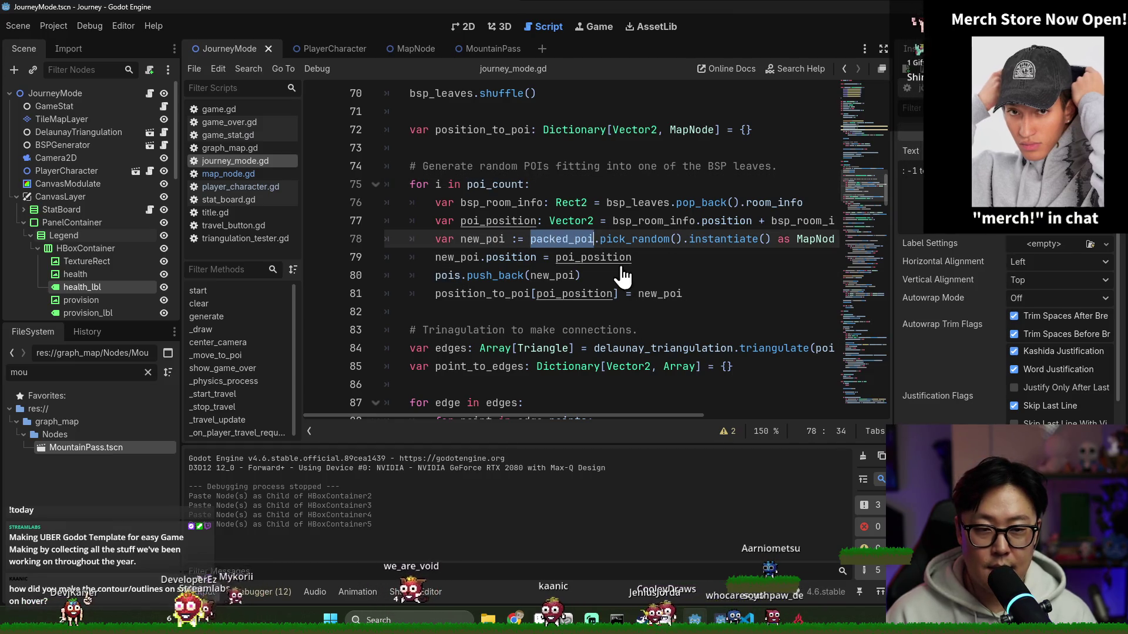
pyautogui.scroll(5, 551, 239)
pyautogui.scroll(6, 545, 247)
pyautogui.scroll(3, 538, 257)
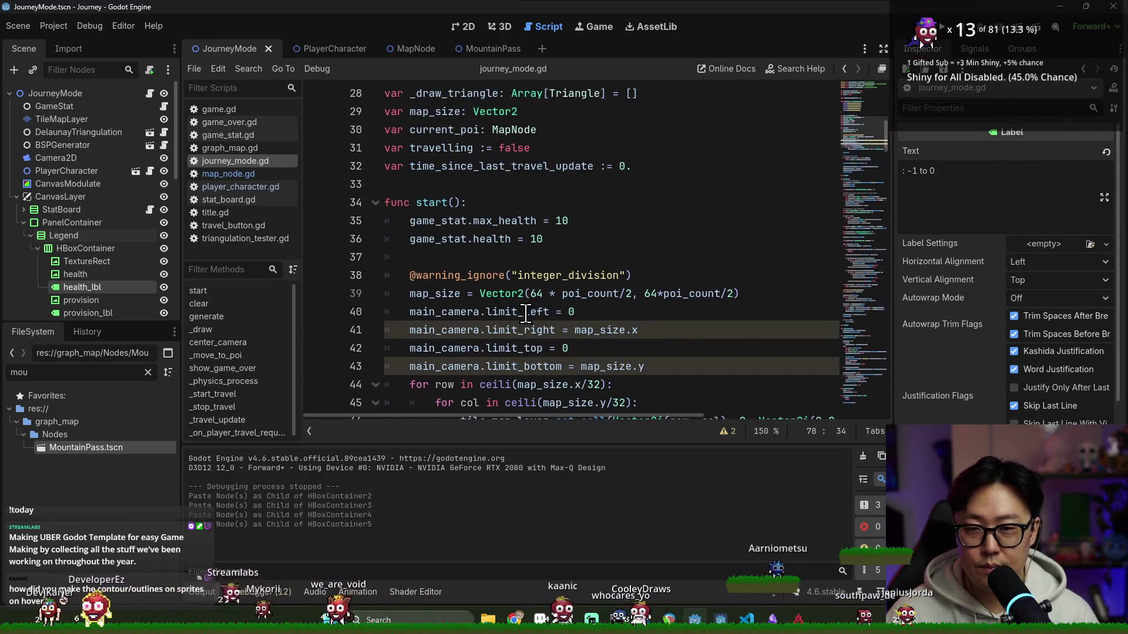
pyautogui.scroll(2, 530, 242)
pyautogui.scroll(2, 476, 201)
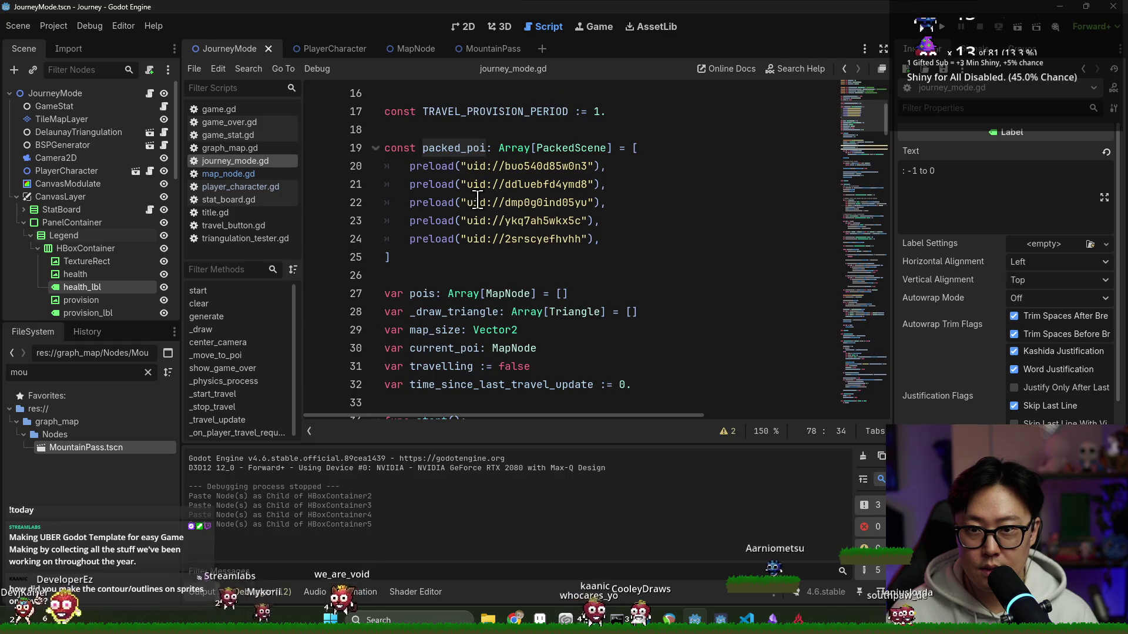
pyautogui.keyDown('ctrl'); pyautogui.click(508, 166); pyautogui.keyUp('ctrl')
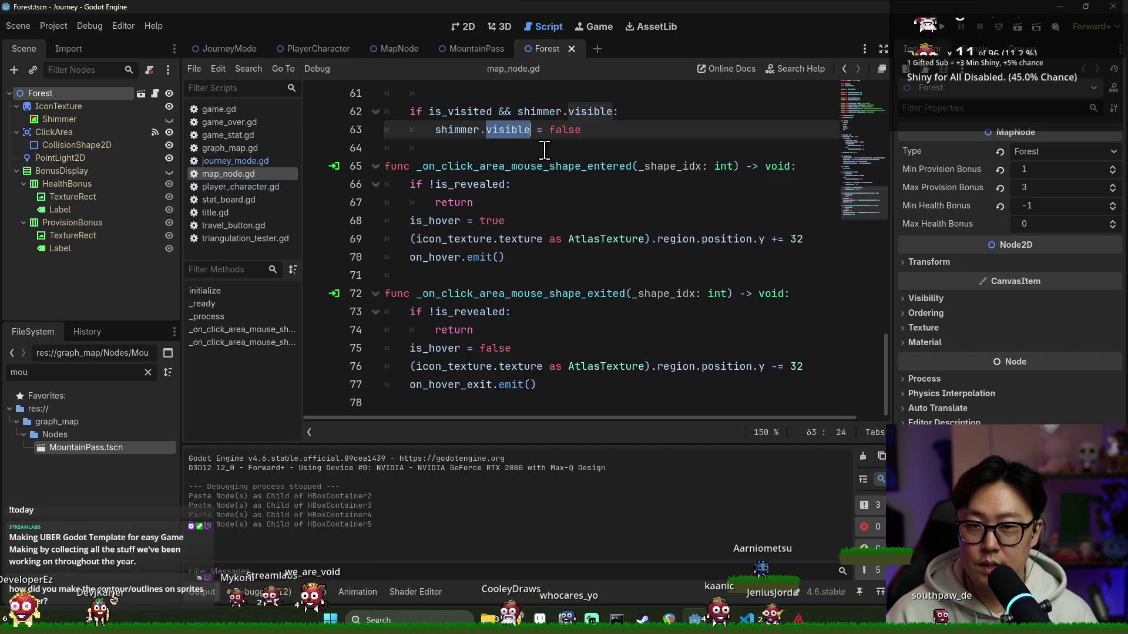
pyautogui.click(553, 187)
pyautogui.hotkey('ctrl', 'w')
pyautogui.write('# forest')
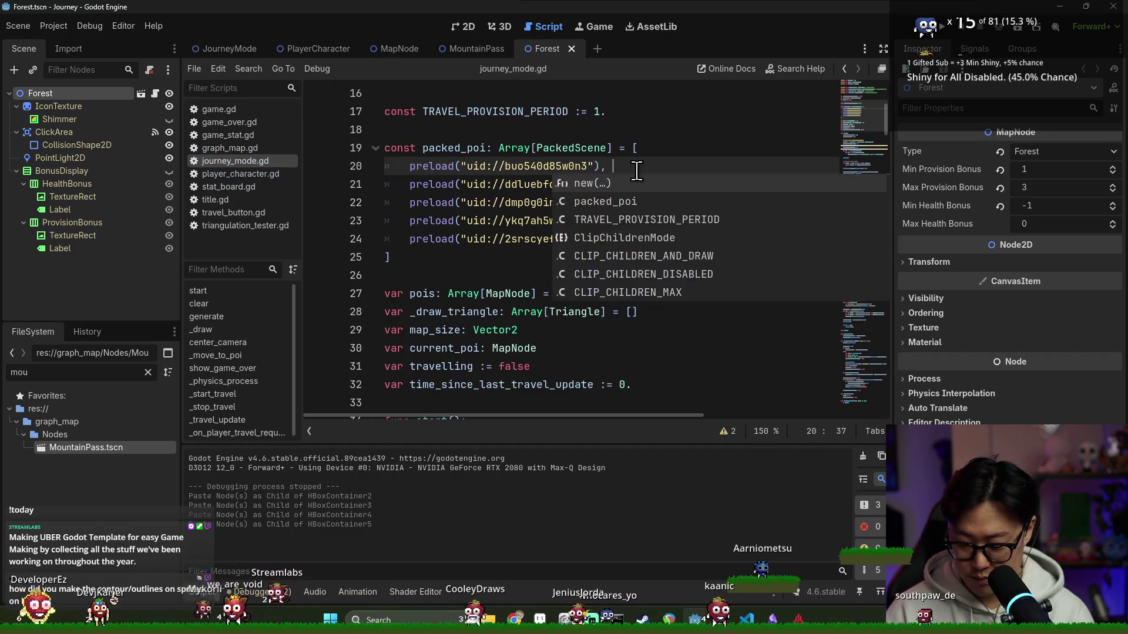
# - Identify the second and third uids as Forest, MountainPass and Ruin scenes, then close those tabs
pyautogui.keyDown('ctrl'); pyautogui.click(580, 185); pyautogui.keyUp('ctrl')
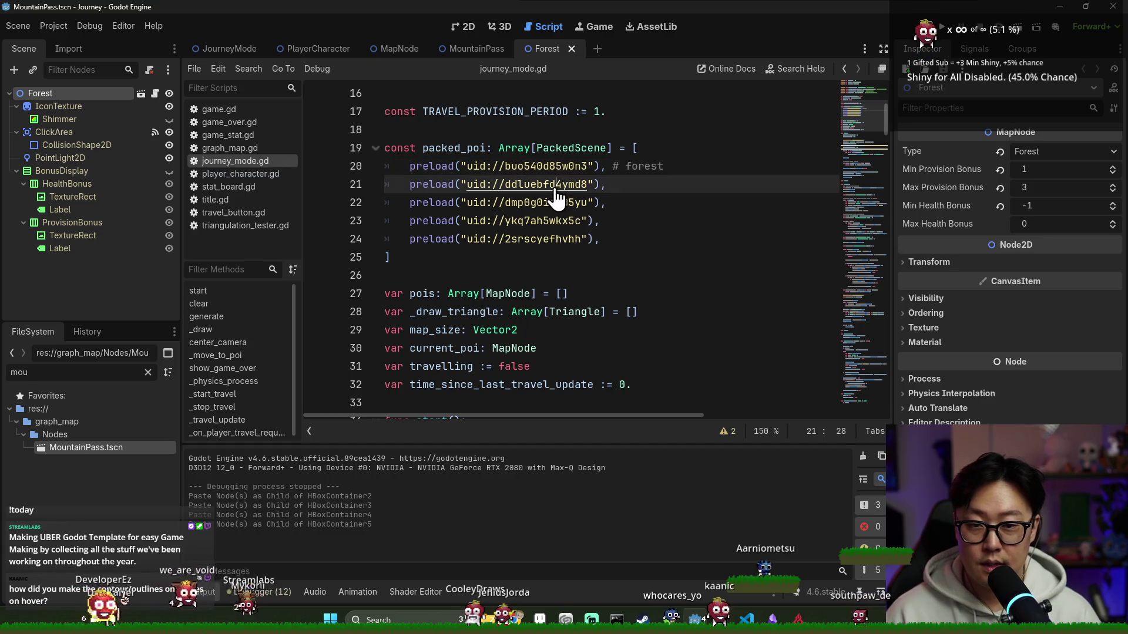
pyautogui.scroll(15, 564, 186)
pyautogui.hotkey('ctrl', 'w')
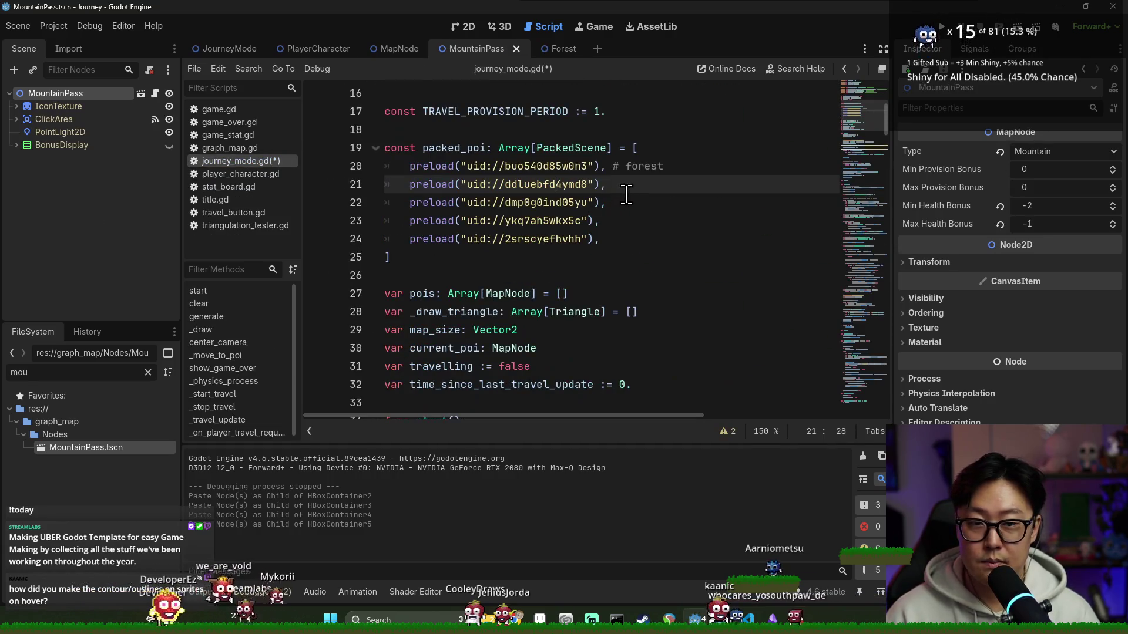
pyautogui.write('# mountain pass')
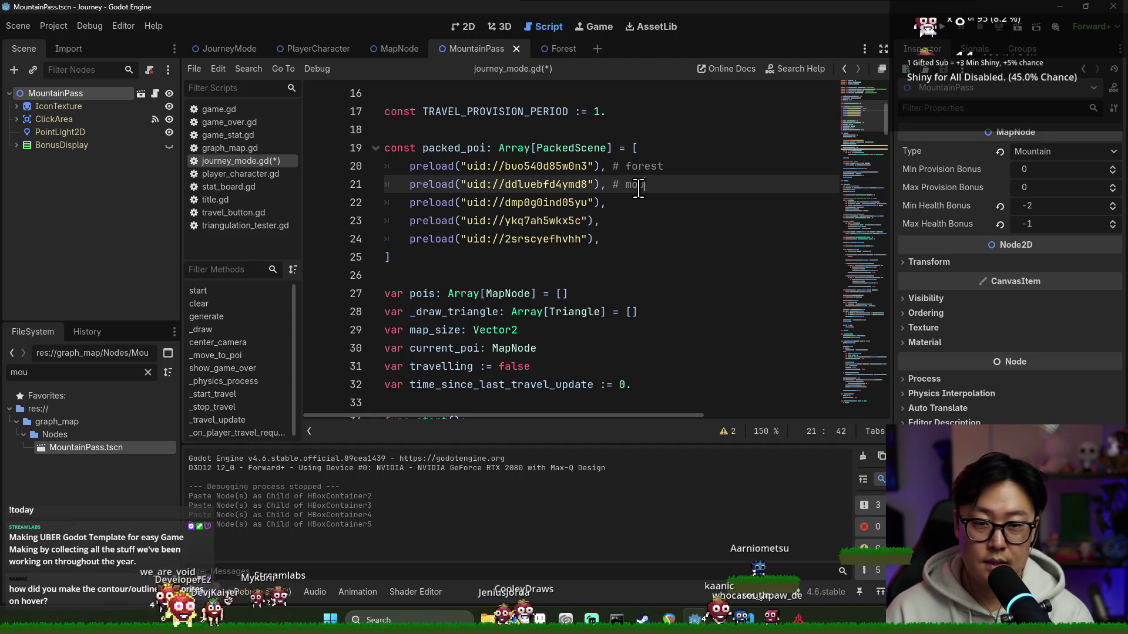
pyautogui.keyDown('ctrl'); pyautogui.click(550, 205); pyautogui.keyUp('ctrl')
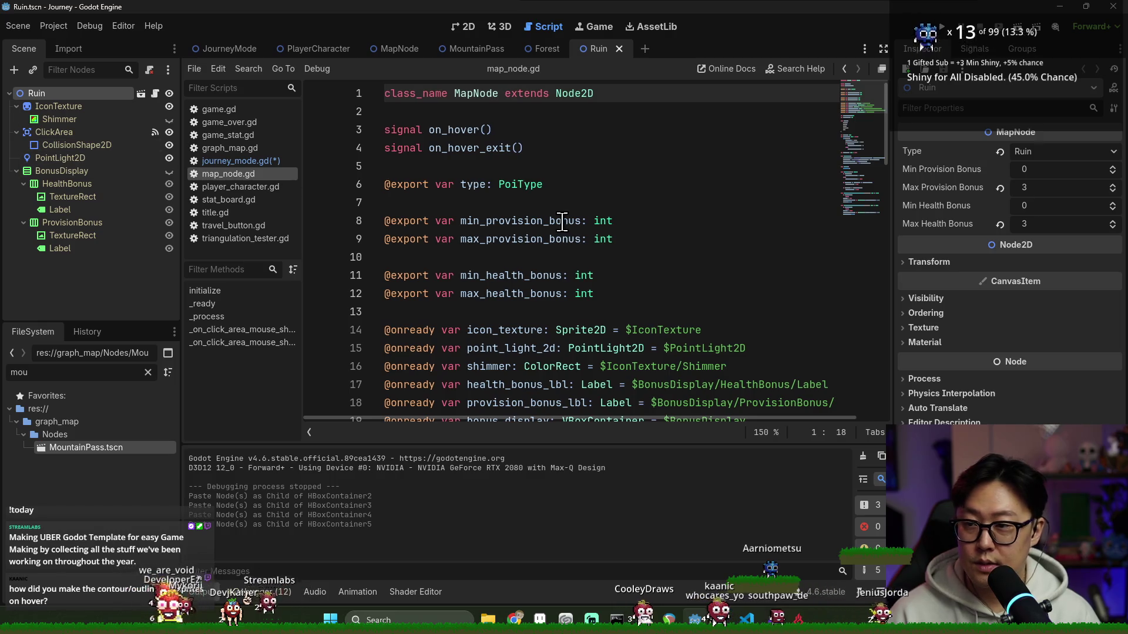
pyautogui.hotkey('ctrl', 'w')
pyautogui.write('# m')
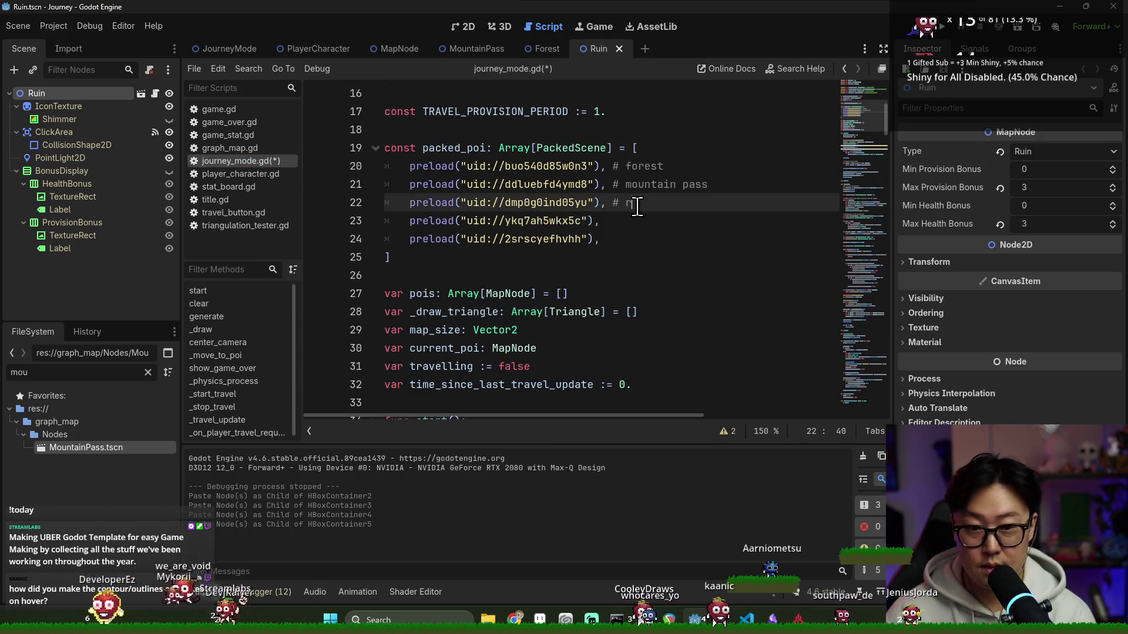
pyautogui.hotkey('ctrl', 's')
pyautogui.click(619, 48)
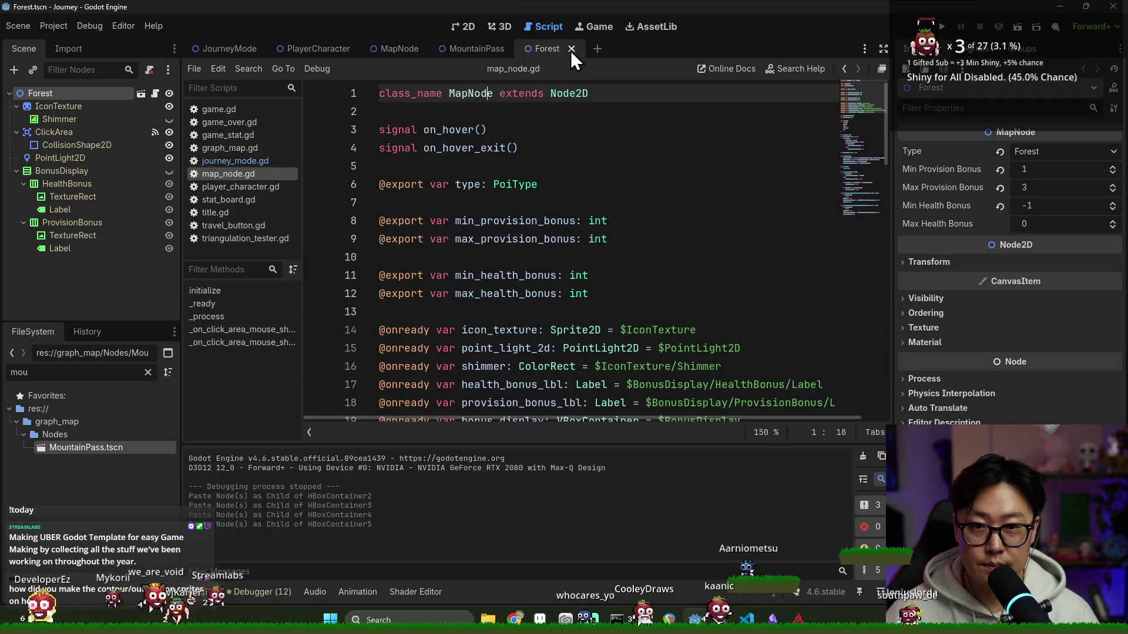
pyautogui.click(571, 49)
pyautogui.click(515, 49)
pyautogui.hotkey('ctrl', 's')
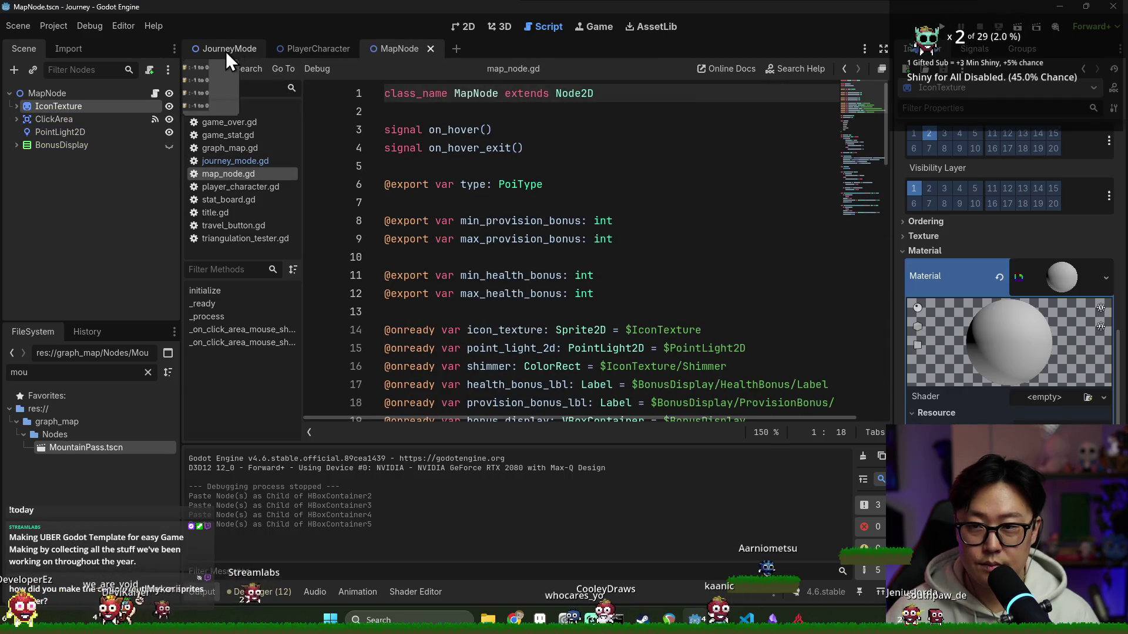
pyautogui.click(226, 48)
# - Identify the fourth uid as the Swamp scene, finish the # comments after each preload and save
pyautogui.keyDown('ctrl'); pyautogui.click(540, 222); pyautogui.keyUp('ctrl')
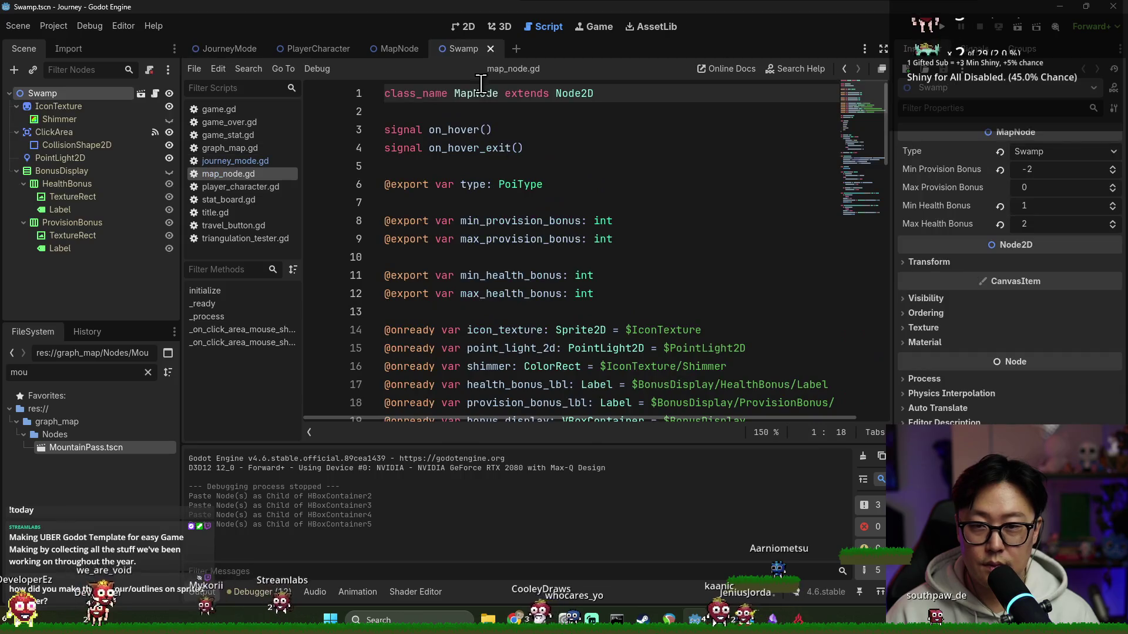
pyautogui.click(490, 49)
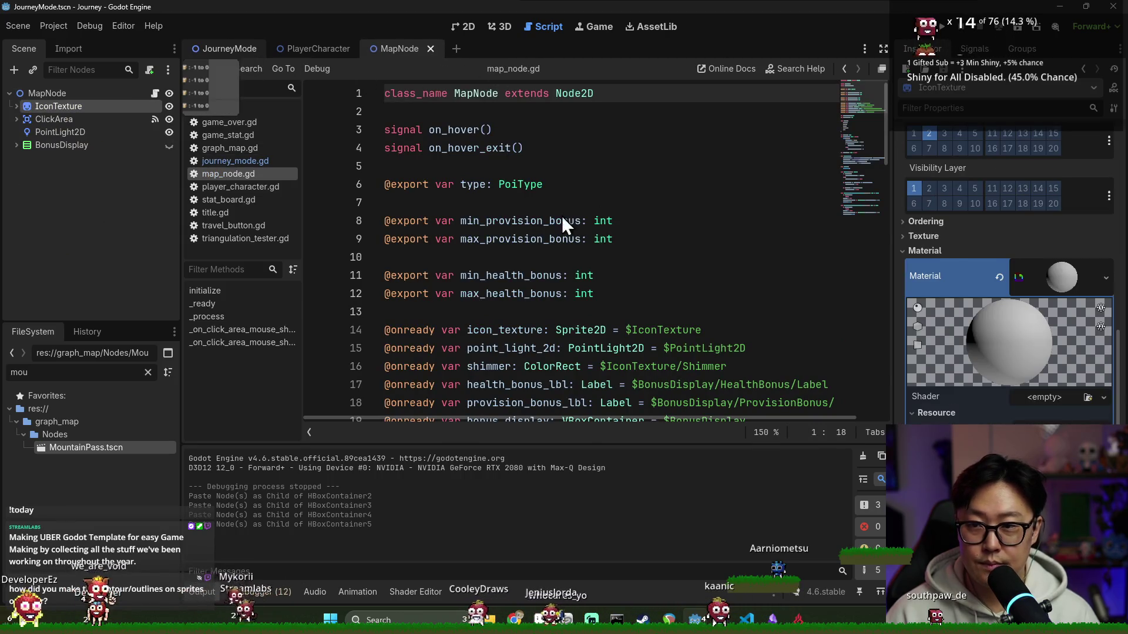
pyautogui.hotkey('ctrl', 'Tab')
pyautogui.write('#')
pyautogui.click(617, 242)
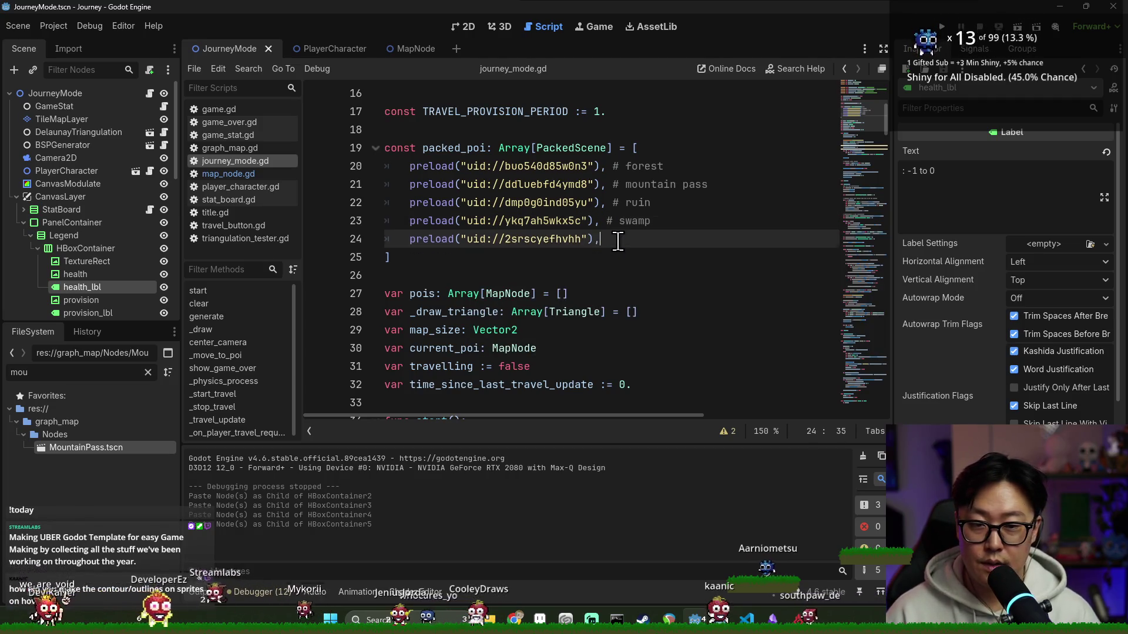
pyautogui.write('illage')
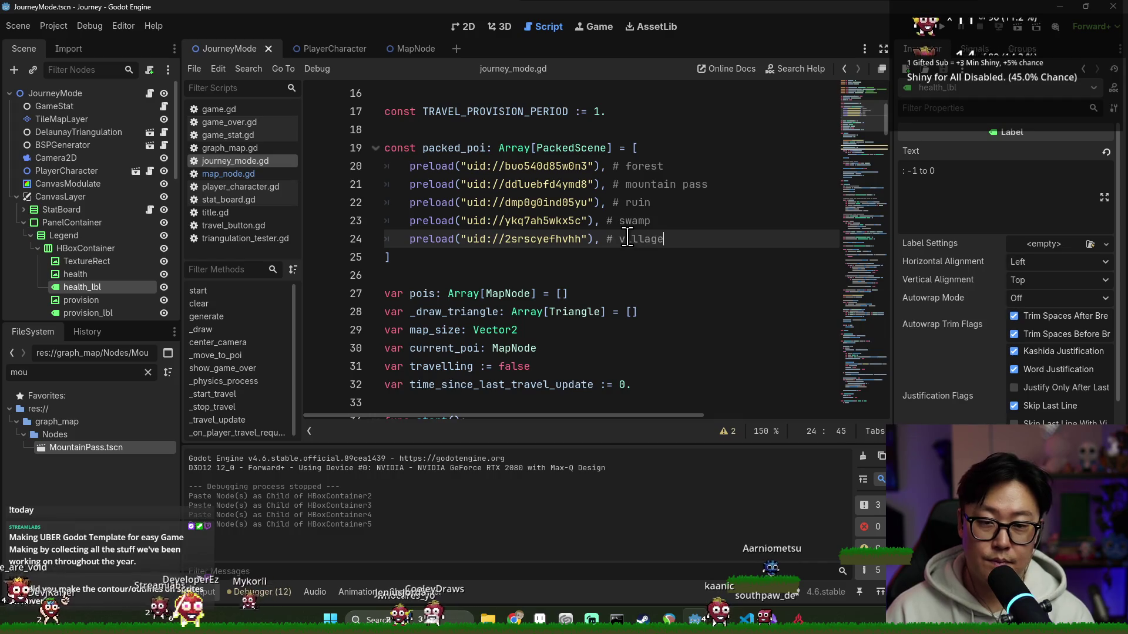
pyautogui.hotkey('ctrl', 's')
pyautogui.click(467, 27)
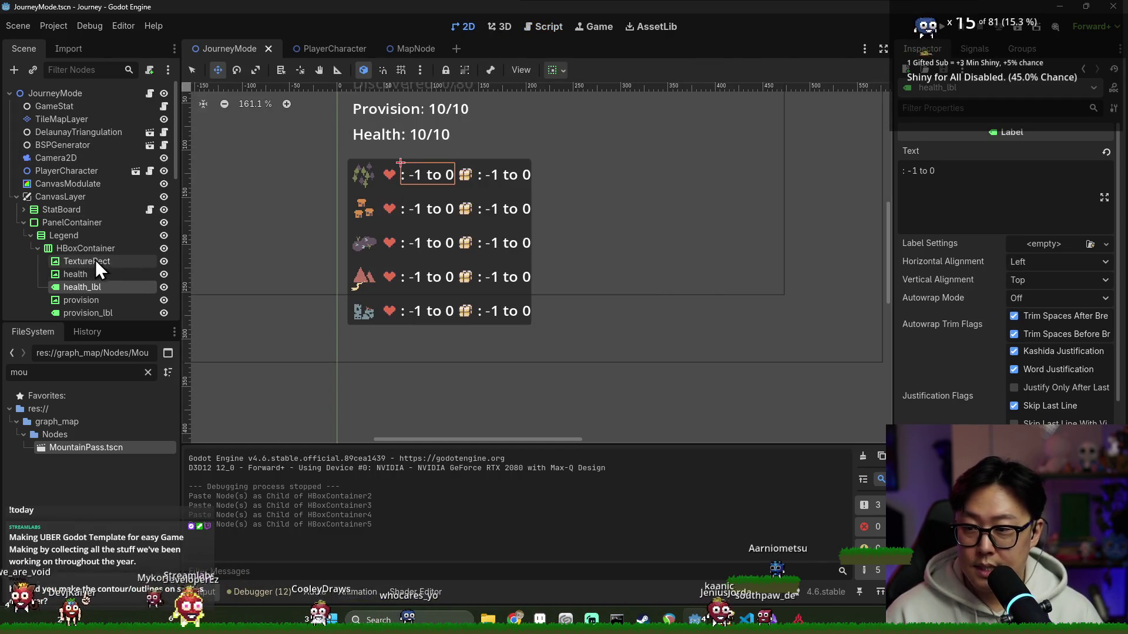
# - Fold HBoxContainer through HBoxContainer5 under Legend, then go back to the script
pyautogui.click(39, 250)
pyautogui.click(37, 262)
pyautogui.click(38, 275)
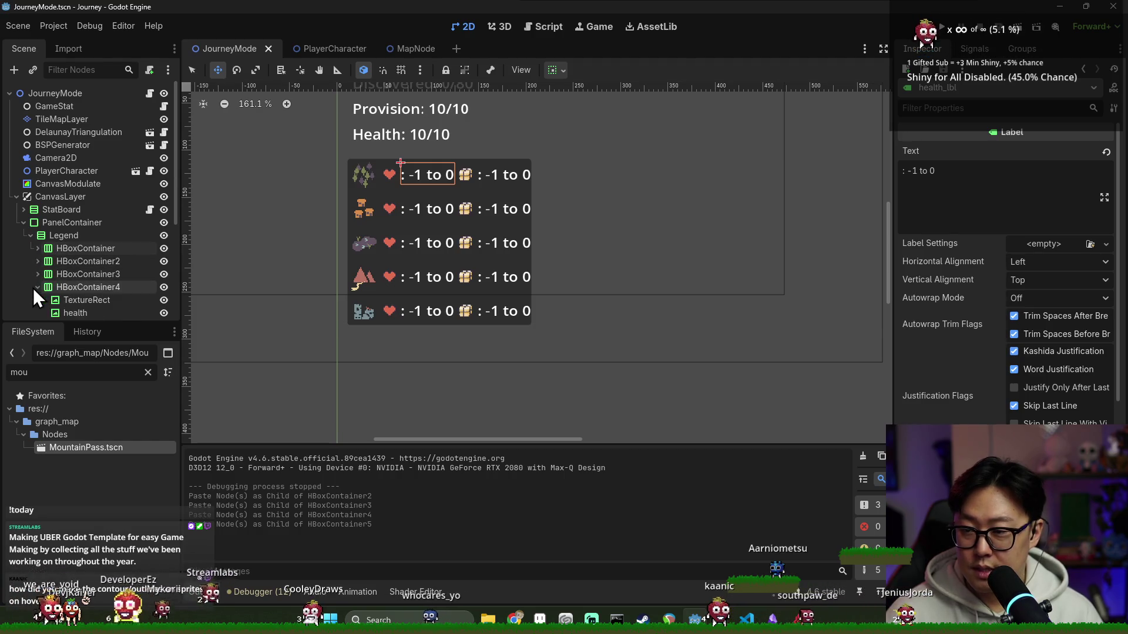
pyautogui.click(39, 301)
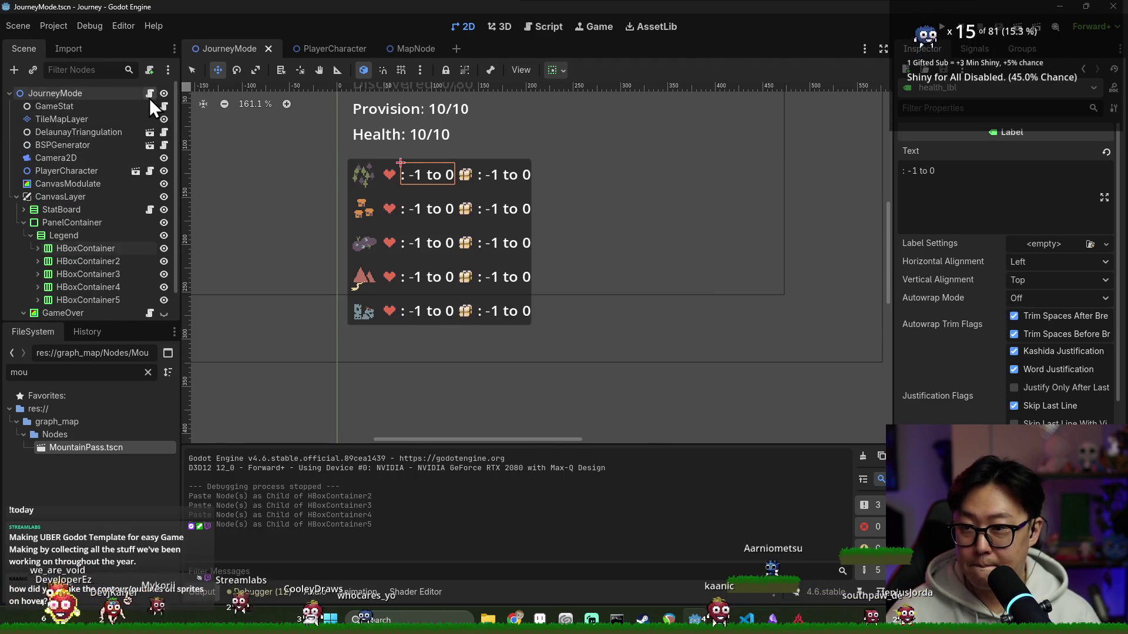
pyautogui.click(150, 94)
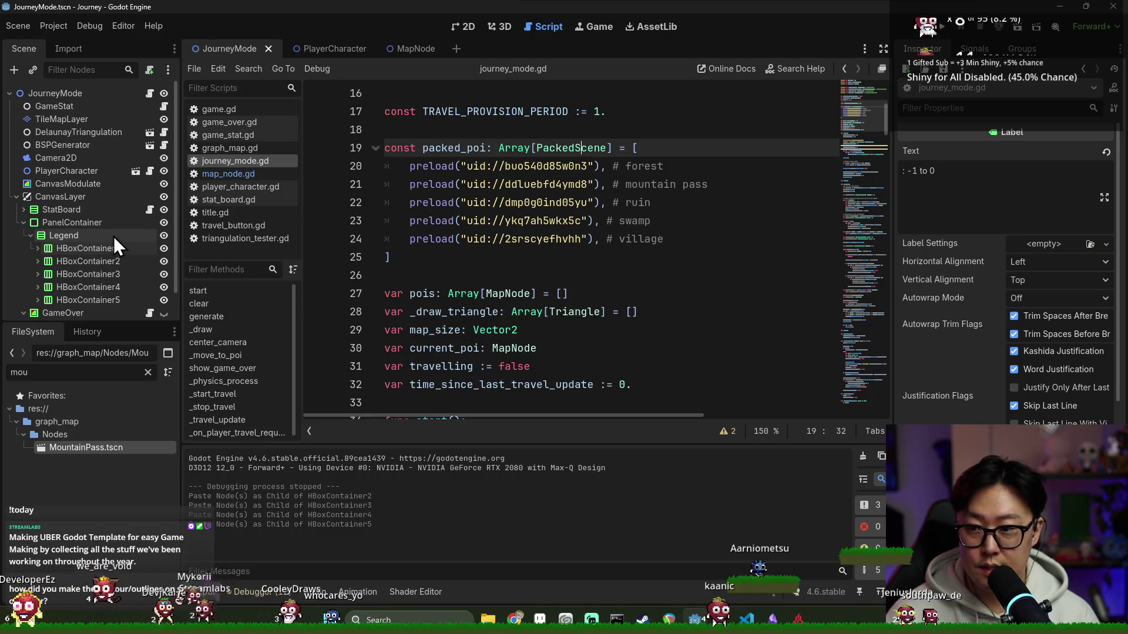
pyautogui.hotkey('ctrl', 's')
pyautogui.click(461, 257)
pyautogui.press('Return')
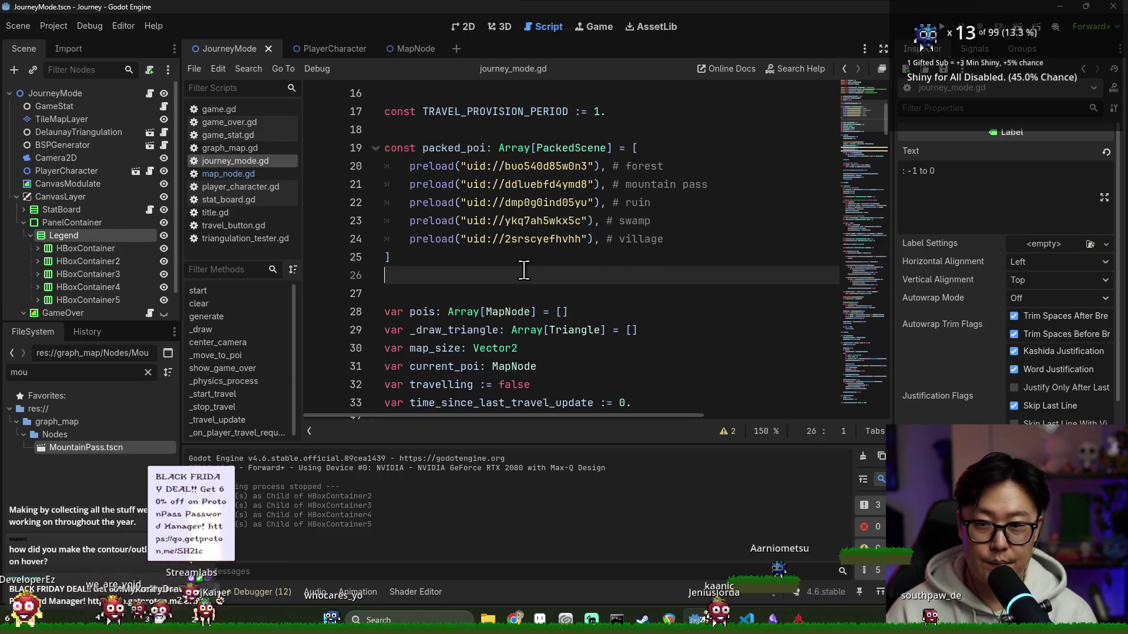
pyautogui.press('Return')
pyautogui.write('const')
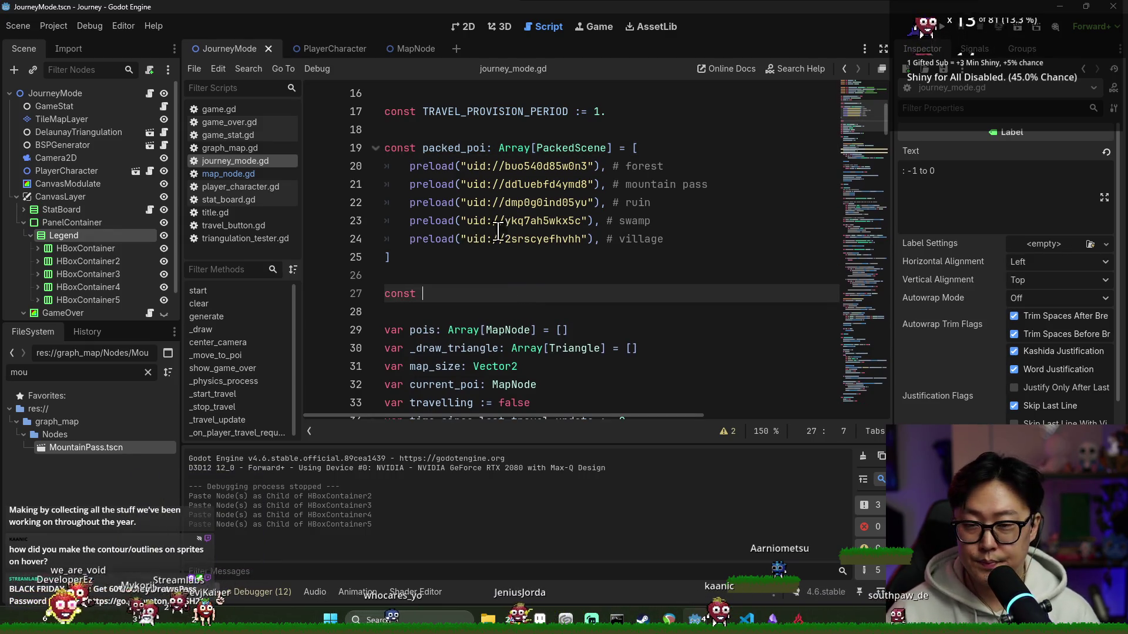
pyautogui.press('BackSpace')
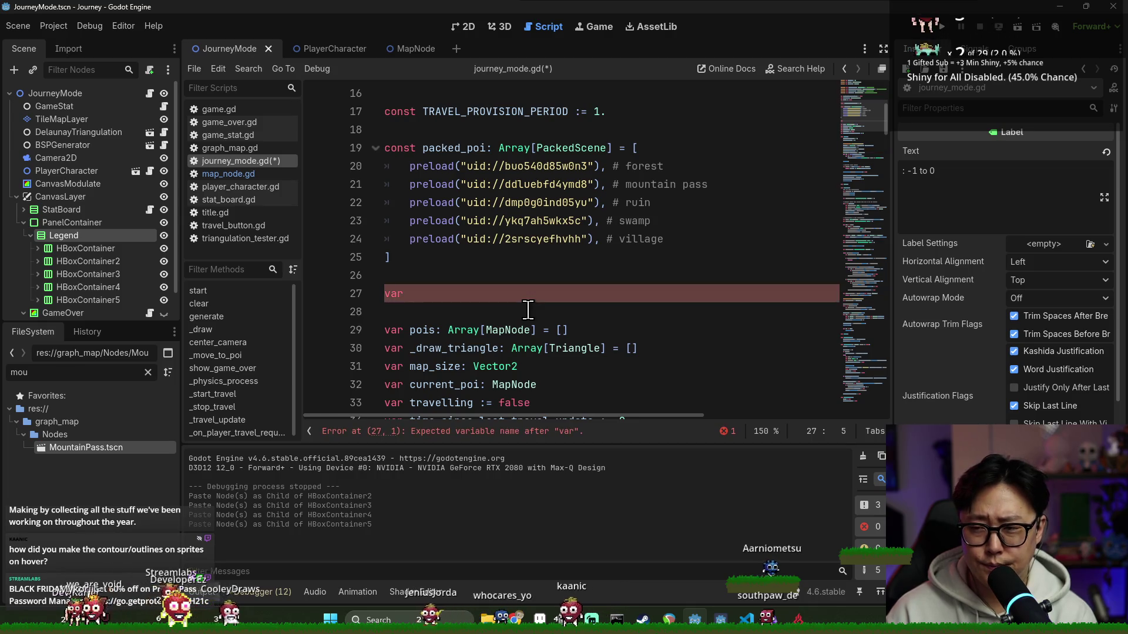
pyautogui.write('onready ')
pyautogui.write('r')
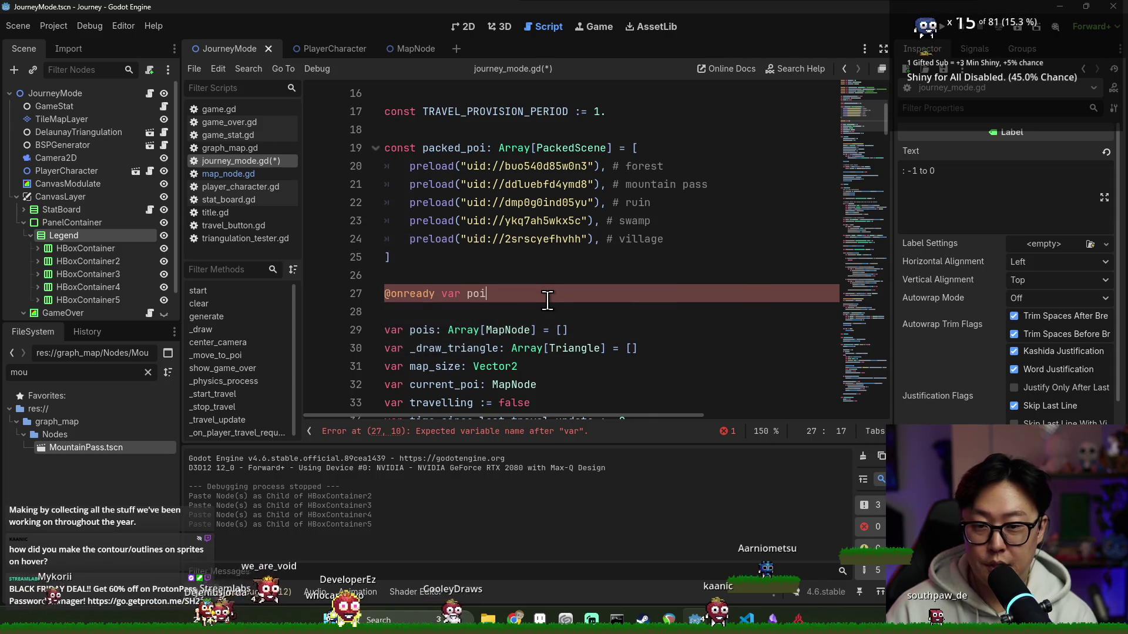
pyautogui.write('stat_display: Array[')
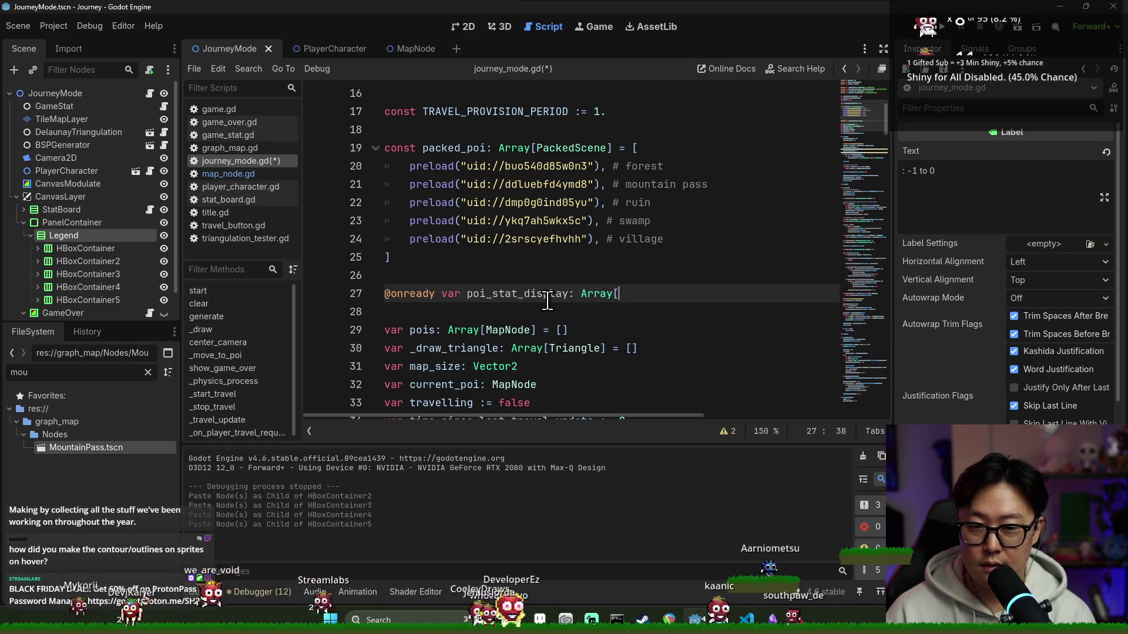
pyautogui.press('BackSpace')
pyautogui.press('Return')
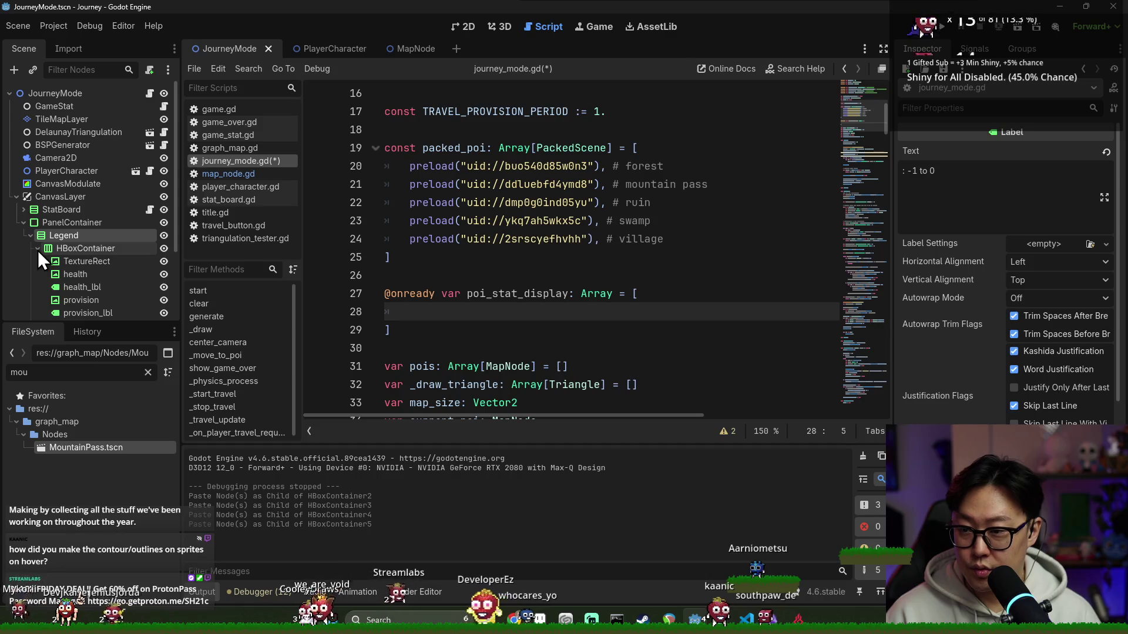
pyautogui.click(40, 262)
pyautogui.moveTo(67, 249)
pyautogui.mouseDown()
pyautogui.moveTo(437, 318)
pyautogui.moveTo(598, 328)
pyautogui.mouseUp()
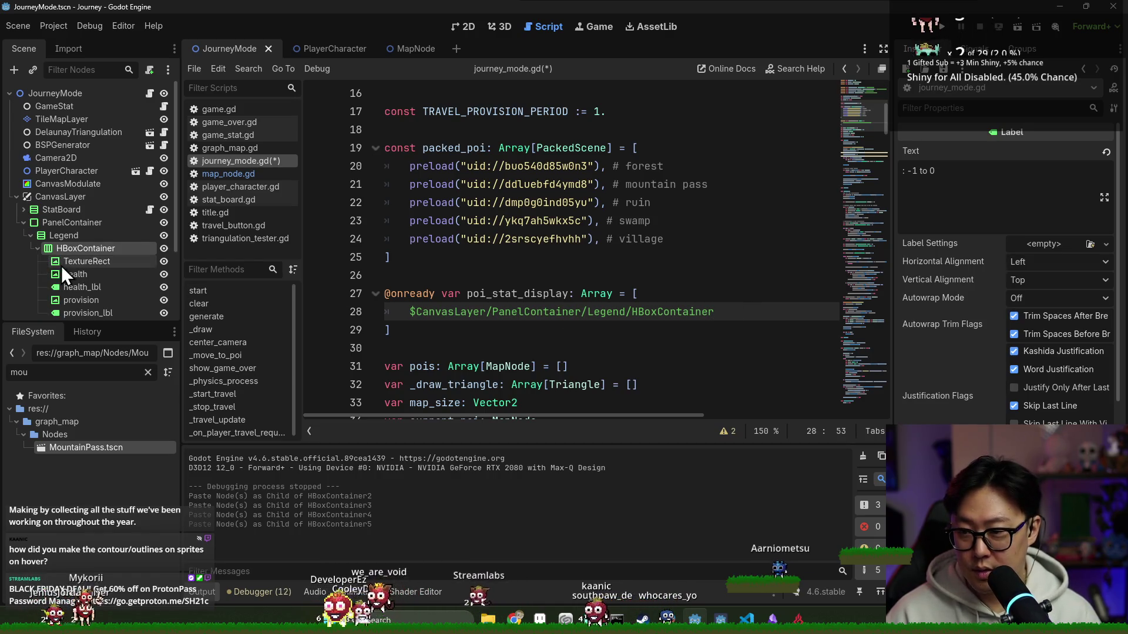
pyautogui.scroll(-3, 62, 275)
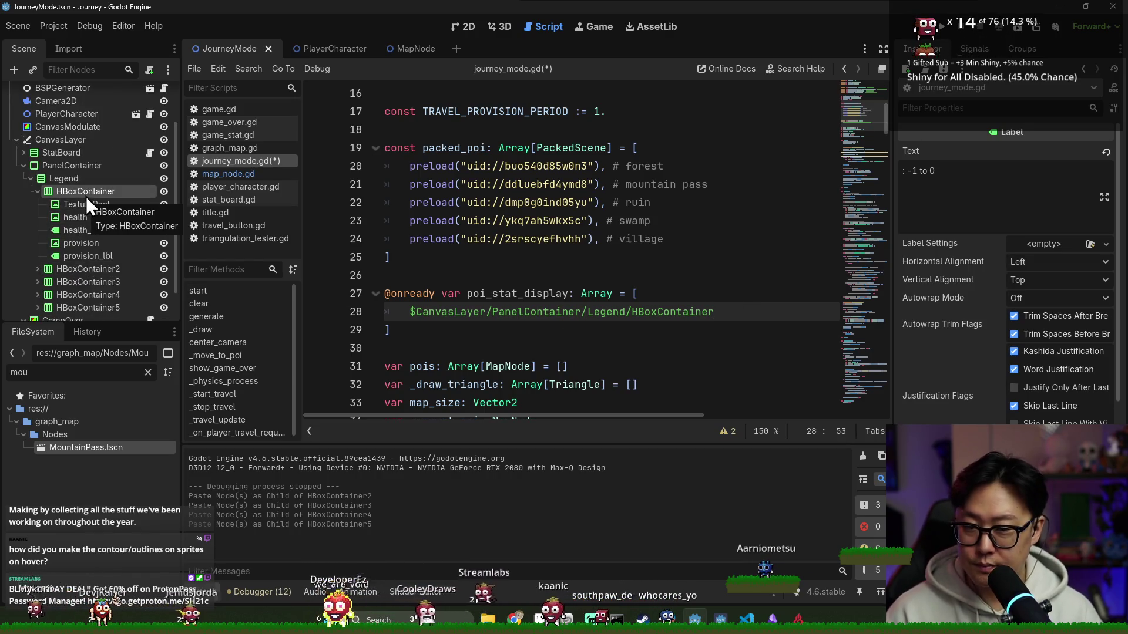
# - Save the first HBoxContainer branch as PoiStatLine.tscn in res://ui and open it at its root node
pyautogui.rightClick(86, 196)
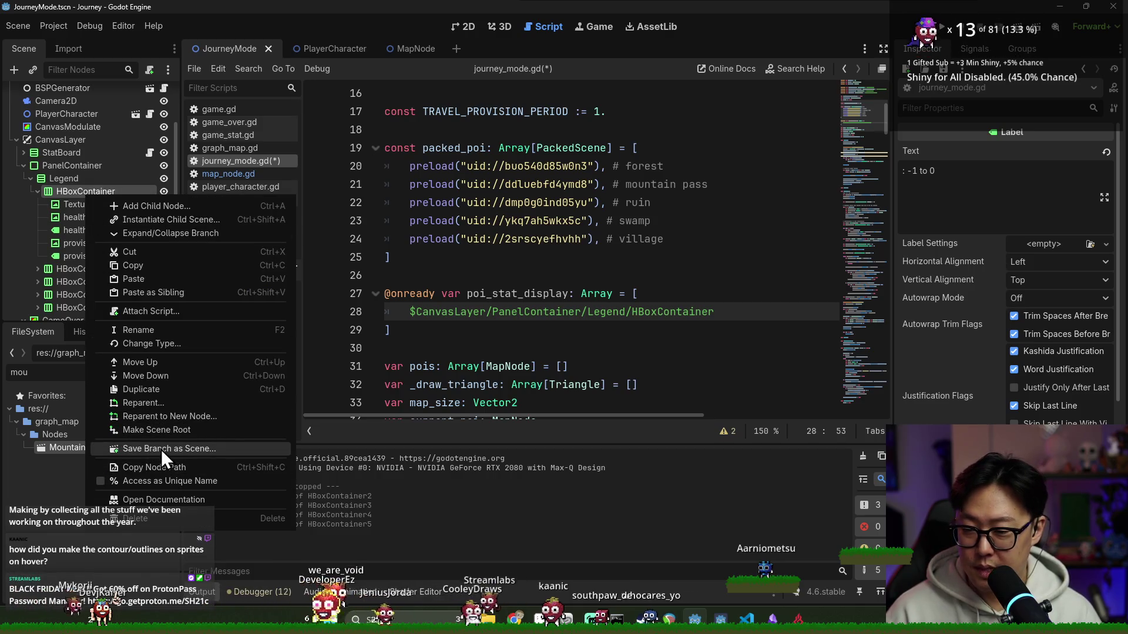
pyautogui.click(161, 450)
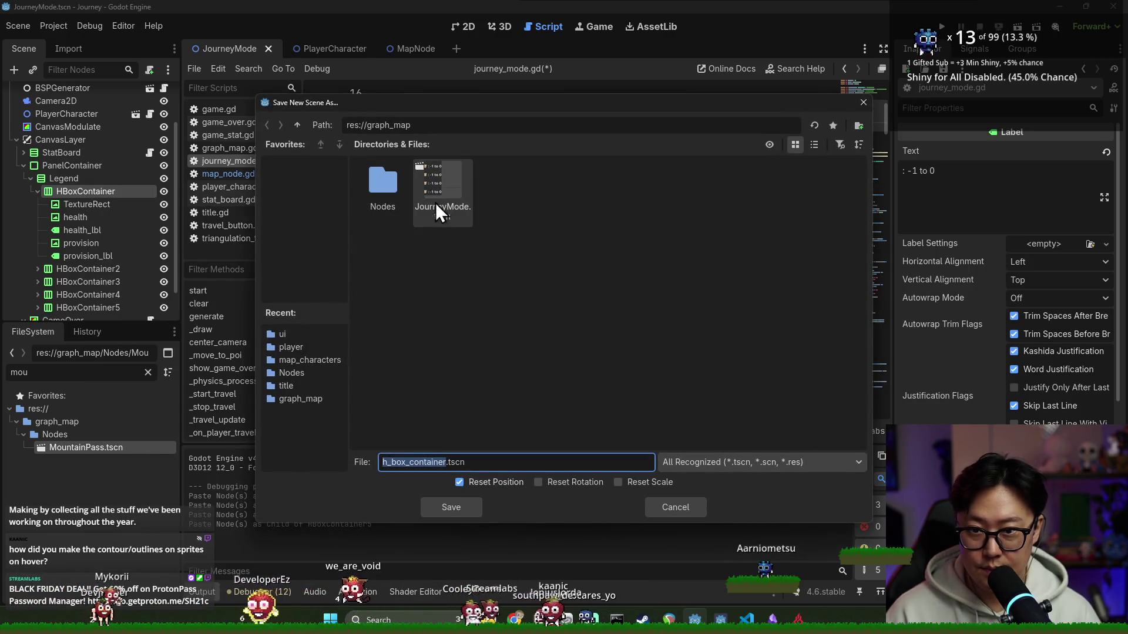
pyautogui.click(298, 124)
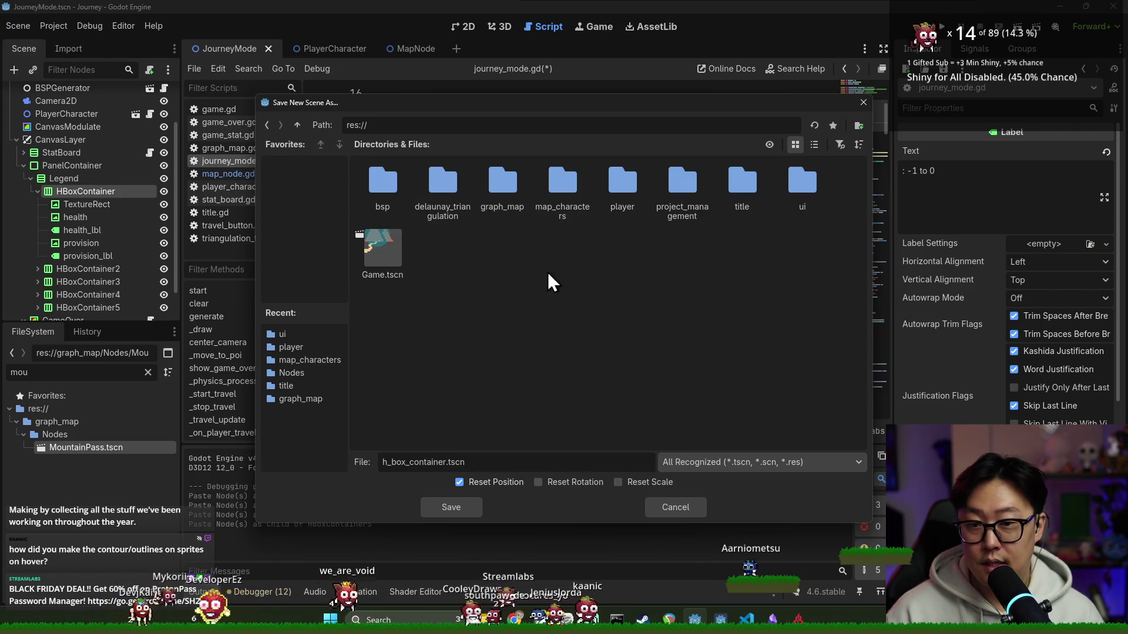
pyautogui.doubleClick(802, 184)
pyautogui.moveTo(447, 462); pyautogui.dragTo(378, 462)
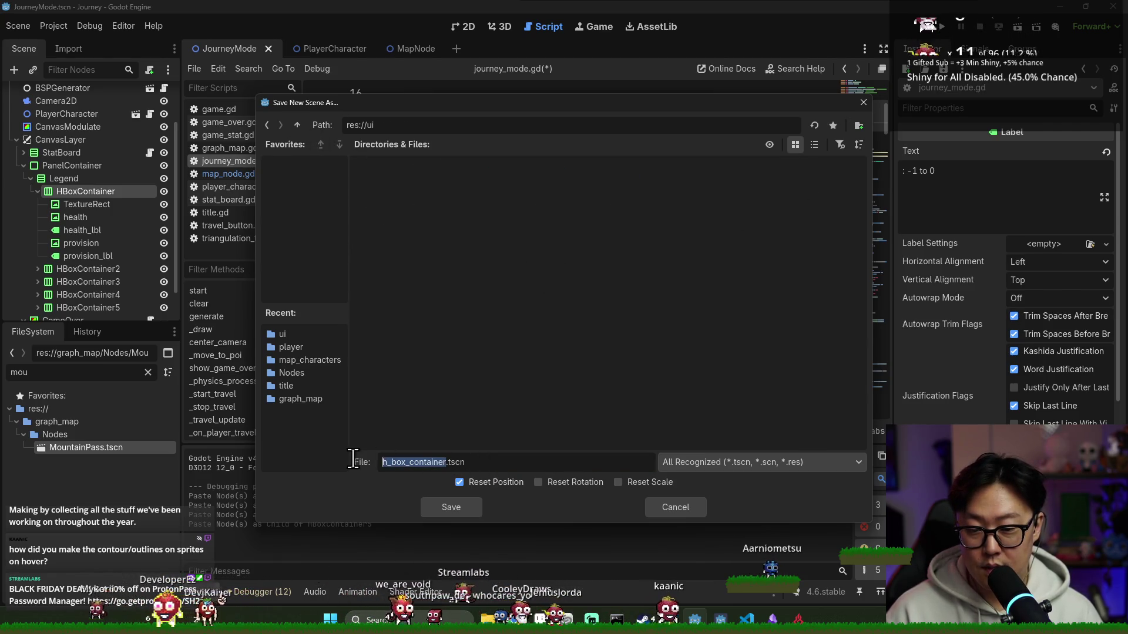
pyautogui.press('BackSpace')
pyautogui.write('P')
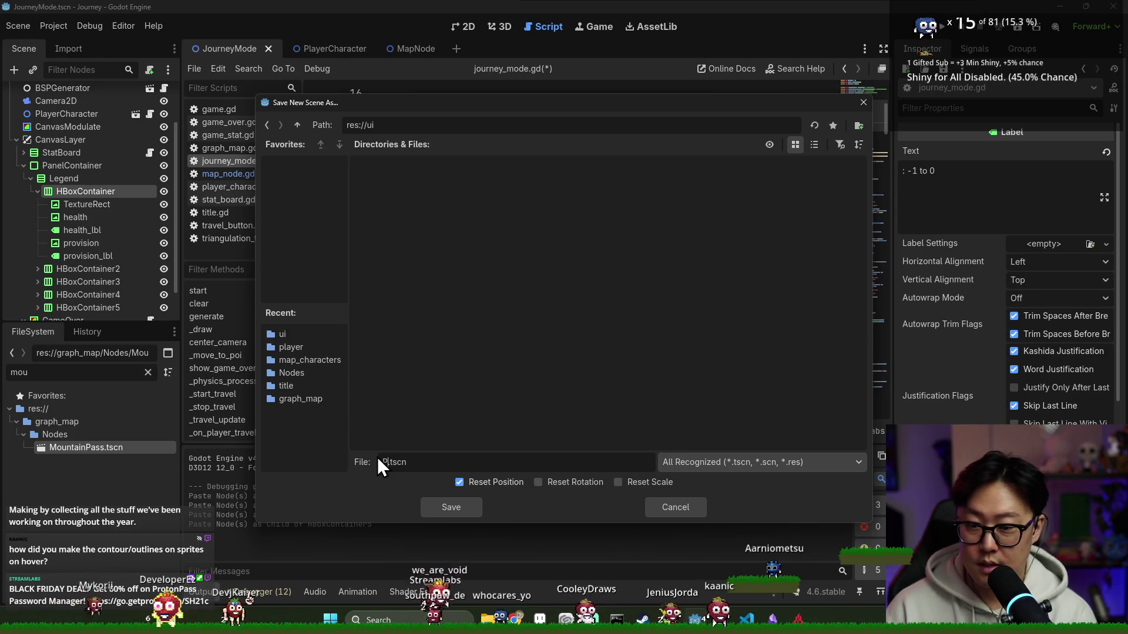
pyautogui.write('StatLine')
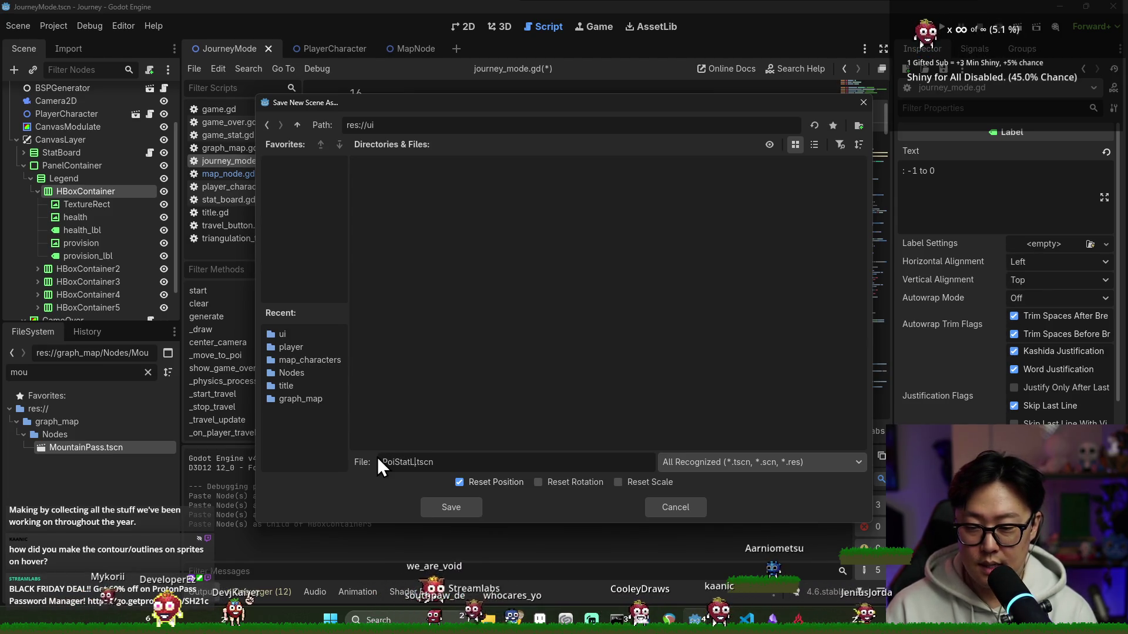
pyautogui.press('Return')
pyautogui.click(151, 220)
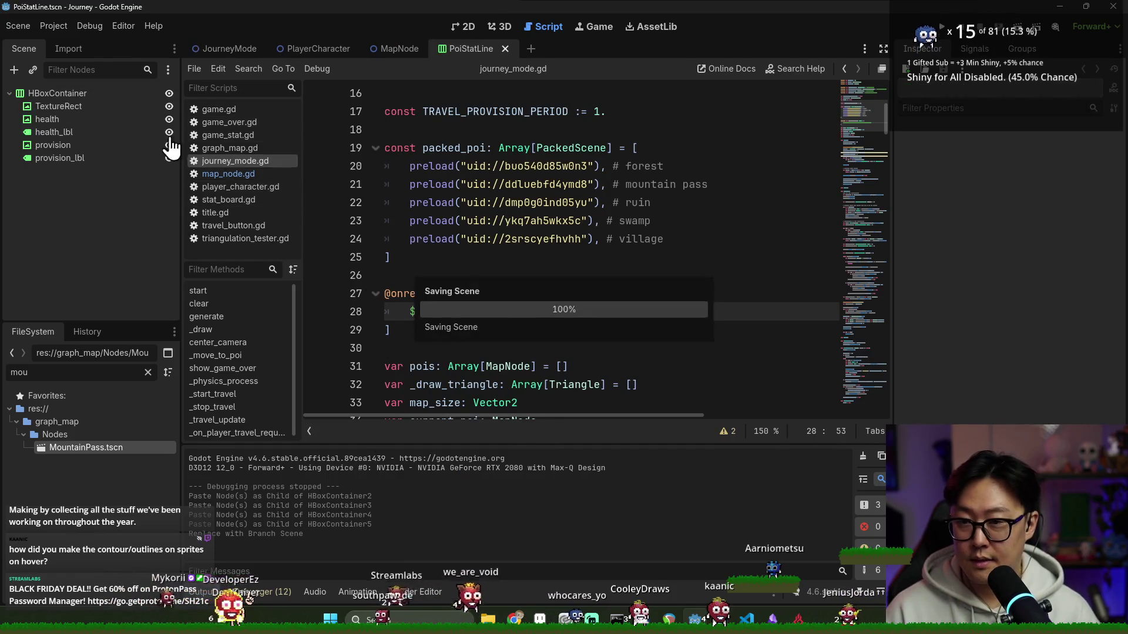
pyautogui.click(463, 22)
# - Attach a new poi_stat_line.gd script with a class name to the root HBoxContainer and save it
pyautogui.rightClick(114, 95)
pyautogui.click(189, 258)
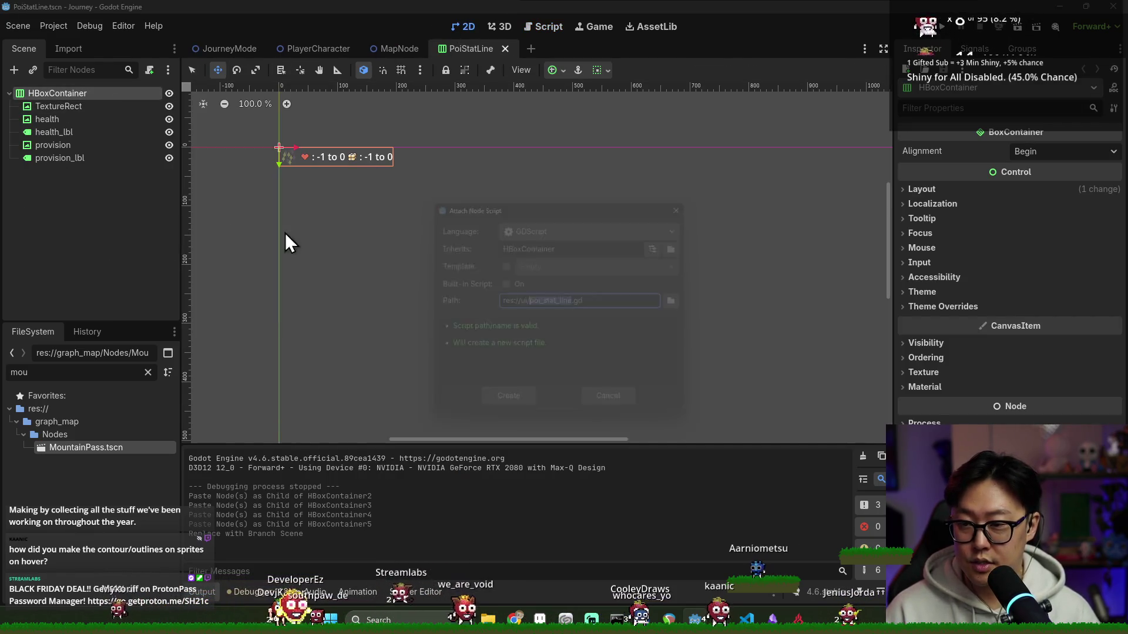
pyautogui.click(511, 411)
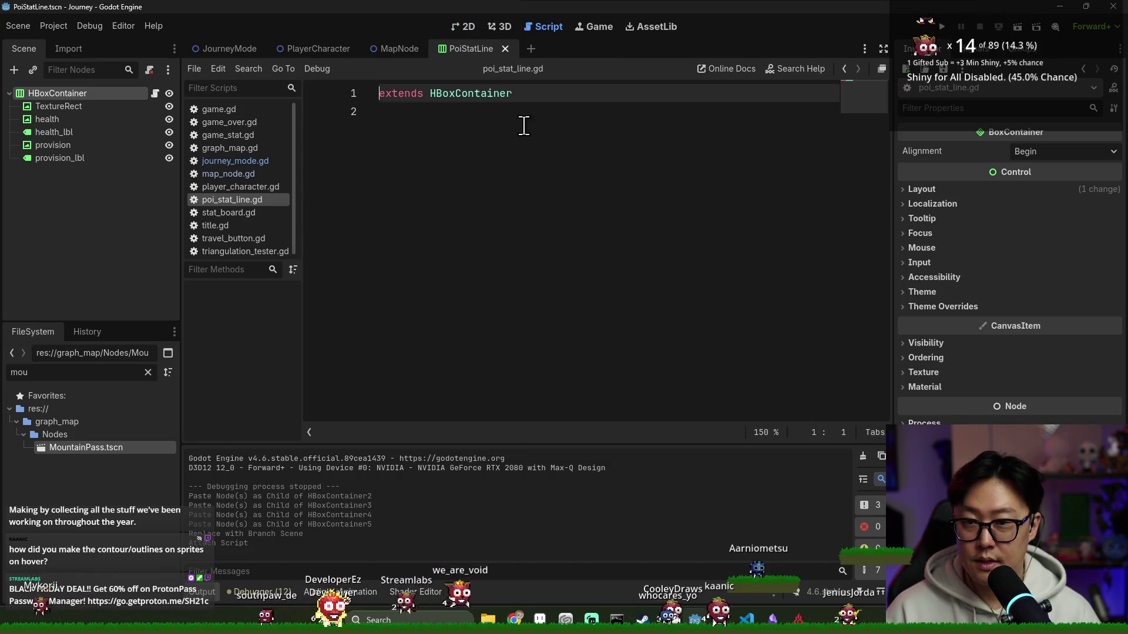
pyautogui.write('clkclass')
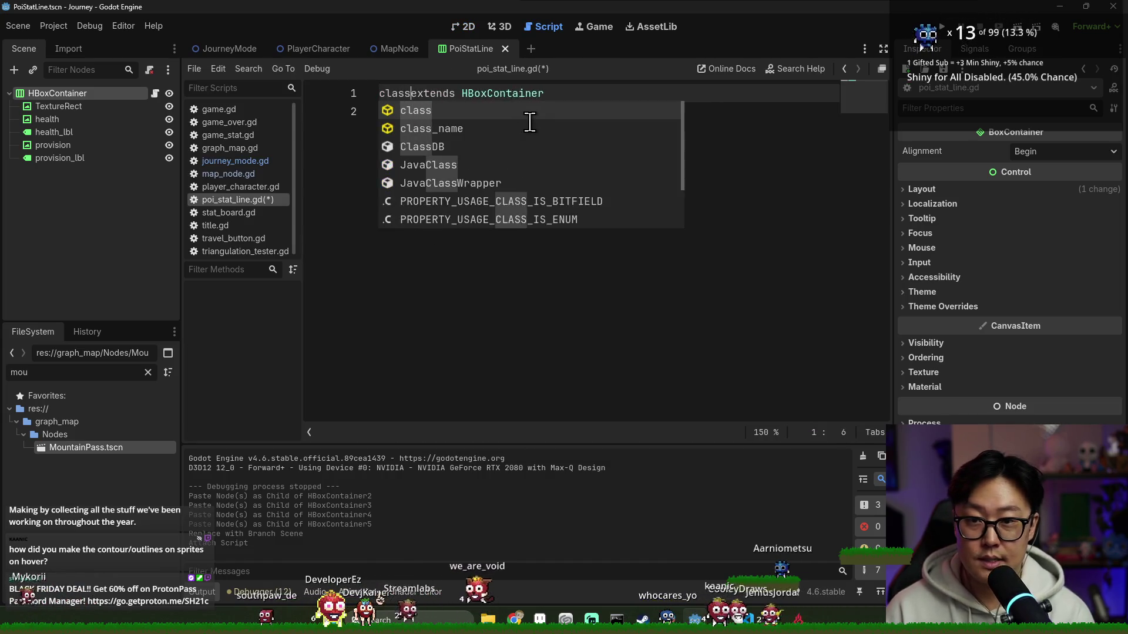
pyautogui.write('_name PoiStatLine')
pyautogui.press('Down')
pyautogui.press('Return')
pyautogui.hotkey('ctrl', 's')
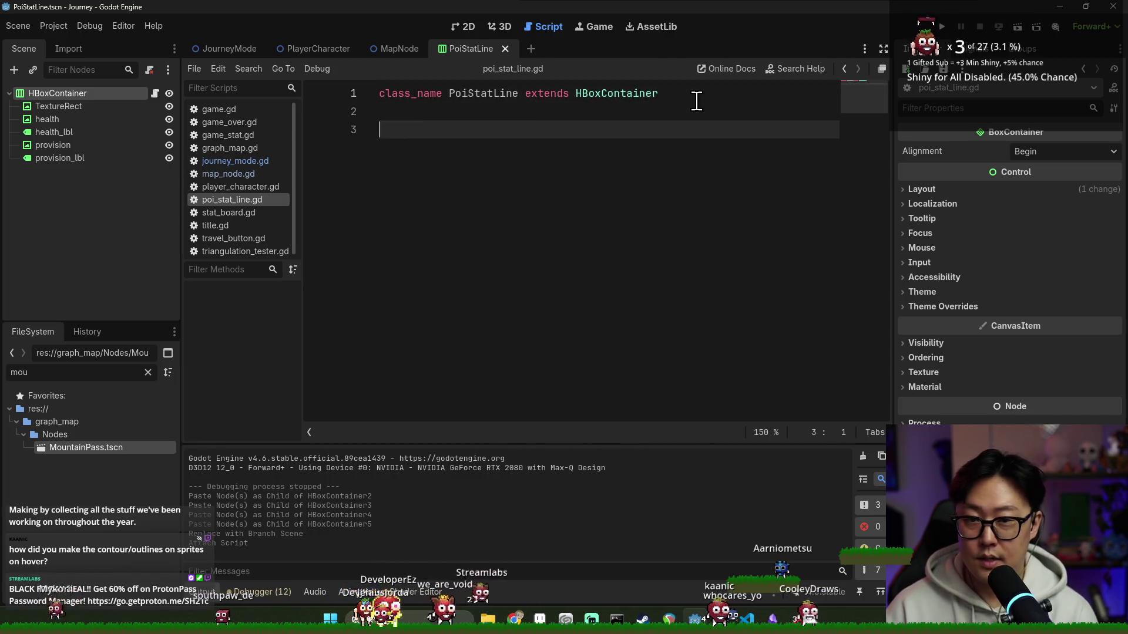
pyautogui.write('va')
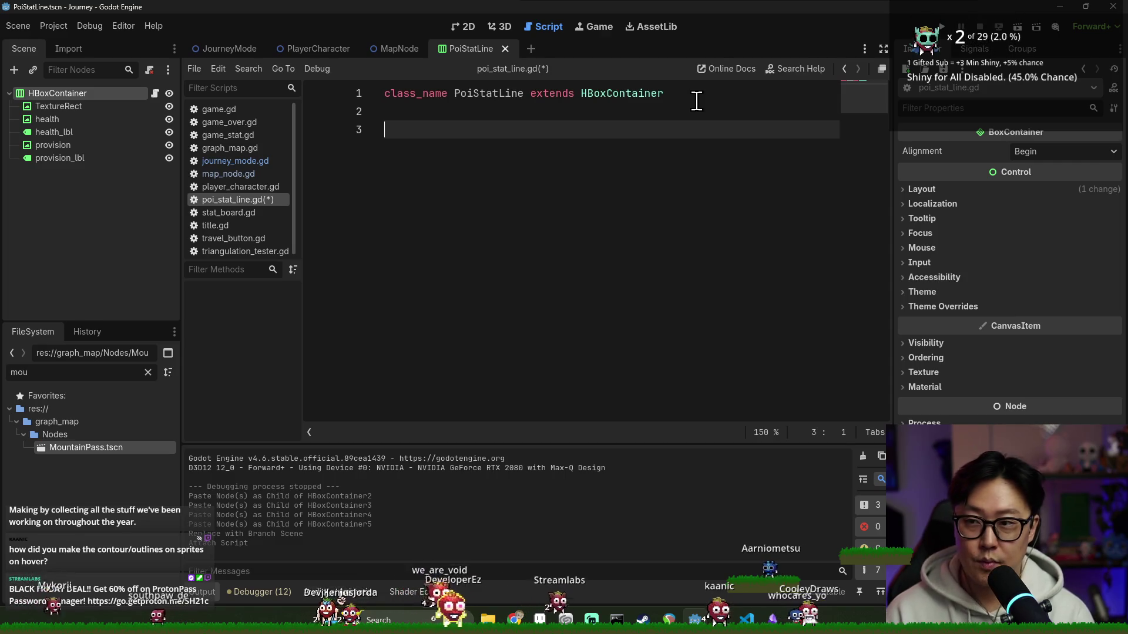
pyautogui.write('r ')
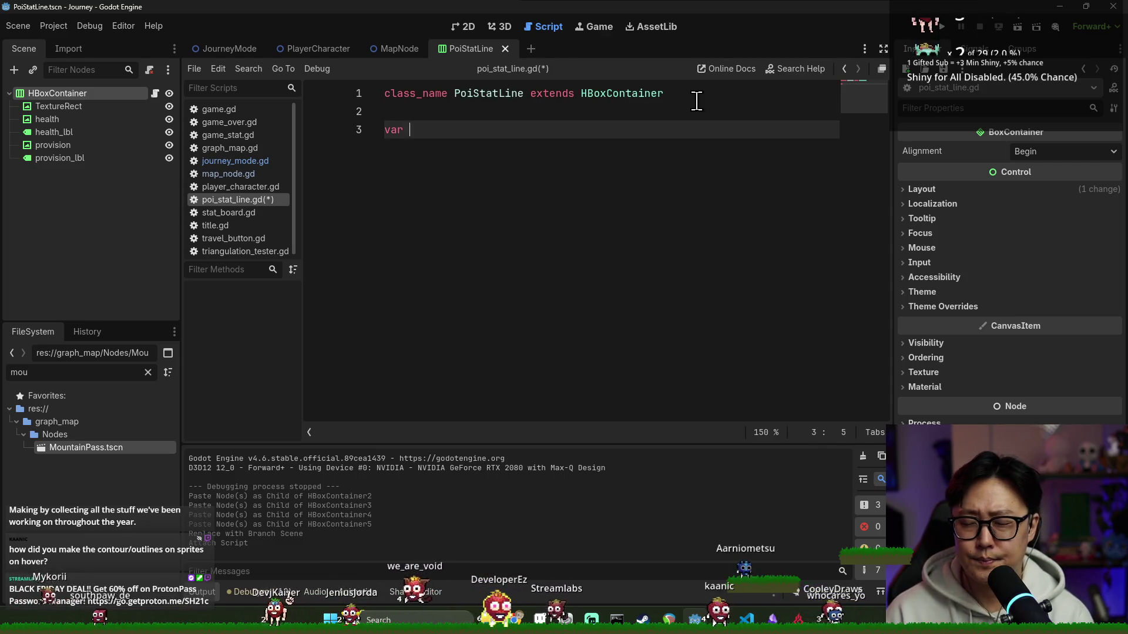
pyautogui.write('texture: T')
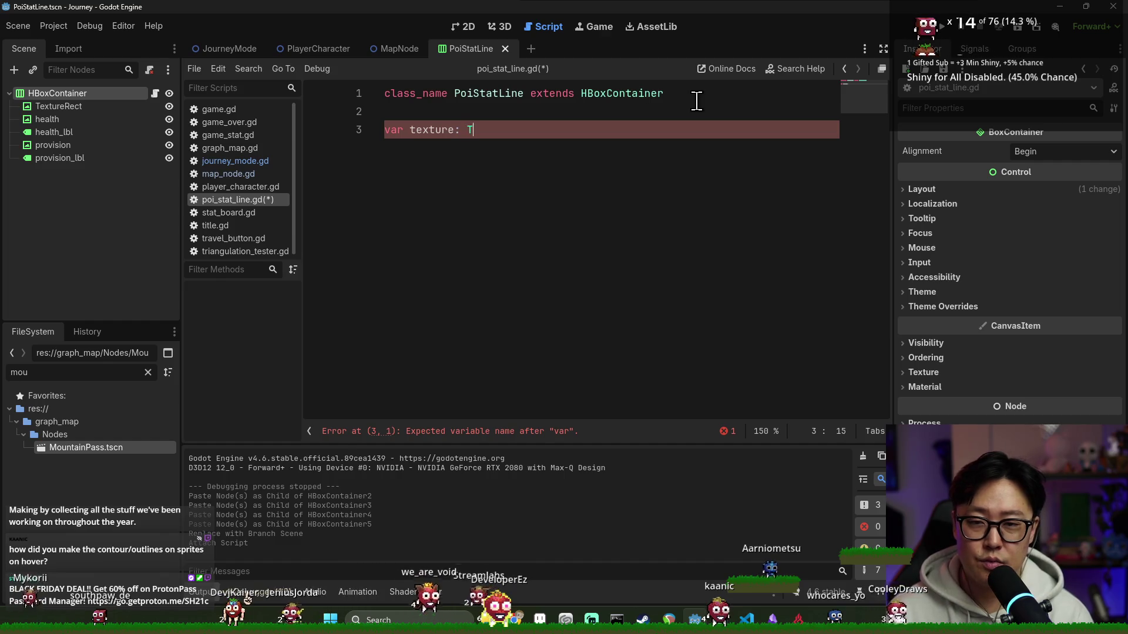
pyautogui.write('exture2D')
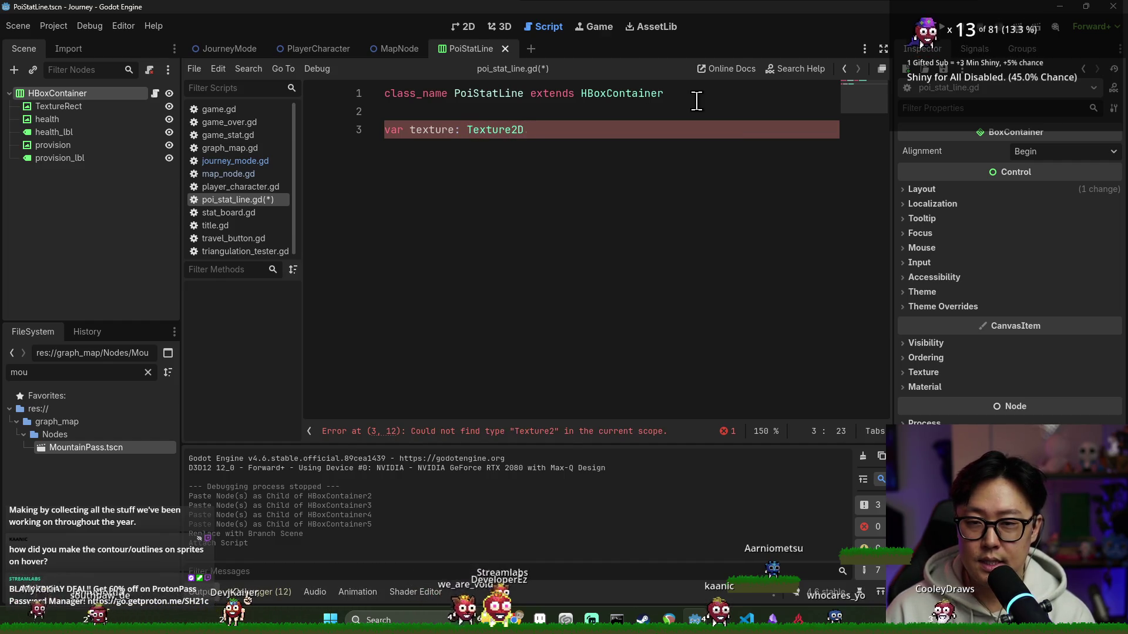
# - Drop the texture variable attempt and write set_values with min/max health and provision parameters
pyautogui.press('BackSpace')
pyautogui.press('Return')
pyautogui.write('var he')
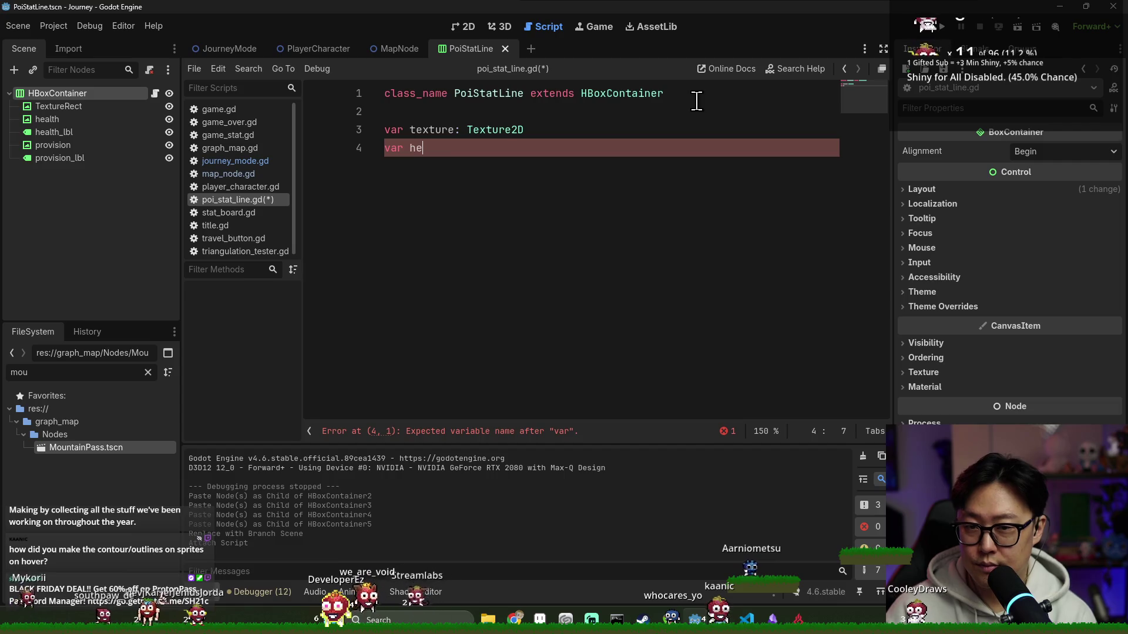
pyautogui.press('BackSpace')
pyautogui.press('BackSpace')
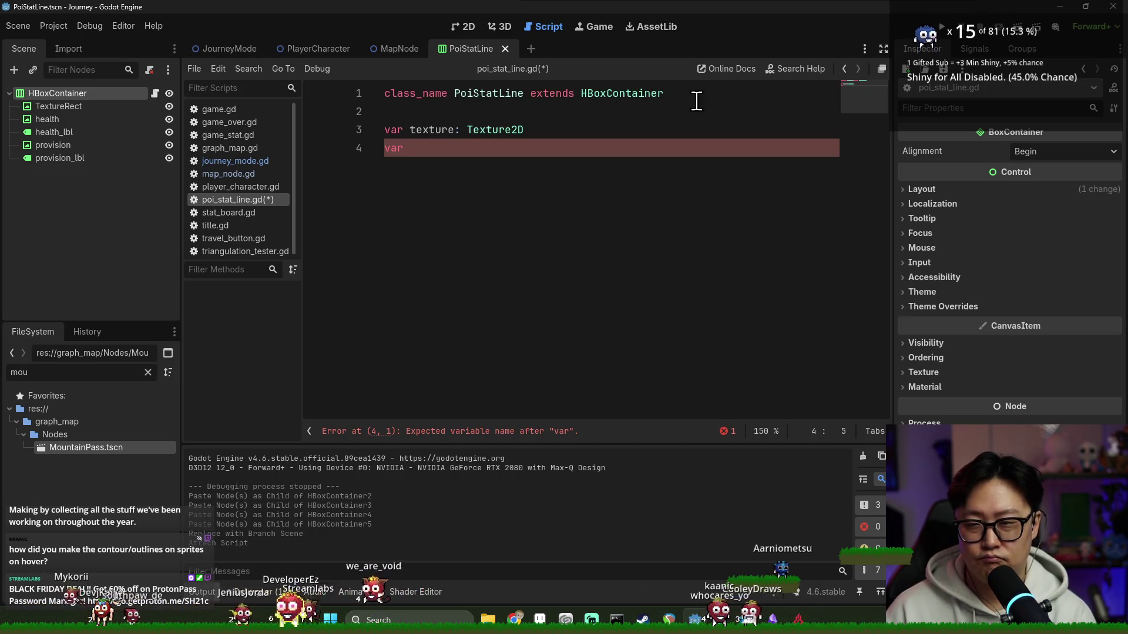
pyautogui.press('BackSpace')
pyautogui.hotkey('shift', 'Home')
pyautogui.press('BackSpace')
pyautogui.write('func')
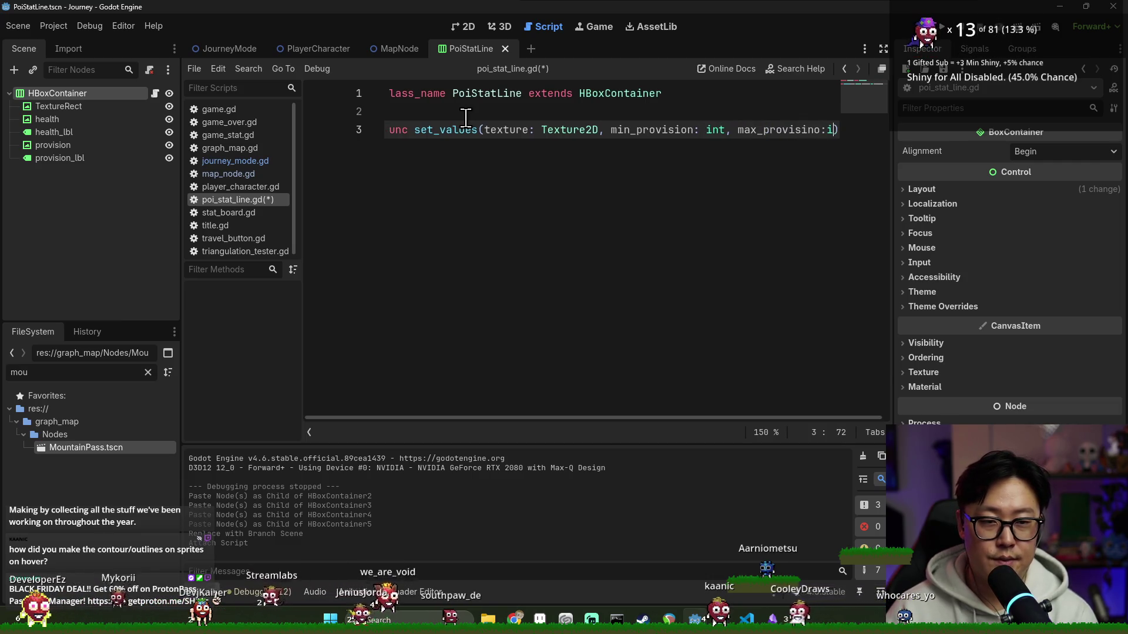
pyautogui.press('BackSpace')
pyautogui.press('BackSpace')
pyautogui.write('on')
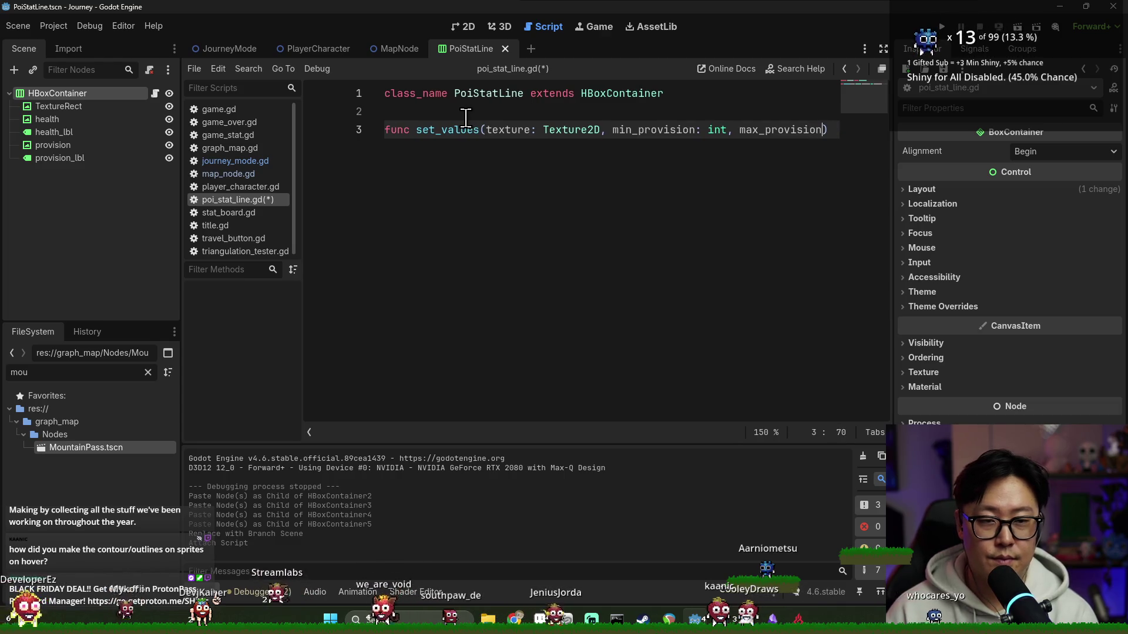
pyautogui.write(': int, min_health: int, max_health: int):')
pyautogui.press('Return')
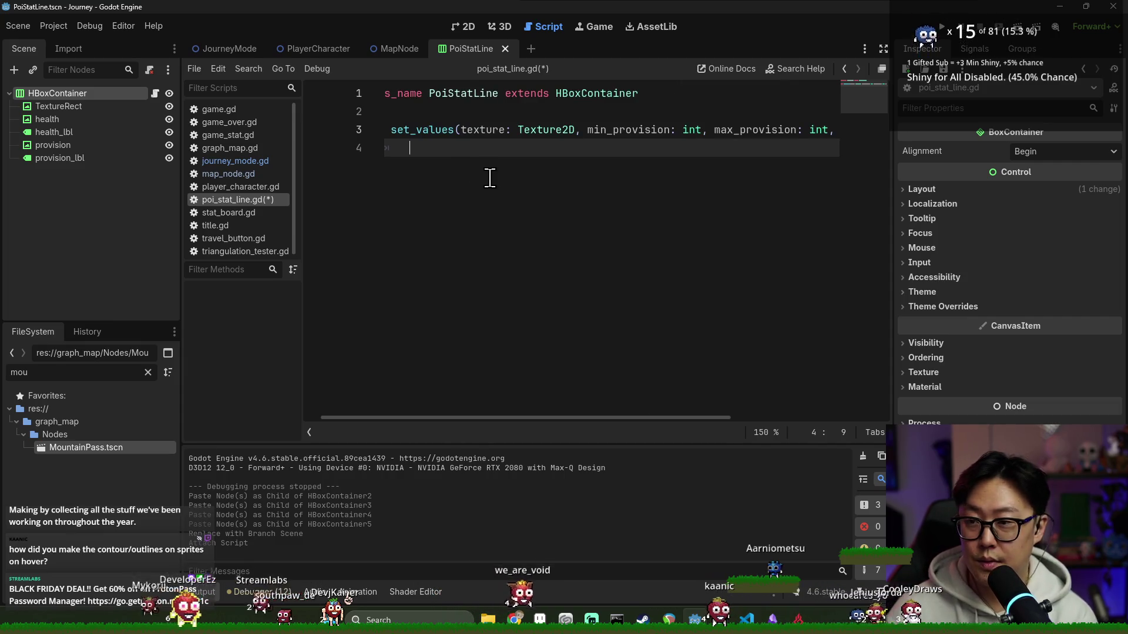
pyautogui.moveTo(59, 106); pyautogui.dragTo(699, 92)
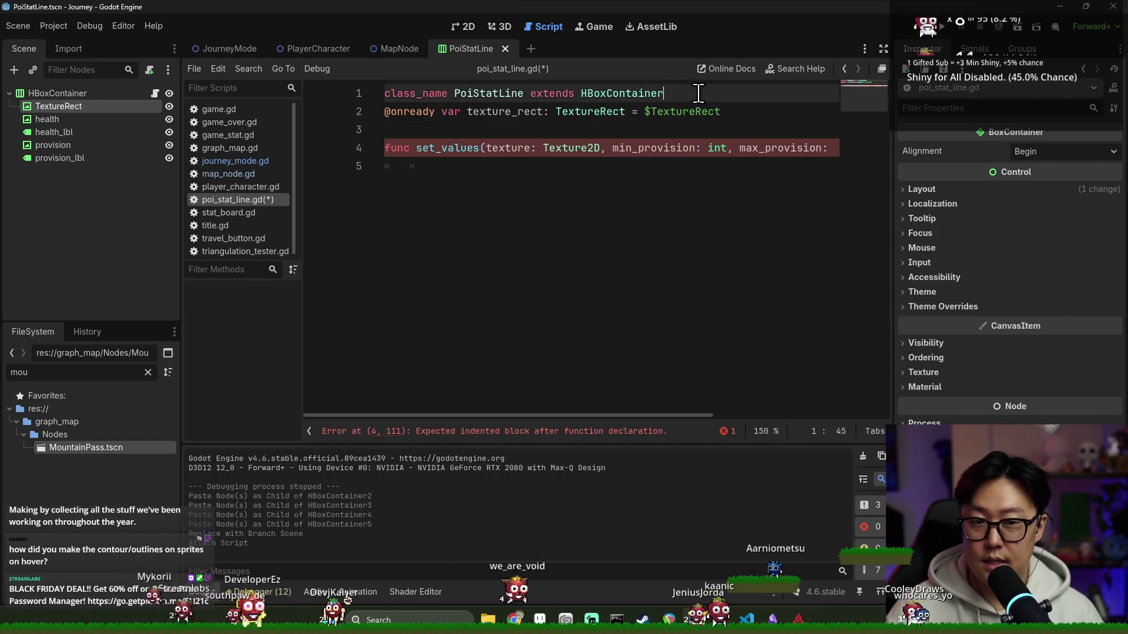
pyautogui.press('Return')
pyautogui.moveTo(84, 128); pyautogui.dragTo(434, 151)
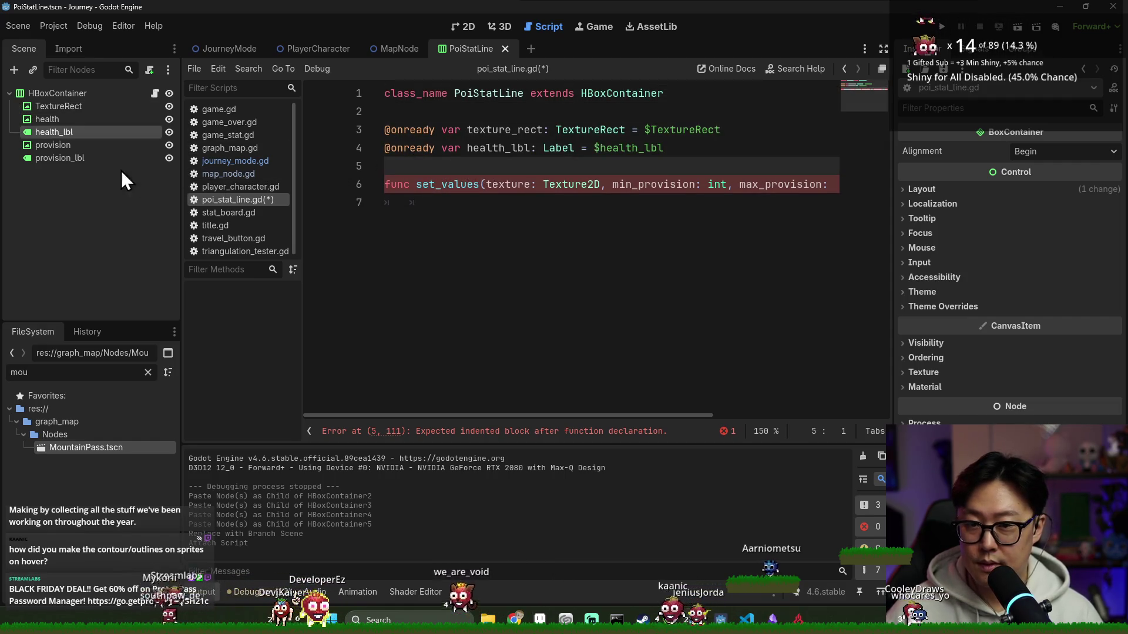
pyautogui.moveTo(59, 158); pyautogui.dragTo(734, 166)
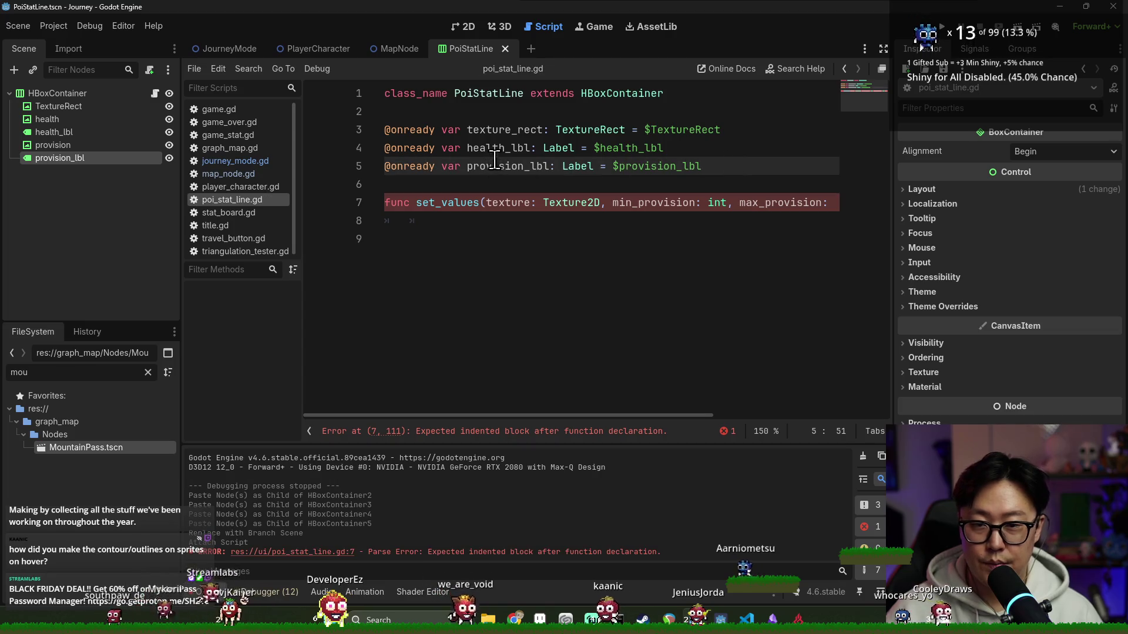
pyautogui.doubleClick(498, 129)
pyautogui.click(469, 220)
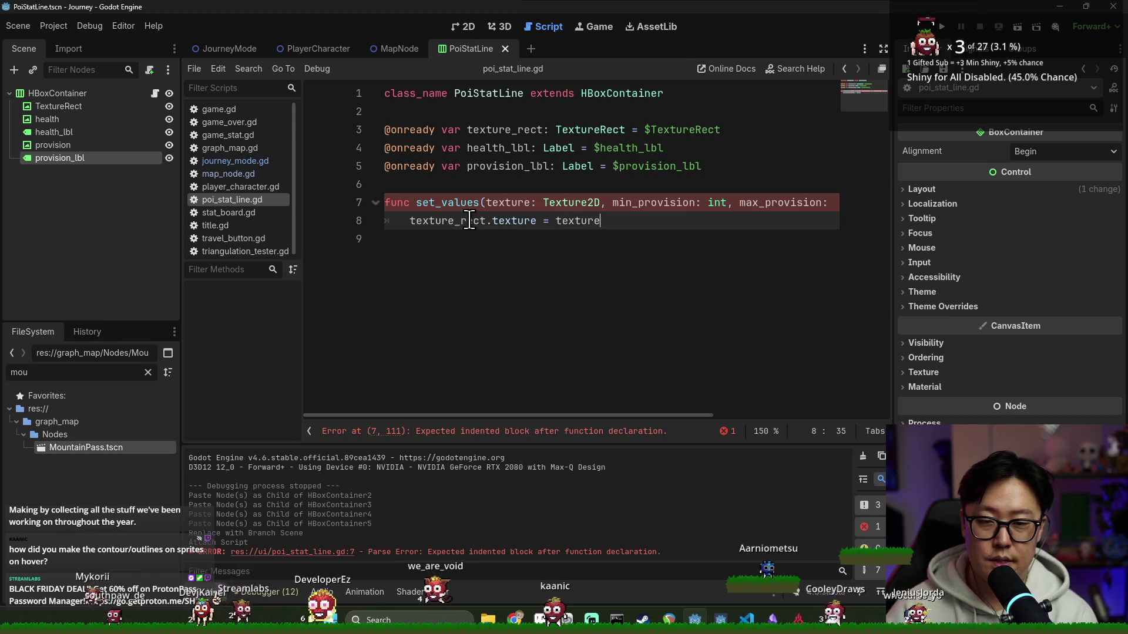
pyautogui.press('Return')
pyautogui.click(616, 203)
pyautogui.click(500, 241)
pyautogui.write('health_lbl.text =')
# - Set health_lbl and provision_lbl text to 'min ~ max' ranges in set_values and save the script
pyautogui.press('Return')
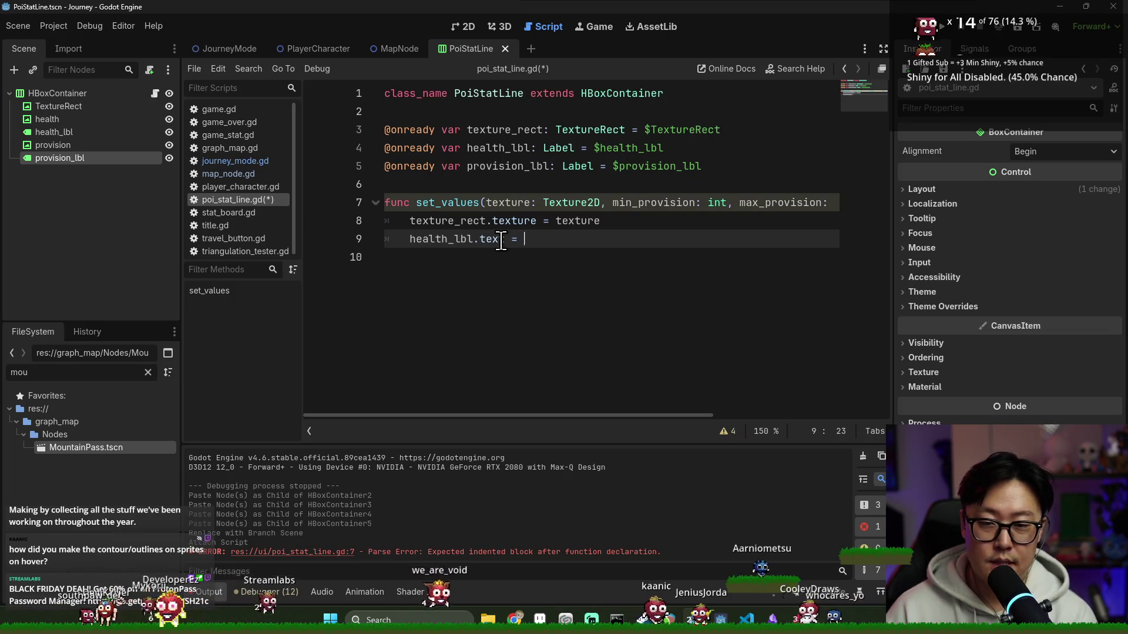
pyautogui.write('"')
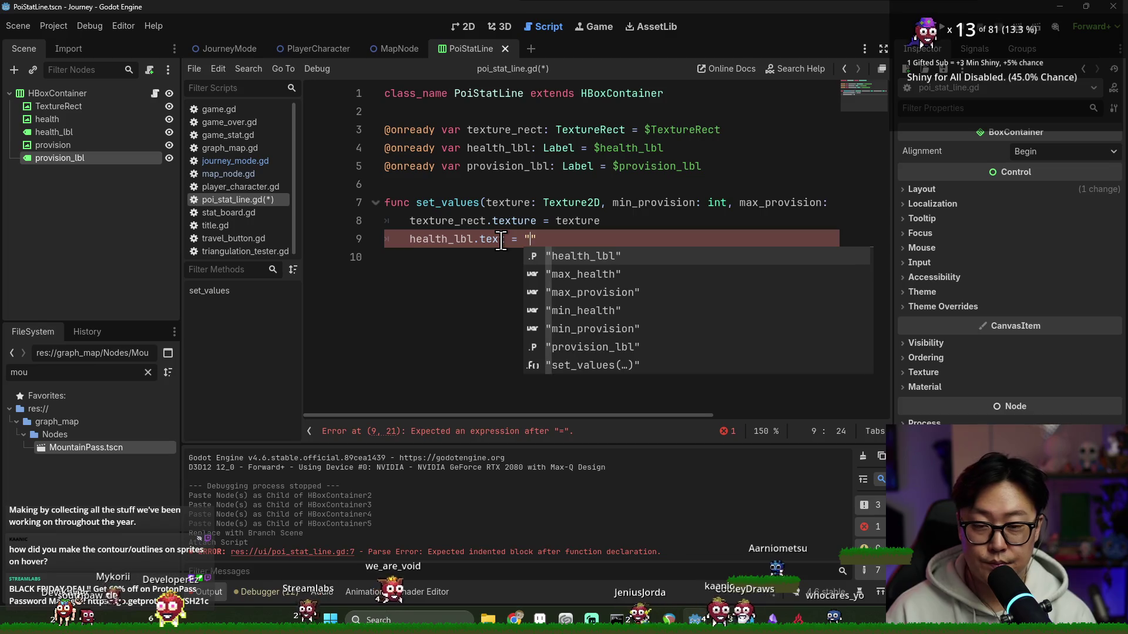
pyautogui.write('":')
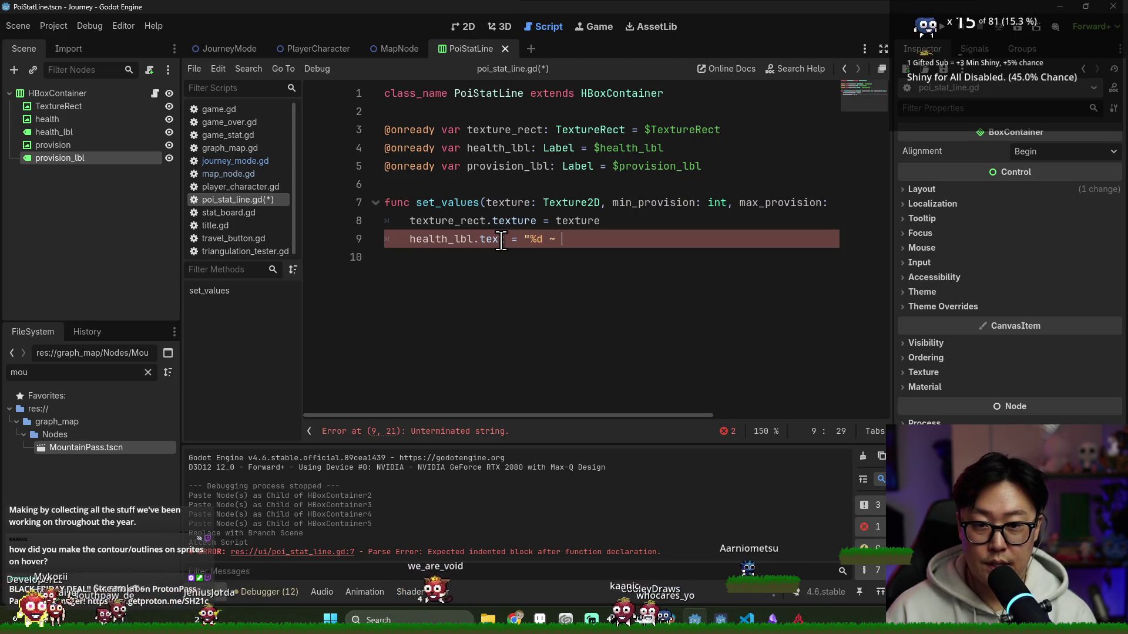
pyautogui.write('d"')
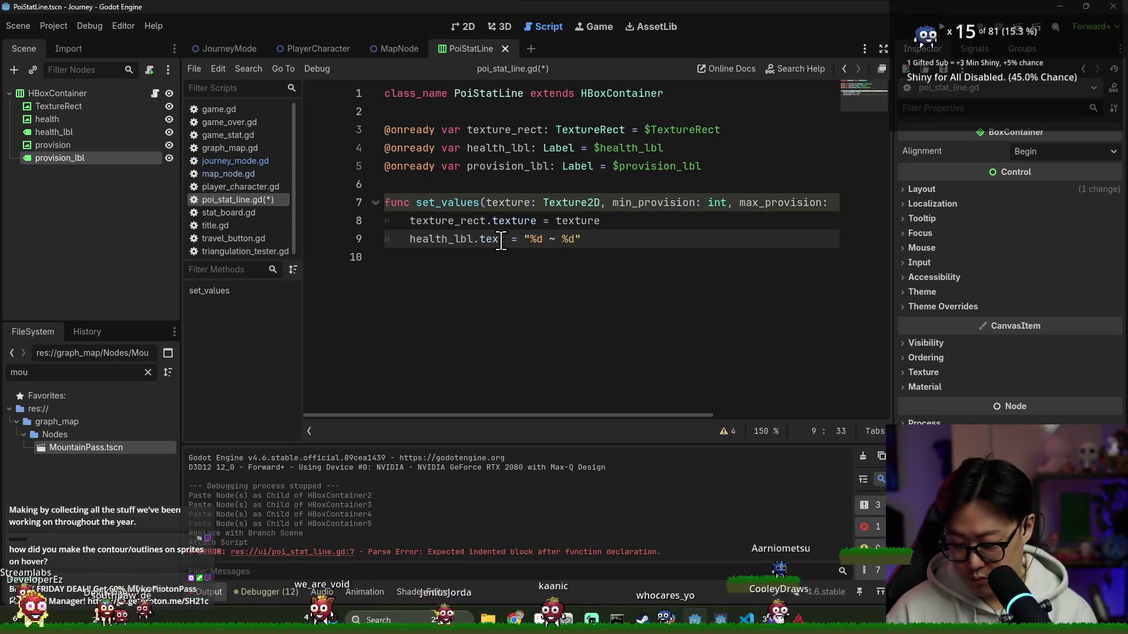
pyautogui.write(' % [min_health, max')
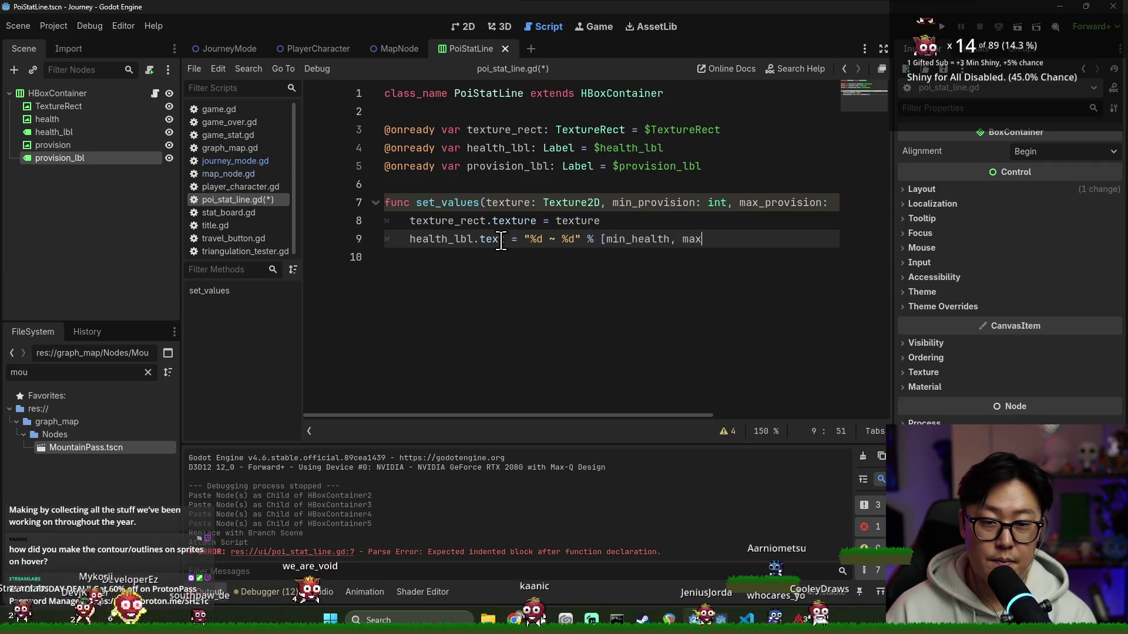
pyautogui.write('al')
pyautogui.press('Return')
pyautogui.write(']')
pyautogui.press('Return')
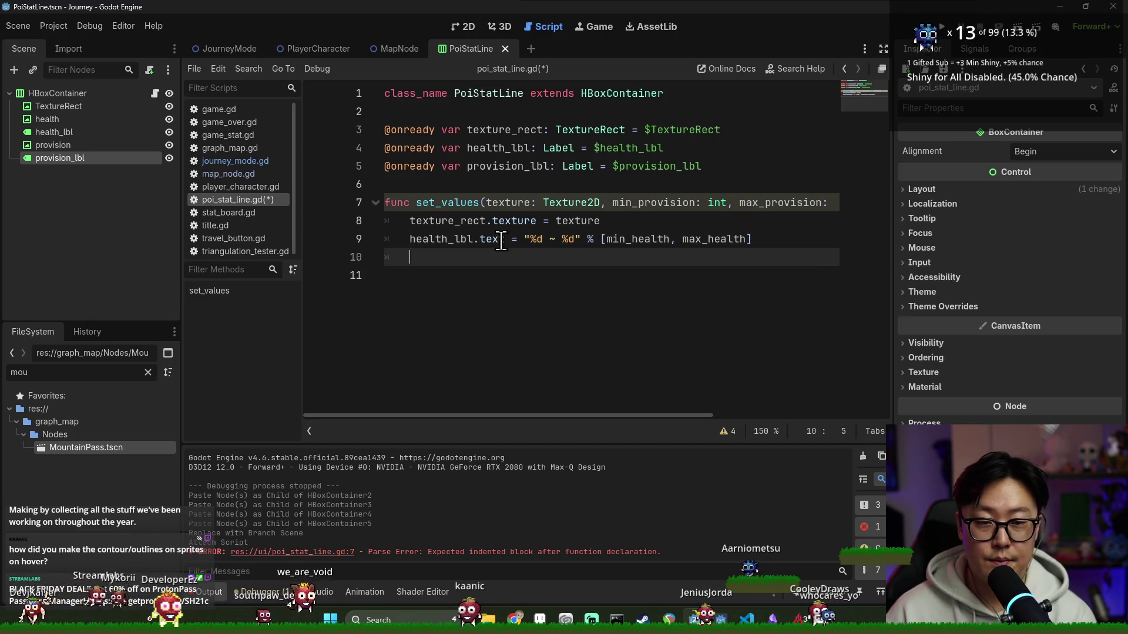
pyautogui.write('prov')
pyautogui.press('Return')
pyautogui.write('"%d ~ %d" % [min_p')
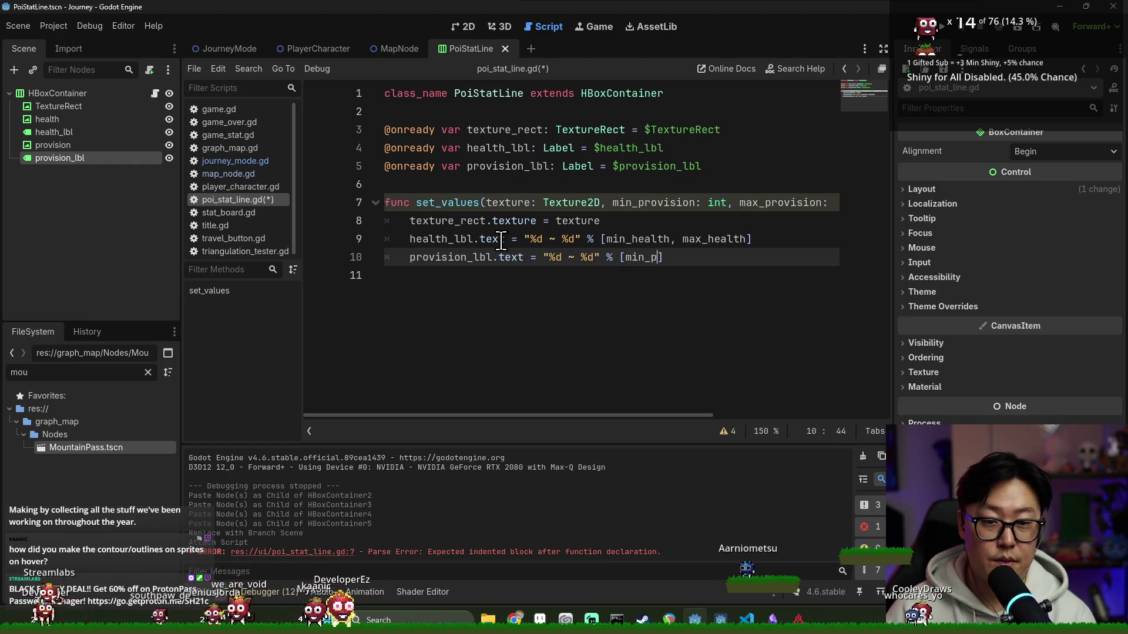
pyautogui.write('rovision')
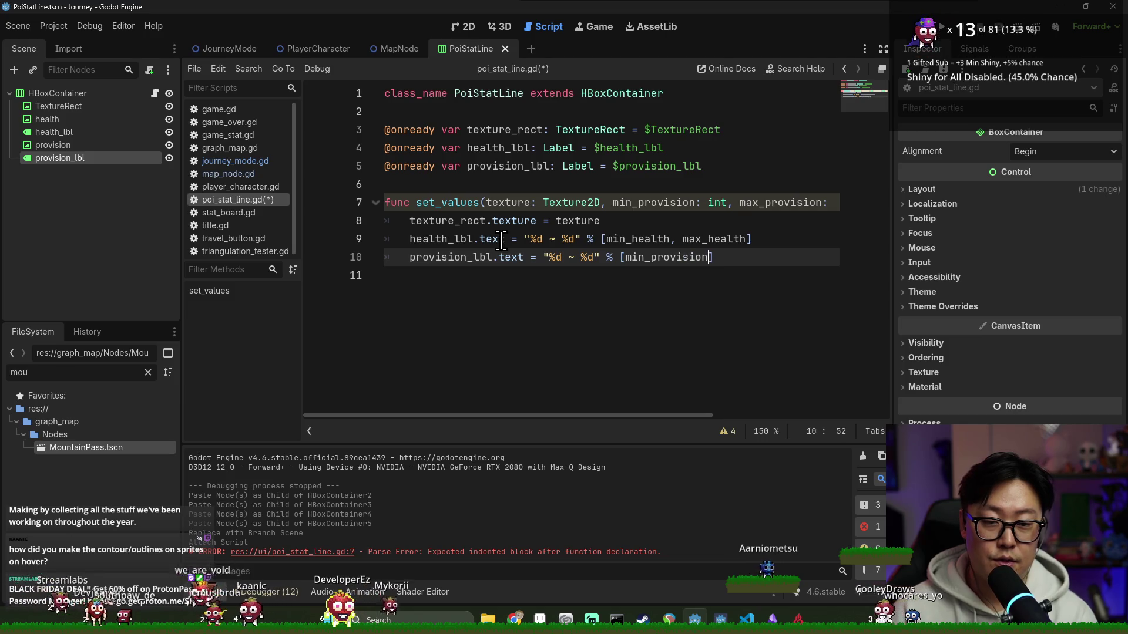
pyautogui.write('_p[')
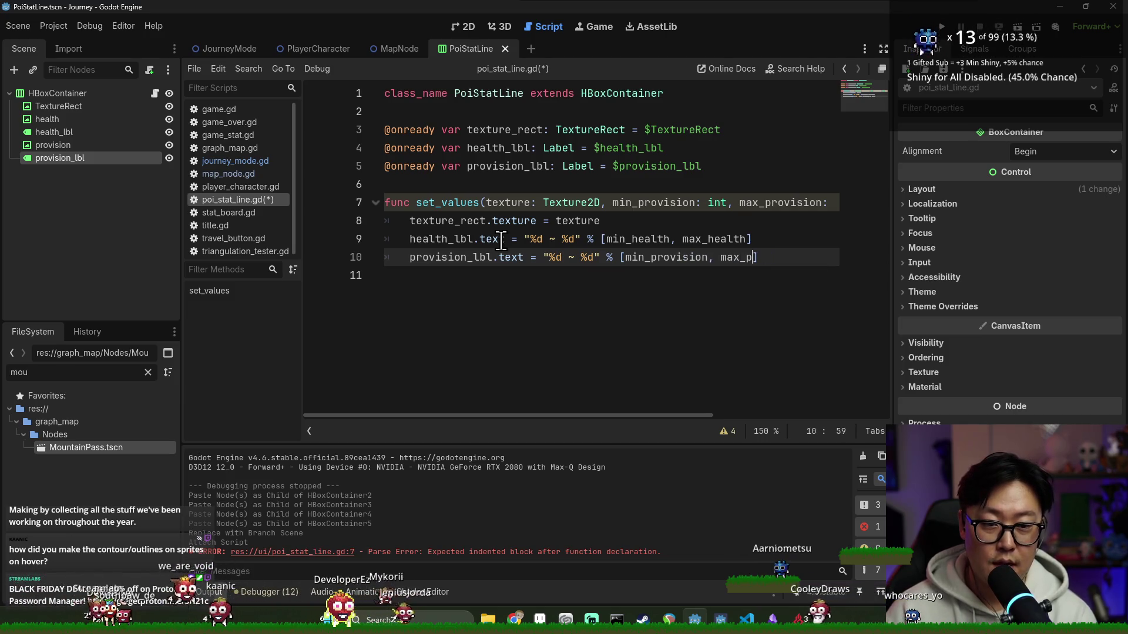
pyautogui.write('rovision')
pyautogui.hotkey('ctrl', 's')
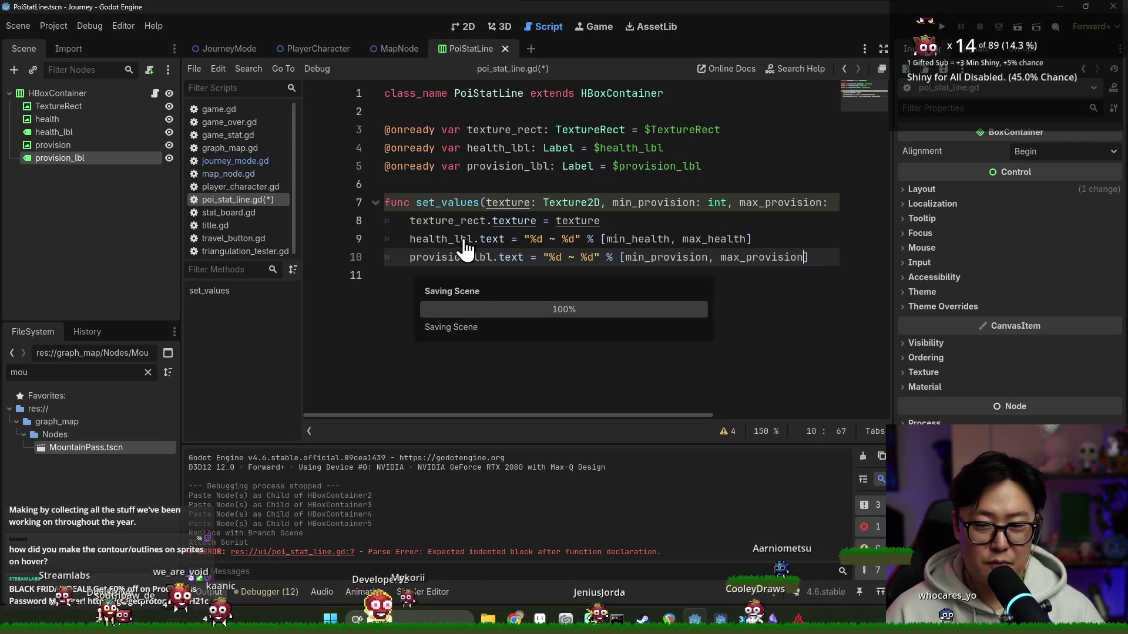
pyautogui.doubleClick(448, 203)
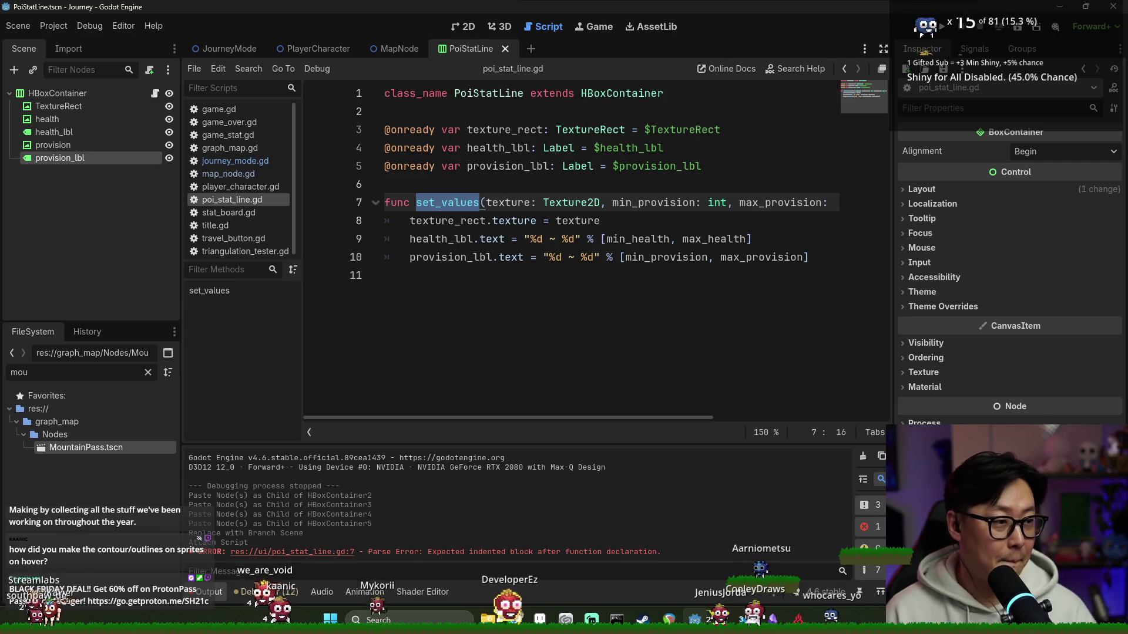
pyautogui.click(650, 258)
# - Close the PoiStatLine tab and delete HBoxContainer2–5 from the JourneyMode legend
pyautogui.click(613, 203)
pyautogui.click(505, 49)
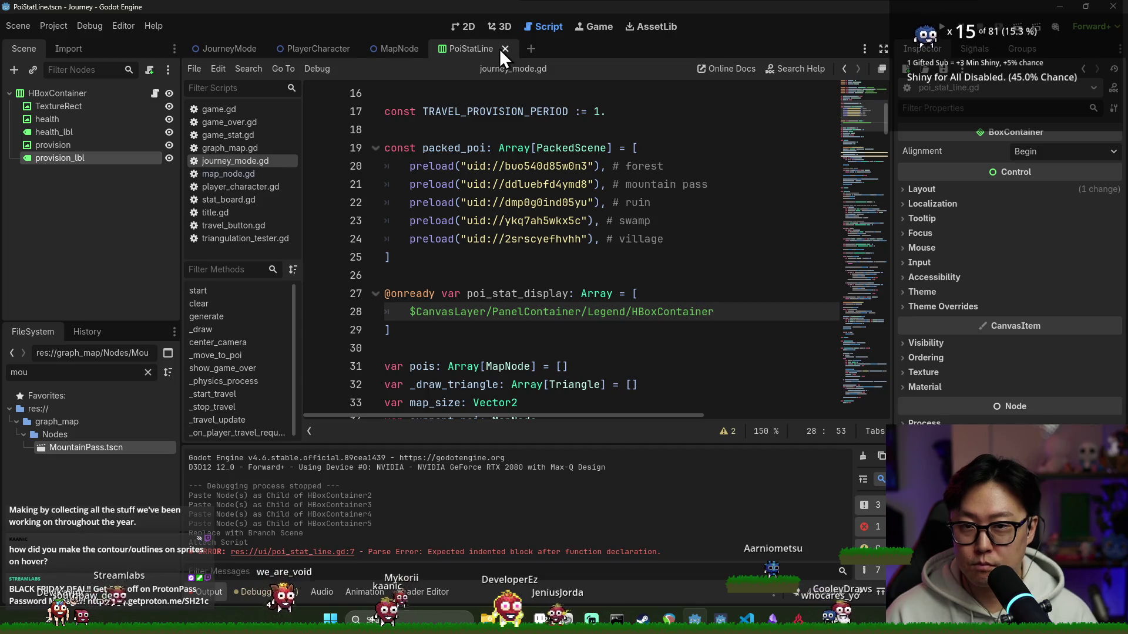
pyautogui.click(401, 49)
pyautogui.click(230, 49)
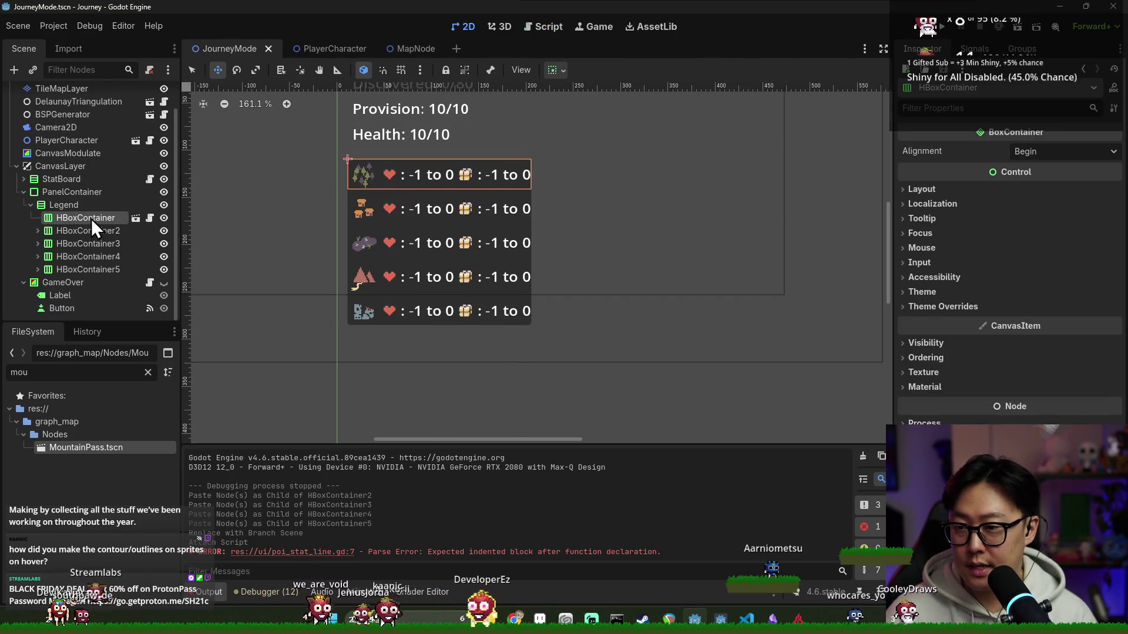
pyautogui.click(93, 231)
pyautogui.keyDown('shift'); pyautogui.click(98, 268); pyautogui.keyUp('shift')
pyautogui.rightClick(97, 269)
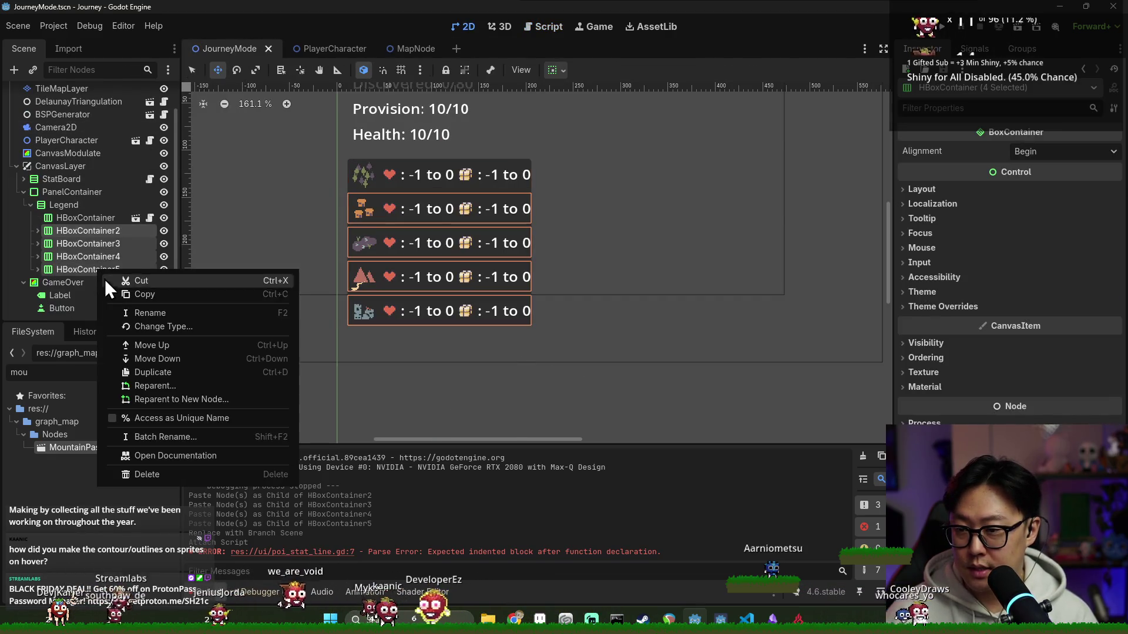
pyautogui.click(194, 481)
pyautogui.click(527, 337)
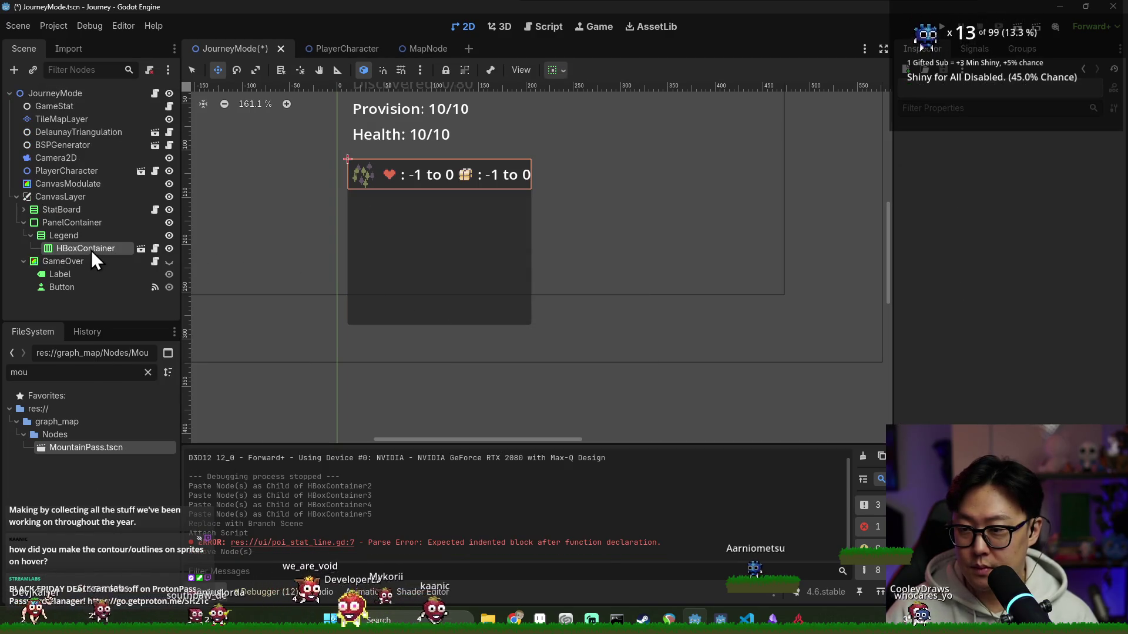
# - Paste four copies of the first PoiStatLine row into Legend and save the JourneyMode scene
pyautogui.click(92, 238)
pyautogui.hotkey('ctrl', 'v')
pyautogui.hotkey('ctrl', 'v')
pyautogui.click(95, 237)
pyautogui.hotkey('ctrl', 'v')
pyautogui.click(98, 238)
pyautogui.hotkey('ctrl', 'v')
pyautogui.hotkey('ctrl', 's')
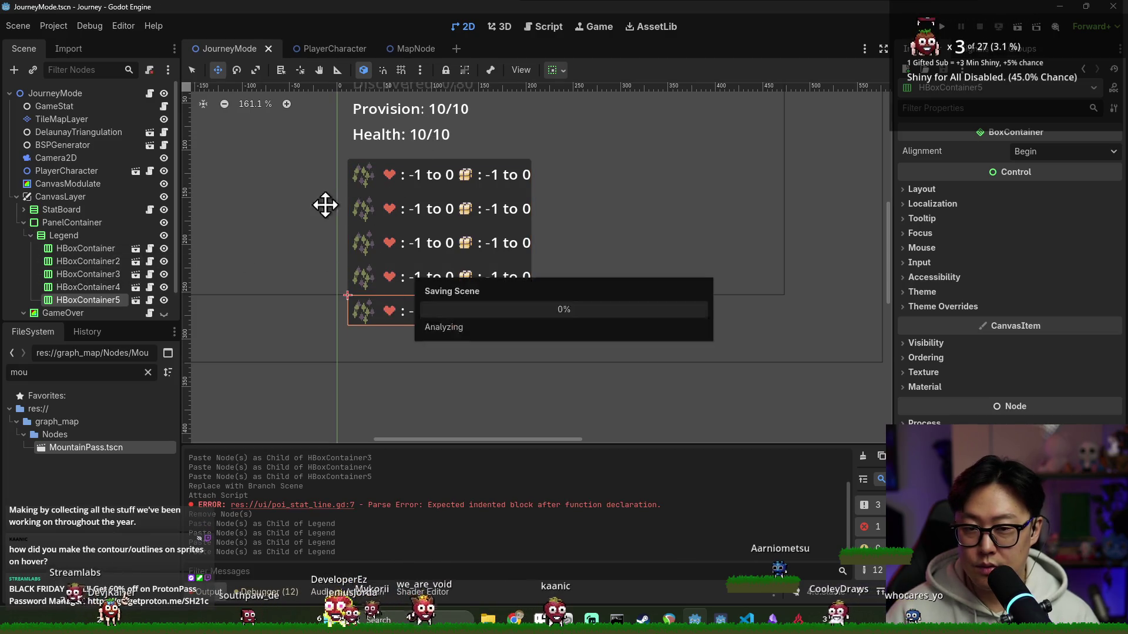
pyautogui.click(149, 92)
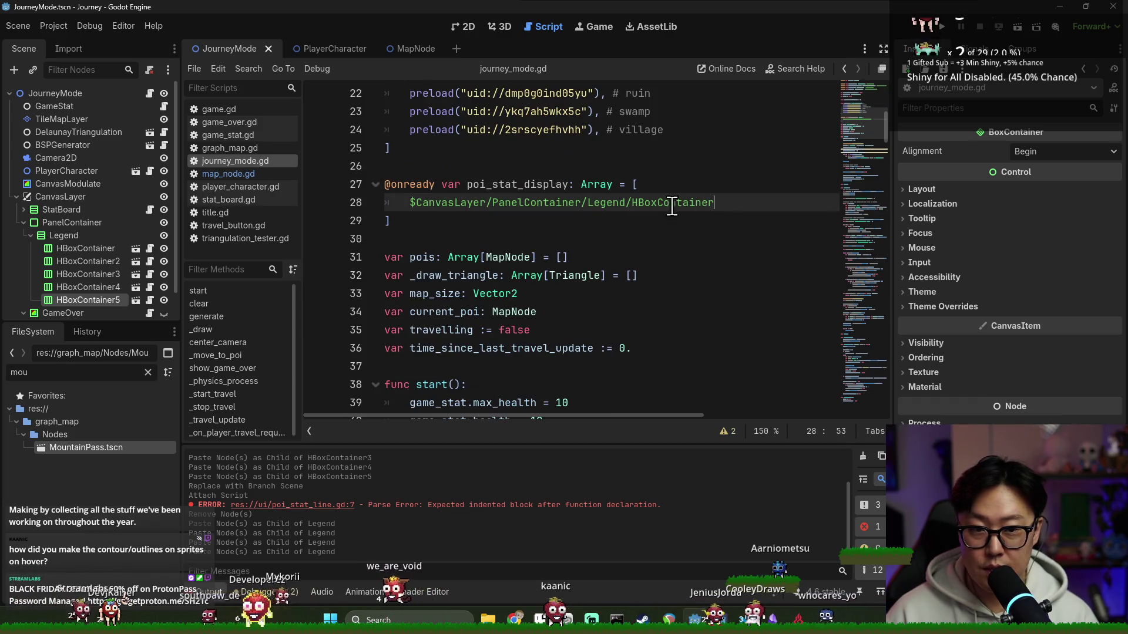
# - Retype poi_stat_display as Array[PoiStatLine] and re-drop the HBoxContainer path on line 28
pyautogui.click(616, 185)
pyautogui.write('[')
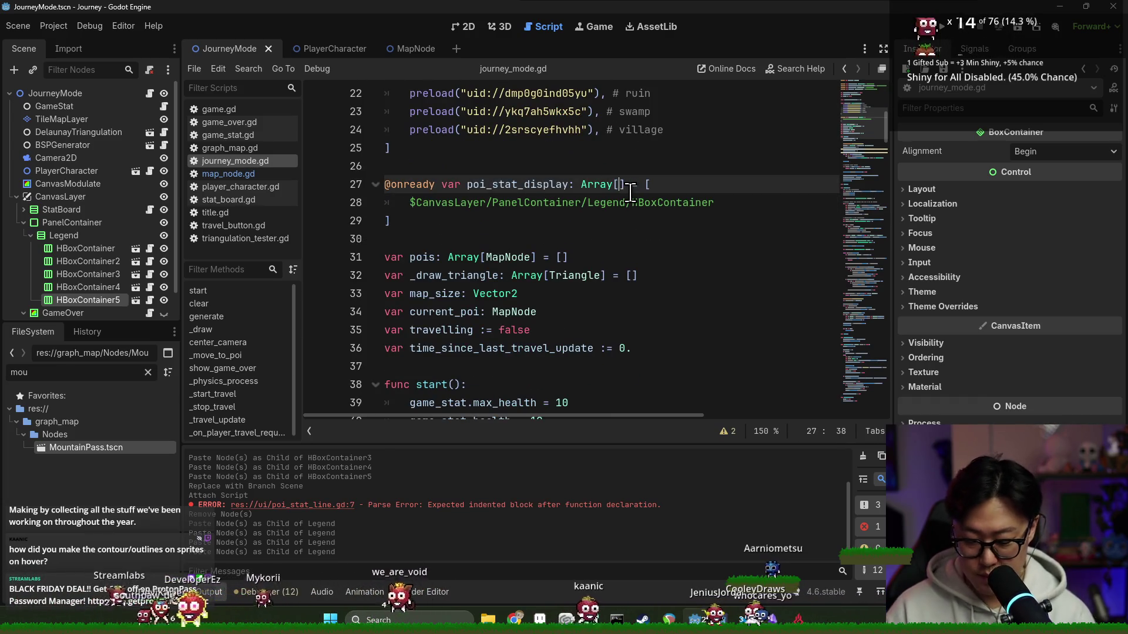
pyautogui.write('Poi')
pyautogui.press('Return')
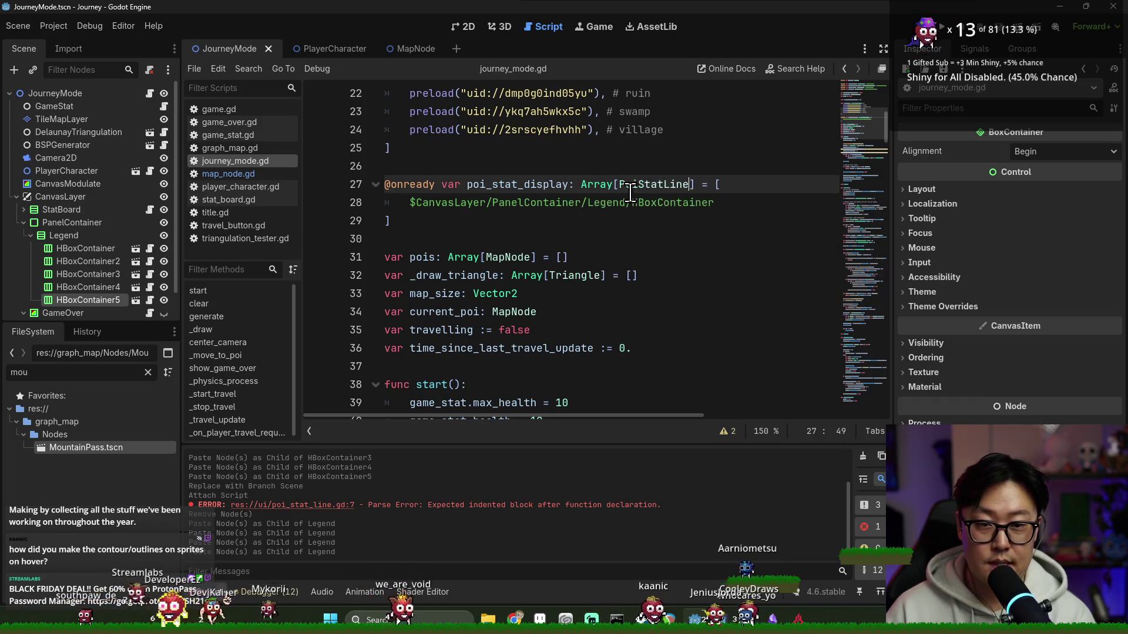
pyautogui.moveTo(411, 202); pyautogui.dragTo(717, 203)
pyautogui.press('BackSpace')
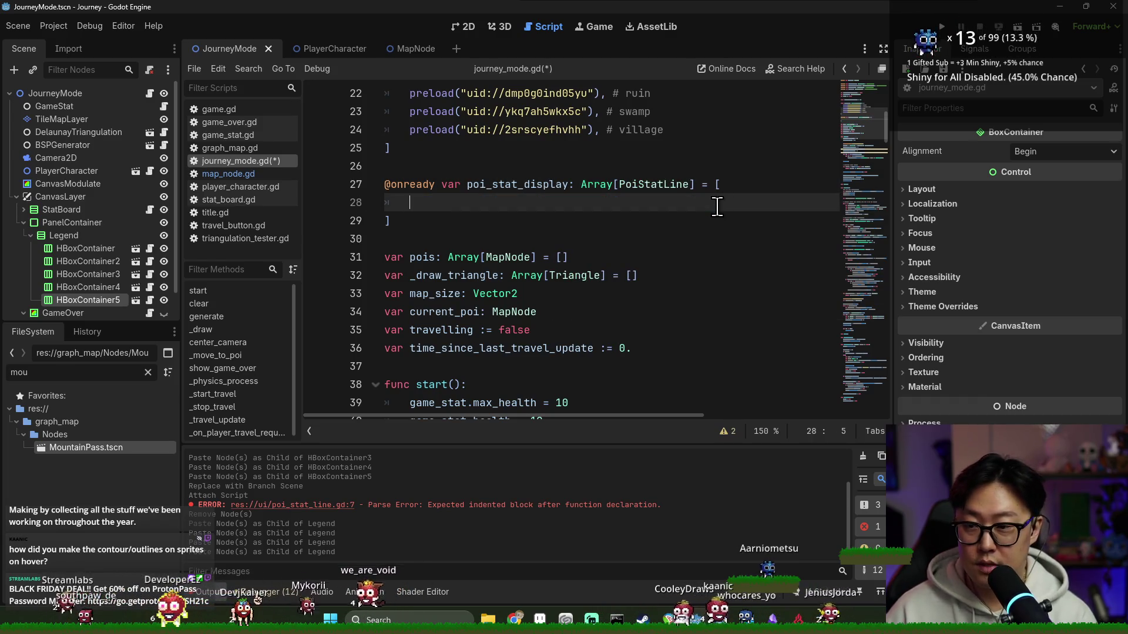
pyautogui.moveTo(111, 244); pyautogui.dragTo(425, 206)
pyautogui.click(417, 223)
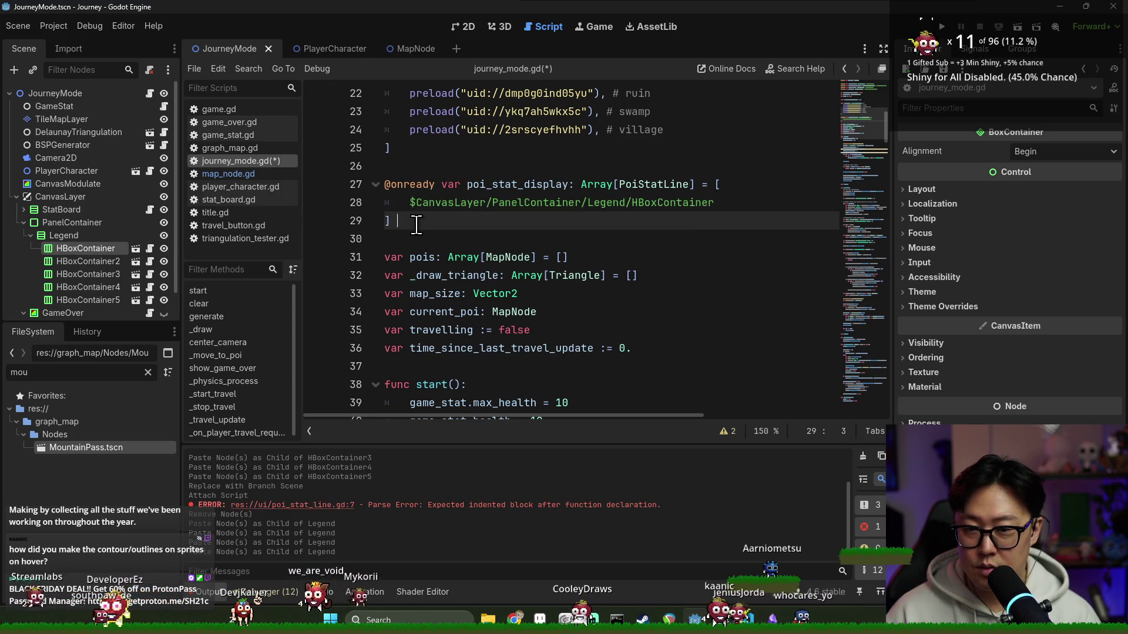
pyautogui.keyDown('shift'); pyautogui.click(385, 184); pyautogui.keyUp('shift')
pyautogui.press('BackSpace')
pyautogui.hotkey('ctrl', 's')
pyautogui.moveTo(112, 235); pyautogui.dragTo(401, 182)
pyautogui.doubleClick(481, 183)
pyautogui.scroll(-3, 467, 220)
pyautogui.scroll(-3, 467, 221)
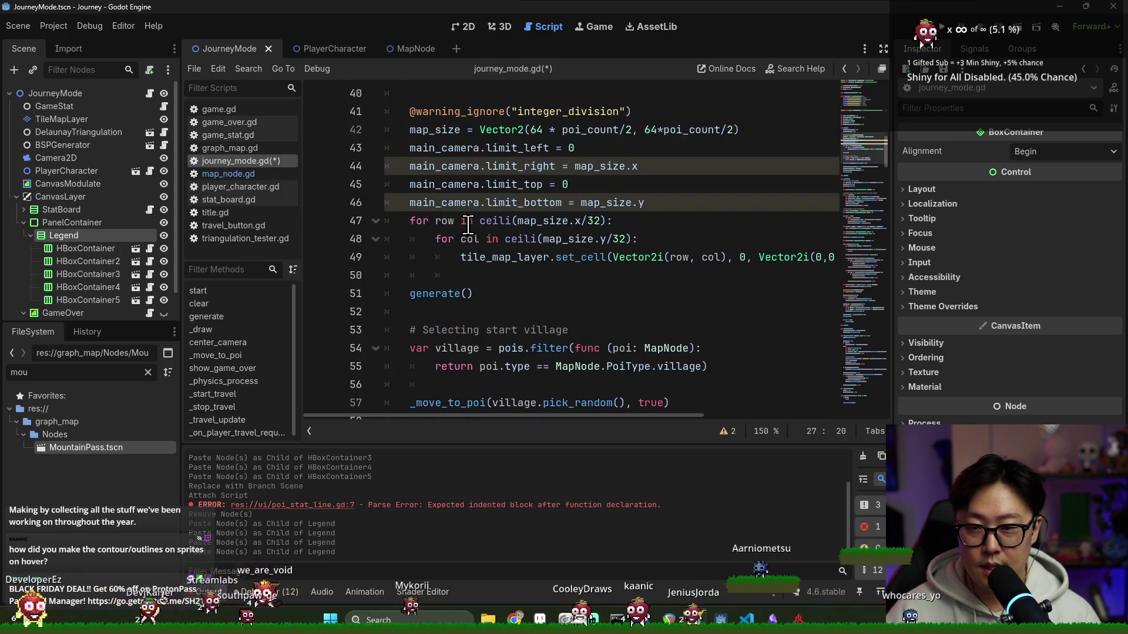
pyautogui.scroll(2, 468, 220)
pyautogui.scroll(-1, 458, 202)
pyautogui.scroll(-1, 467, 247)
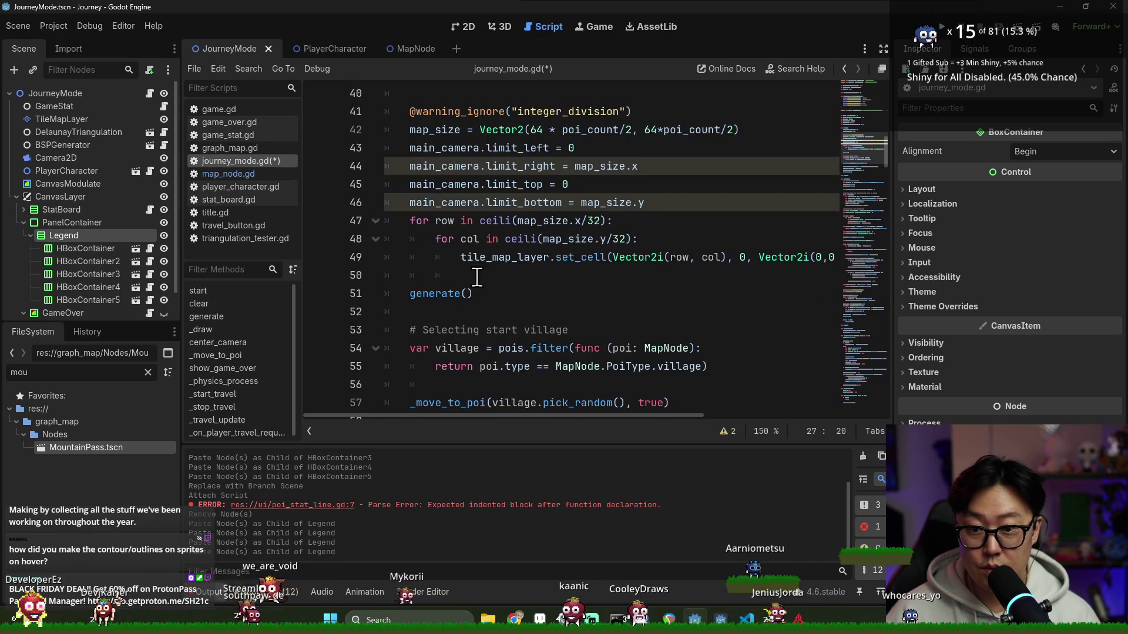
pyautogui.scroll(1, 483, 291)
pyautogui.scroll(-3, 493, 295)
pyautogui.scroll(4, 494, 296)
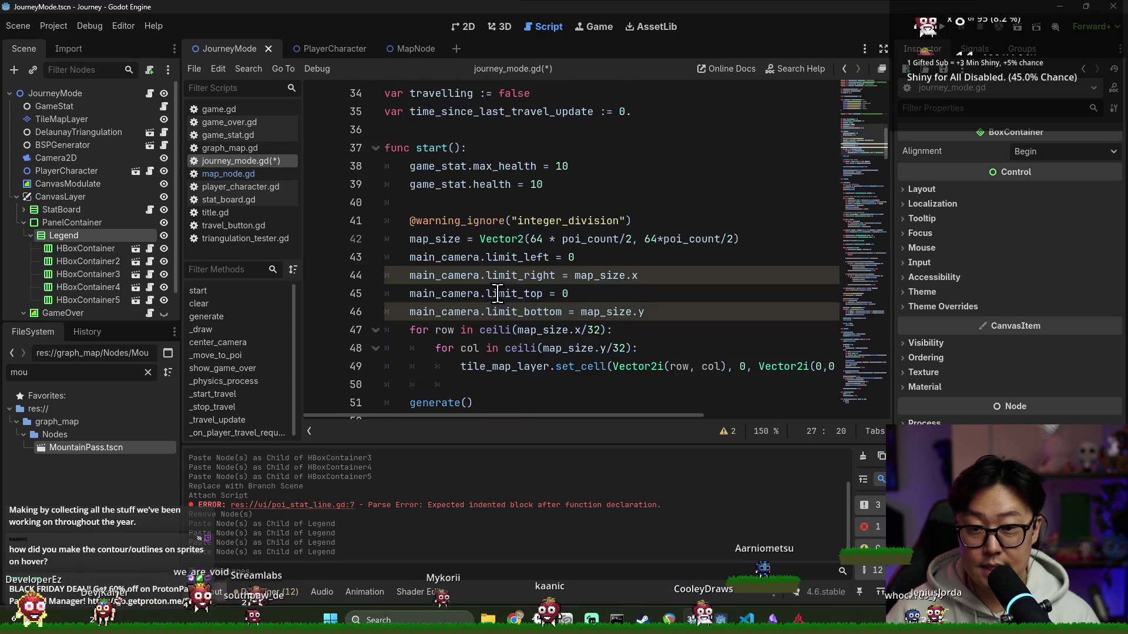
pyautogui.scroll(2, 485, 282)
# - Tidy the blank lines and begin a 'for i' loop on the empty line in start()
pyautogui.click(522, 312)
pyautogui.press('Return')
pyautogui.press('Return')
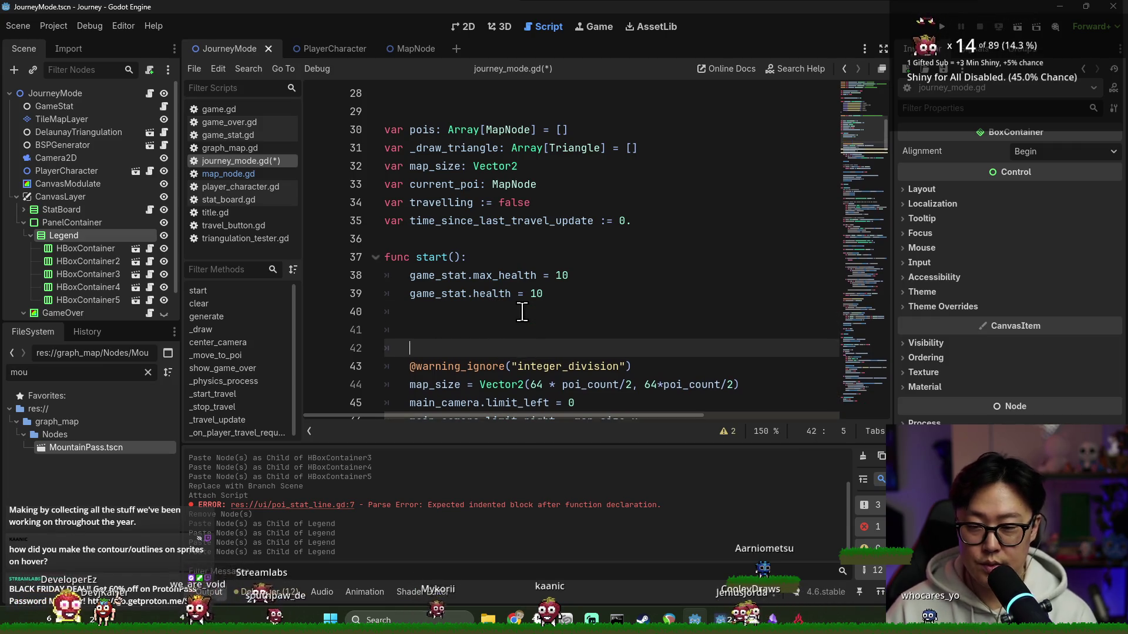
pyautogui.press('BackSpace')
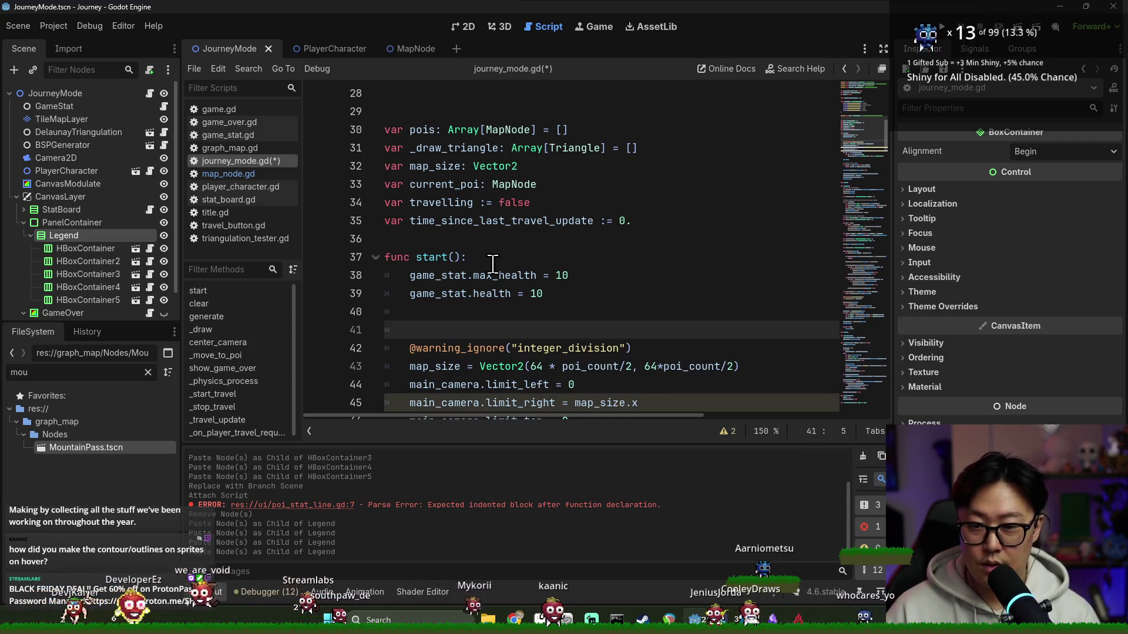
pyautogui.scroll(3, 501, 265)
pyautogui.scroll(-1, 483, 242)
pyautogui.scroll(1, 482, 241)
pyautogui.click(483, 274)
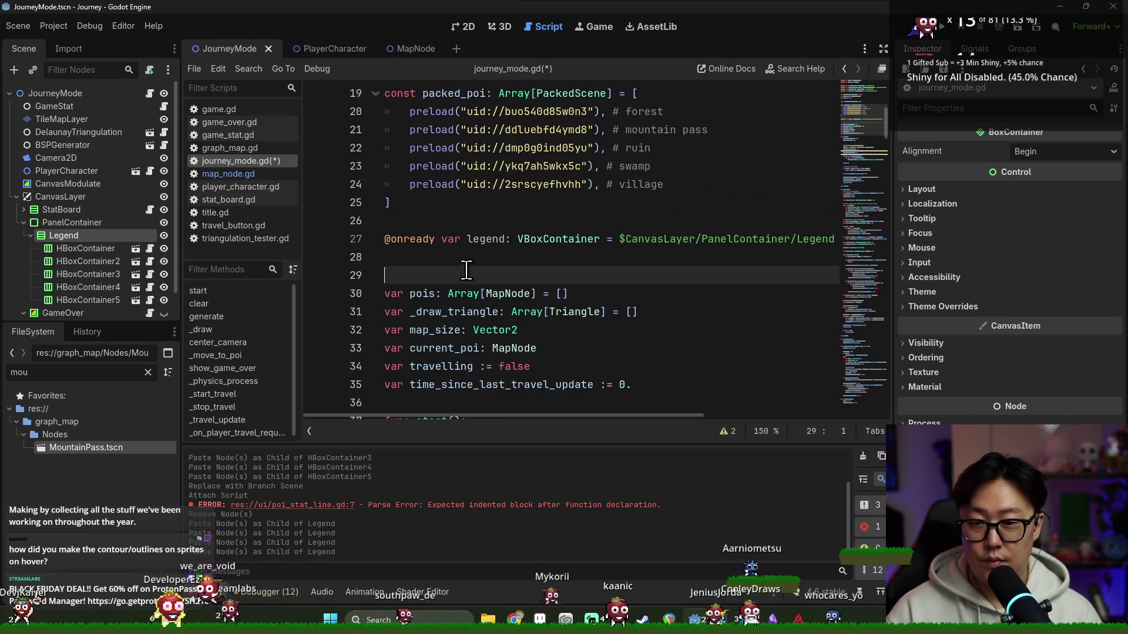
pyautogui.press('BackSpace')
pyautogui.scroll(2, 484, 212)
pyautogui.scroll(-4, 484, 192)
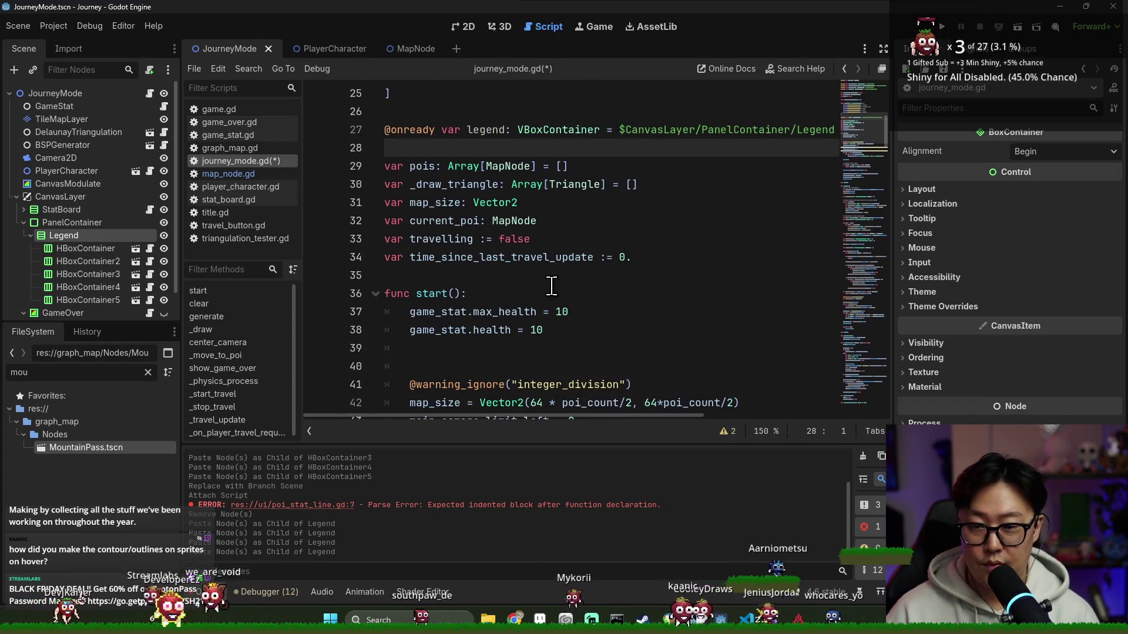
pyautogui.click(443, 309)
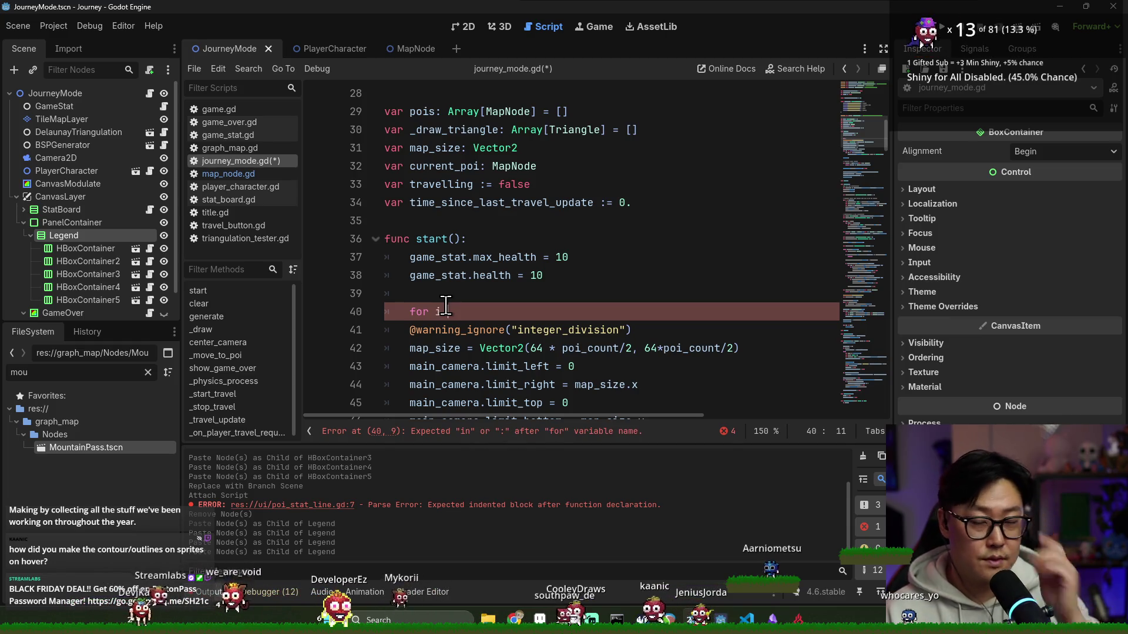
pyautogui.click(470, 374)
pyautogui.write('for')
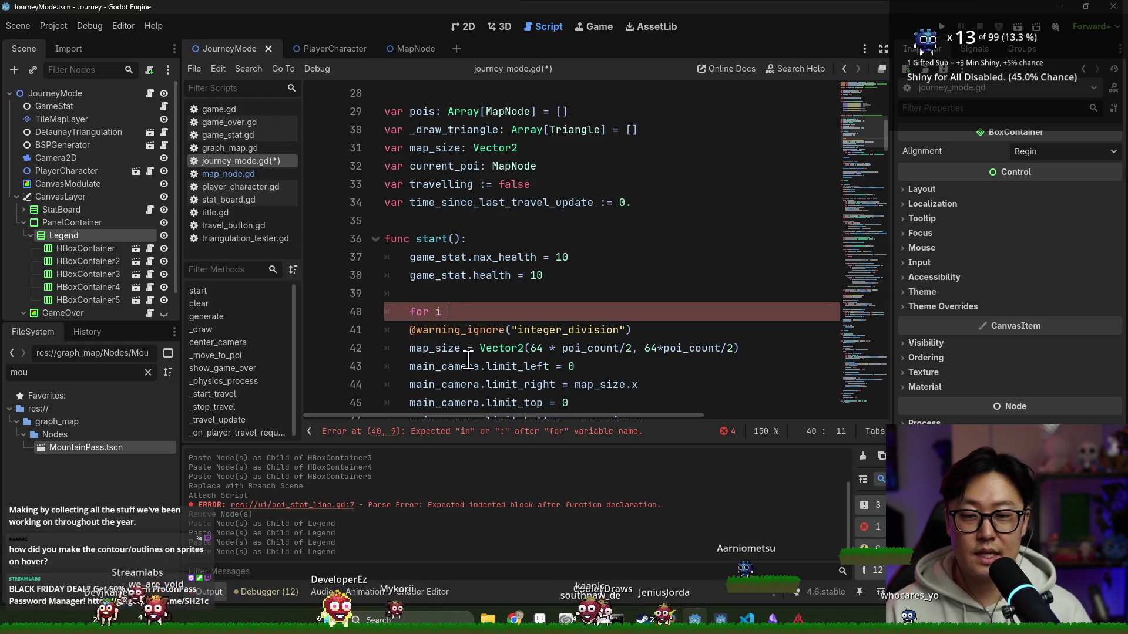
pyautogui.write('i')
# - Complete the loop header 'for i in legend.get_child_count()' and save the script
pyautogui.press('BackSpace')
pyautogui.press('BackSpace')
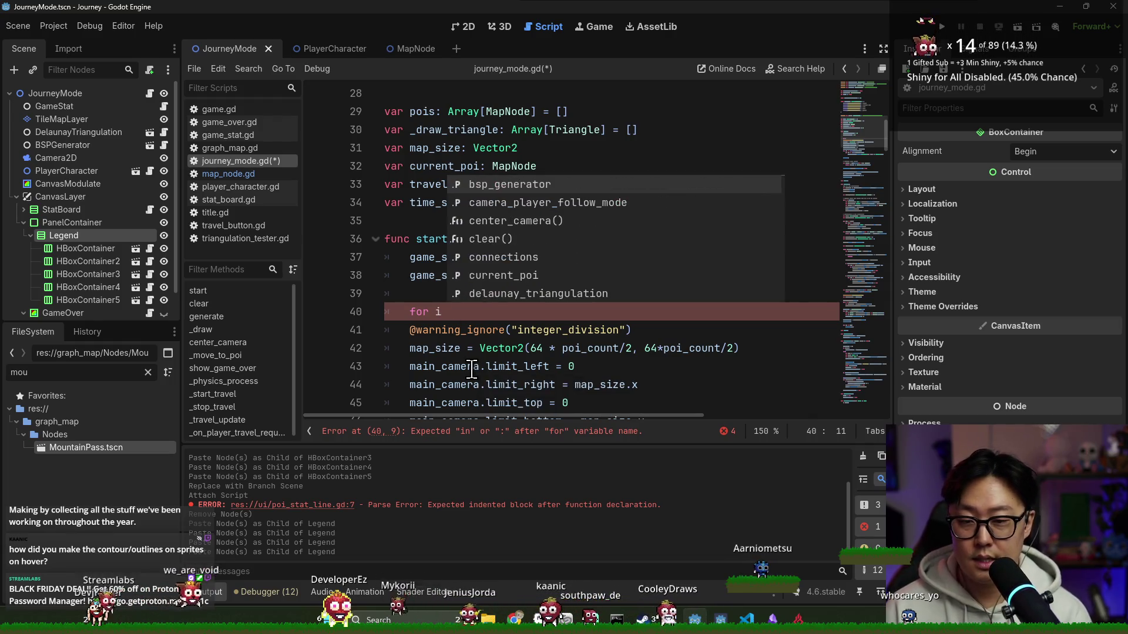
pyautogui.write('in legend.get_')
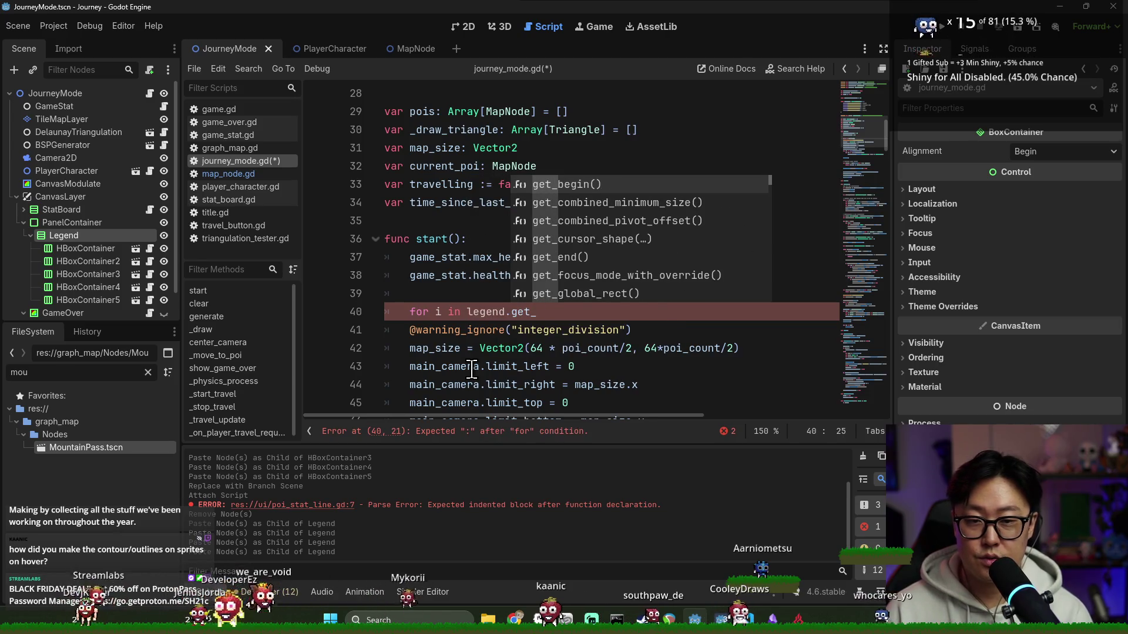
pyautogui.write('child')
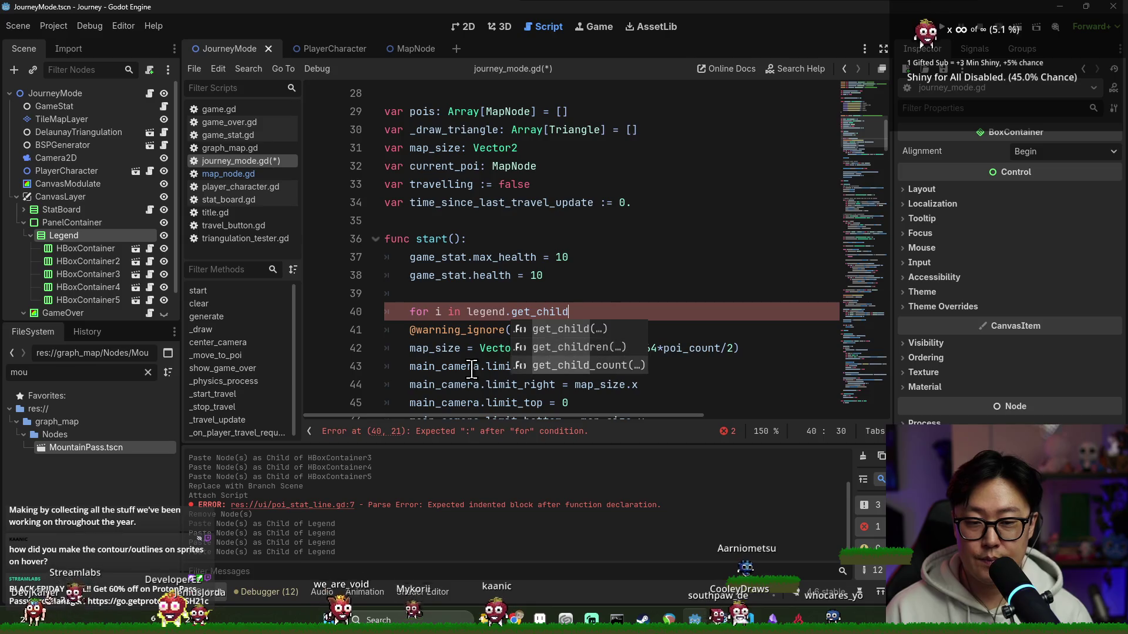
pyautogui.press('Down')
pyautogui.press('Down')
pyautogui.press('Return')
pyautogui.write(';')
pyautogui.press('Return')
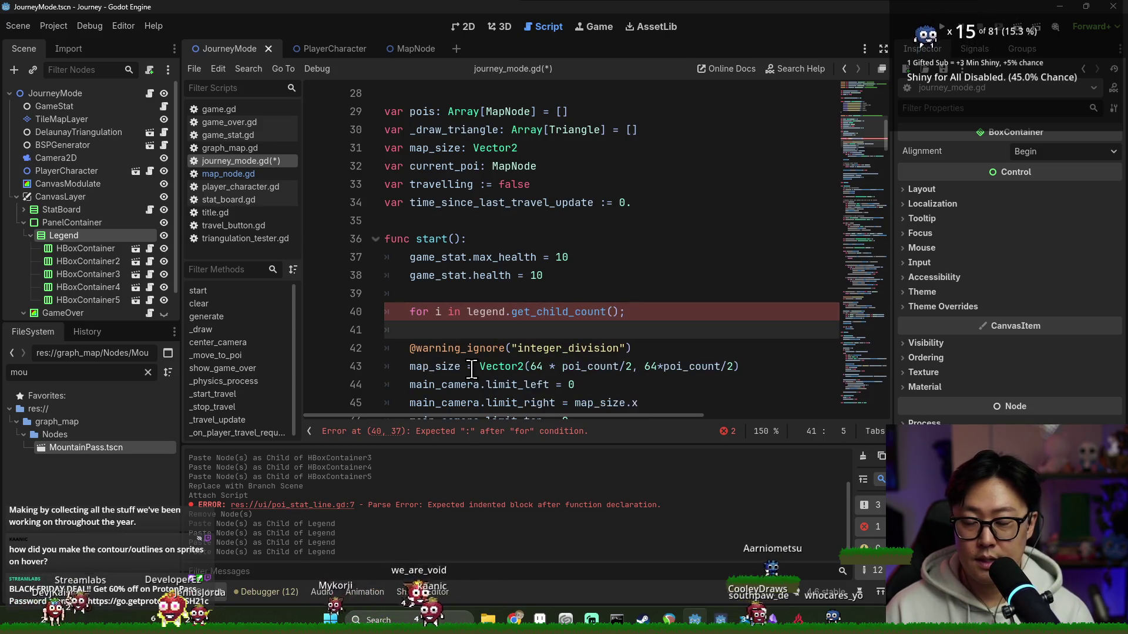
pyautogui.write('et')
pyautogui.press('BackSpace')
pyautogui.press('BackSpace')
pyautogui.press('BackSpace')
pyautogui.press('BackSpace')
pyautogui.hotkey('ctrl', 's')
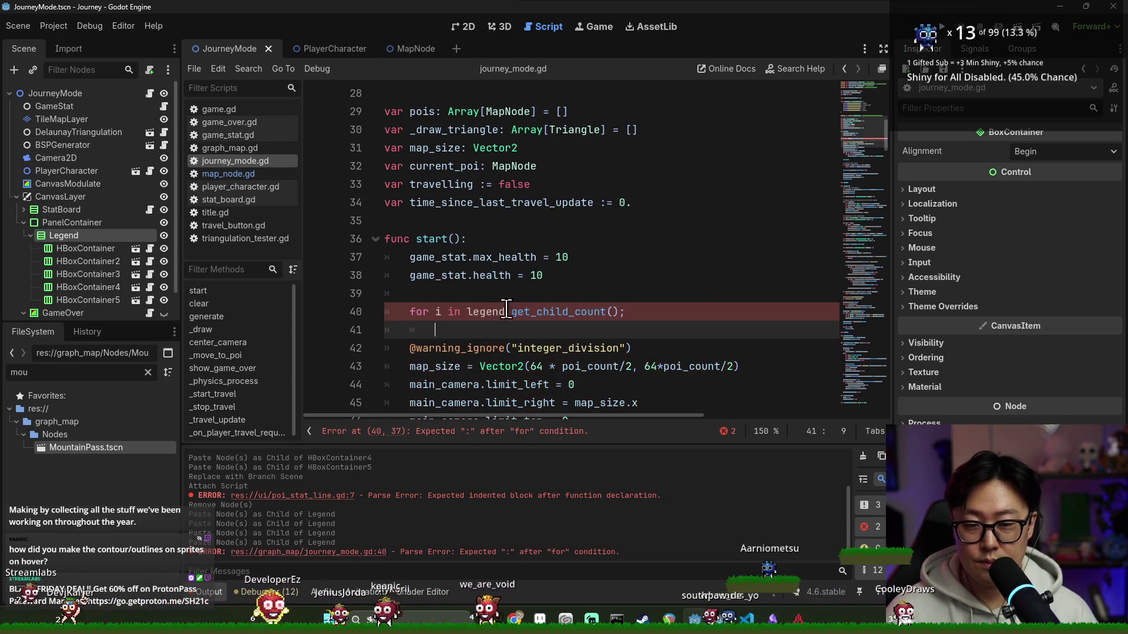
pyautogui.click(654, 314)
pyautogui.write(':')
pyautogui.press('Return')
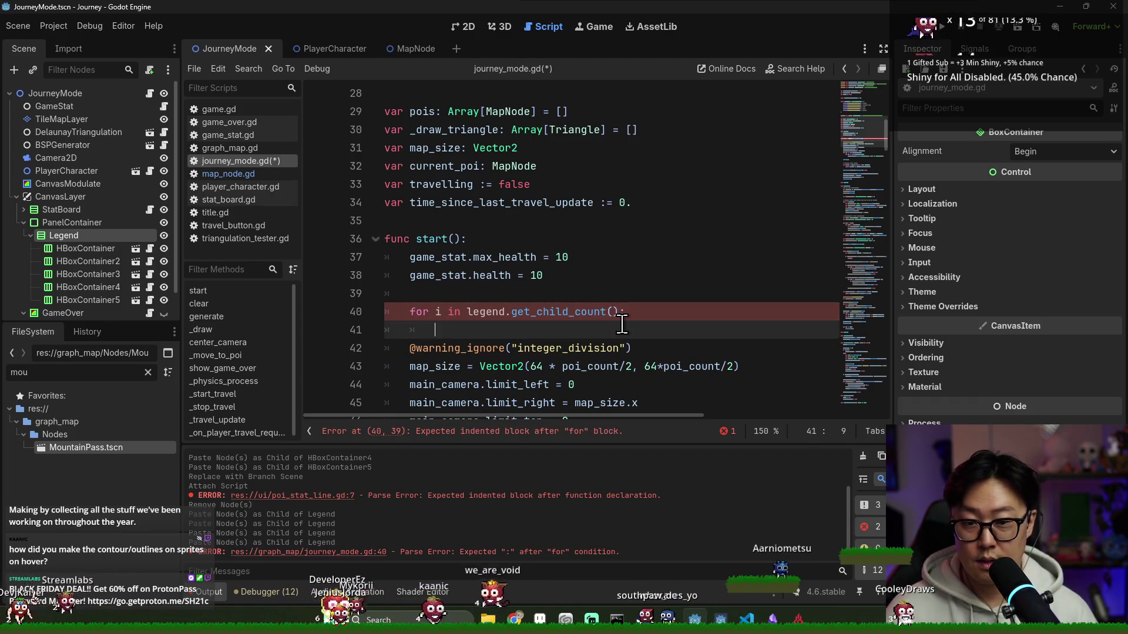
pyautogui.write('legend.get')
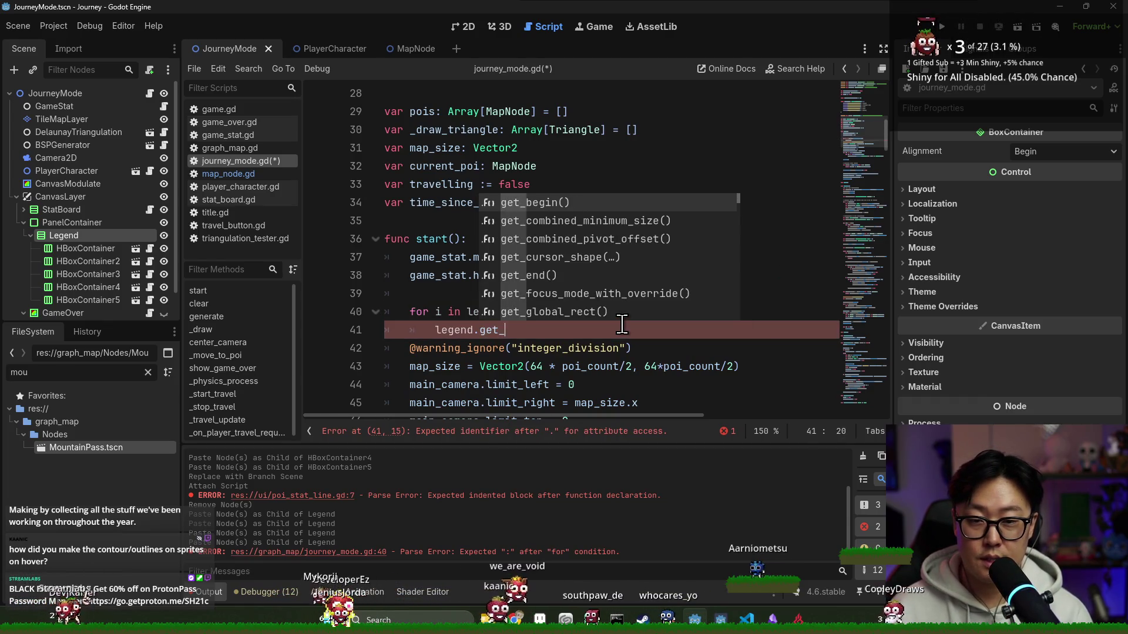
pyautogui.write('_child(i) a')
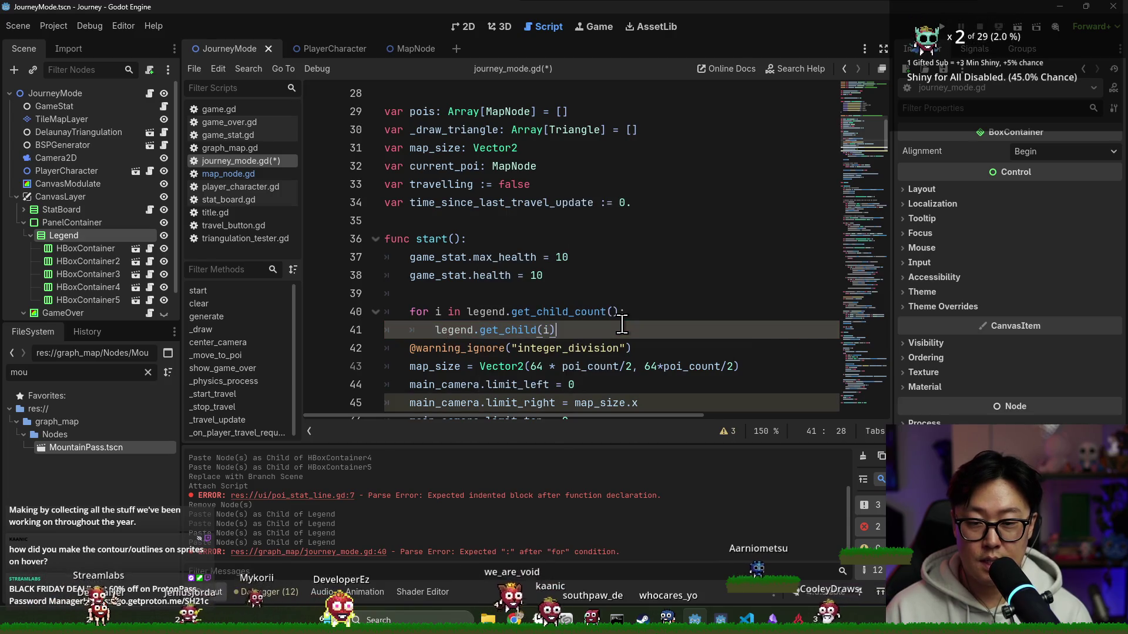
pyautogui.write('s Poi')
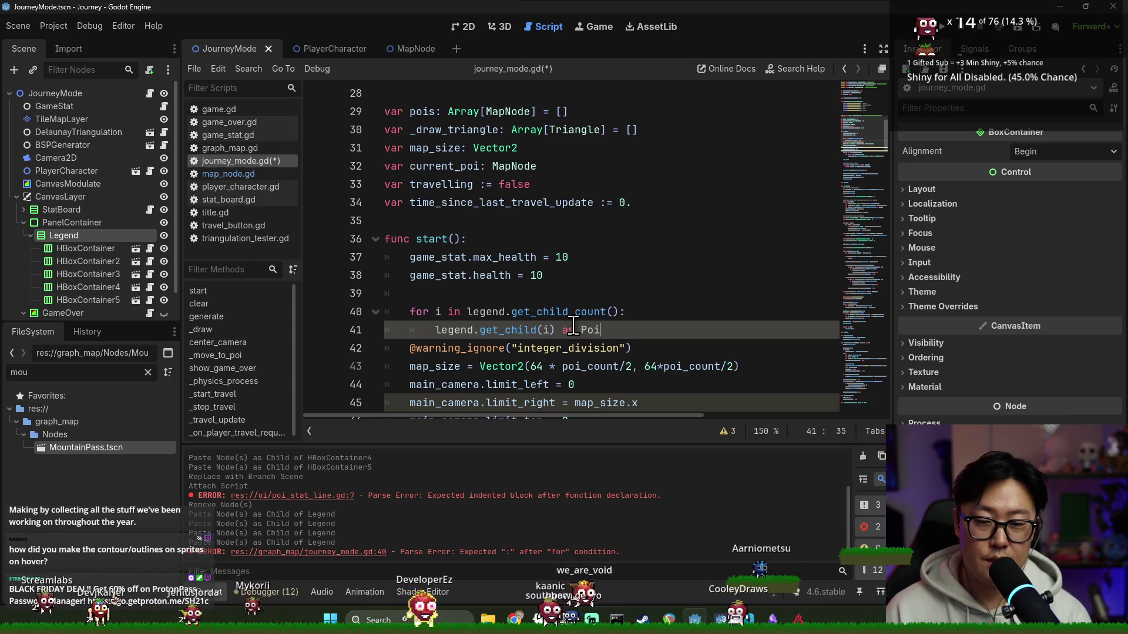
# - Declare 'var stat_line := legend.get_child(i) as PoiStatLine' and call stat_line.set_values()
pyautogui.press('Return')
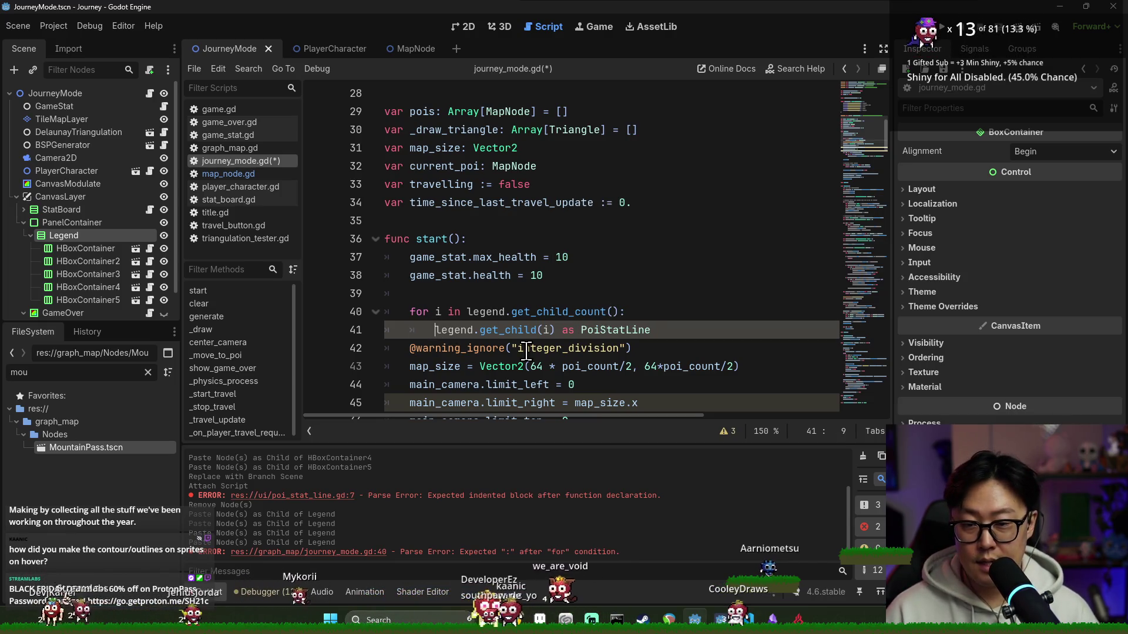
pyautogui.write('_line :=')
pyautogui.press('Delete')
pyautogui.write('l')
pyautogui.doubleClick(490, 329)
pyautogui.hotkey('ctrl', 'c')
pyautogui.click(769, 330)
pyautogui.press('Return')
pyautogui.hotkey('ctrl', 'v')
pyautogui.write('.set_')
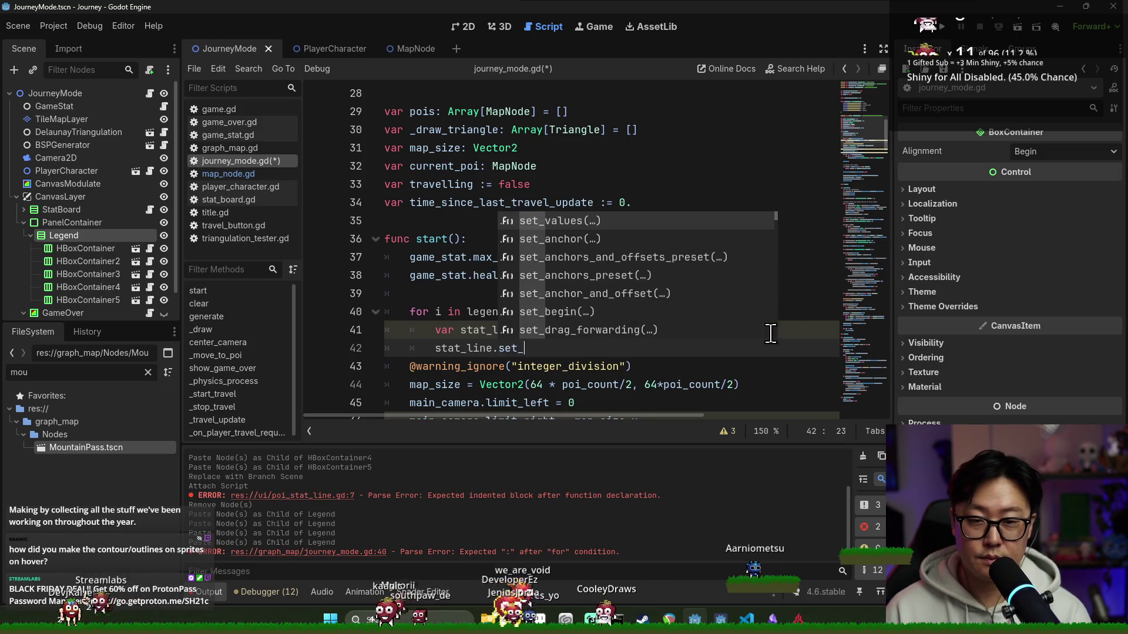
pyautogui.write('values(')
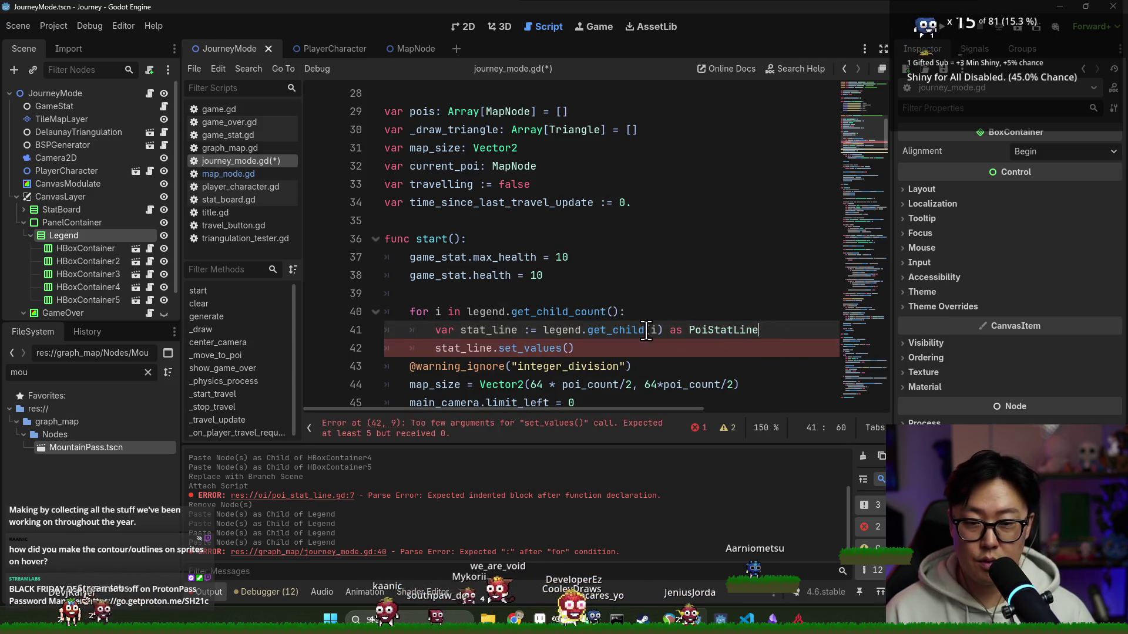
pyautogui.scroll(5, 617, 317)
pyautogui.scroll(2, 529, 313)
# - Check packed_poi's definition and open a line above set_values for a packed_poi reference
pyautogui.doubleClick(458, 312)
pyautogui.scroll(-4, 458, 312)
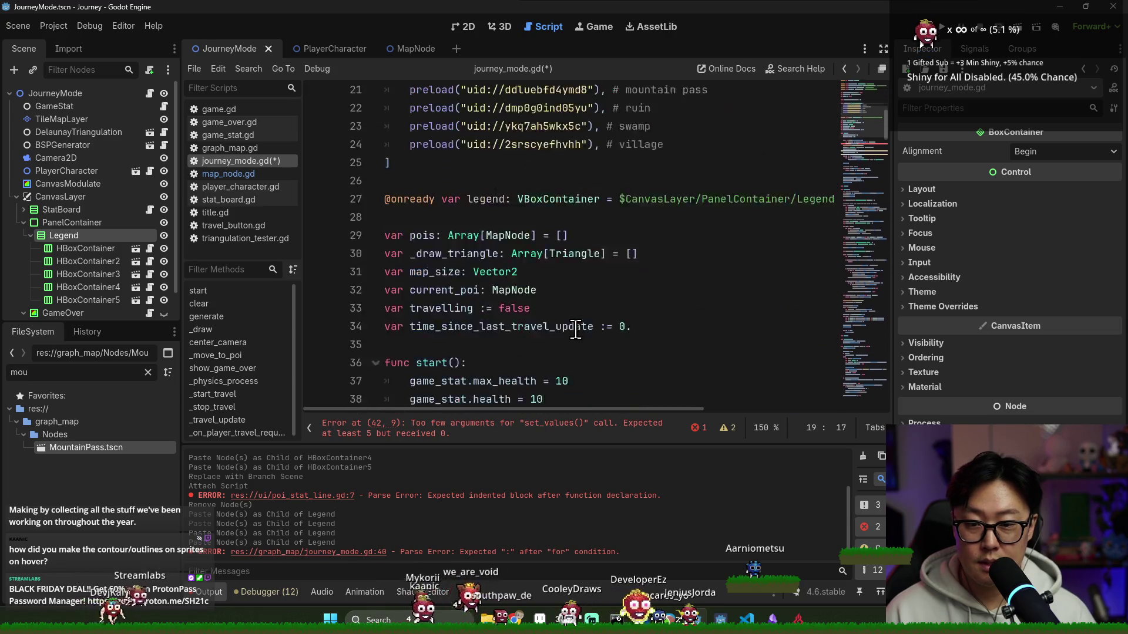
pyautogui.scroll(-6, 529, 282)
pyautogui.click(757, 130)
pyautogui.press('Return')
pyautogui.scroll(3, 767, 275)
pyautogui.press('Up')
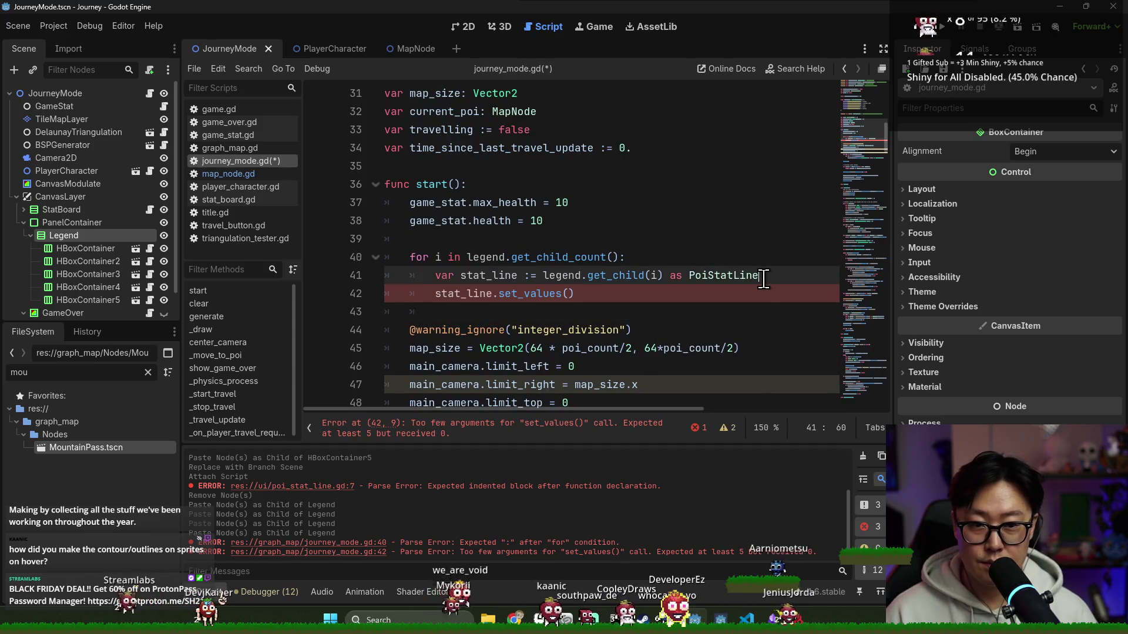
pyautogui.press('Home')
pyautogui.press('Return')
pyautogui.press('Up')
pyautogui.write('packed_poi.')
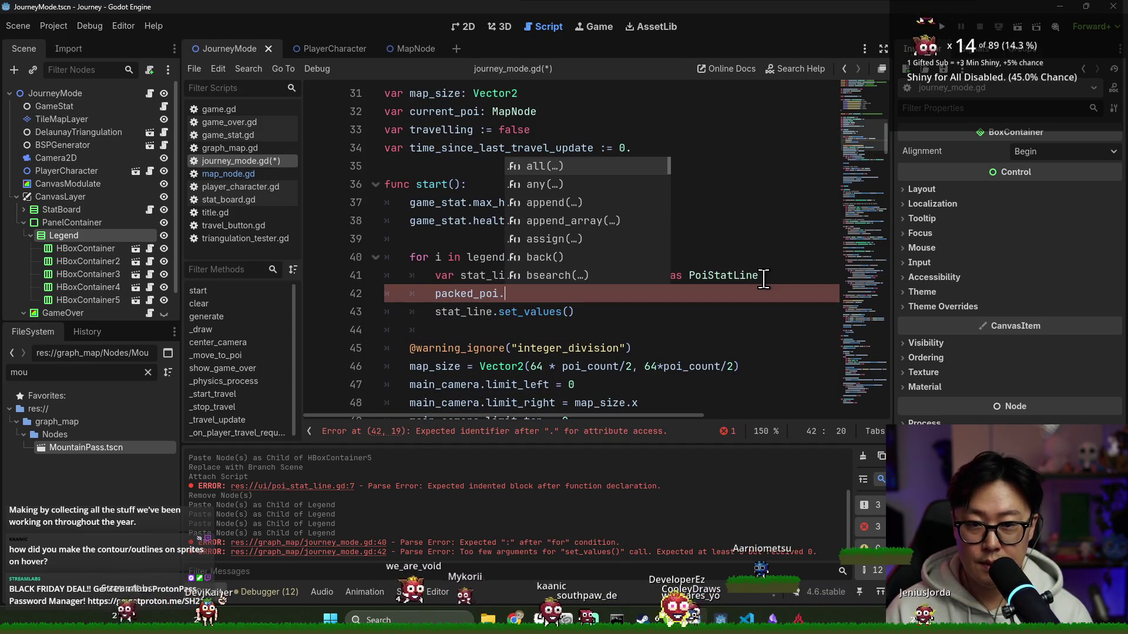
# - Declare temp_map_node as packed_poi[i].instantiate() cast to MapNode
pyautogui.press('BackSpace')
pyautogui.press('BackSpace')
pyautogui.press('BackSpace')
pyautogui.press('BackSpace')
pyautogui.press('BackSpace')
pyautogui.press('BackSpace')
pyautogui.press('BackSpace')
pyautogui.press('BackSpace')
pyautogui.write('[i]-')
pyautogui.press('BackSpace')
pyautogui.write('.inst')
pyautogui.press('Return')
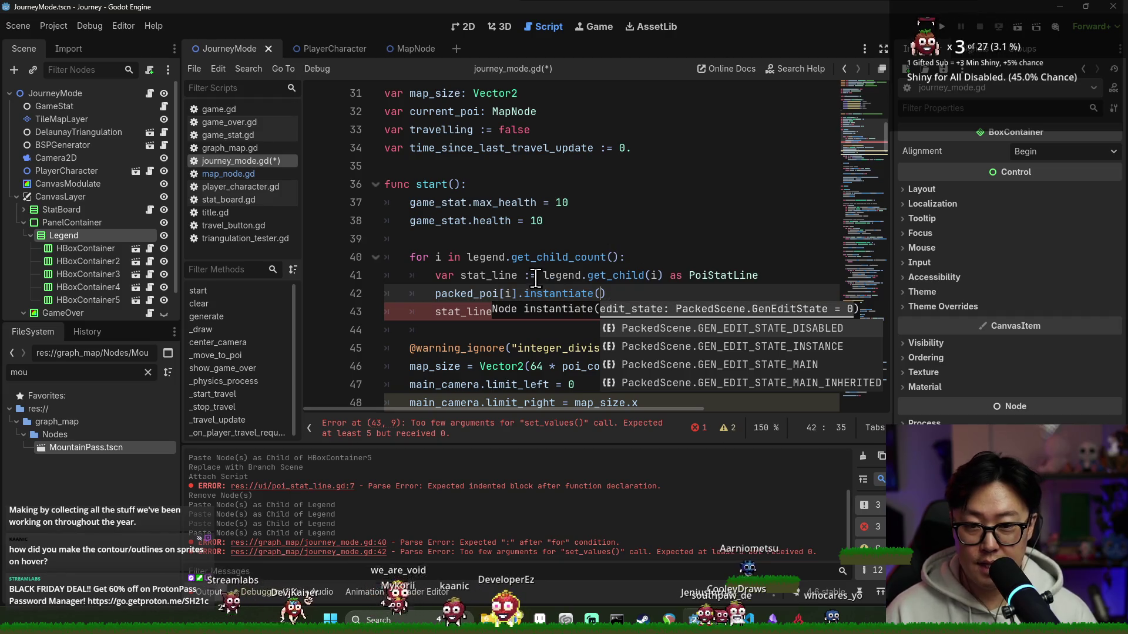
pyautogui.press('Escape')
pyautogui.doubleClick(546, 295)
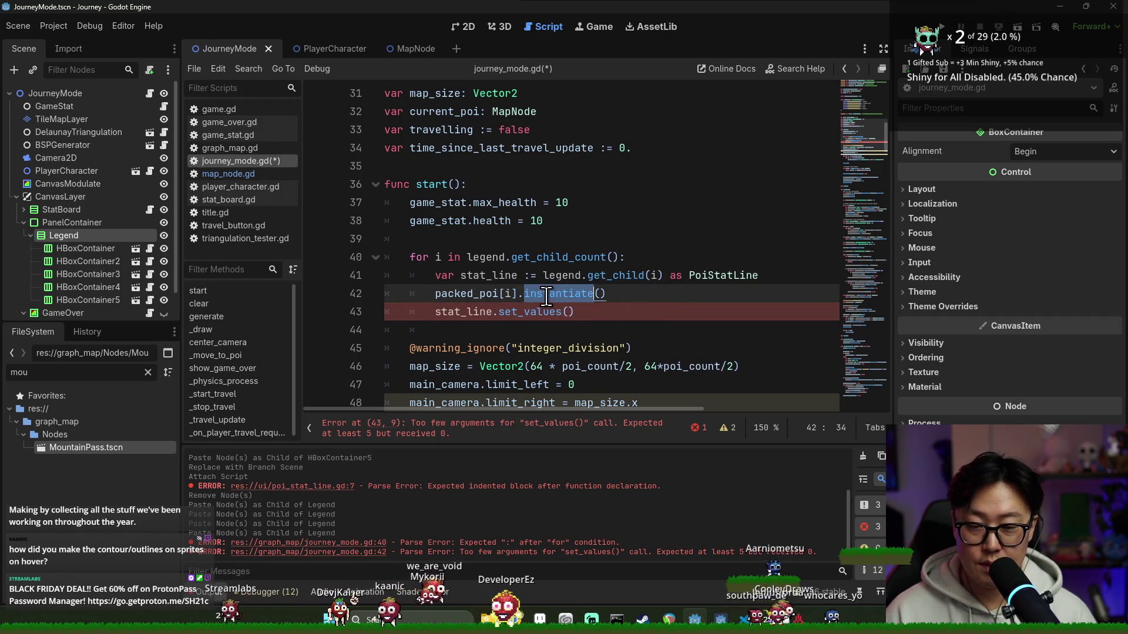
pyautogui.press('Home')
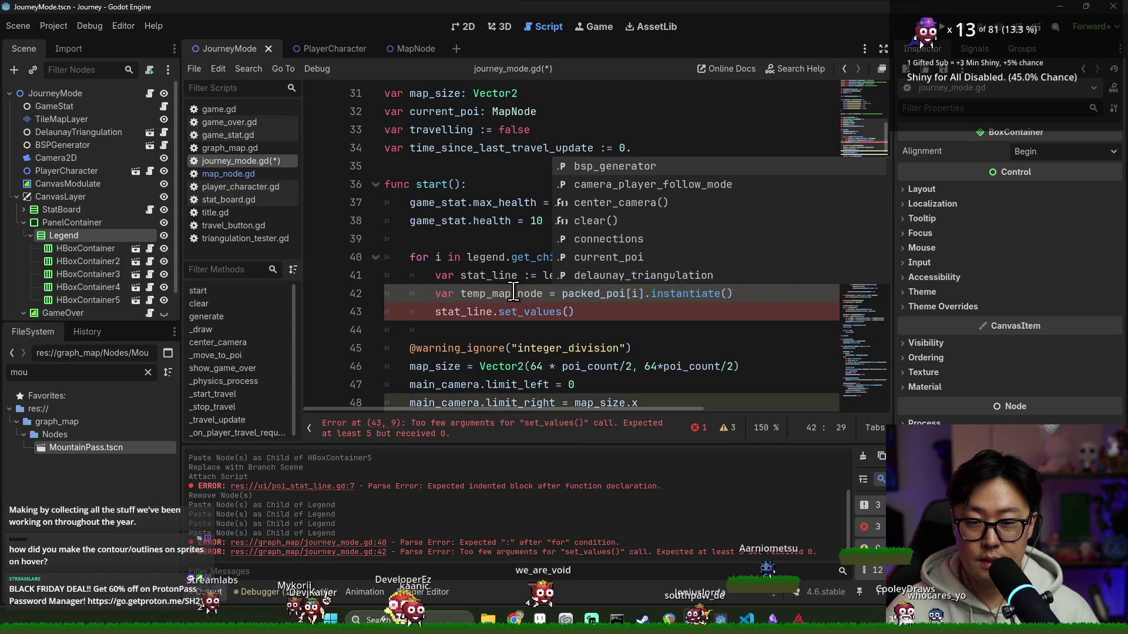
pyautogui.click(754, 300)
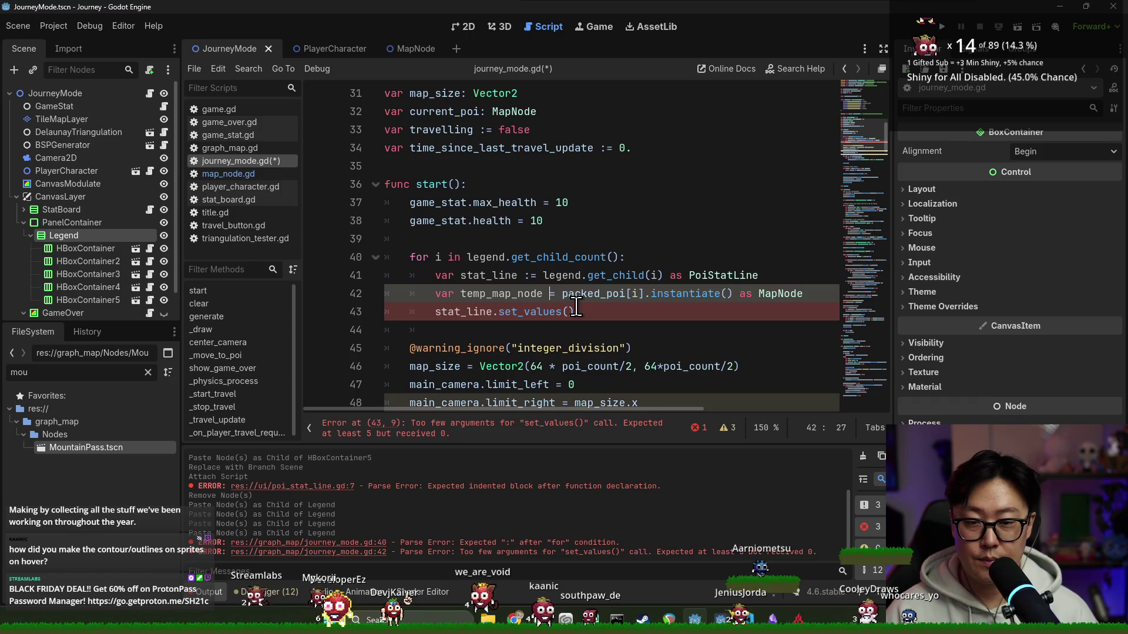
pyautogui.write(':')
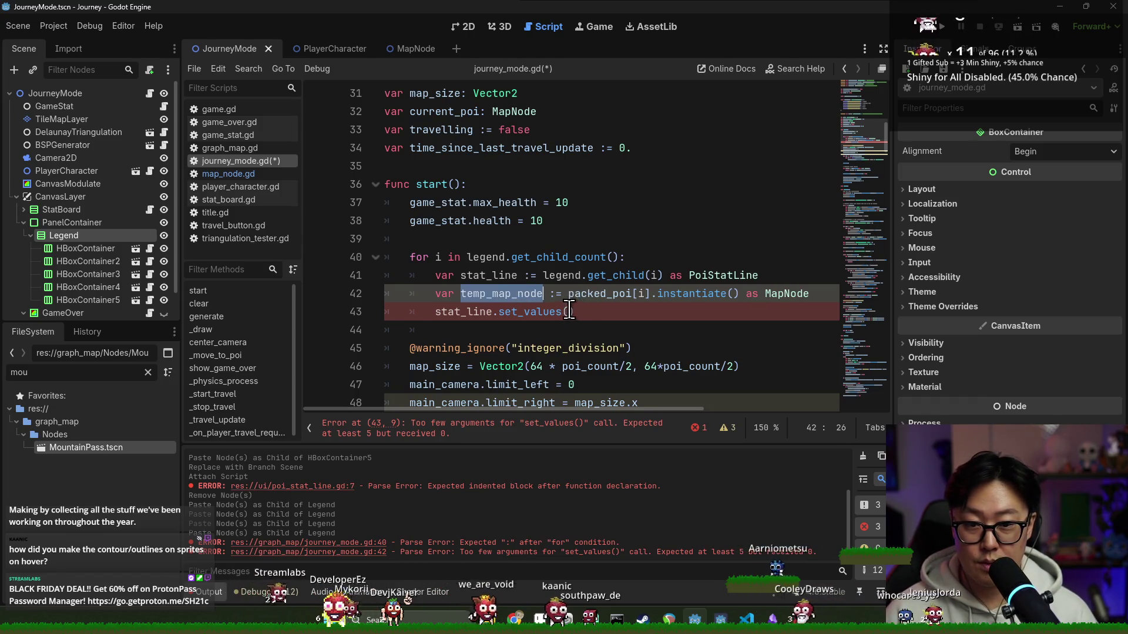
# - Pass temp_map_node's icon_texture, min_provision_bonus and max_provision_bonus into set_values
pyautogui.click(571, 312)
pyautogui.hotkey('ctrl', 'v')
pyautogui.write('.')
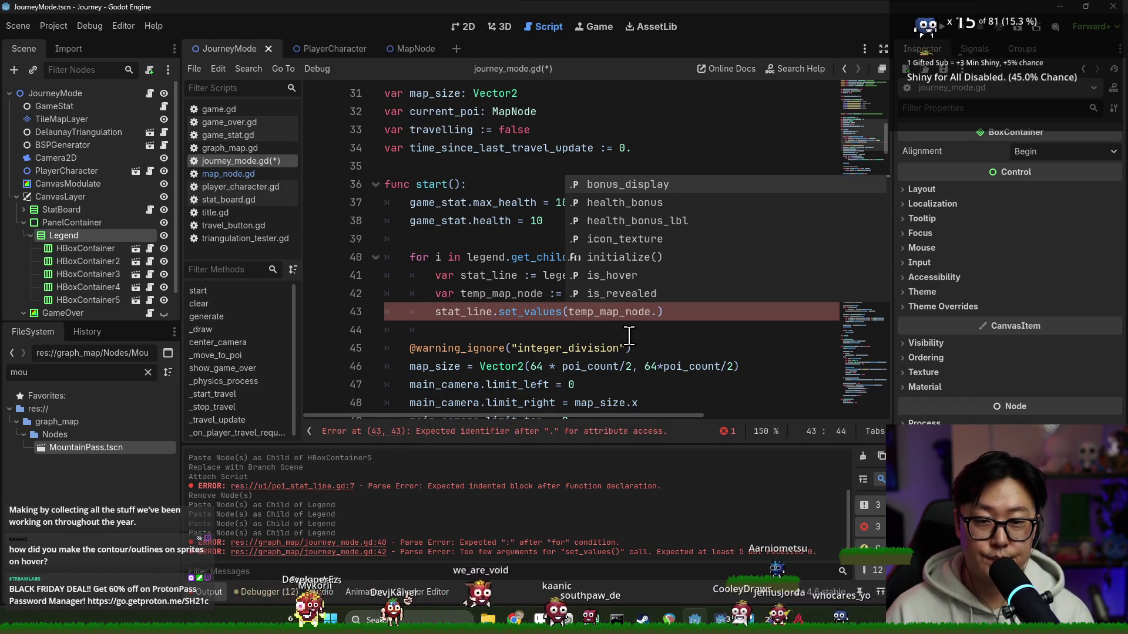
pyautogui.write('ic')
pyautogui.press('Return')
pyautogui.write(', tem')
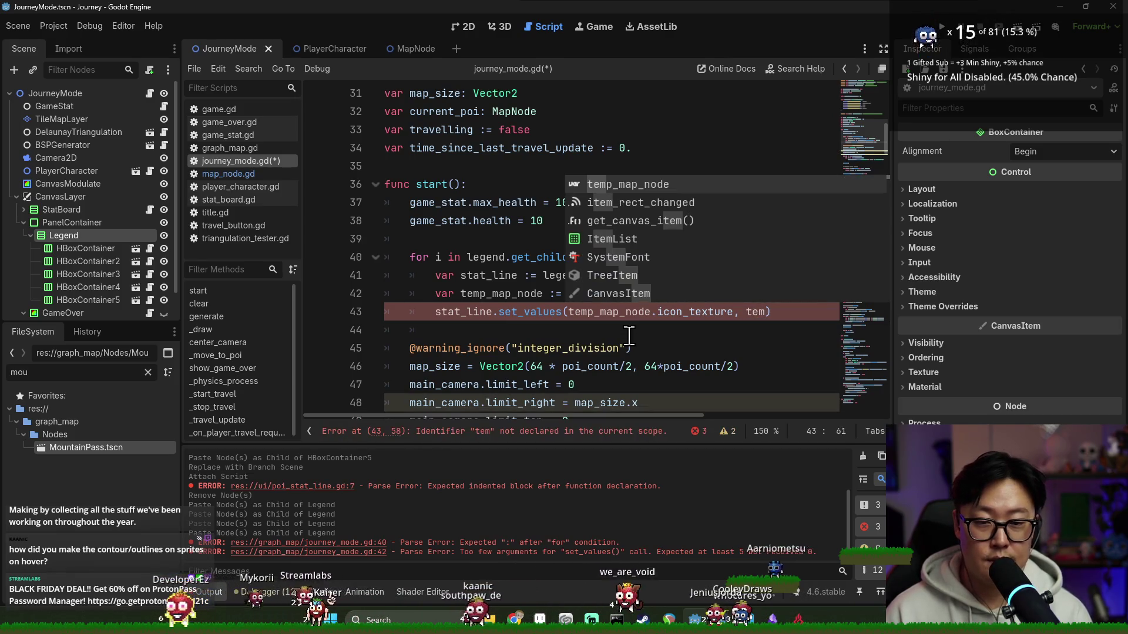
pyautogui.press('Return')
pyautogui.write('.min')
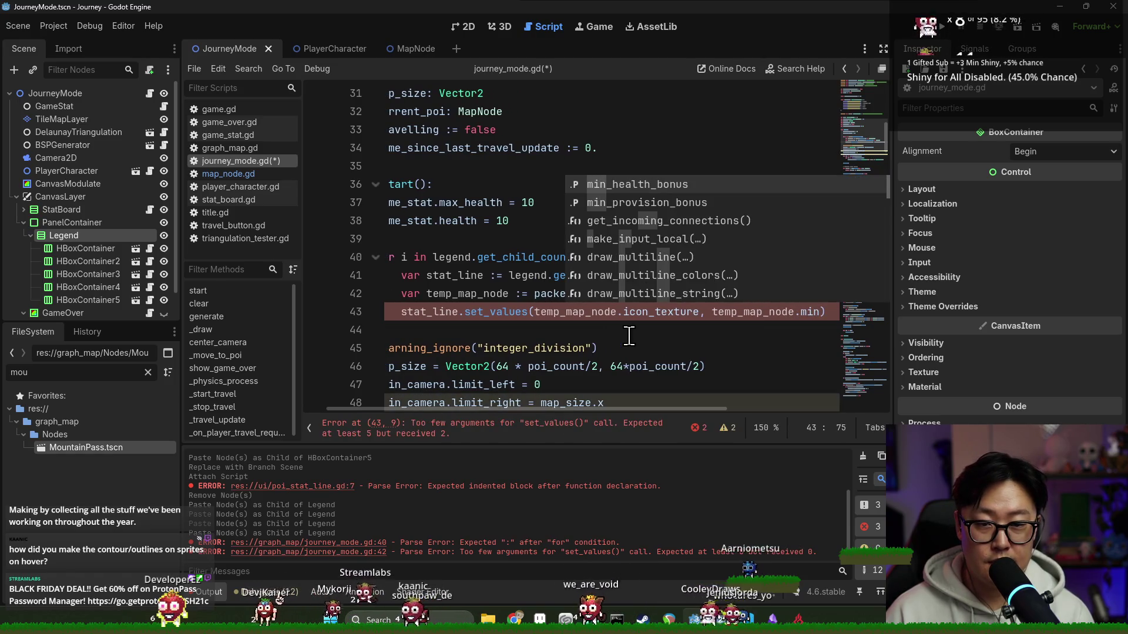
pyautogui.press('Down')
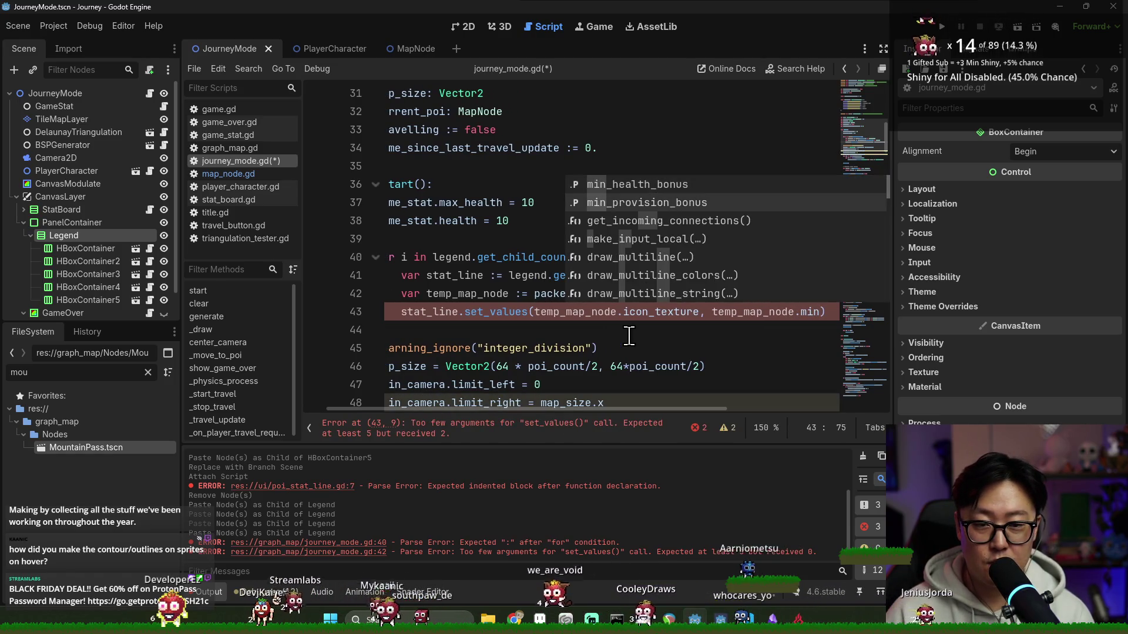
pyautogui.press('Return')
pyautogui.write(', temp')
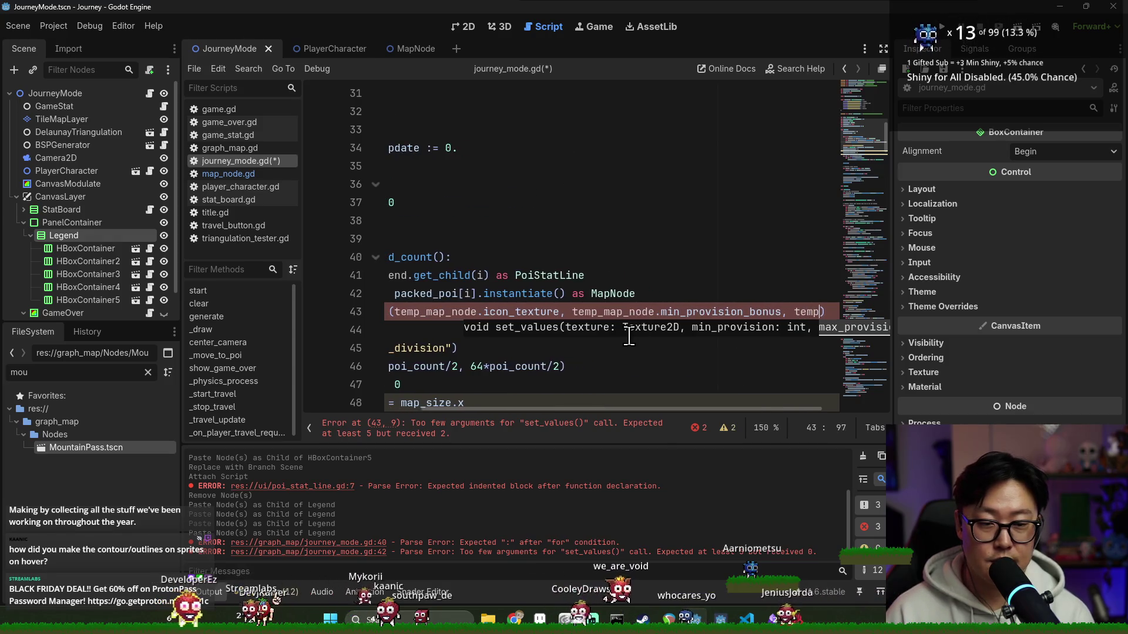
pyautogui.press('Return')
pyautogui.write('.max')
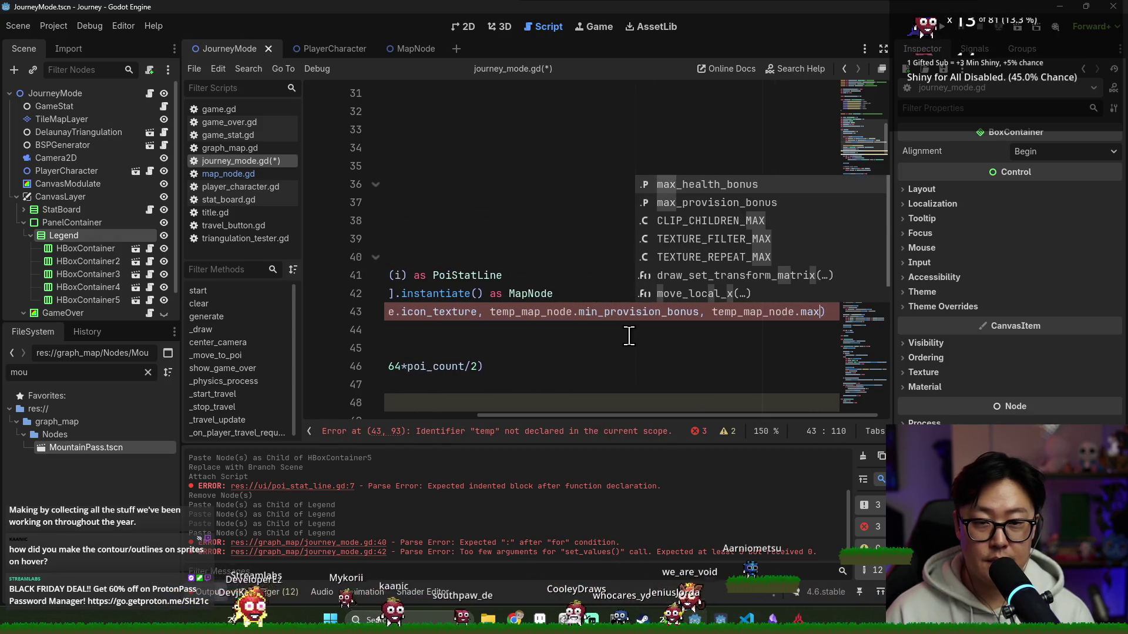
pyautogui.press('Down')
pyautogui.press('Return')
pyautogui.write(', temp_map_nod')
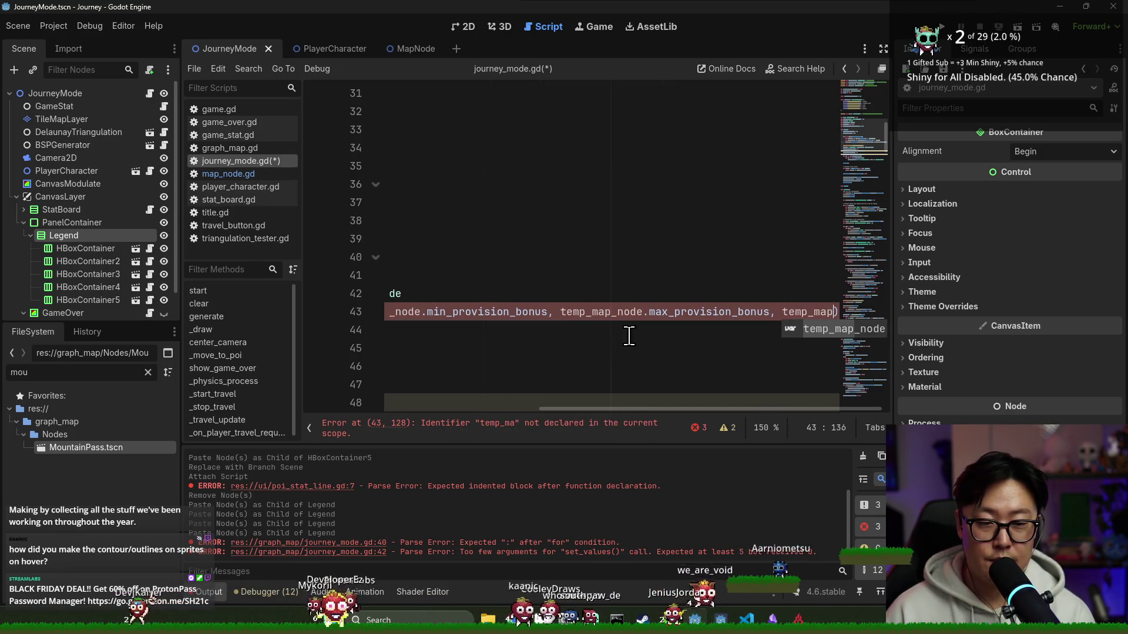
# - Add min_health_bonus and max_health_bonus as the last set_values arguments and save
pyautogui.press('Return')
pyautogui.write('.min_h')
pyautogui.press('Return')
pyautogui.write(', temp')
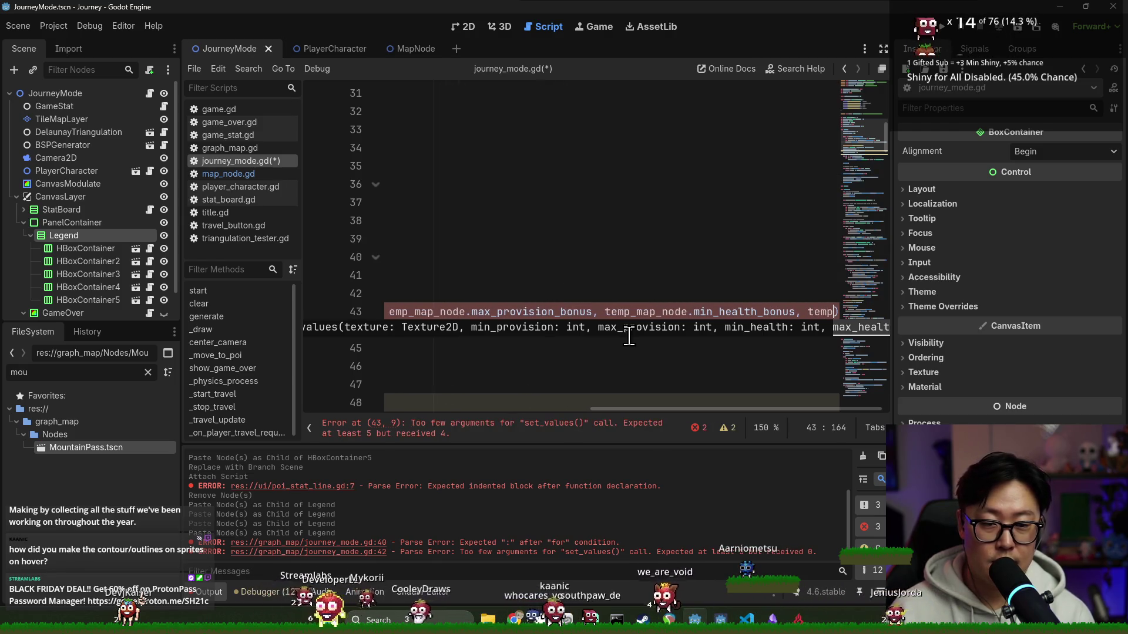
pyautogui.write('_map_node.max')
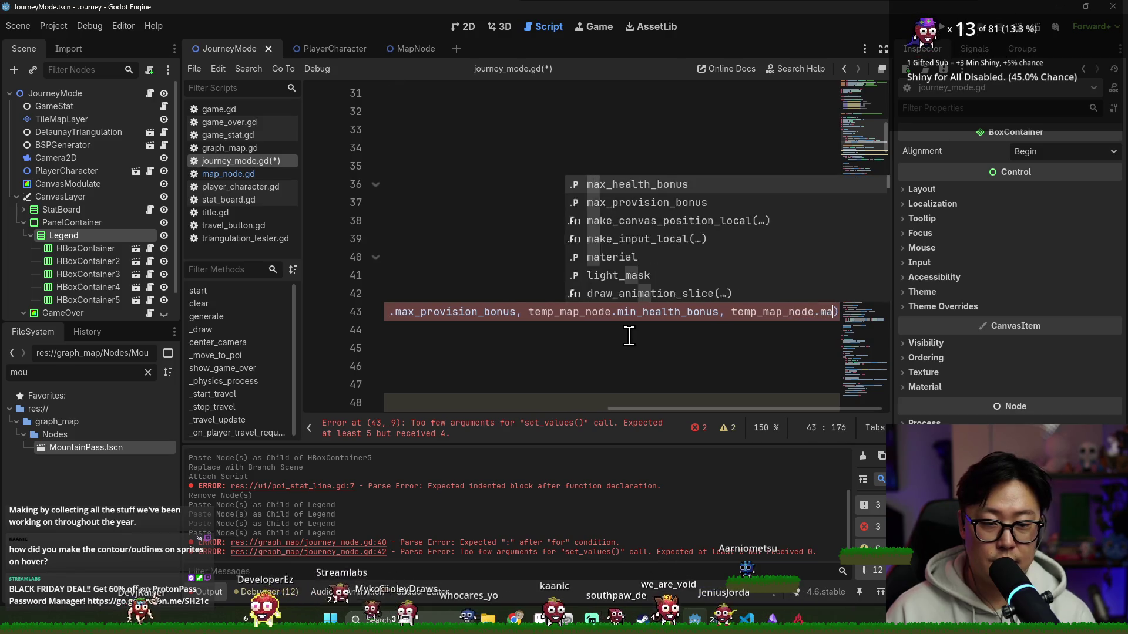
pyautogui.press('Return')
pyautogui.hotkey('ctrl', 's')
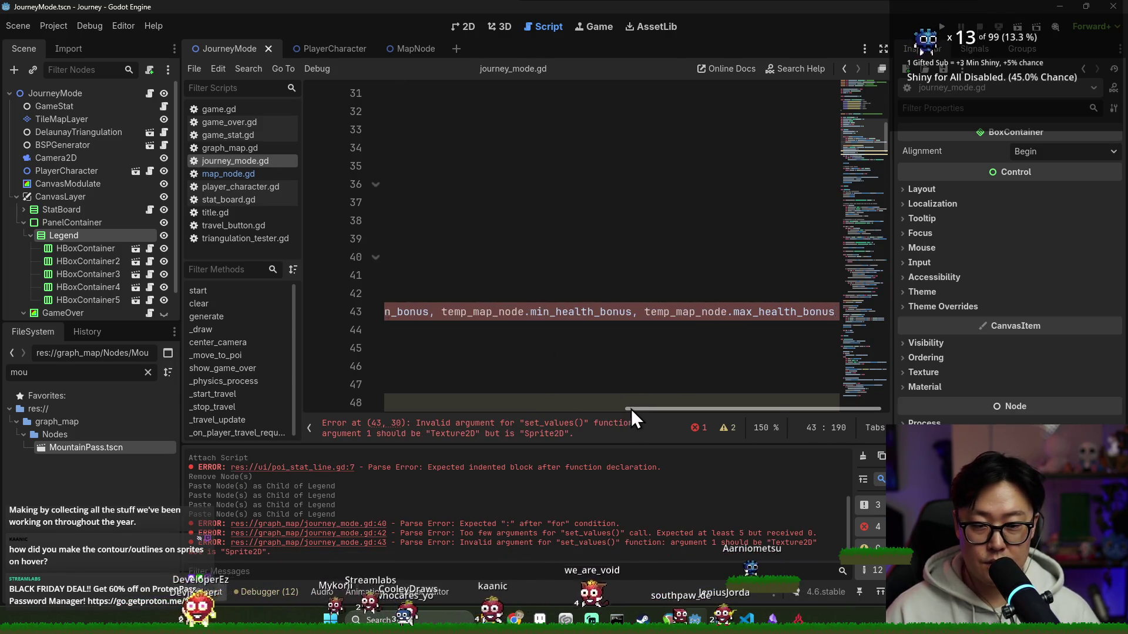
pyautogui.moveTo(632, 409); pyautogui.dragTo(409, 409)
# - Change the first set_values argument to icon_texture.texture and save the script
pyautogui.click(523, 312)
pyautogui.moveTo(502, 409); pyautogui.dragTo(418, 408)
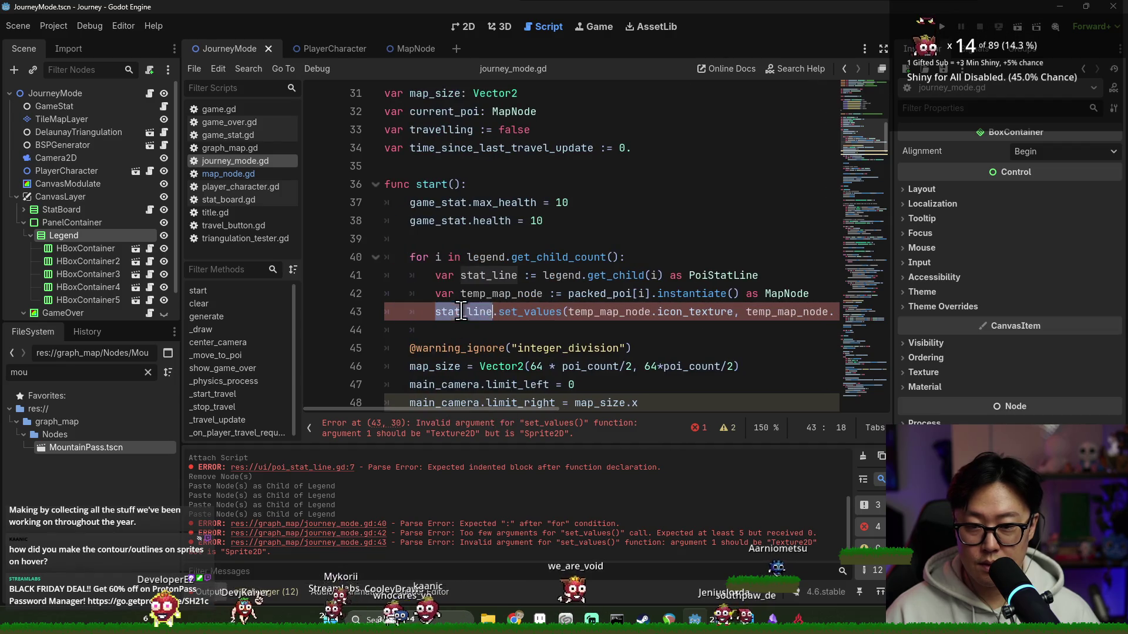
pyautogui.click(497, 327)
pyautogui.doubleClick(505, 312)
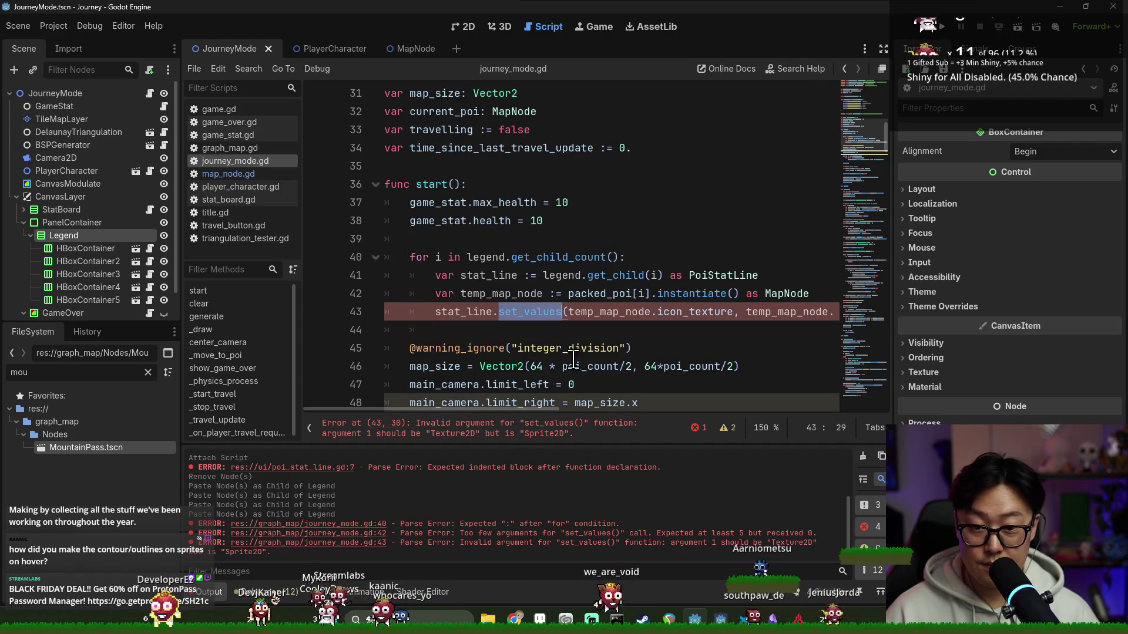
pyautogui.click(541, 436)
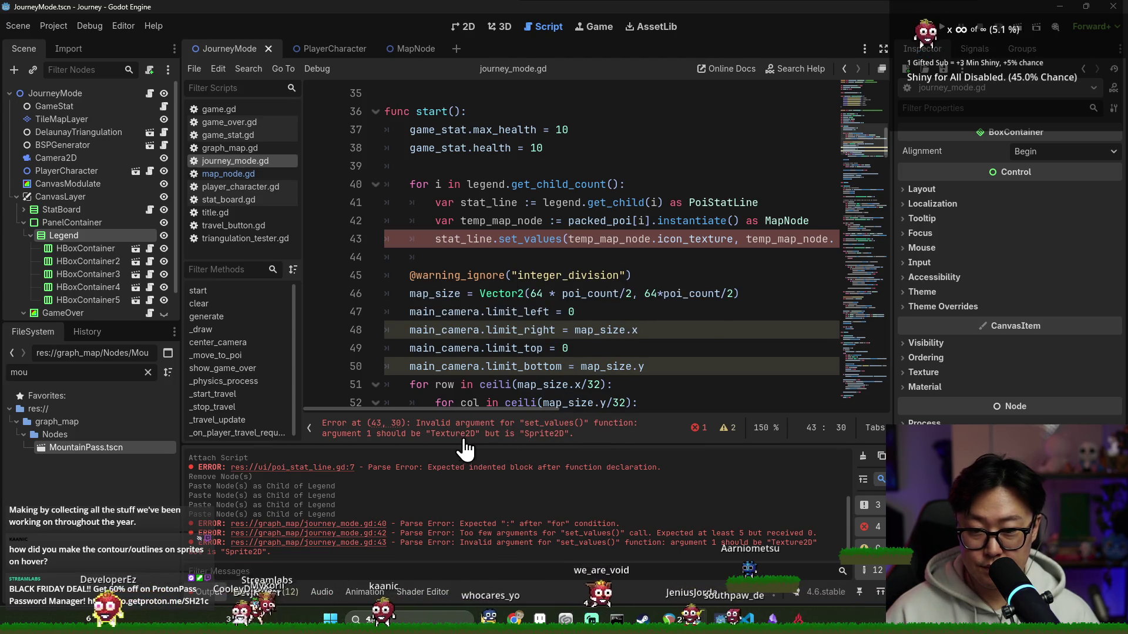
pyautogui.click(723, 240)
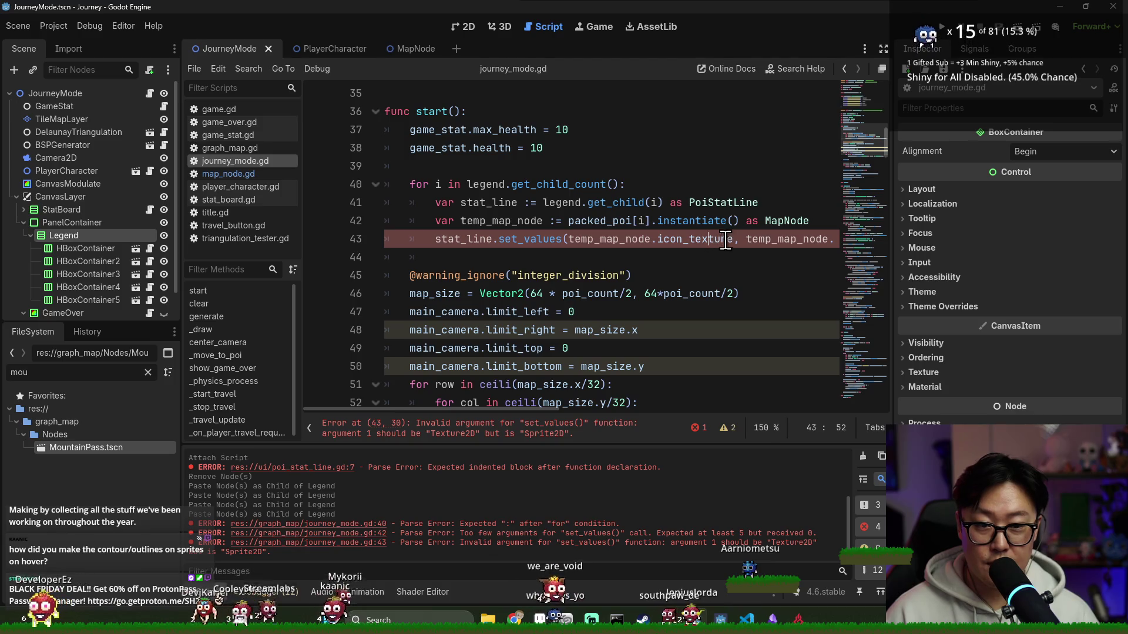
pyautogui.press('Right')
pyautogui.press('Right')
pyautogui.press('Right')
pyautogui.write('.textu')
pyautogui.press('Return')
pyautogui.hotkey('ctrl', 's')
# - Add temp_map_node.queue_free() after the set_values call
pyautogui.click(526, 240)
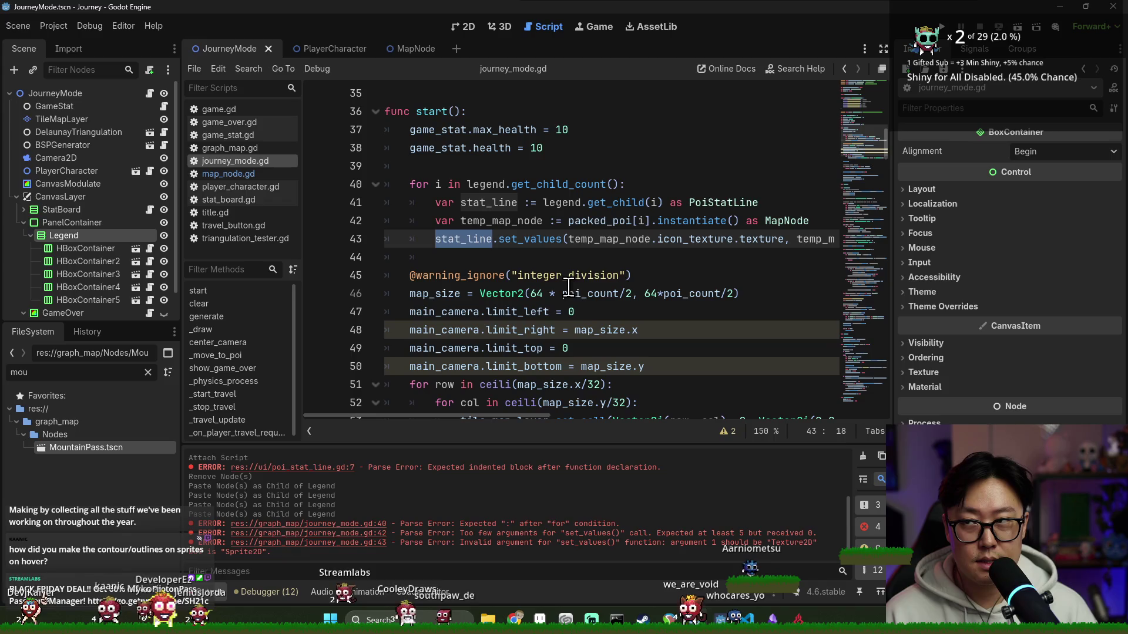
pyautogui.doubleClick(499, 220)
pyautogui.click(503, 239)
pyautogui.doubleClick(499, 221)
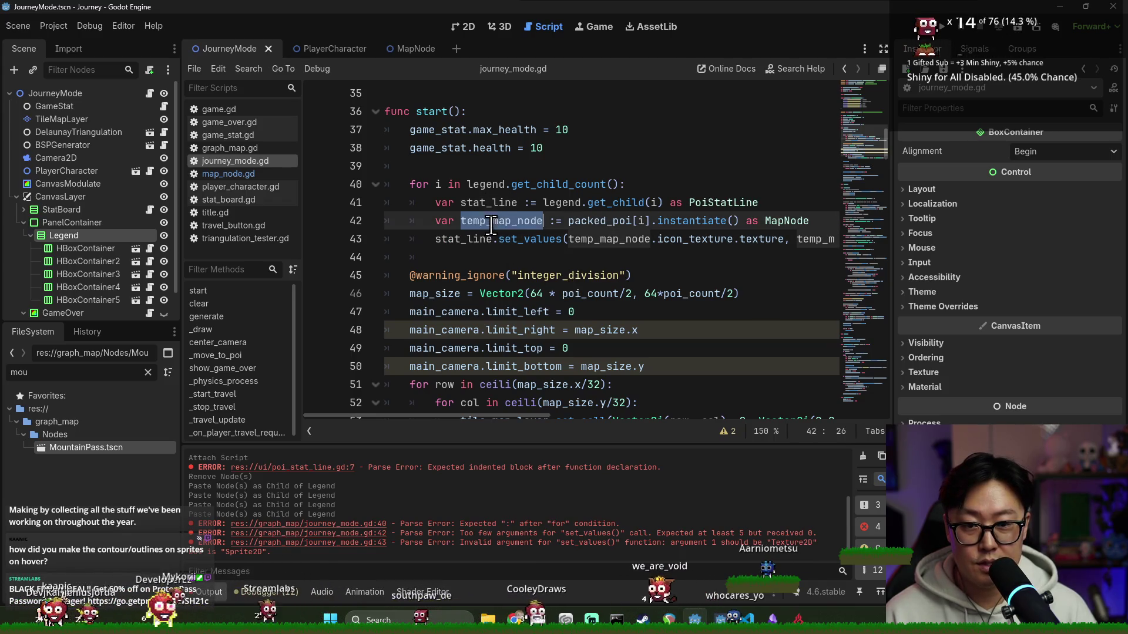
pyautogui.click(509, 261)
pyautogui.write('temp_map_node./')
pyautogui.write('ue')
pyautogui.press('Down')
pyautogui.press('Down')
pyautogui.press('Return')
pyautogui.press('Return')
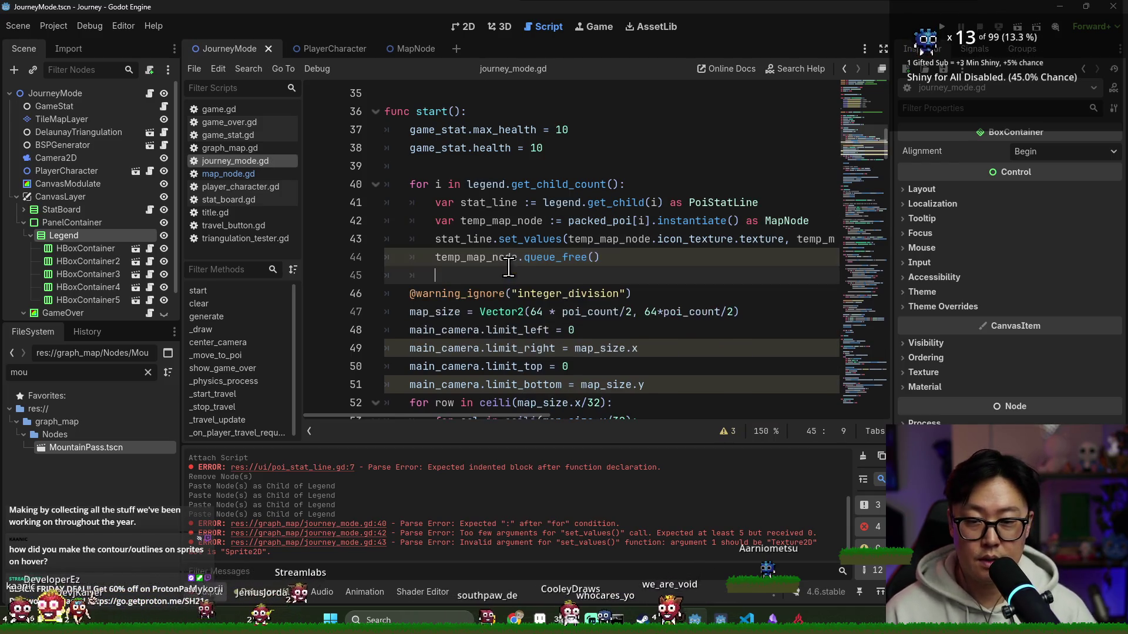
pyautogui.press('BackSpace')
# - Run the game and start it, hitting a Nil texture error at line 43
pyautogui.press('F5')
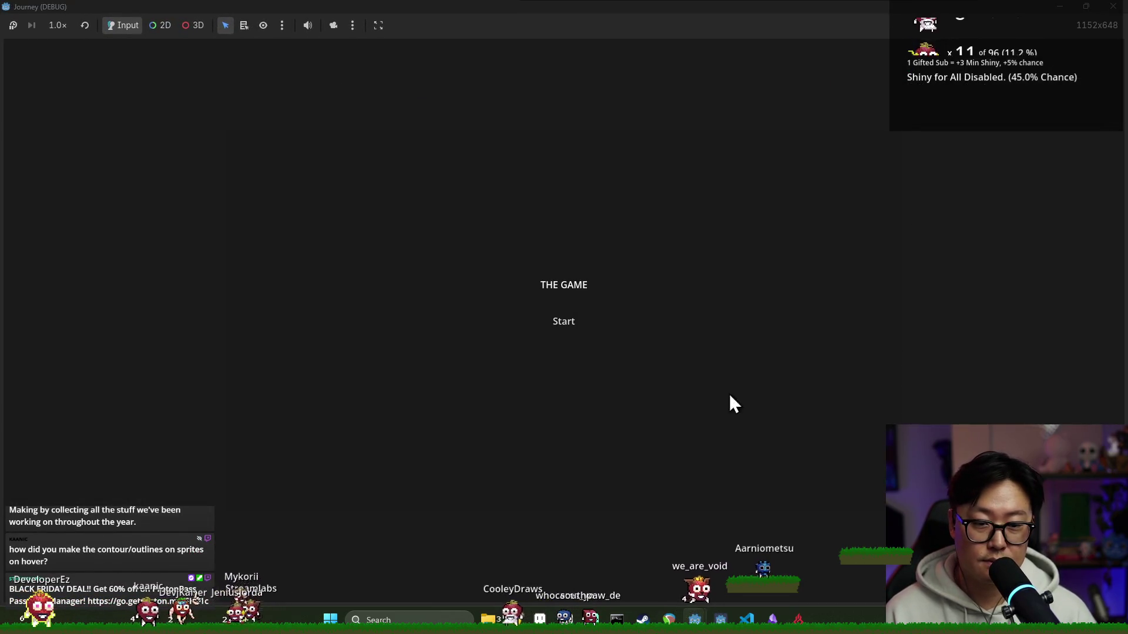
pyautogui.click(562, 323)
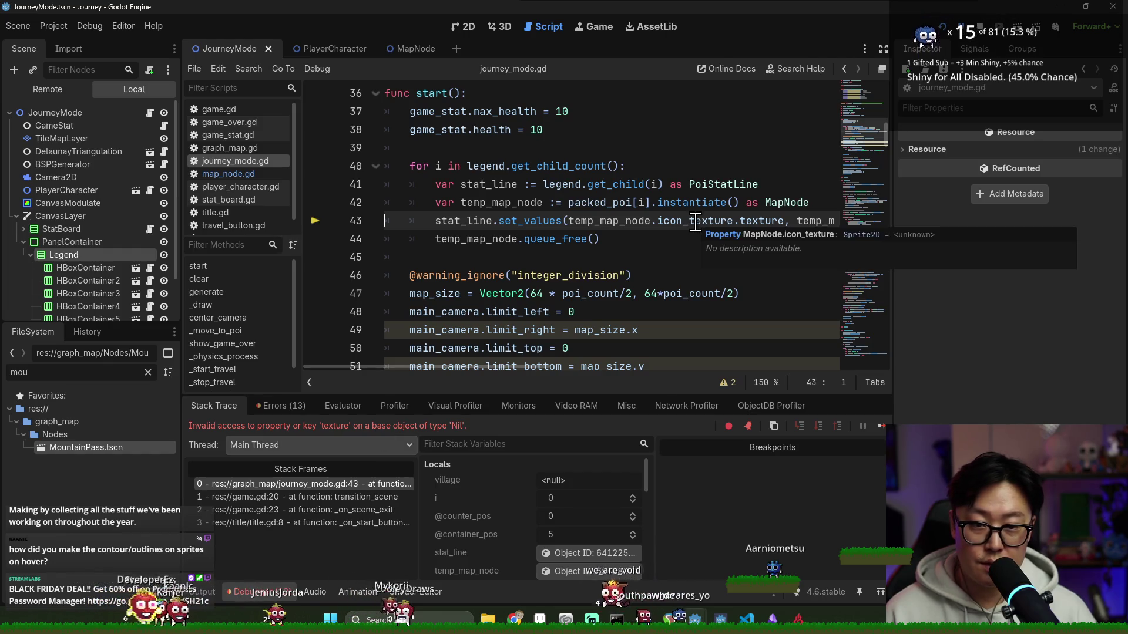
# - Stop the debug session and insert temp_map_node.visible = false and add_child(temp_map_node) before set_values
pyautogui.press('F8')
pyautogui.doubleClick(606, 222)
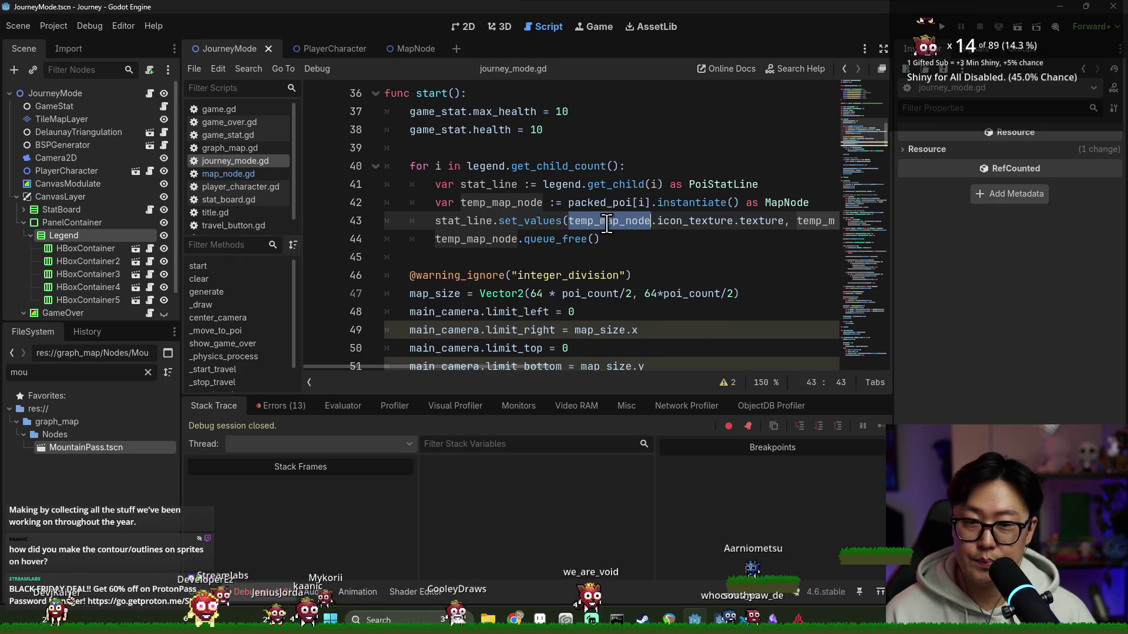
pyautogui.click(824, 202)
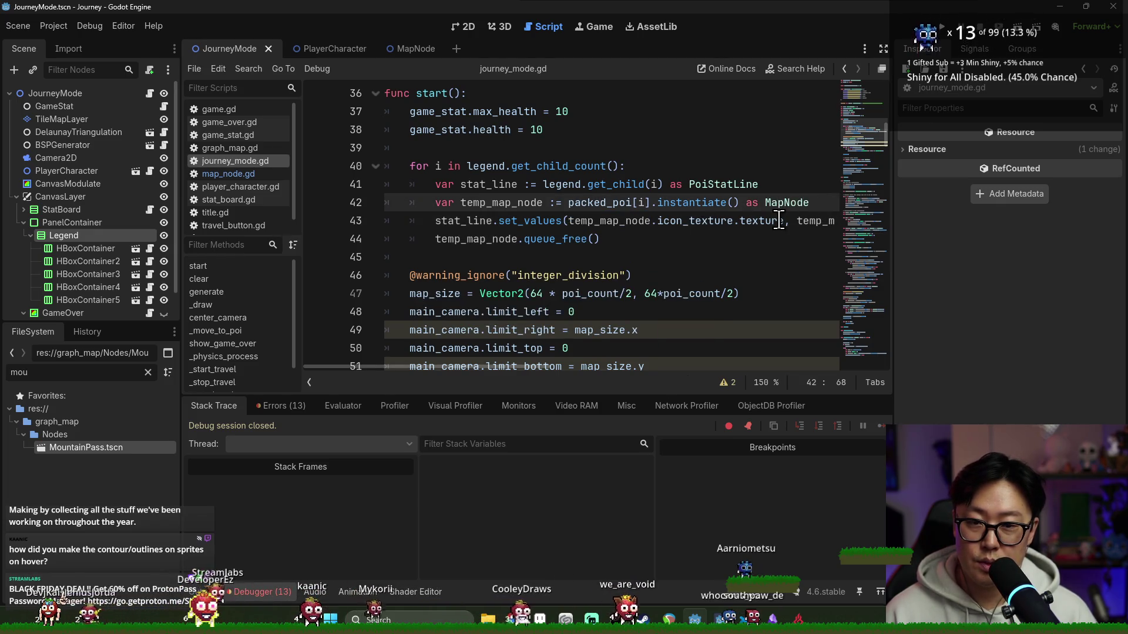
pyautogui.doubleClick(501, 202)
pyautogui.hotkey('ctrl', 'c')
pyautogui.click(820, 202)
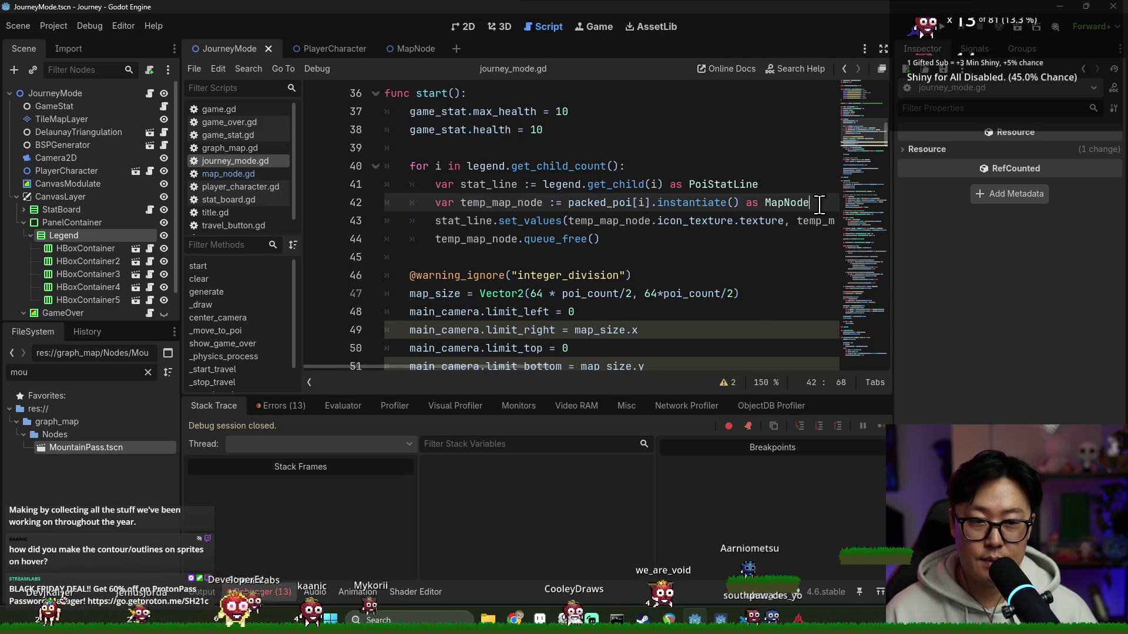
pyautogui.press('Return')
pyautogui.hotkey('ctrl', 'v')
pyautogui.write('.visible = t')
pyautogui.press('BackSpace')
pyautogui.write('false')
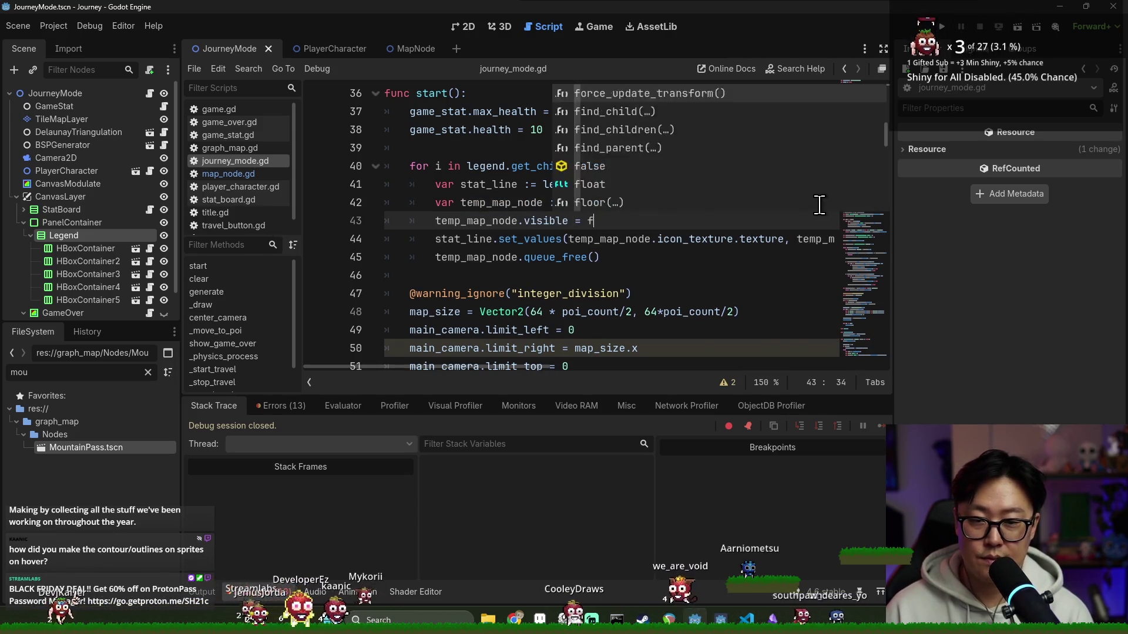
pyautogui.press('Return')
pyautogui.write('add(')
pyautogui.press('BackSpace')
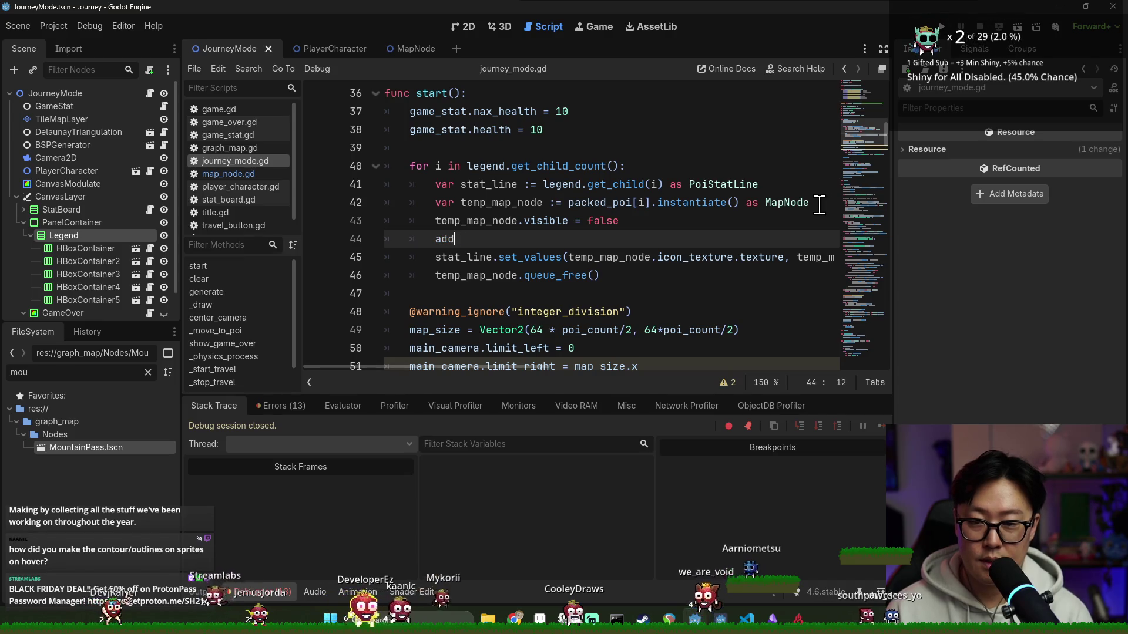
pyautogui.write('(temp_map_node)')
# - Insert remove_child(temp_map_node) before queue_free, save and run the game
pyautogui.doubleClick(543, 240)
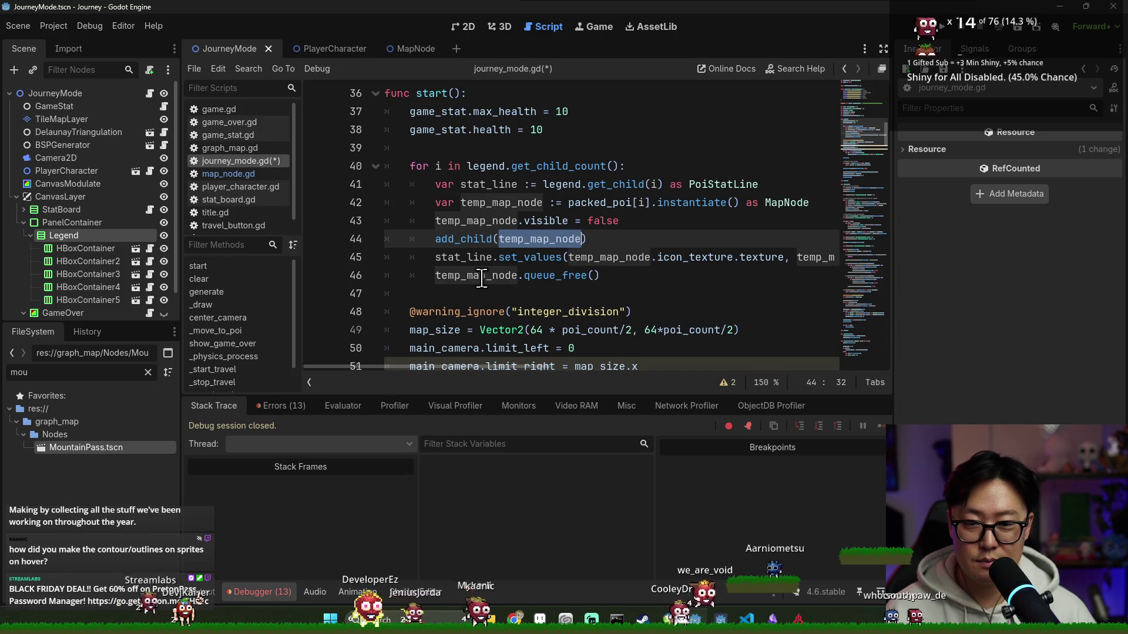
pyautogui.click(434, 276)
pyautogui.press('Return')
pyautogui.press('Up')
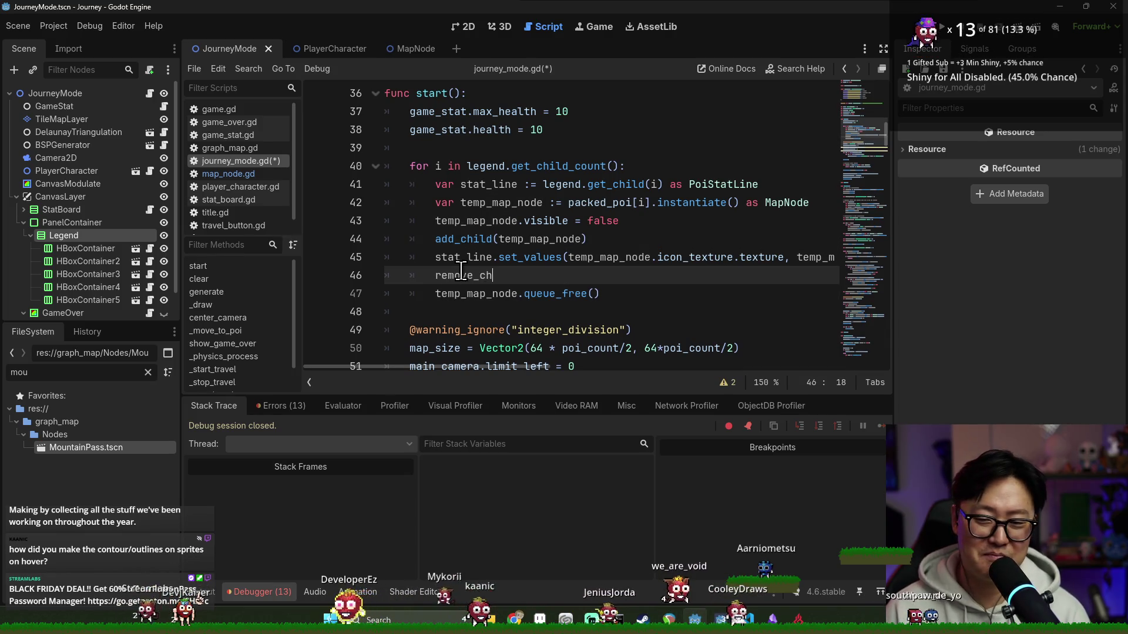
pyautogui.write('ild(temp_map_node)')
pyautogui.hotkey('ctrl', 's')
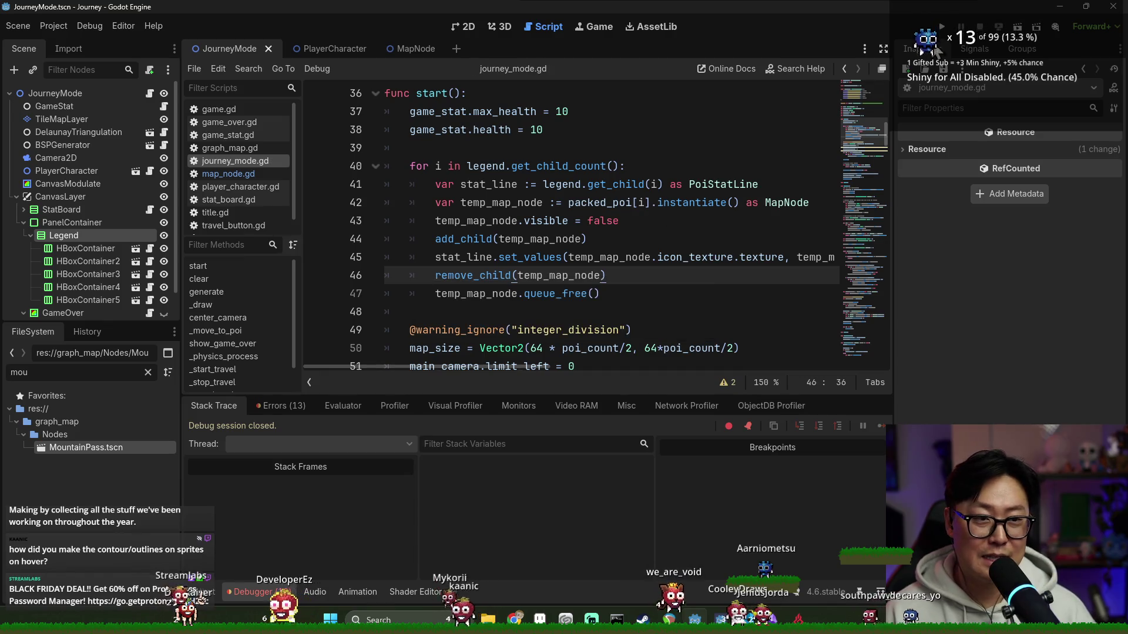
pyautogui.press('F5')
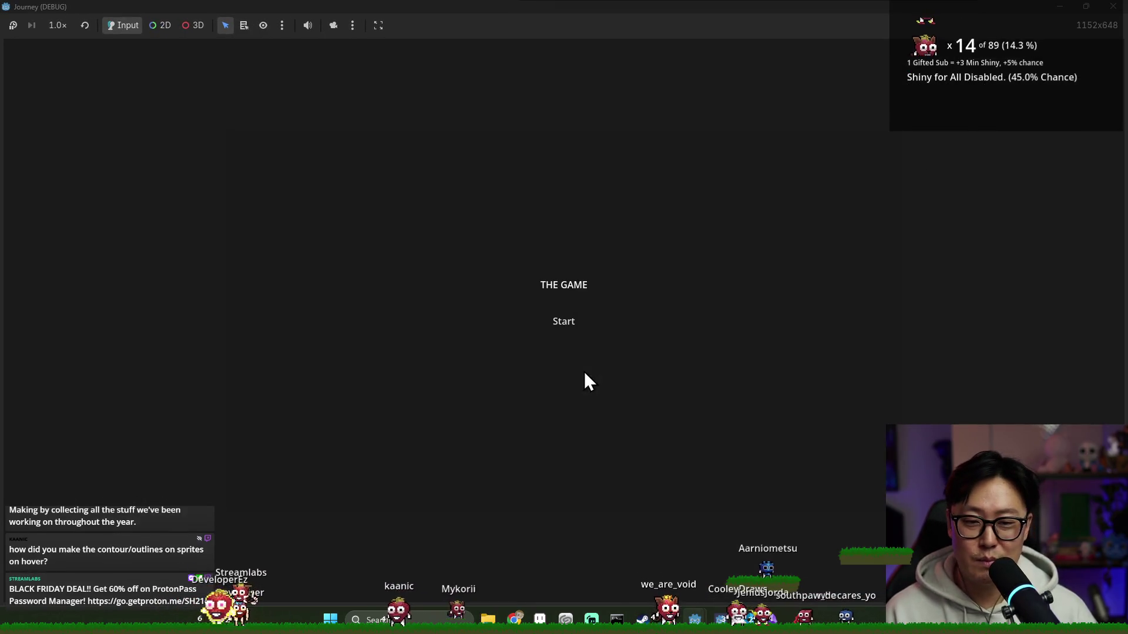
# - Start the game and travel across grass, provisions, stone and mountain nodes with the POI legend showing
pyautogui.click(569, 323)
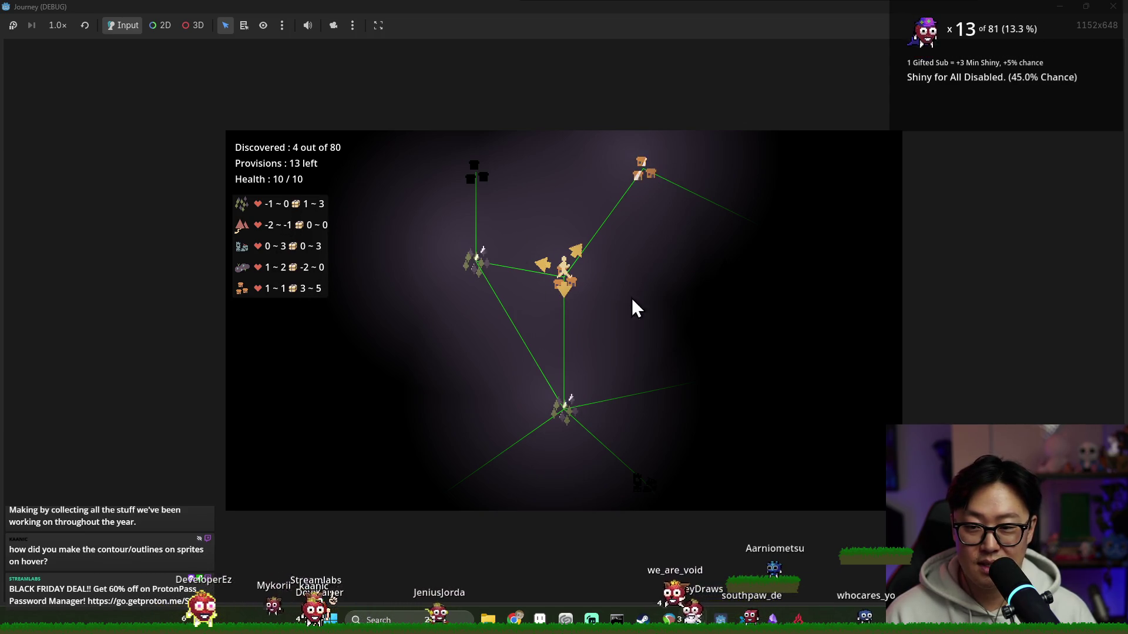
pyautogui.press('Right')
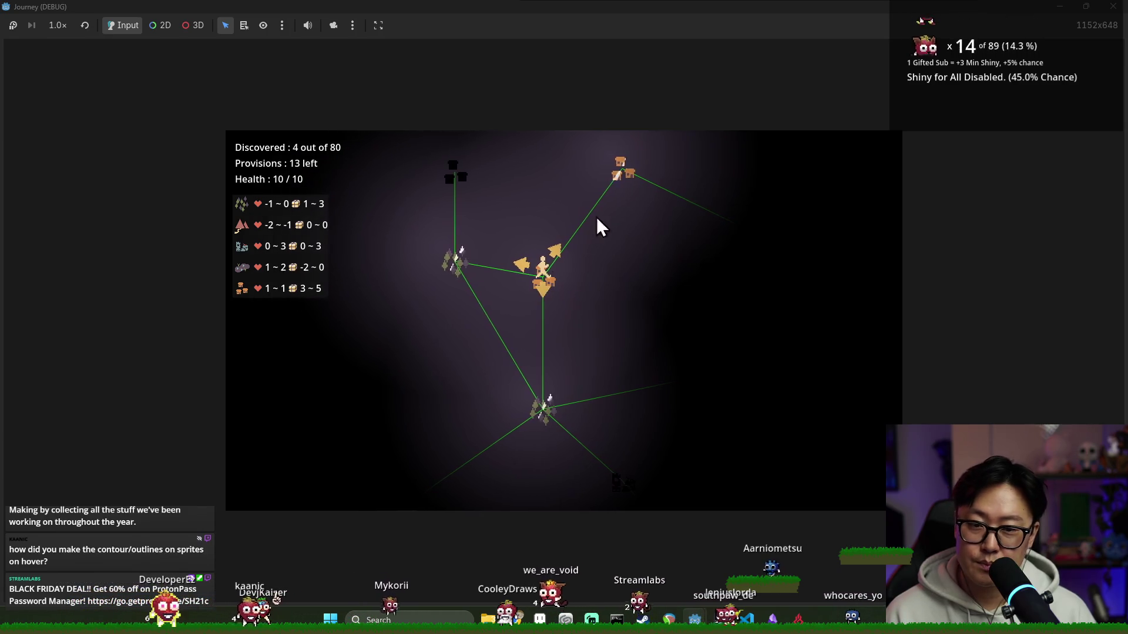
pyautogui.moveTo(626, 174); pyautogui.dragTo(558, 172)
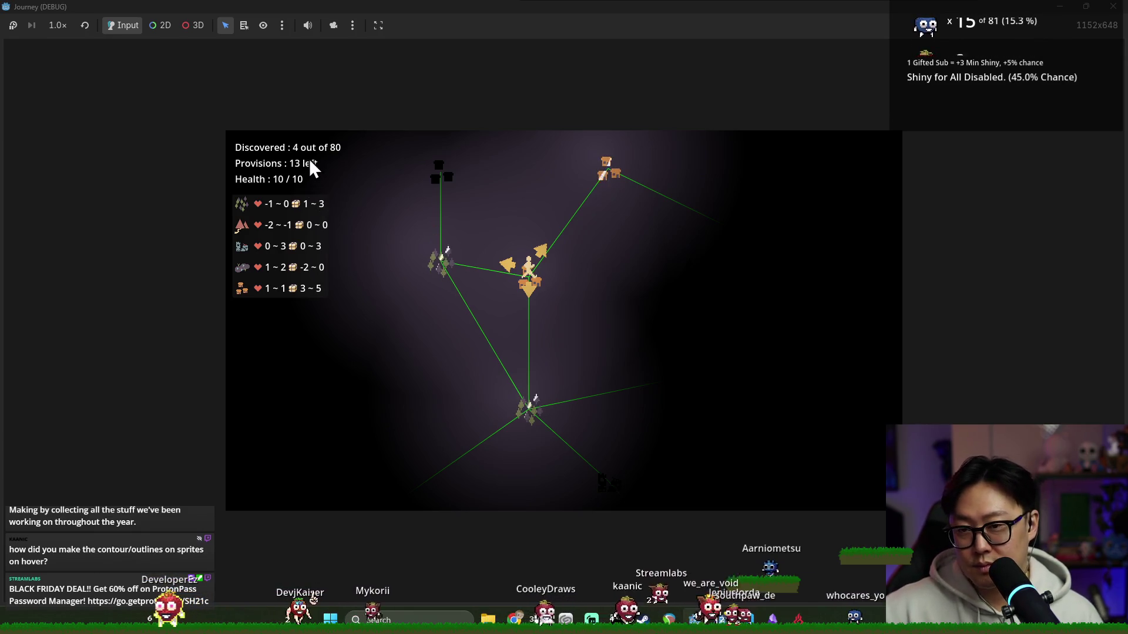
pyautogui.click(444, 261)
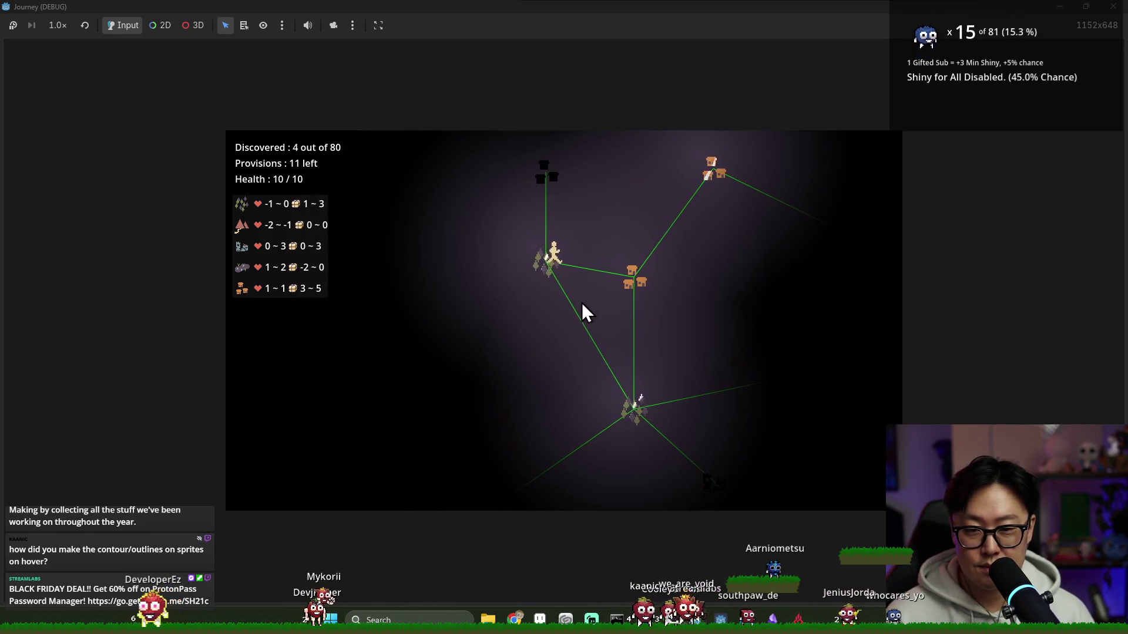
pyautogui.click(548, 178)
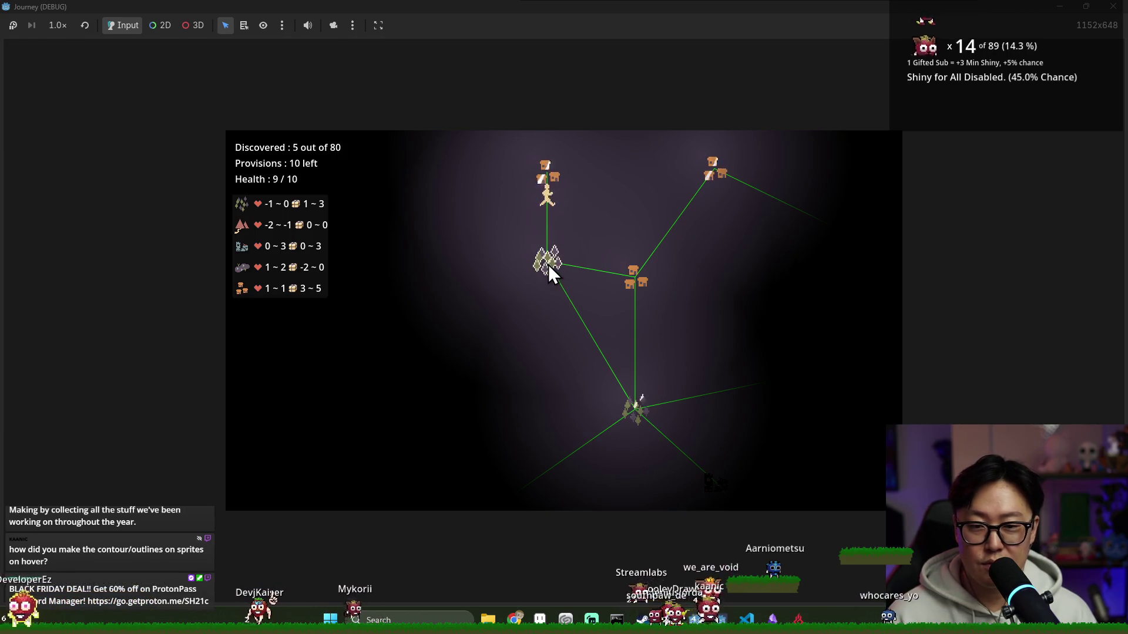
pyautogui.click(564, 280)
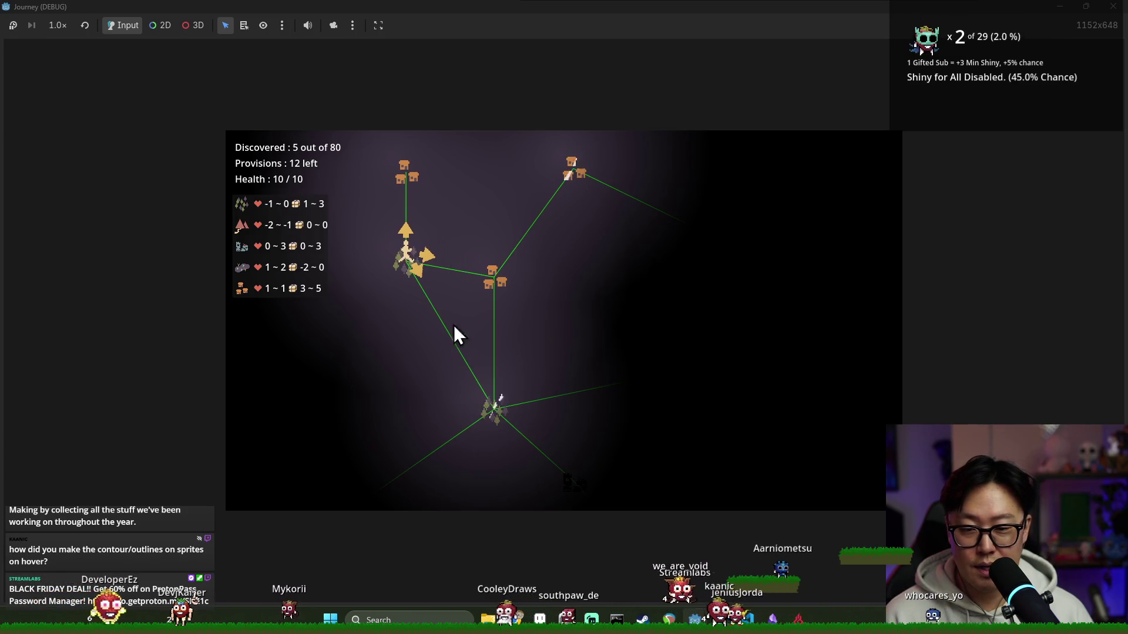
pyautogui.click(419, 269)
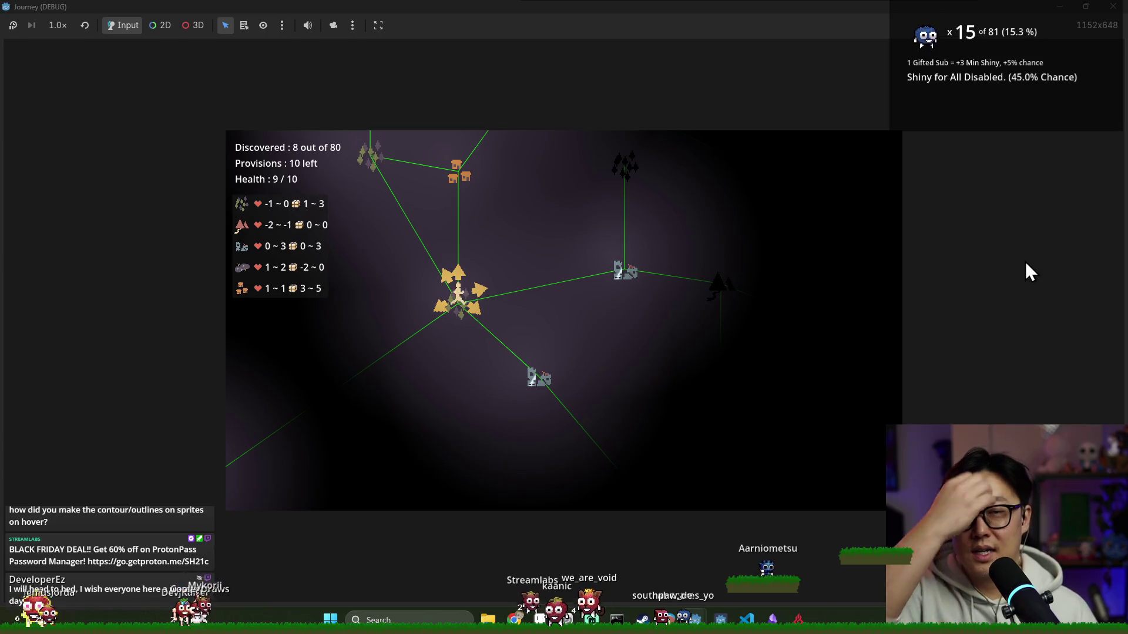
pyautogui.click(479, 294)
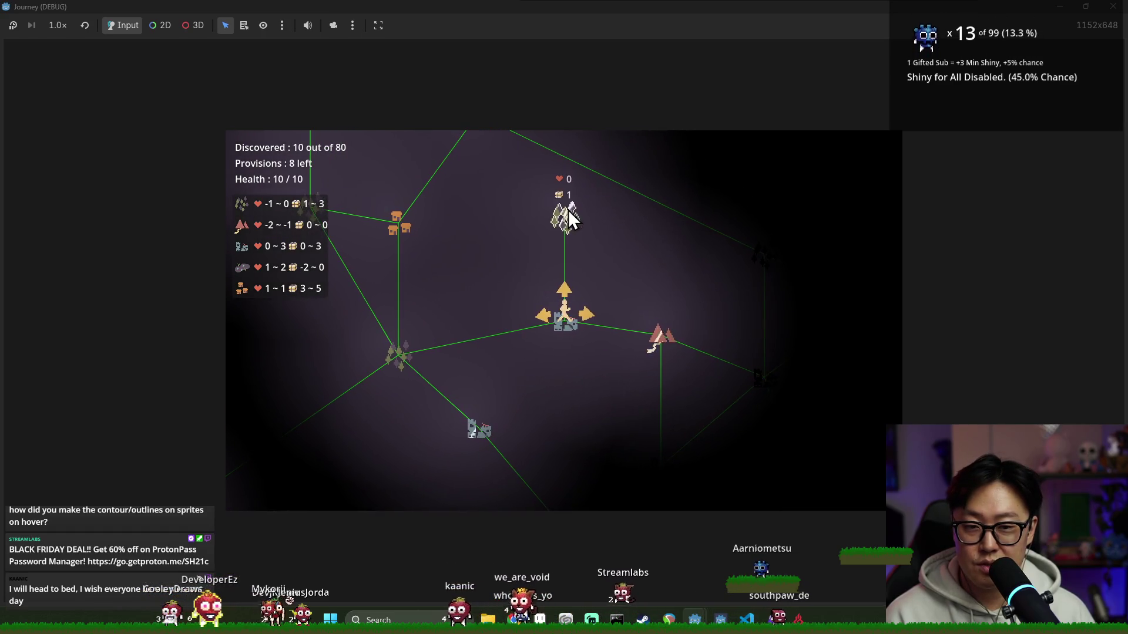
pyautogui.click(657, 343)
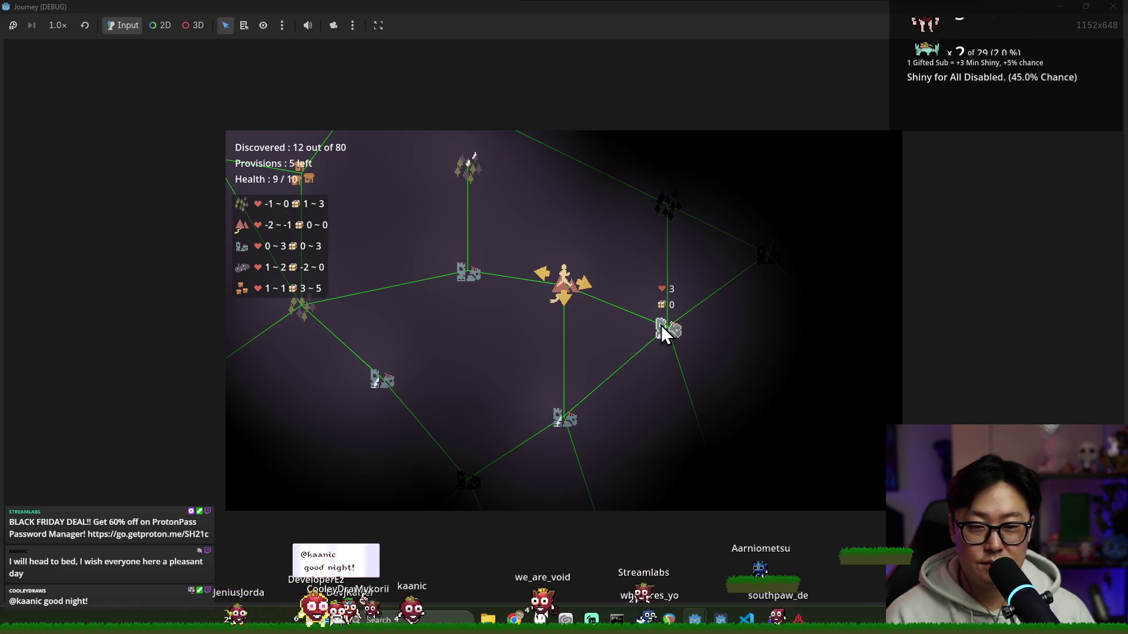
pyautogui.scroll(-2, 656, 331)
pyautogui.scroll(2, 608, 329)
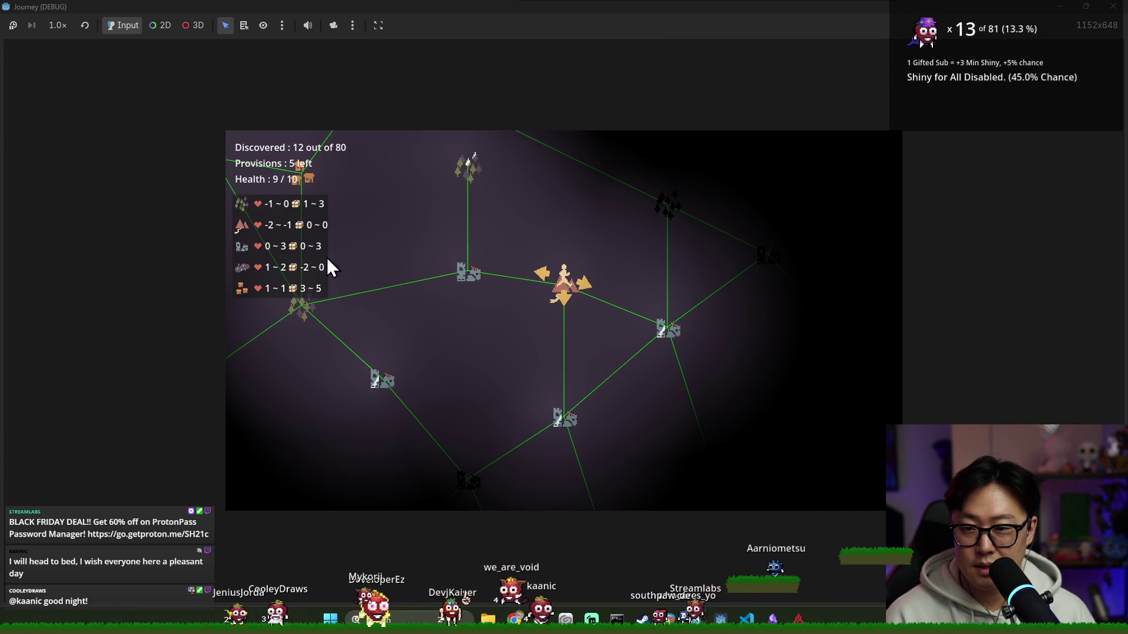
pyautogui.scroll(1, 343, 277)
pyautogui.scroll(-1, 342, 280)
pyautogui.scroll(1, 369, 286)
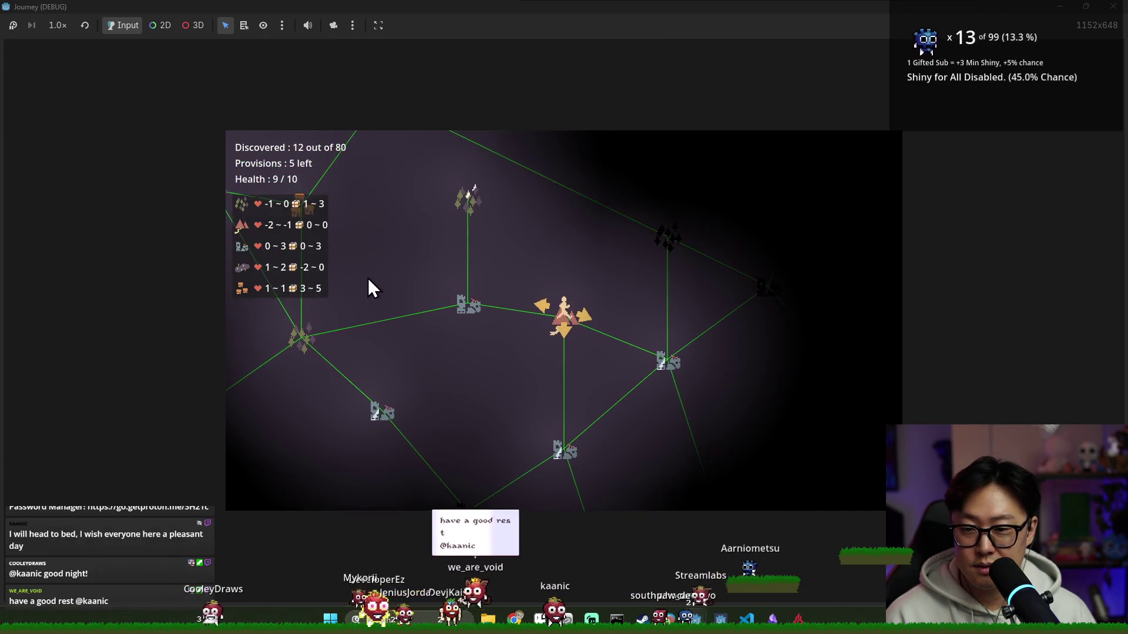
# - Keep travelling through castle, provisions, rat, forest and town nodes until the run ends in death
pyautogui.click(581, 321)
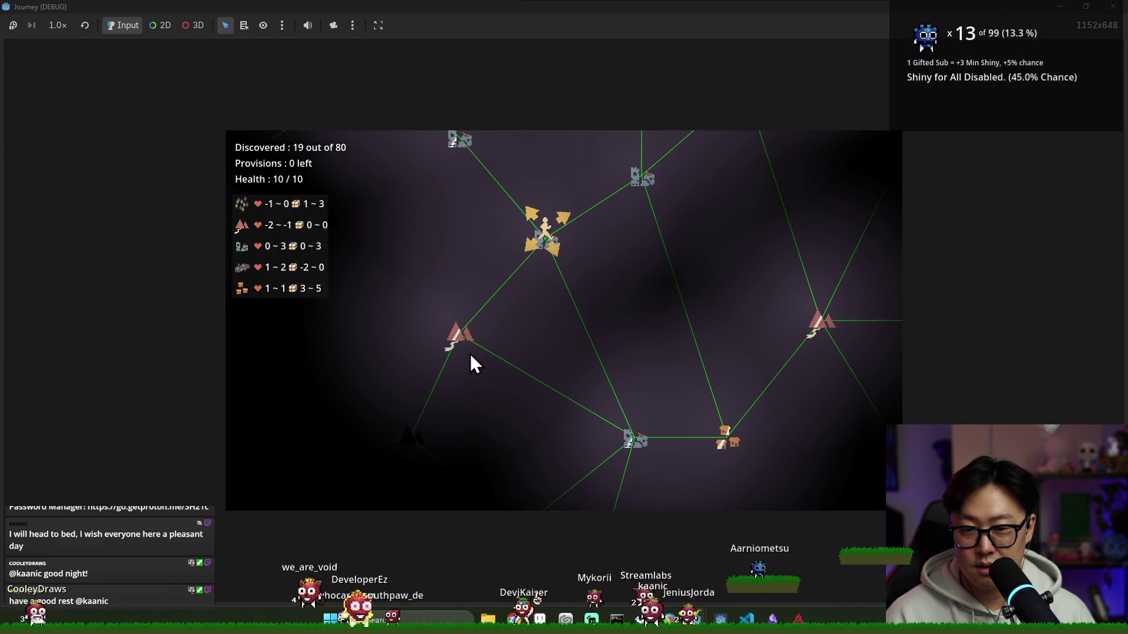
pyautogui.click(730, 445)
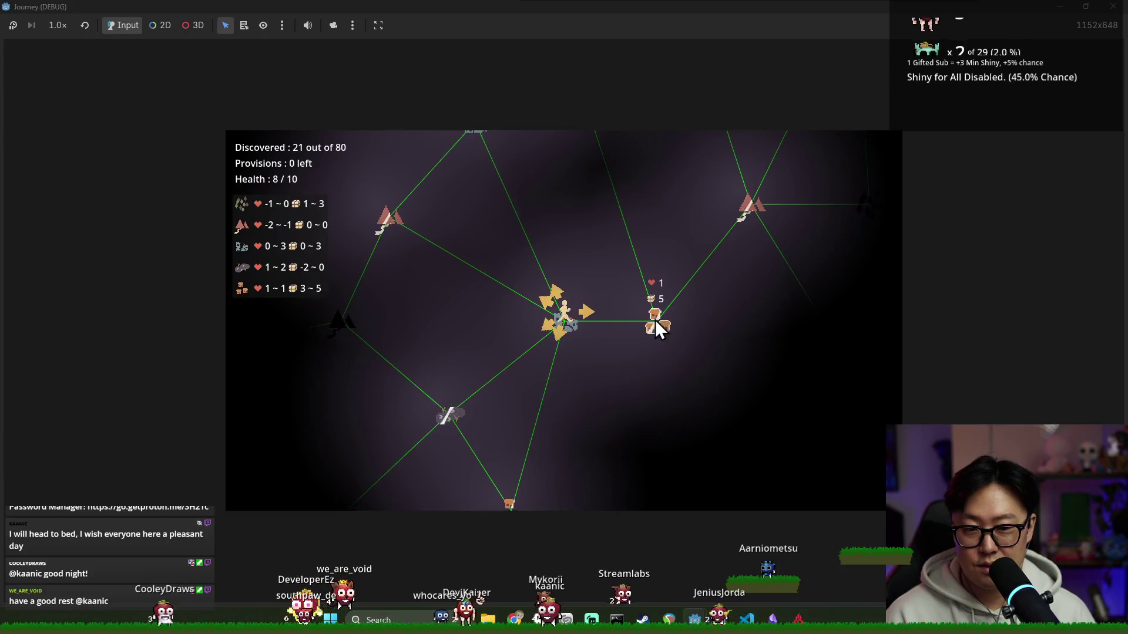
pyautogui.click(589, 325)
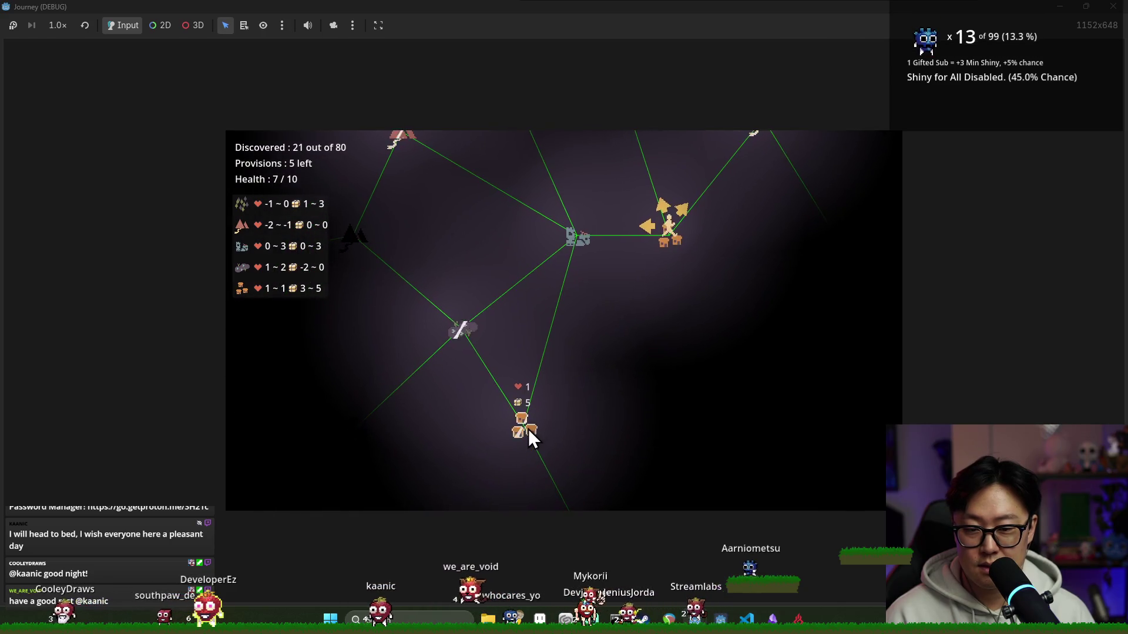
pyautogui.click(643, 231)
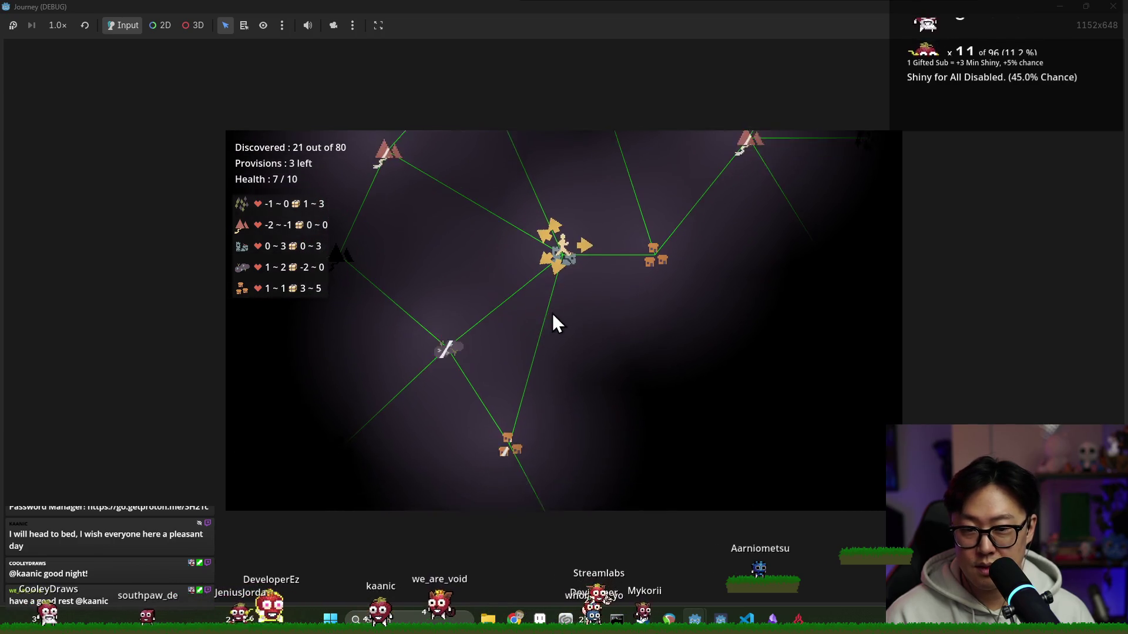
pyautogui.click(560, 241)
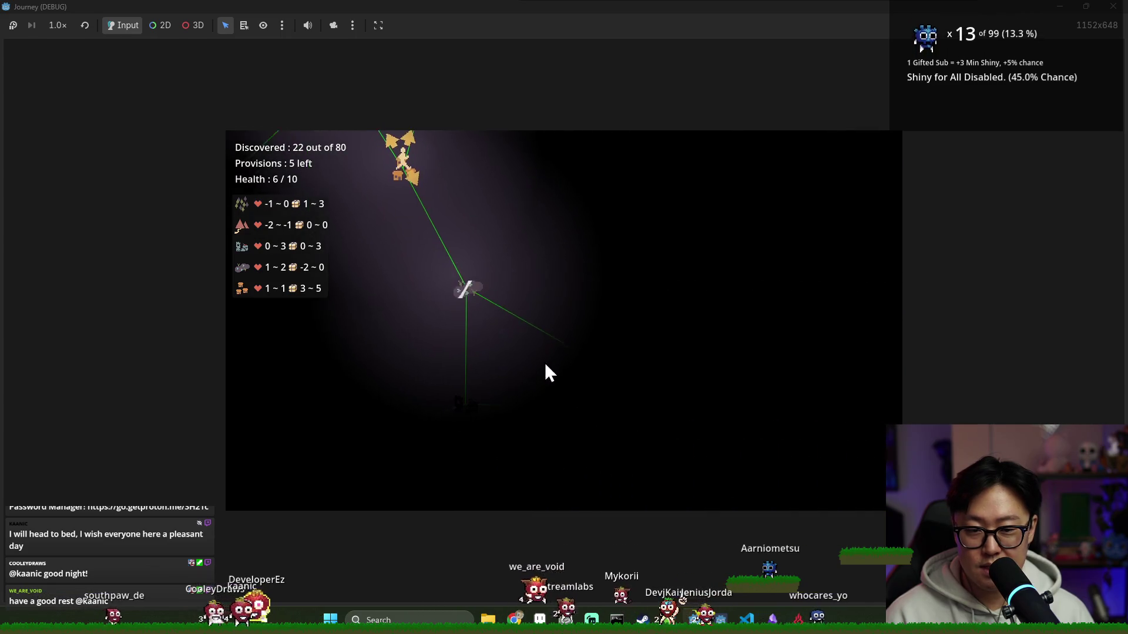
pyautogui.click(503, 276)
pyautogui.click(581, 396)
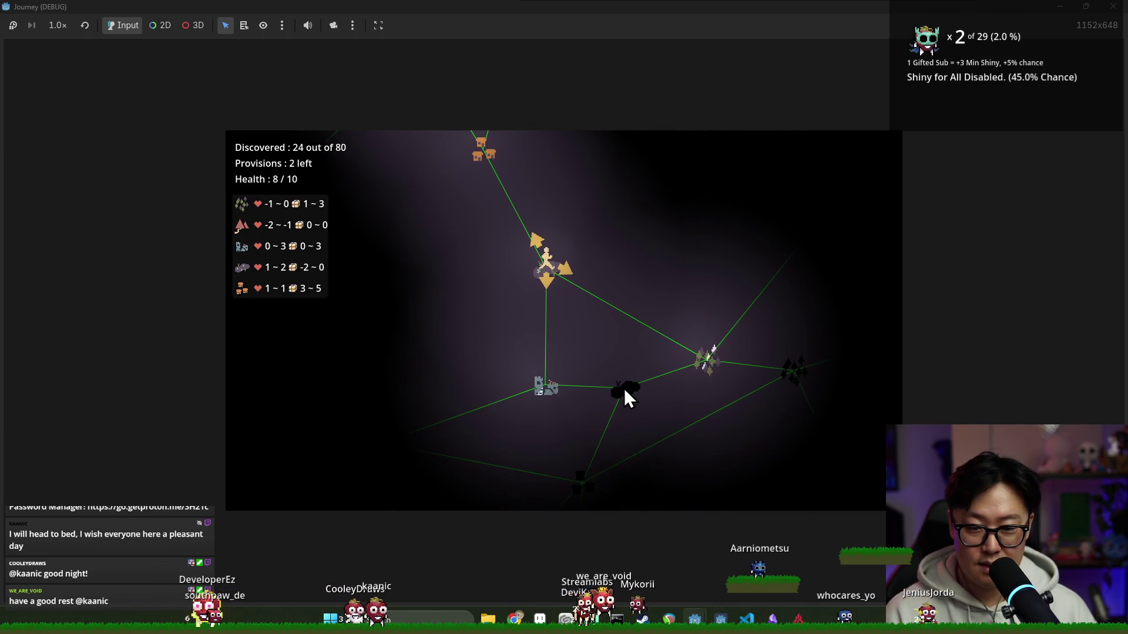
pyautogui.moveTo(545, 386)
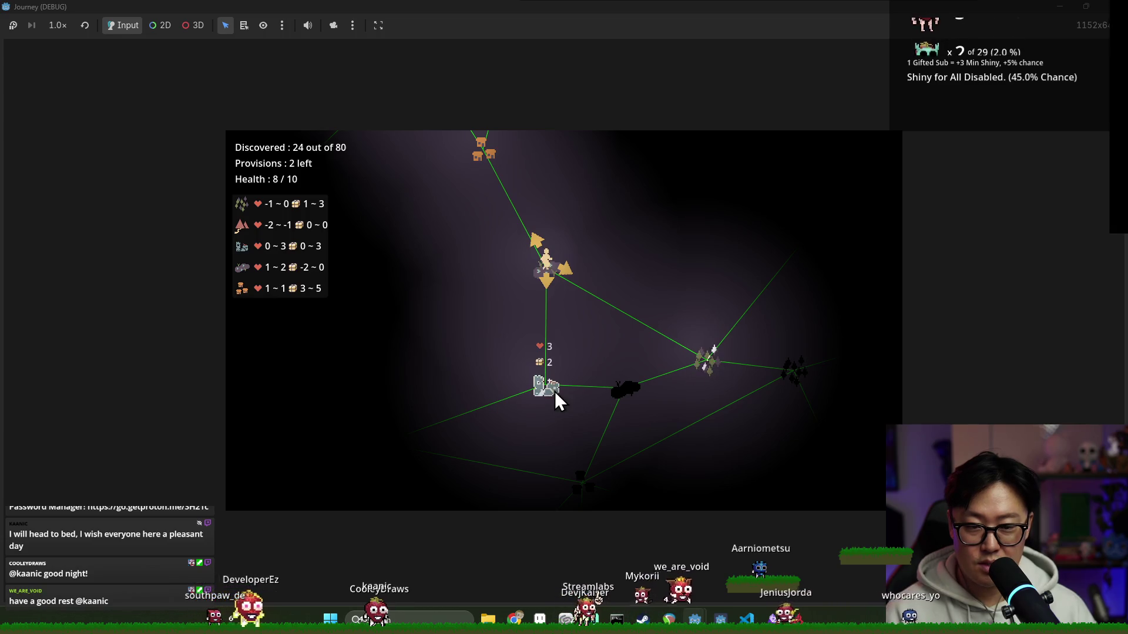
pyautogui.click(548, 281)
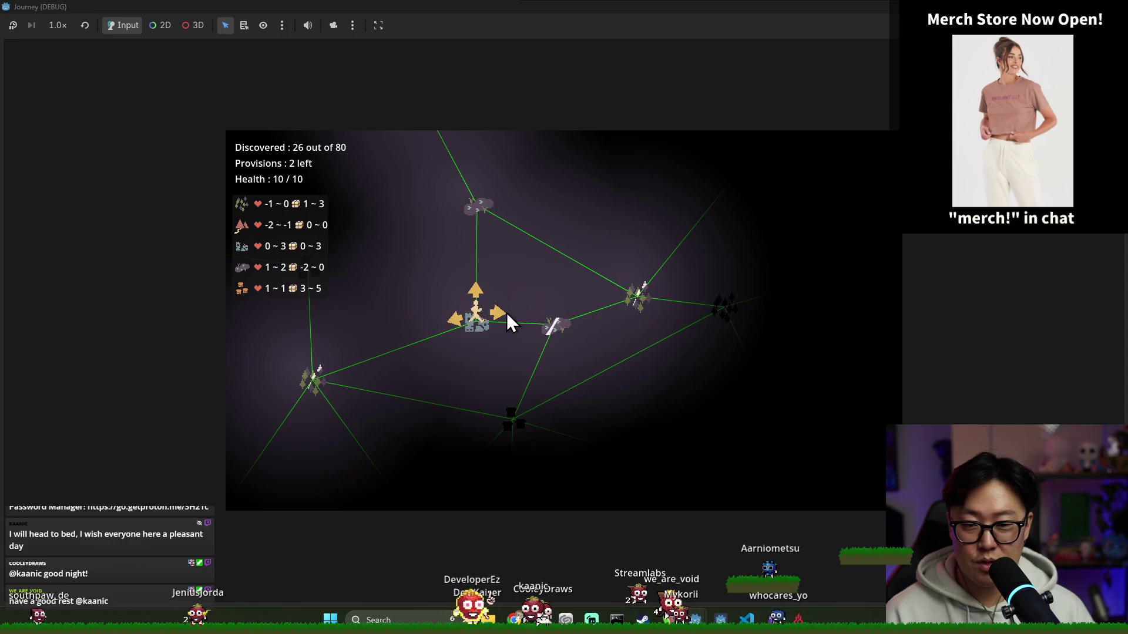
pyautogui.click(554, 327)
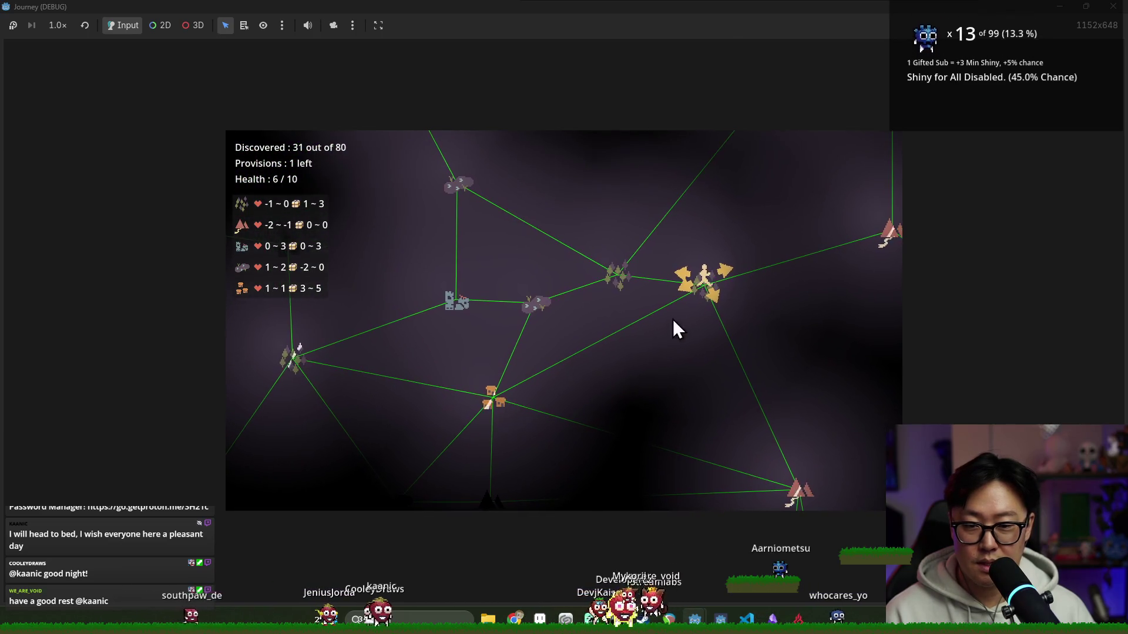
pyautogui.click(685, 292)
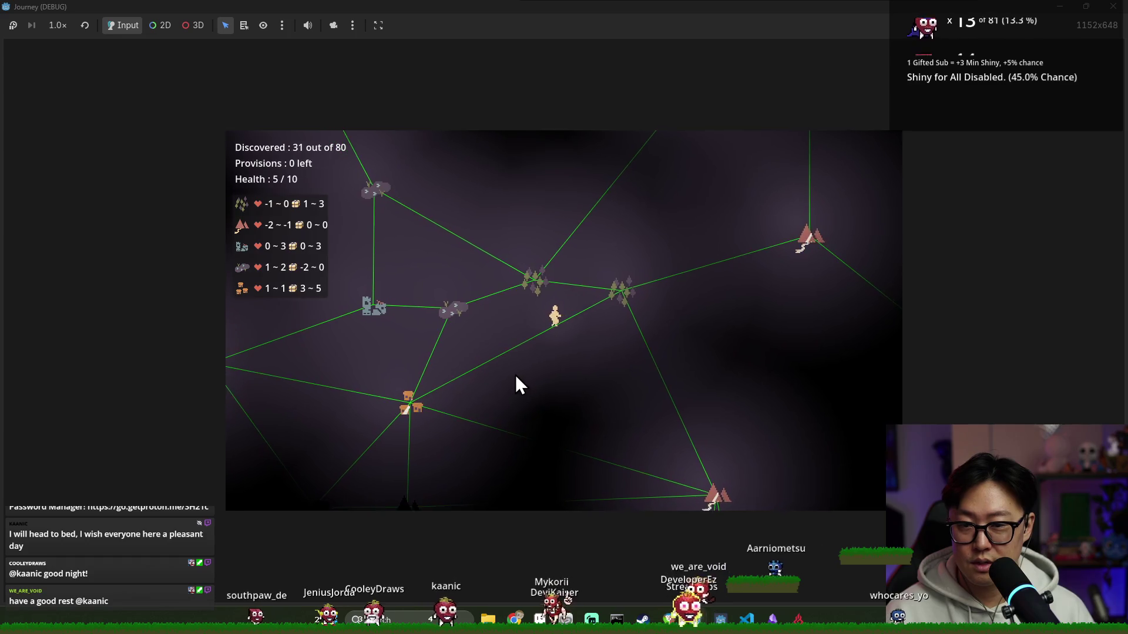
pyautogui.click(424, 389)
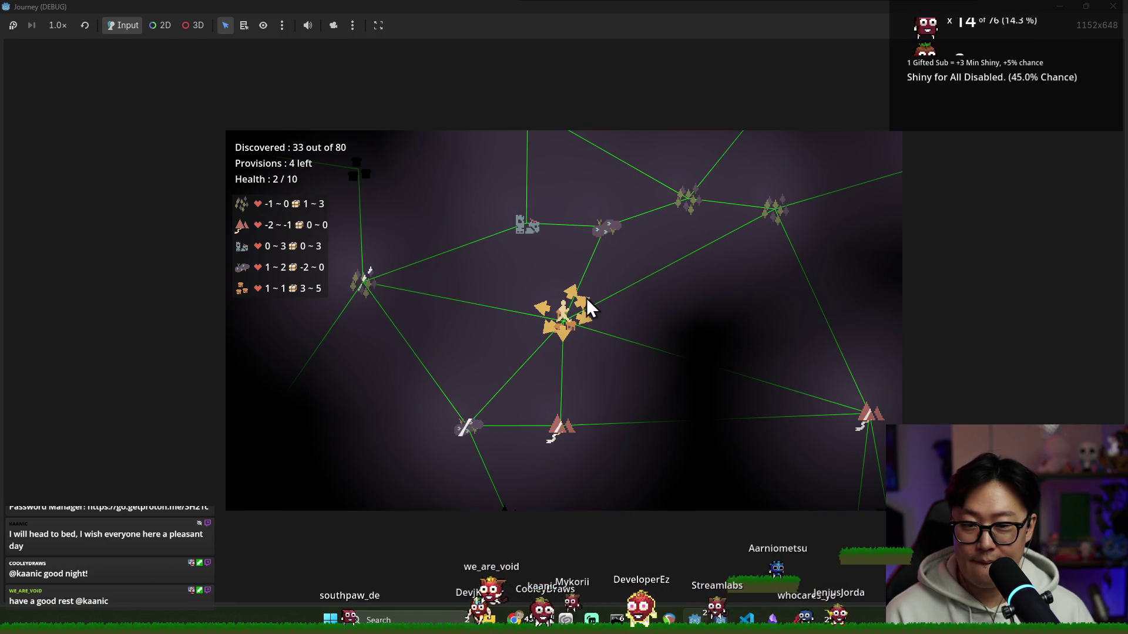
pyautogui.click(547, 304)
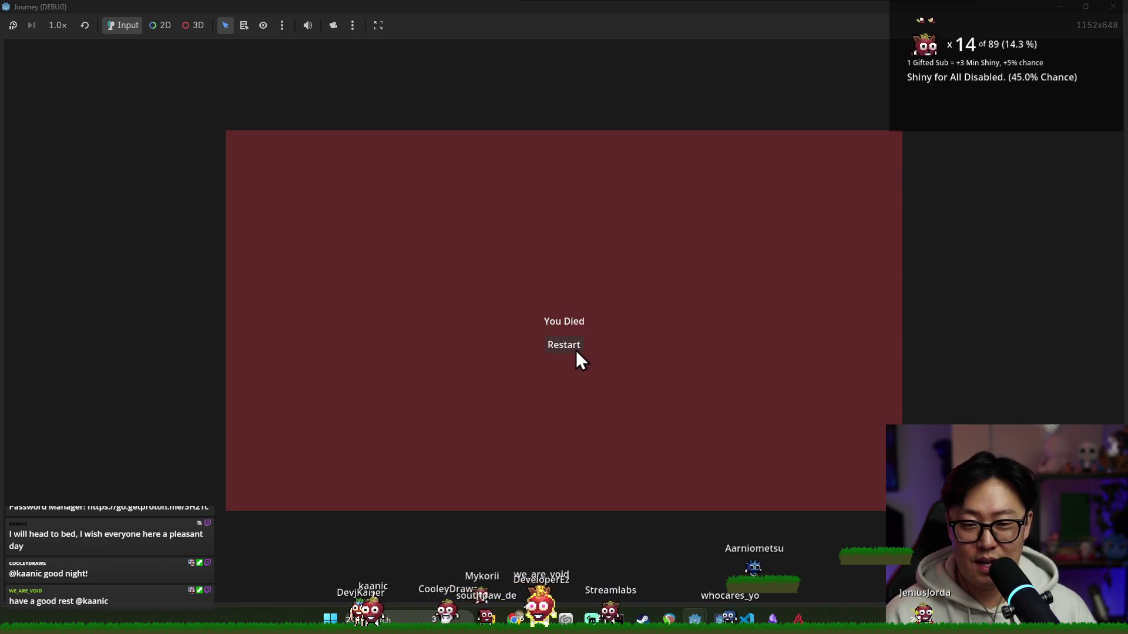
# - Restart after dying, start a new run and travel to the node below the start
pyautogui.click(570, 346)
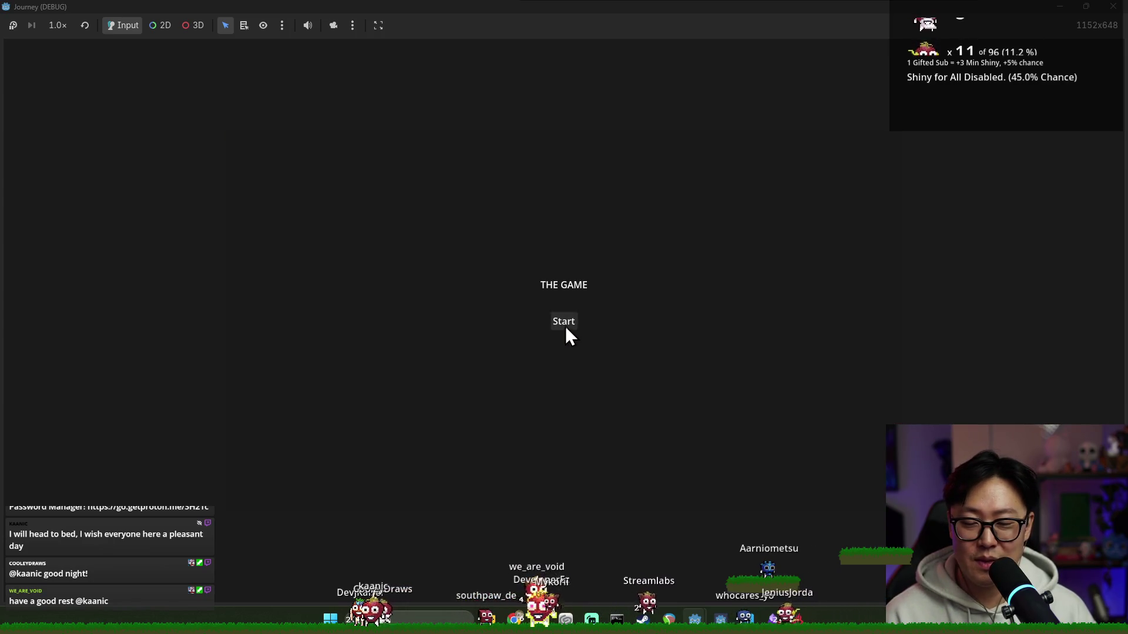
pyautogui.click(567, 325)
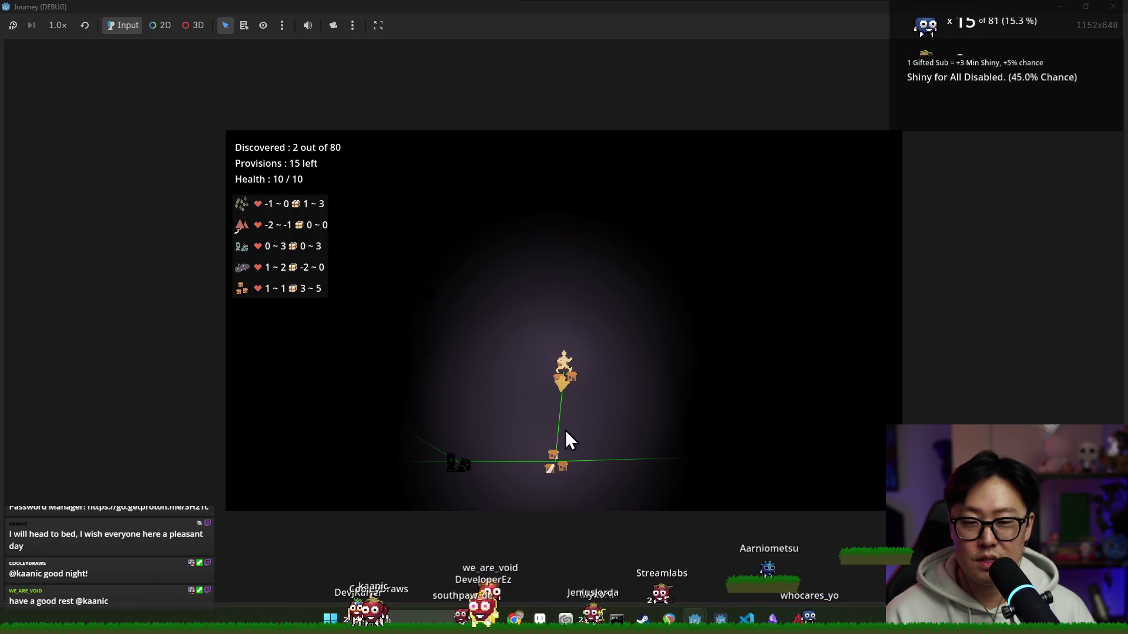
pyautogui.click(565, 387)
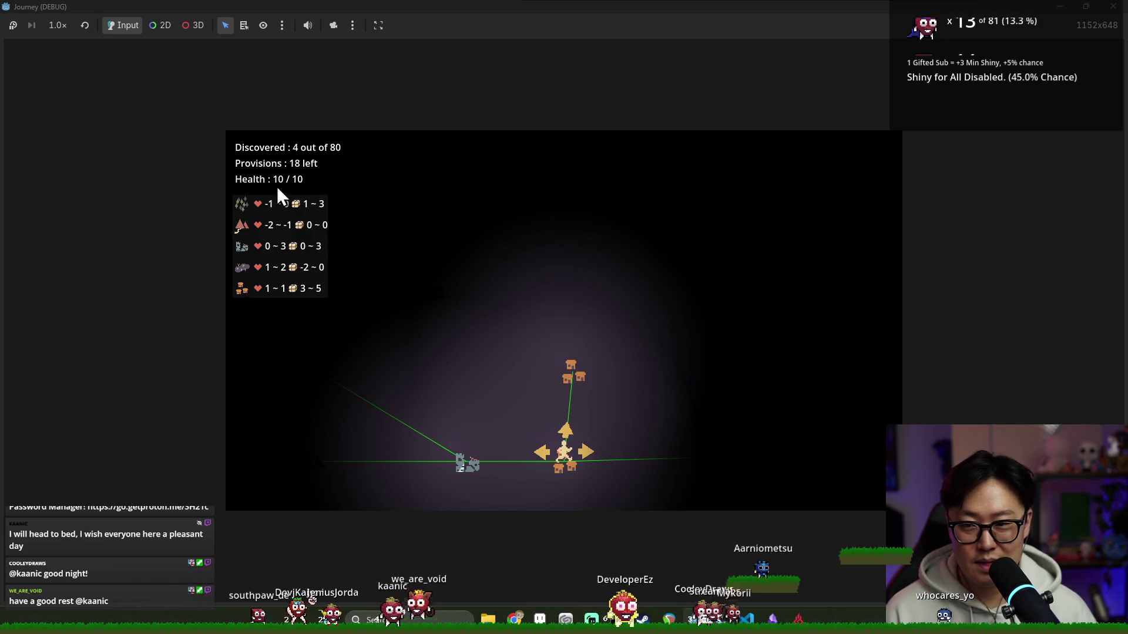
# - Travel through ruins, house and forest nodes, watching provisions and health change
pyautogui.click(544, 454)
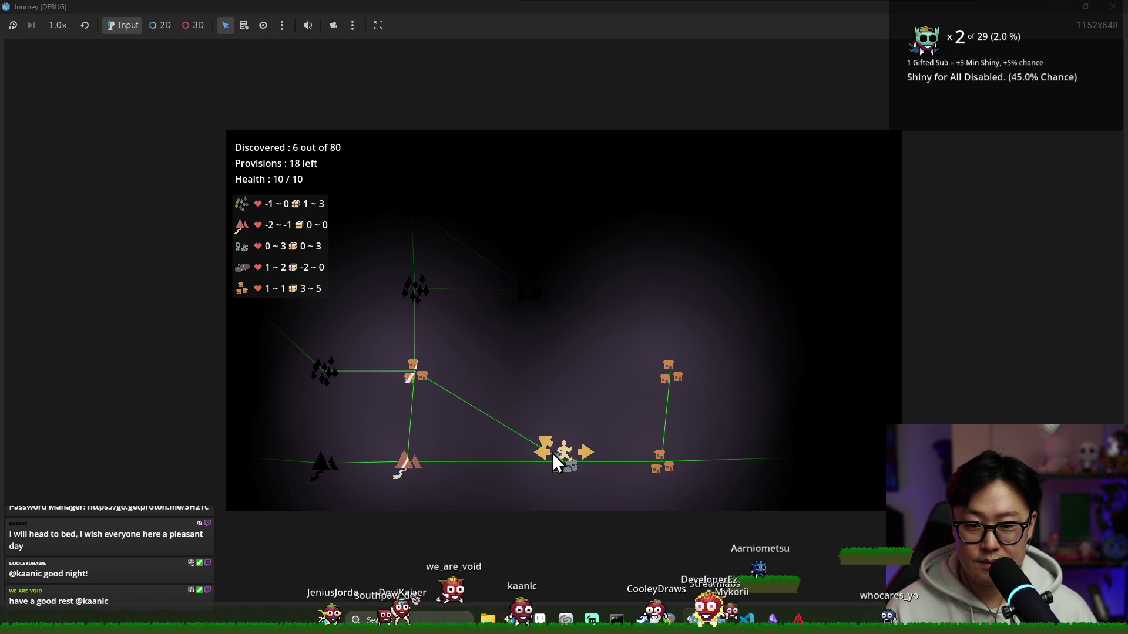
pyautogui.moveTo(408, 462)
pyautogui.click(552, 446)
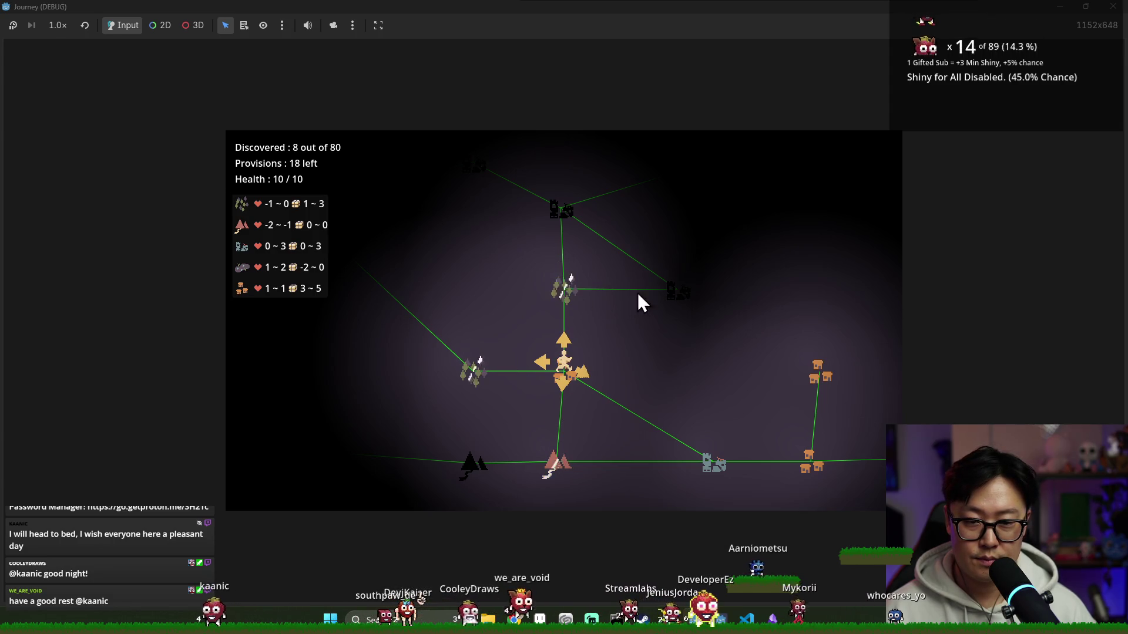
pyautogui.click(581, 372)
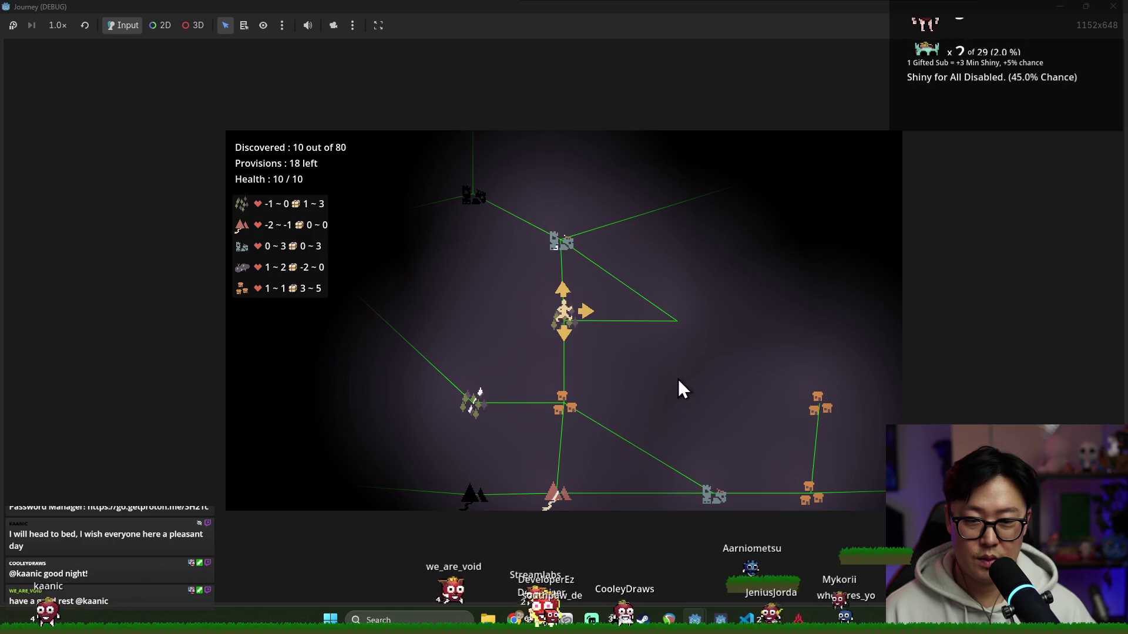
pyautogui.click(680, 319)
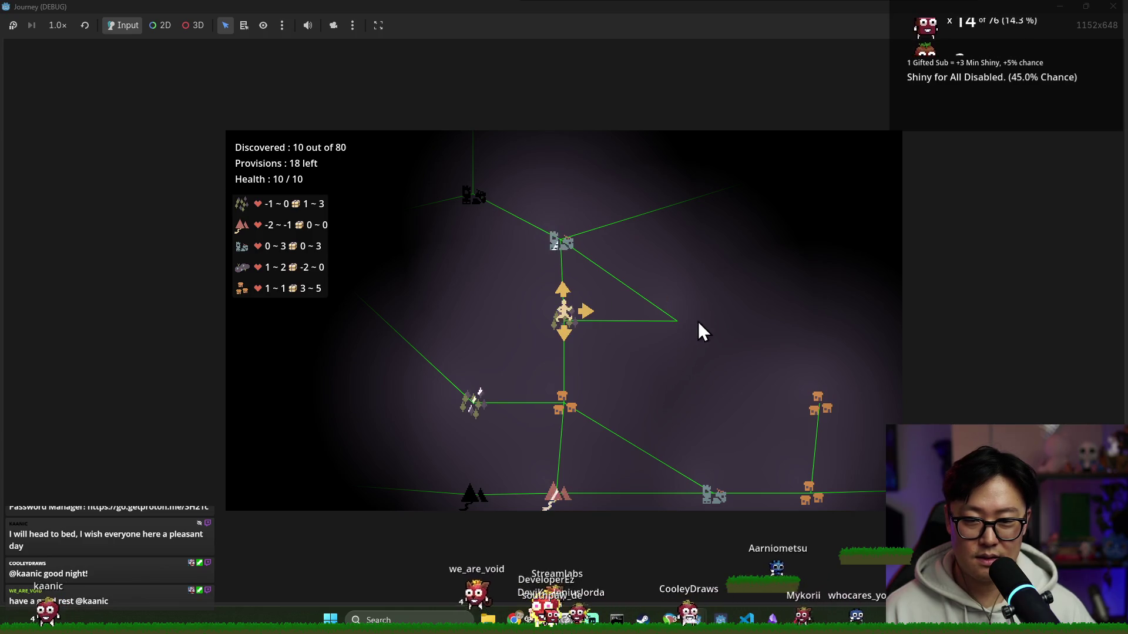
pyautogui.click(678, 330)
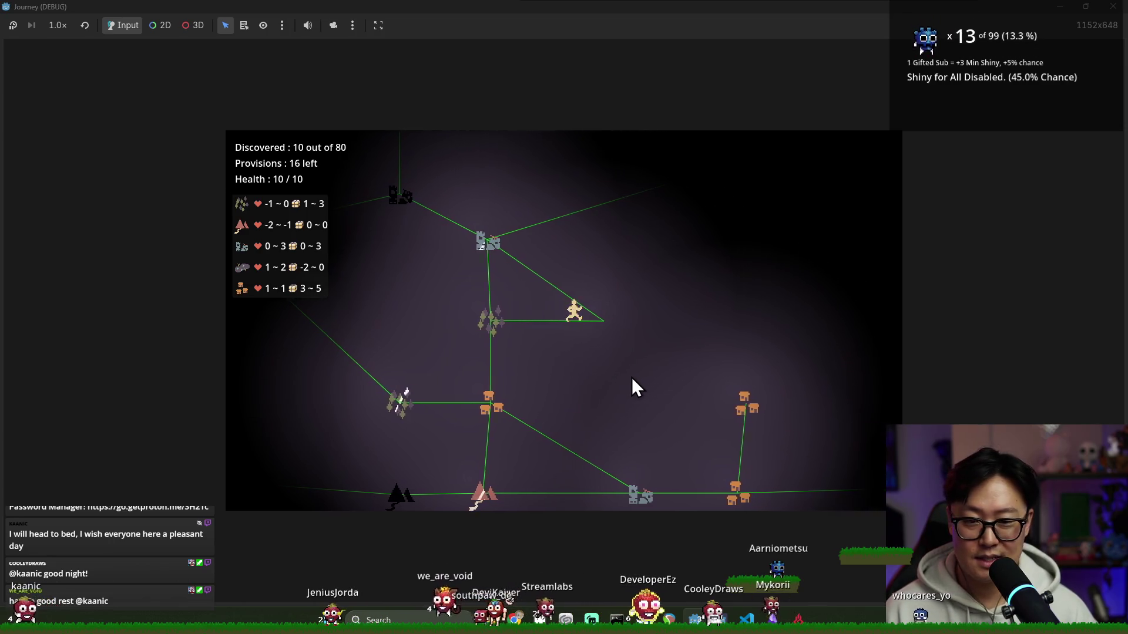
pyautogui.click(544, 308)
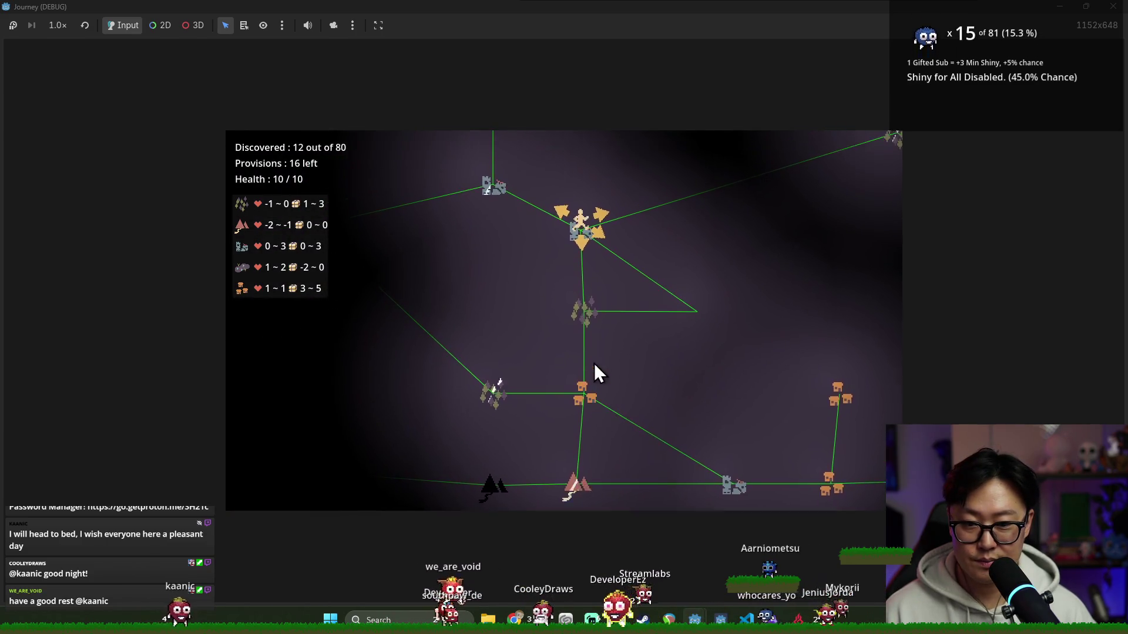
pyautogui.click(565, 269)
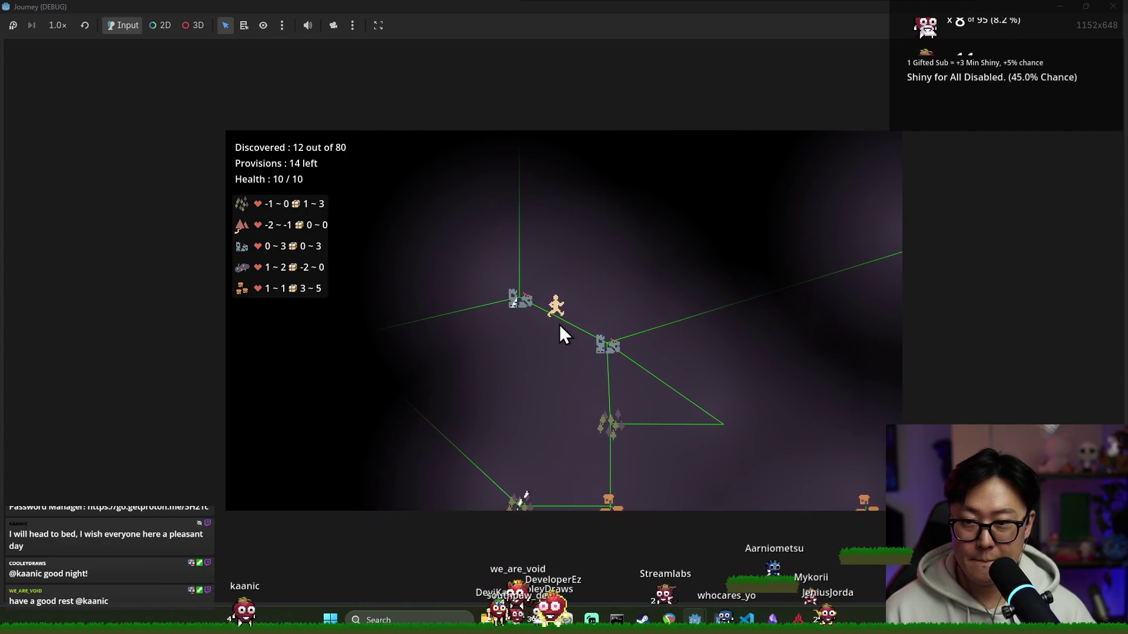
pyautogui.scroll(3, 559, 247)
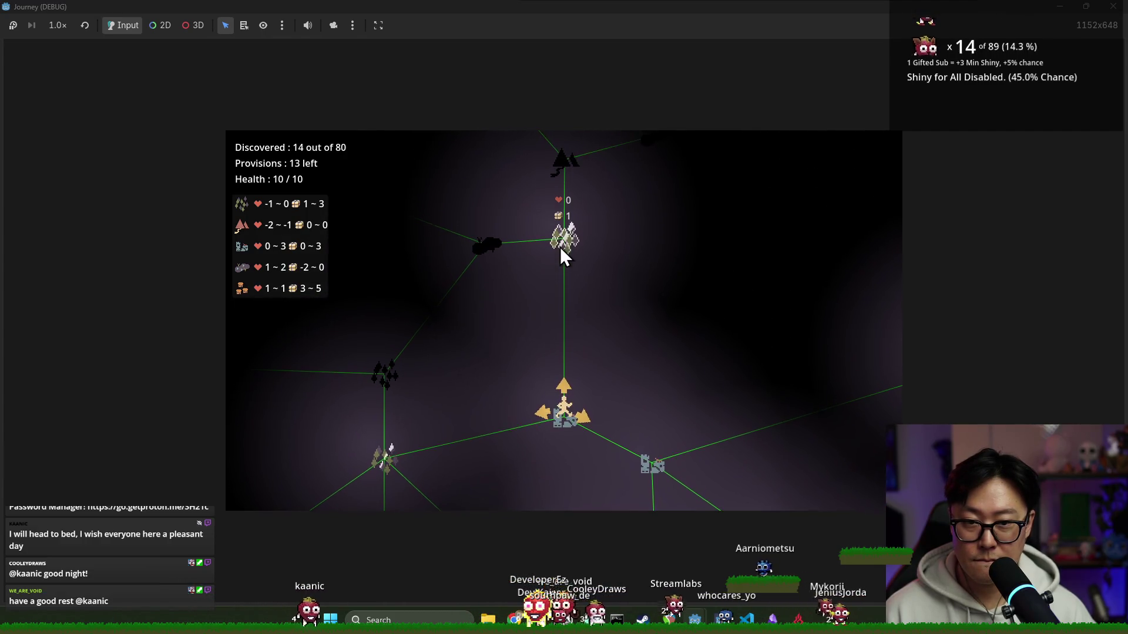
pyautogui.click(532, 427)
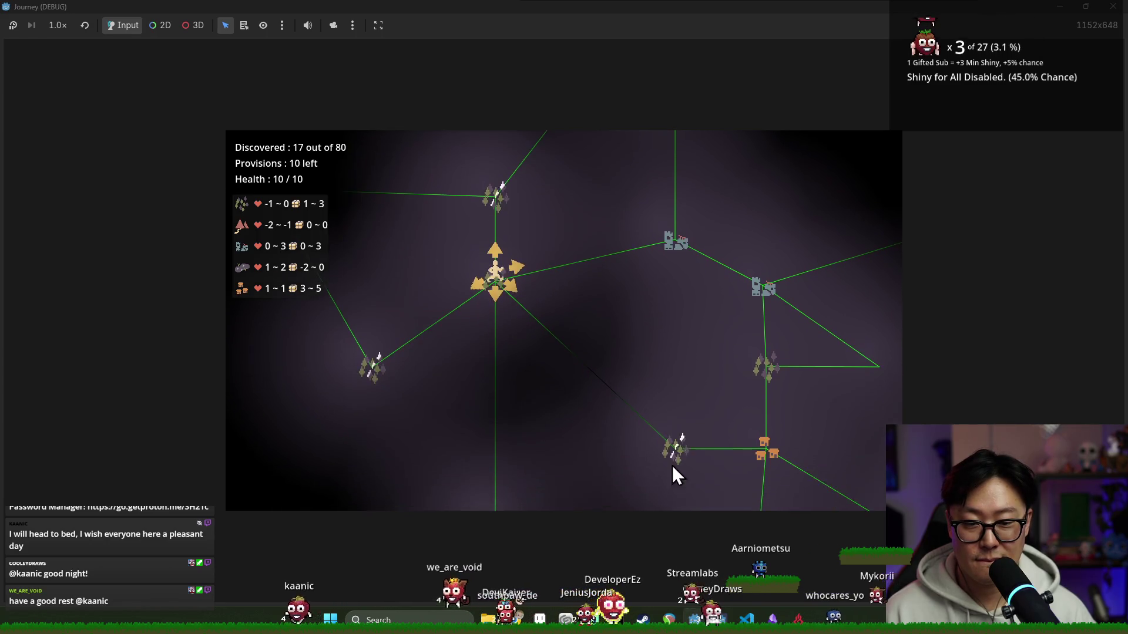
pyautogui.click(497, 185)
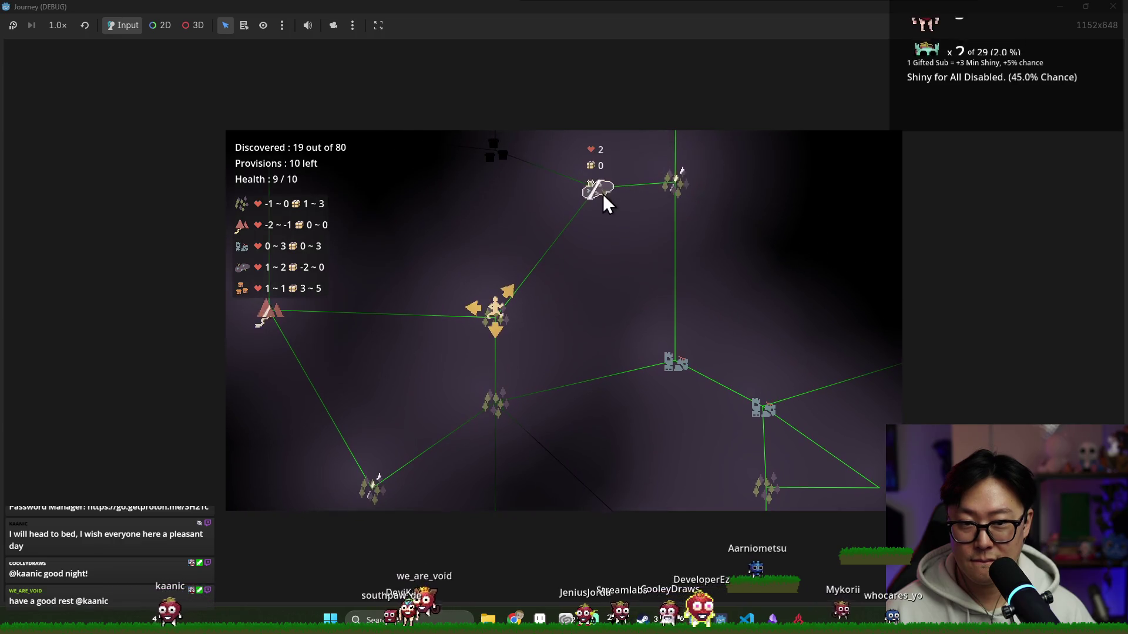
pyautogui.scroll(3, 667, 198)
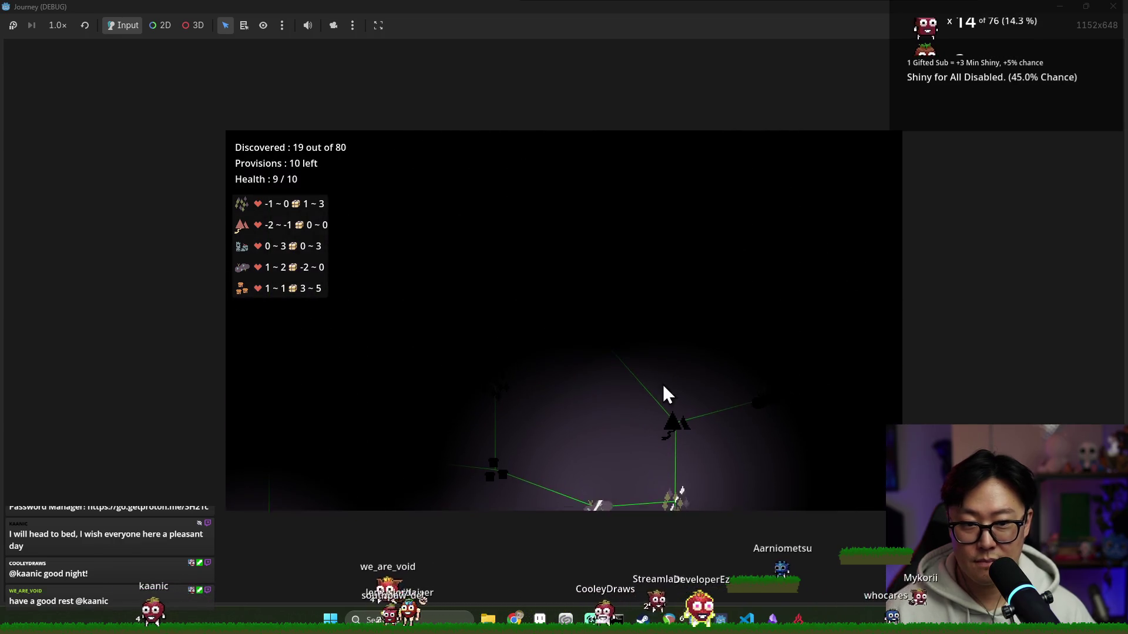
pyautogui.scroll(-3, 447, 438)
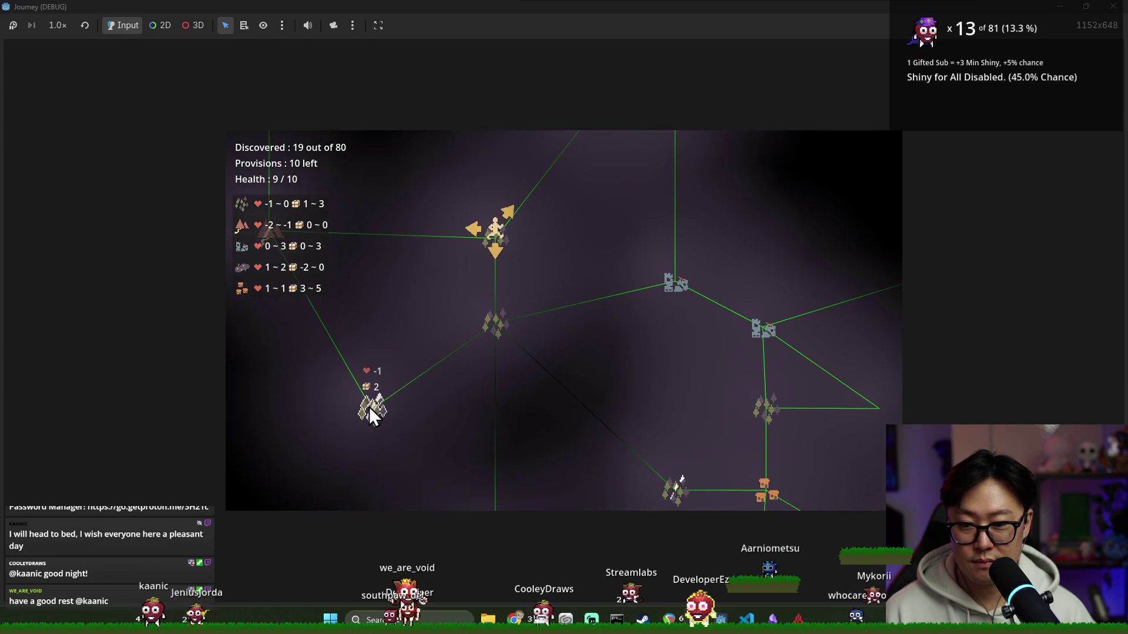
pyautogui.scroll(3, 535, 321)
# - Continue via house, rock, ruins and forest nodes until 28 of 80 are discovered with no provisions and 7/10 health
pyautogui.click(505, 401)
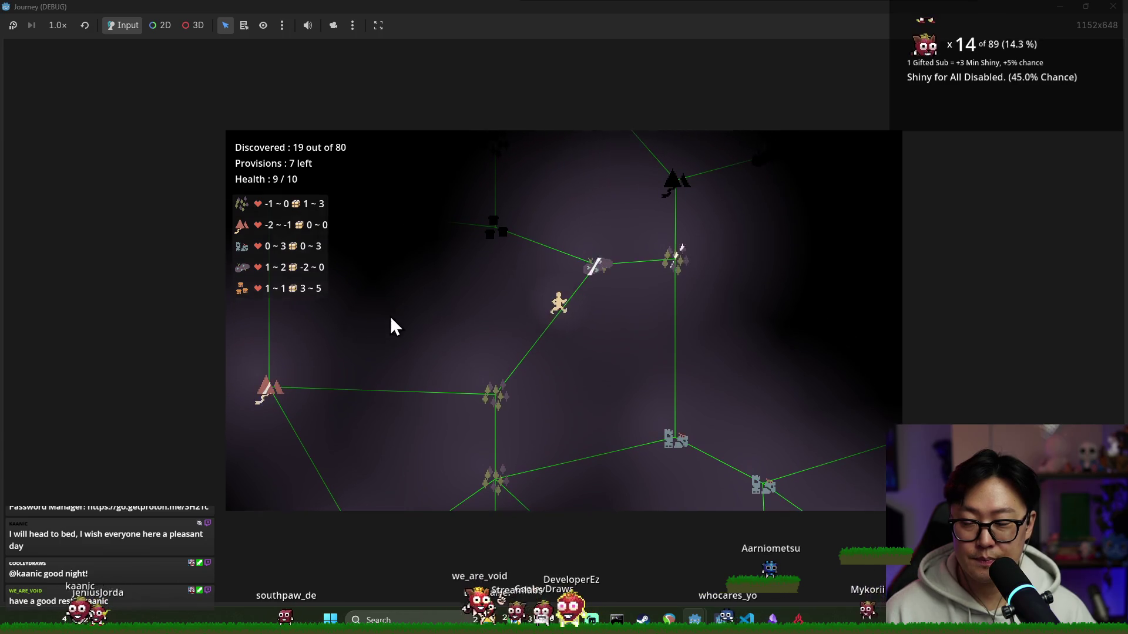
pyautogui.click(470, 280)
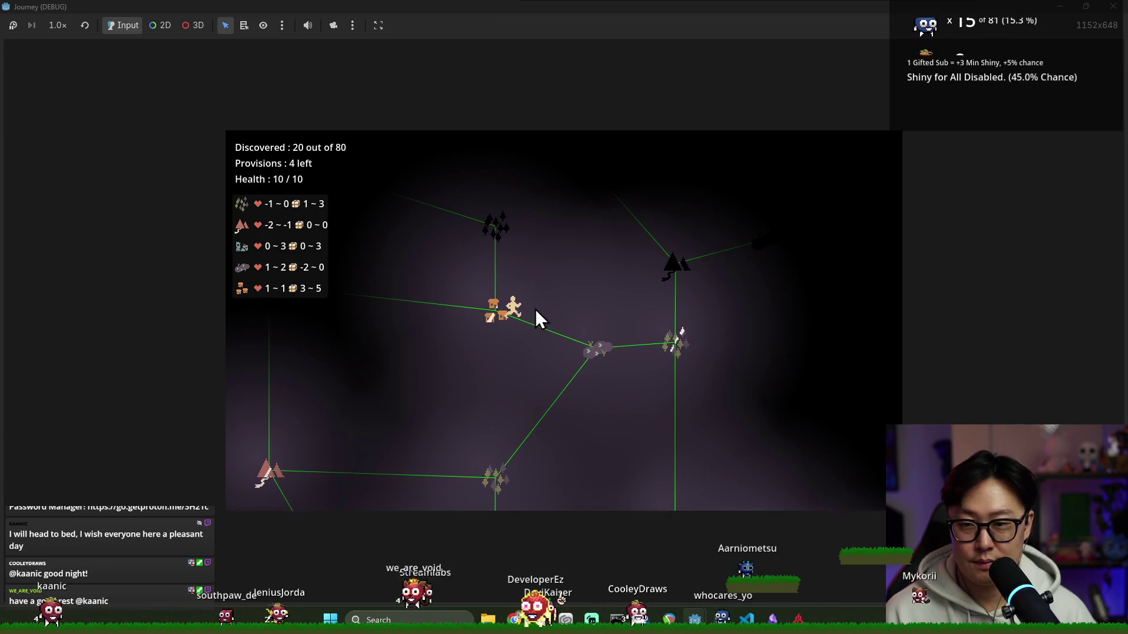
pyautogui.click(503, 299)
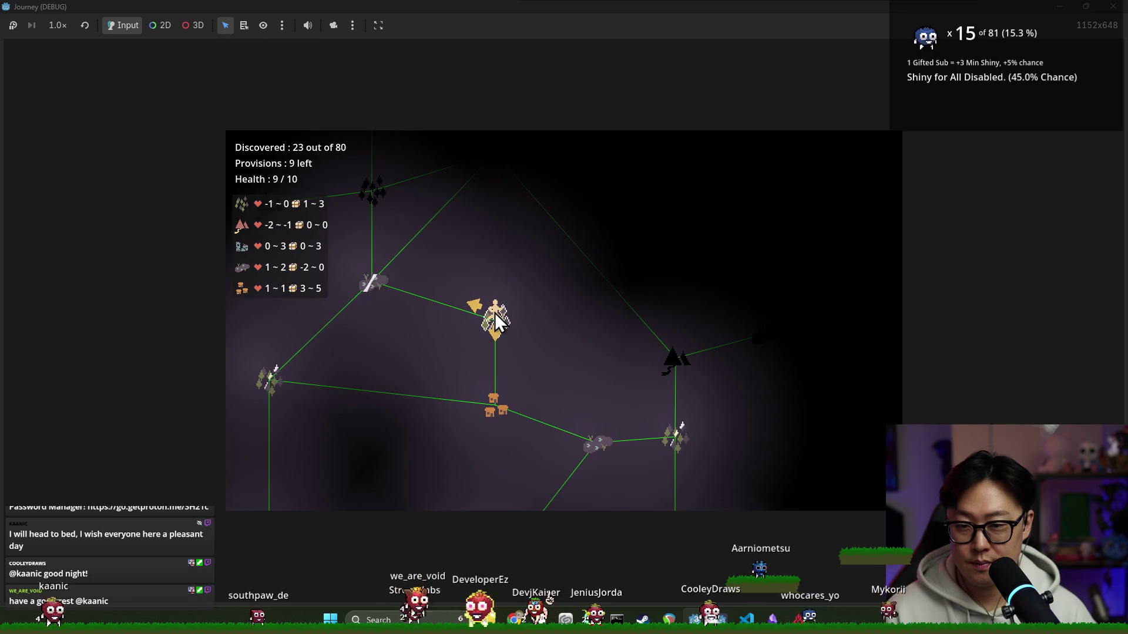
pyautogui.click(374, 282)
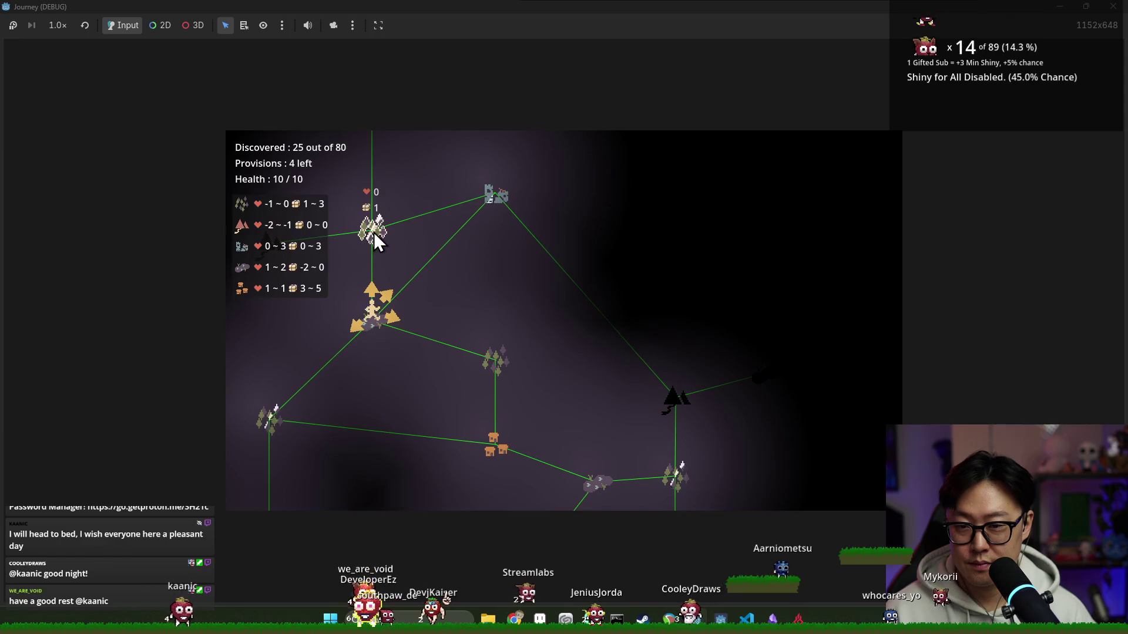
pyautogui.click(490, 198)
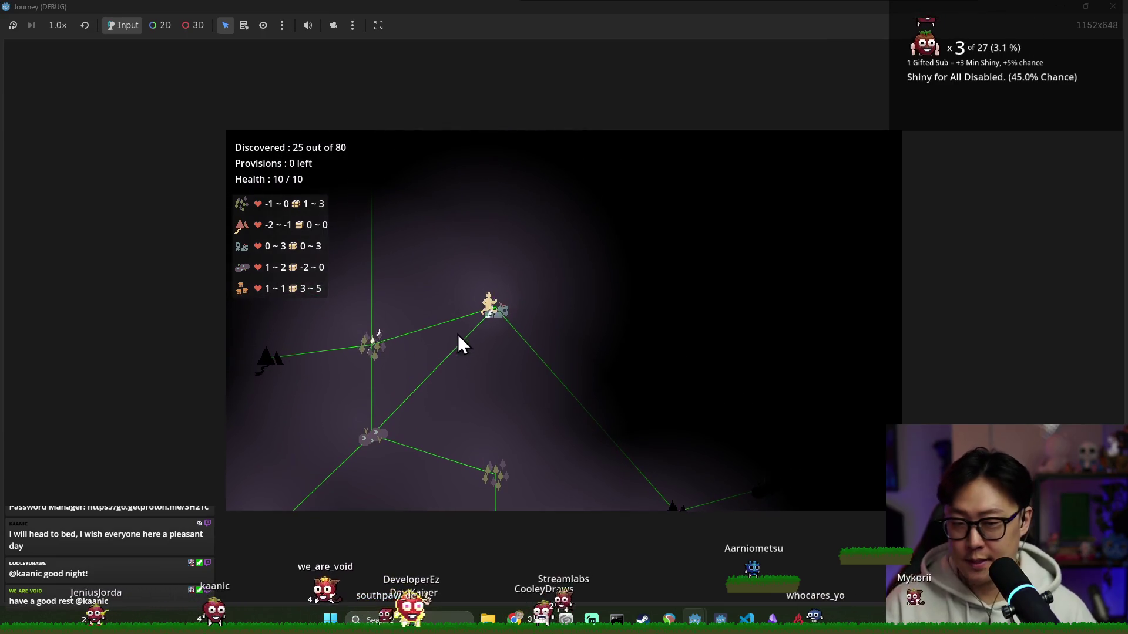
pyautogui.click(376, 371)
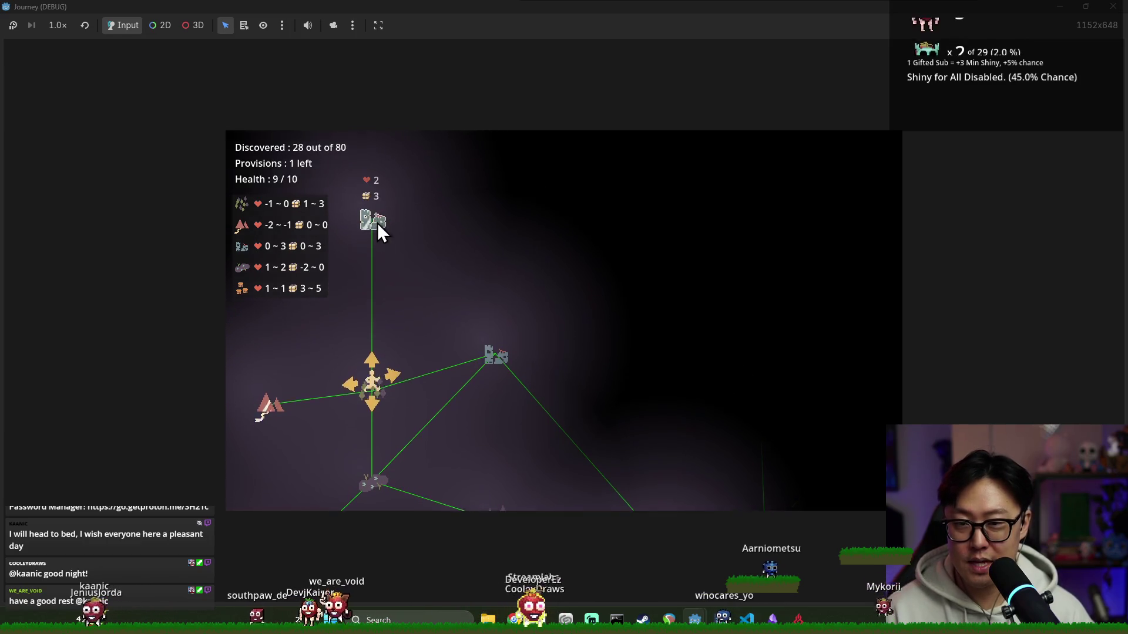
pyautogui.click(385, 375)
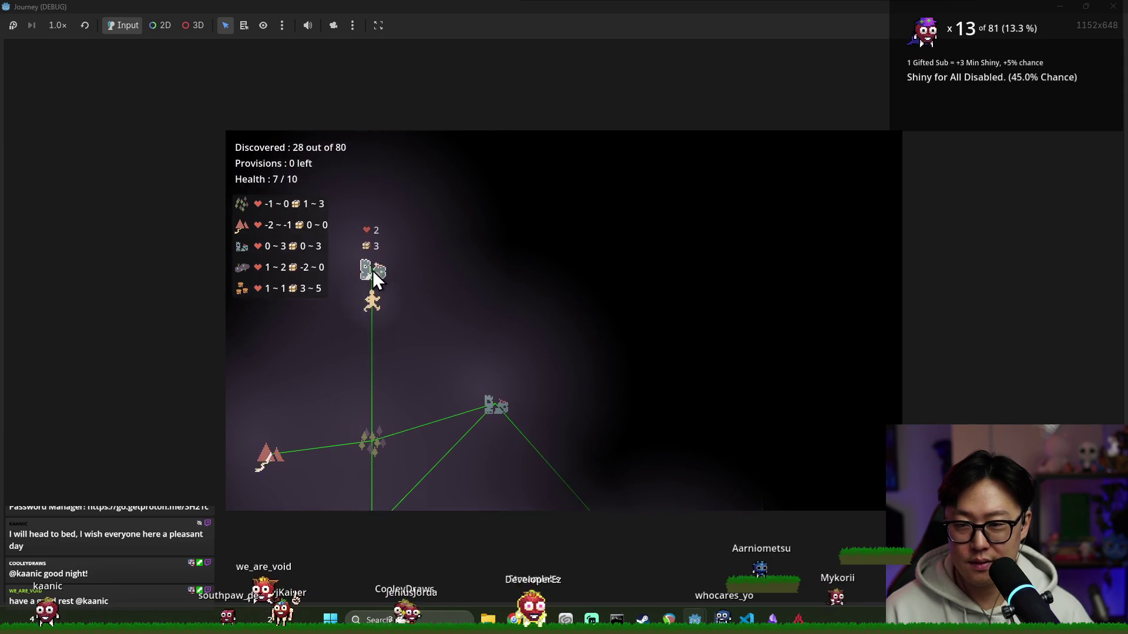
pyautogui.click(375, 336)
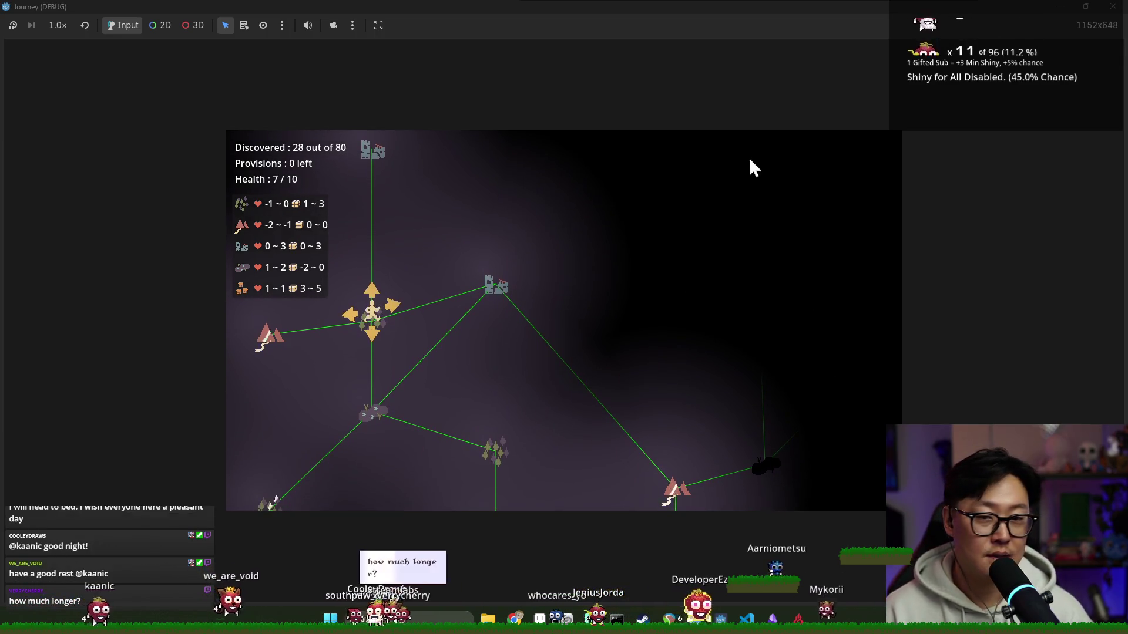
# - Stop the game from the Godot editor and switch to the BEACN audio mixer window
pyautogui.hotkey('alt', 'Tab')
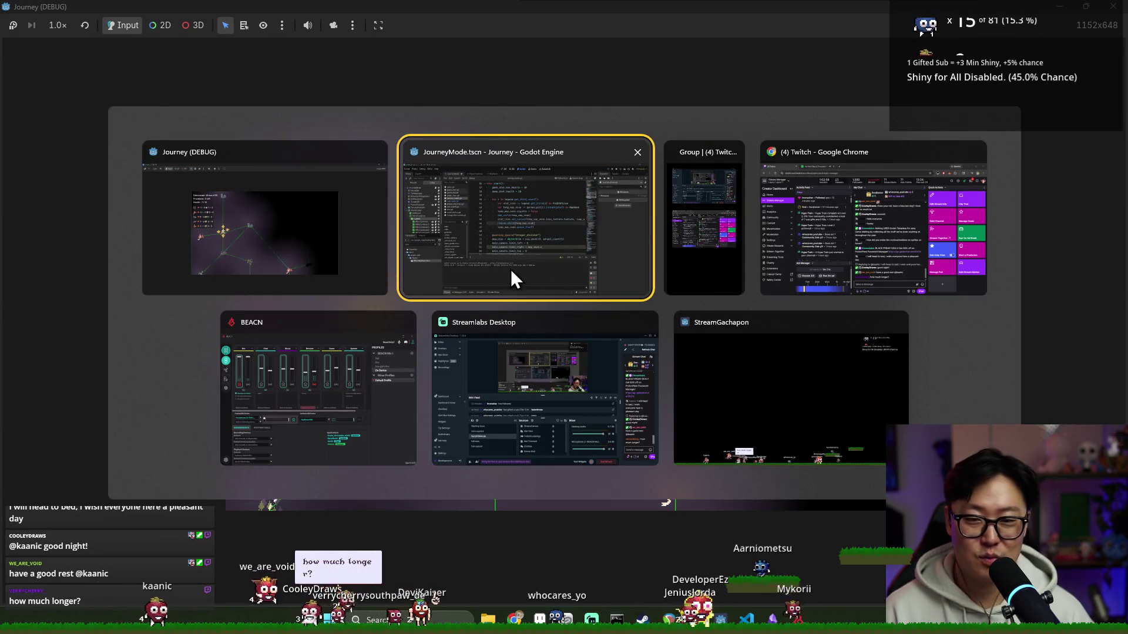
pyautogui.press('F8')
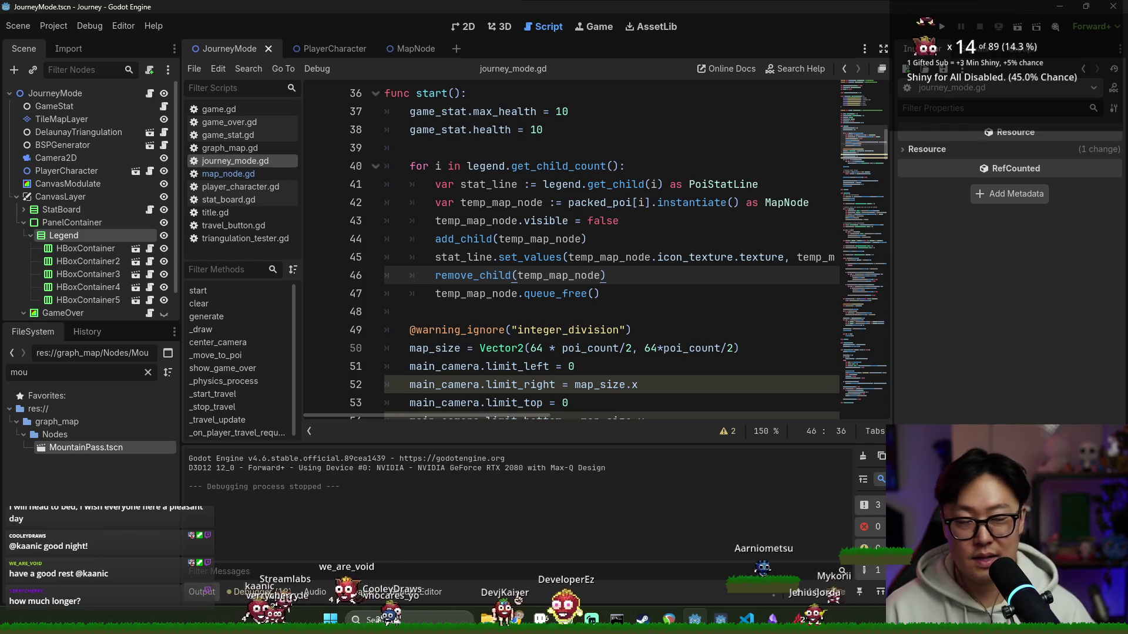
pyautogui.hotkey('alt', 'Tab')
pyautogui.hotkey('alt', 'Tab')
pyautogui.hotkey('alt', 'Tab')
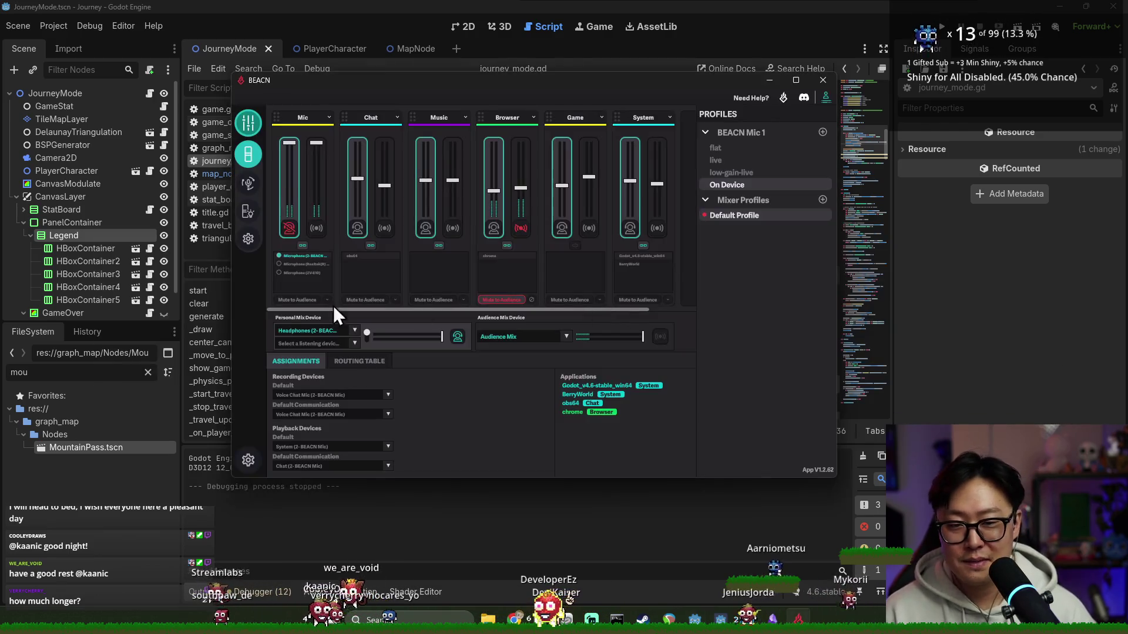
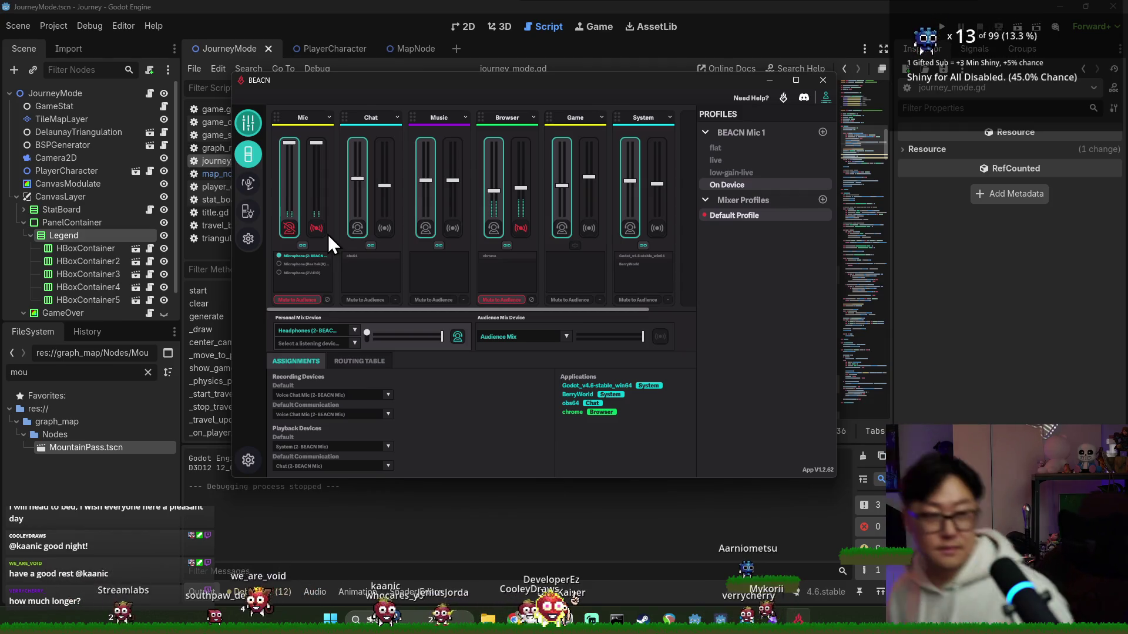
# - Unmute the Mic channel for the audience mix and close the BEACN window
pyautogui.click(315, 231)
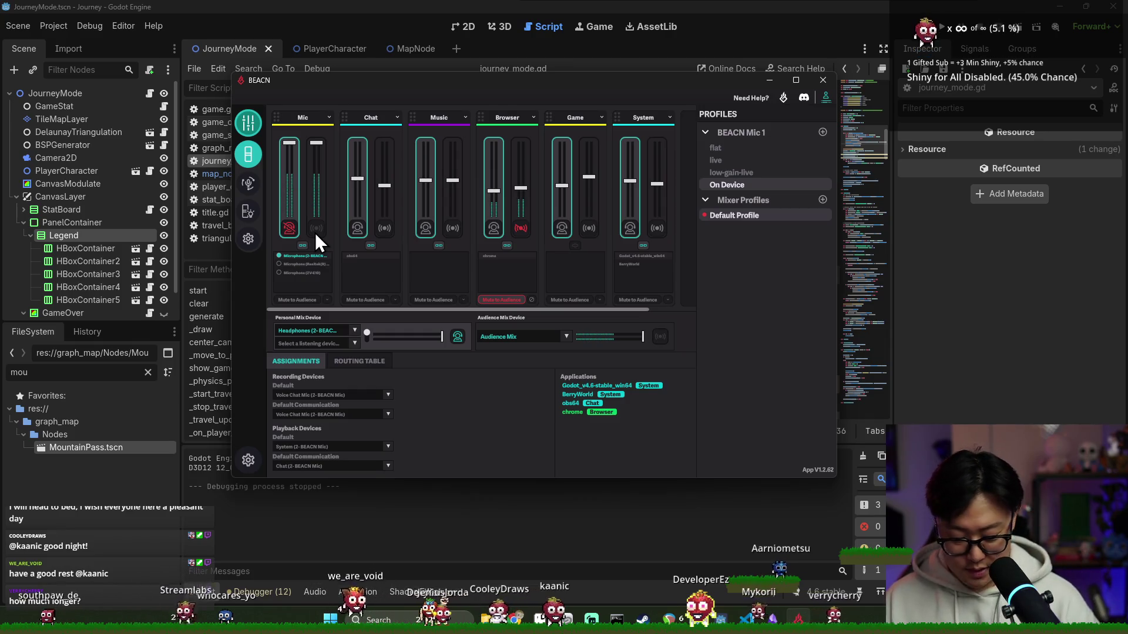
pyautogui.click(403, 12)
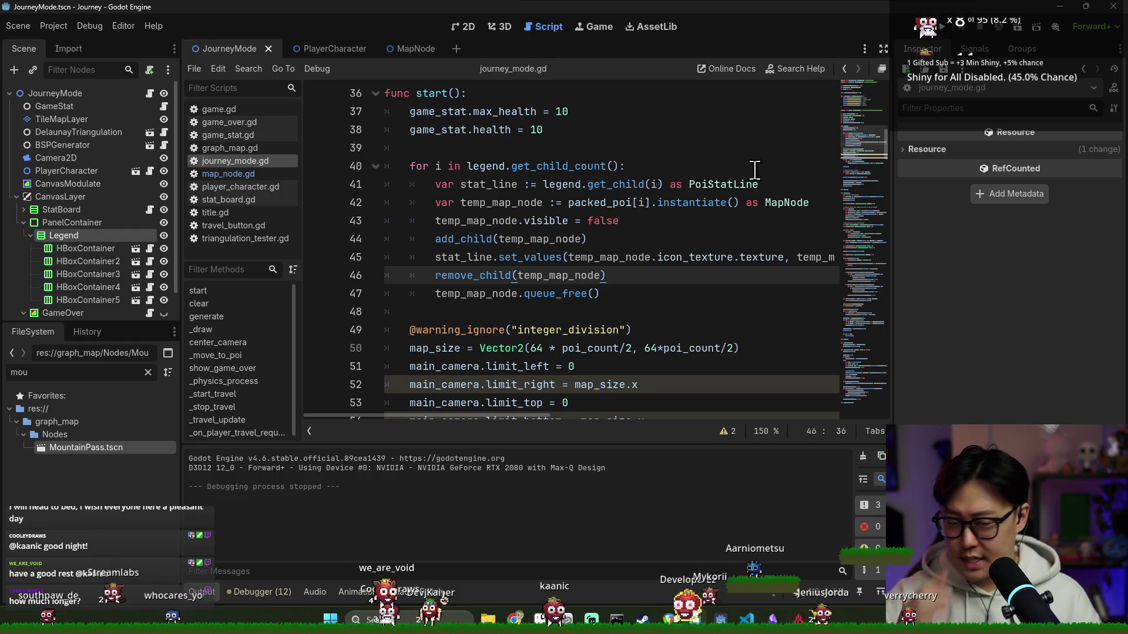
# - Save journey_mode.gd and switch to the 2D view of the JourneyMode scene
pyautogui.click(663, 203)
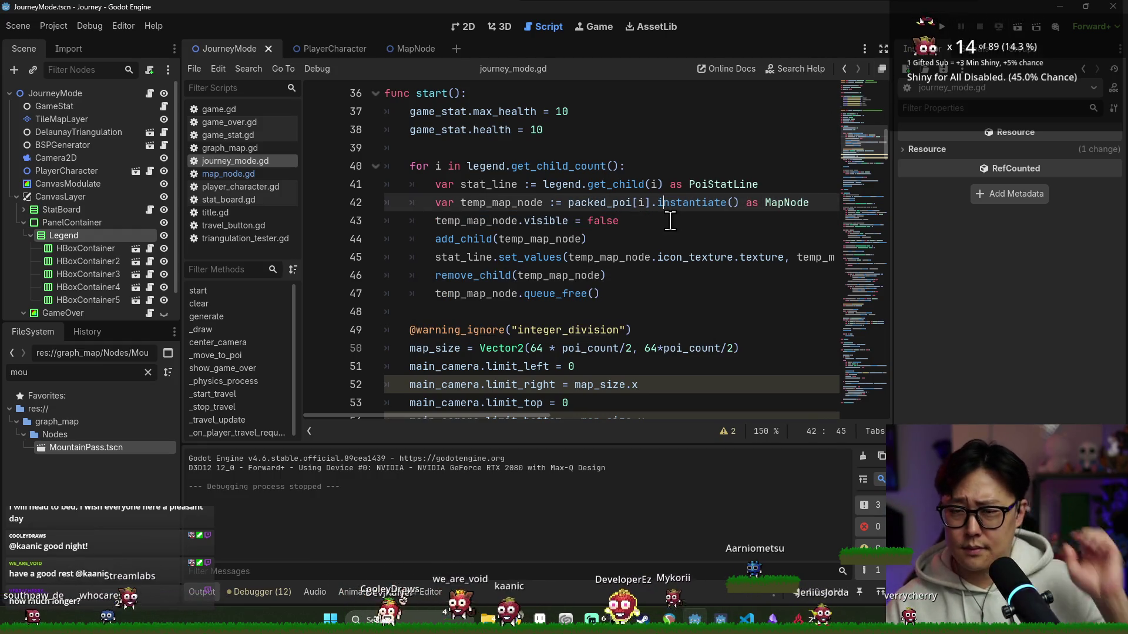
pyautogui.hotkey('ctrl', 's')
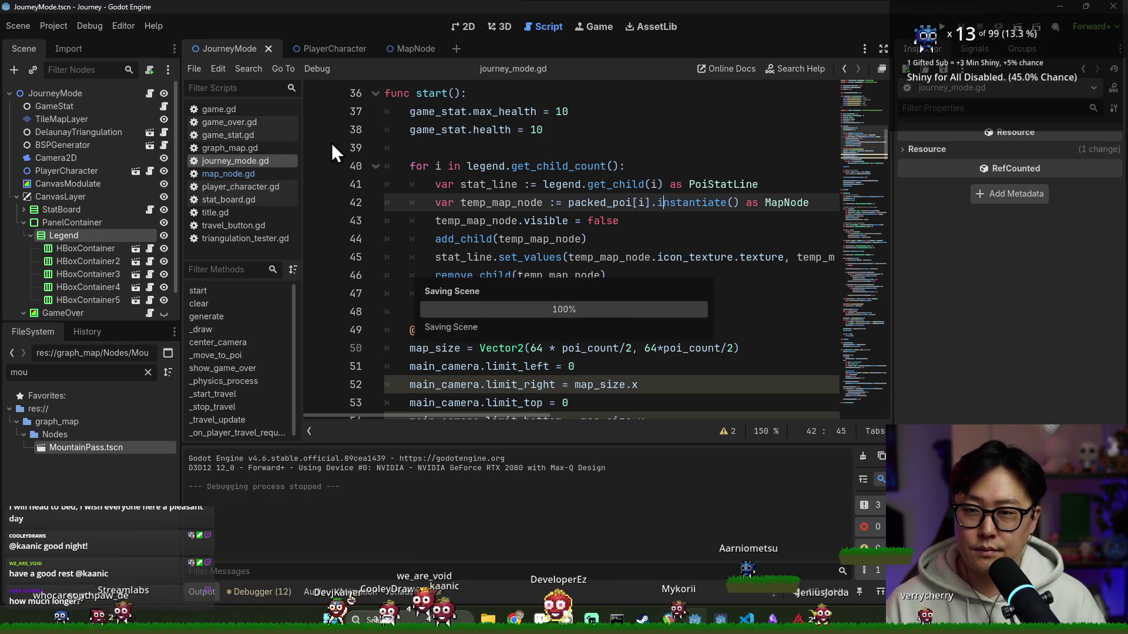
pyautogui.click(468, 28)
pyautogui.hotkey('ctrl', 's')
pyautogui.scroll(-2, 649, 184)
pyautogui.moveTo(718, 221); pyautogui.dragTo(574, 217)
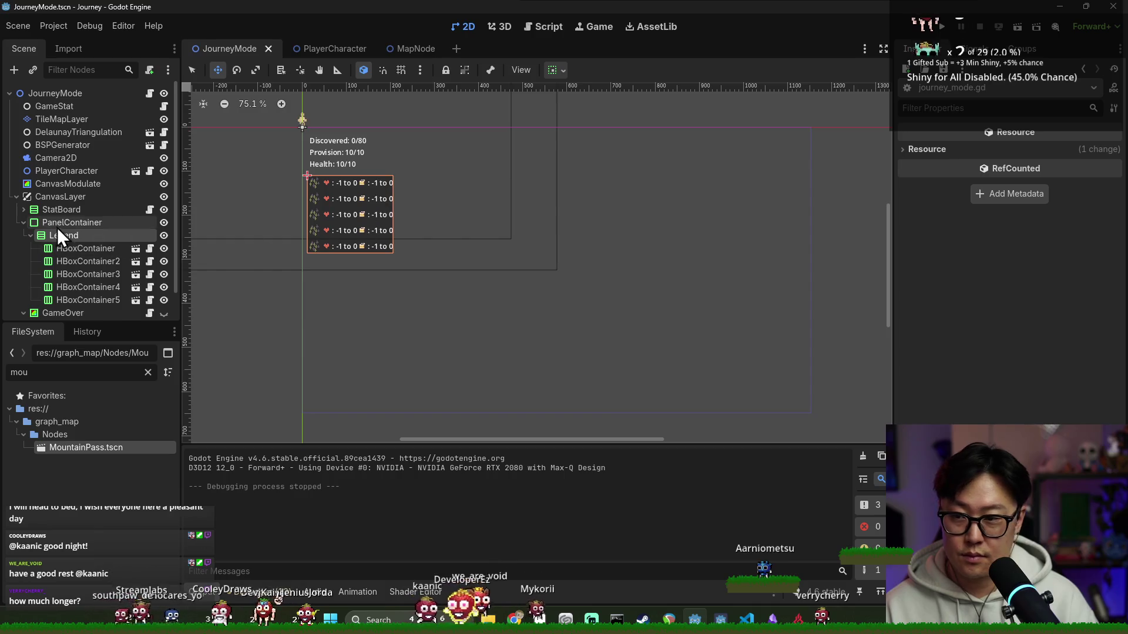
# - Move the legend PanelContainer up to the top of the canvas and save the scene
pyautogui.click(78, 223)
pyautogui.scroll(2, 320, 217)
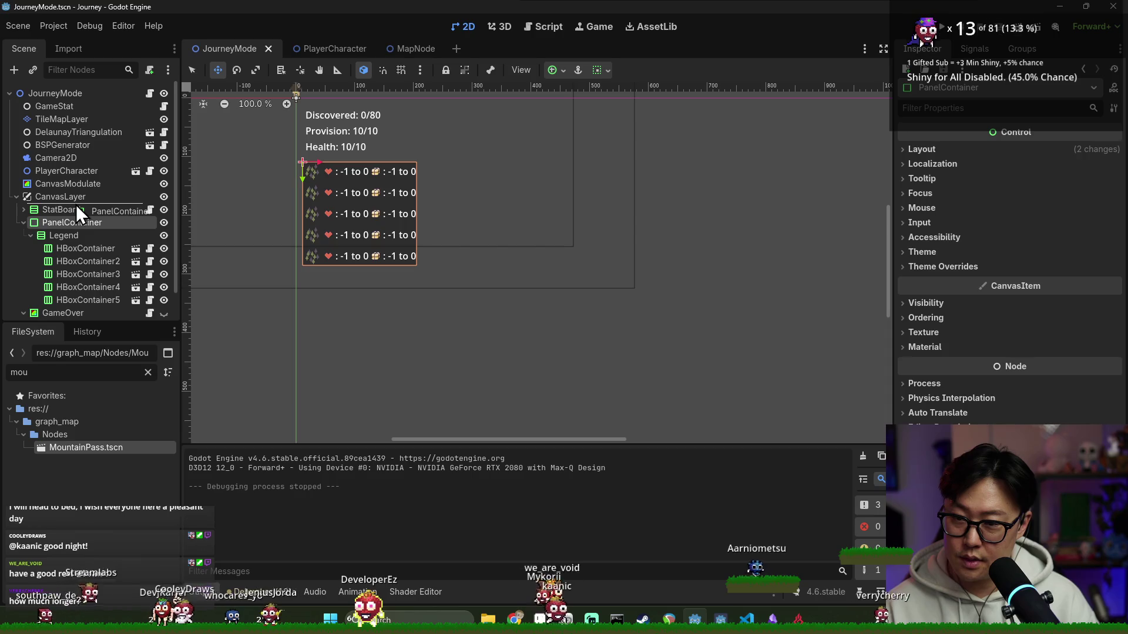
pyautogui.moveTo(78, 209); pyautogui.dragTo(77, 205)
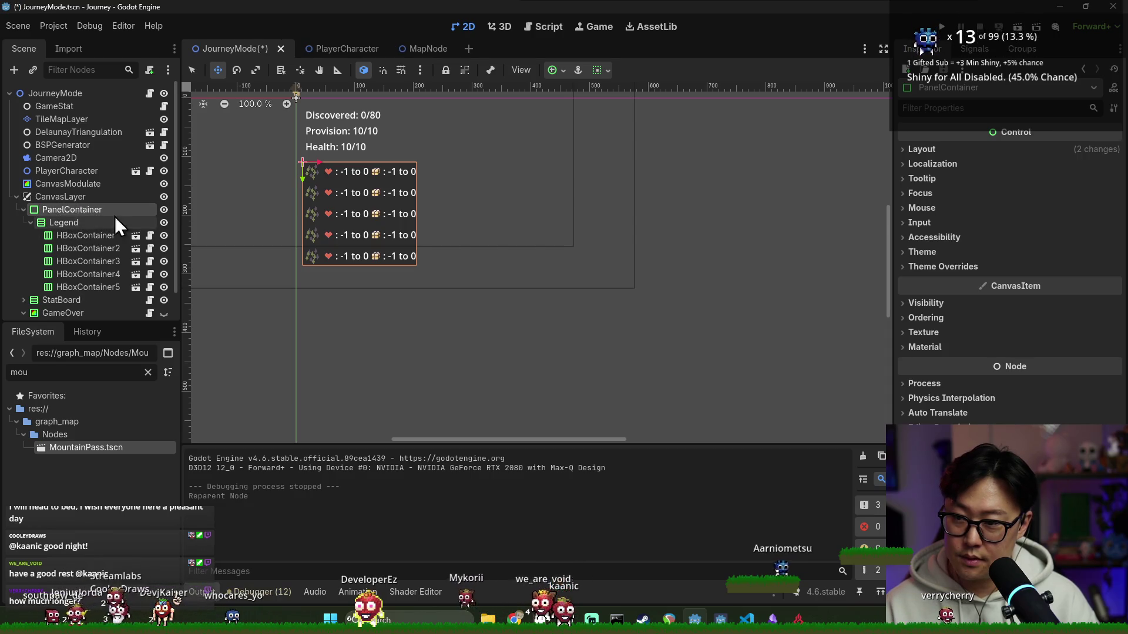
pyautogui.hotkey('ctrl', 'z')
pyautogui.moveTo(307, 185); pyautogui.dragTo(306, 125)
pyautogui.hotkey('ctrl', 's')
# - Move the StatBoard stats down below the legend and collapse the CanvasLayer node
pyautogui.click(61, 209)
pyautogui.moveTo(312, 171); pyautogui.dragTo(313, 297)
pyautogui.scroll(4, 358, 312)
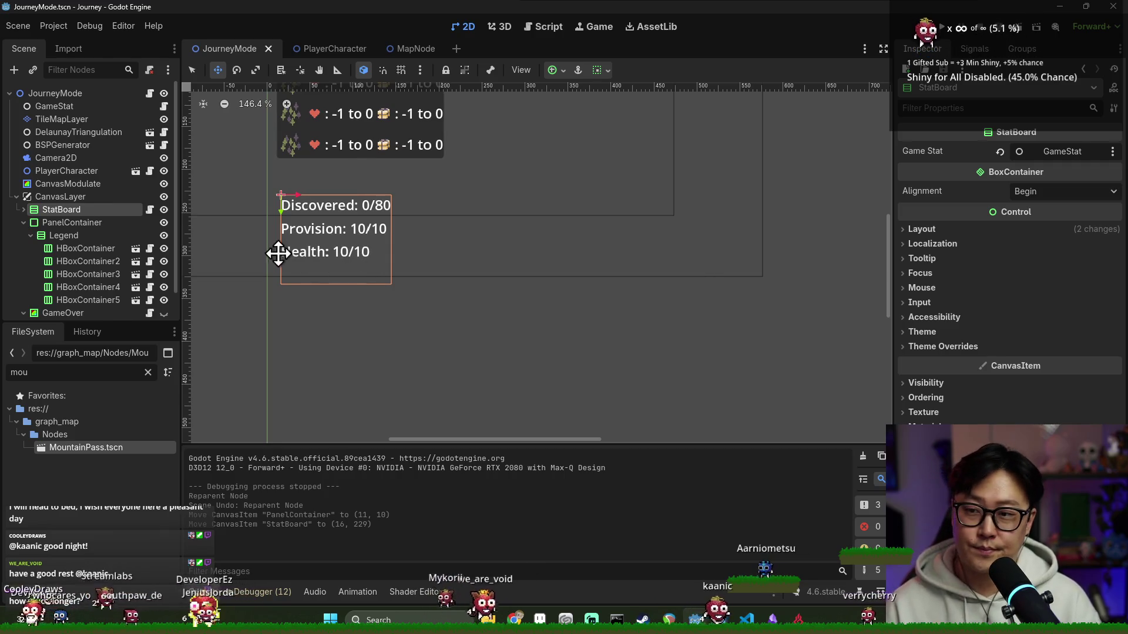
pyautogui.click(17, 196)
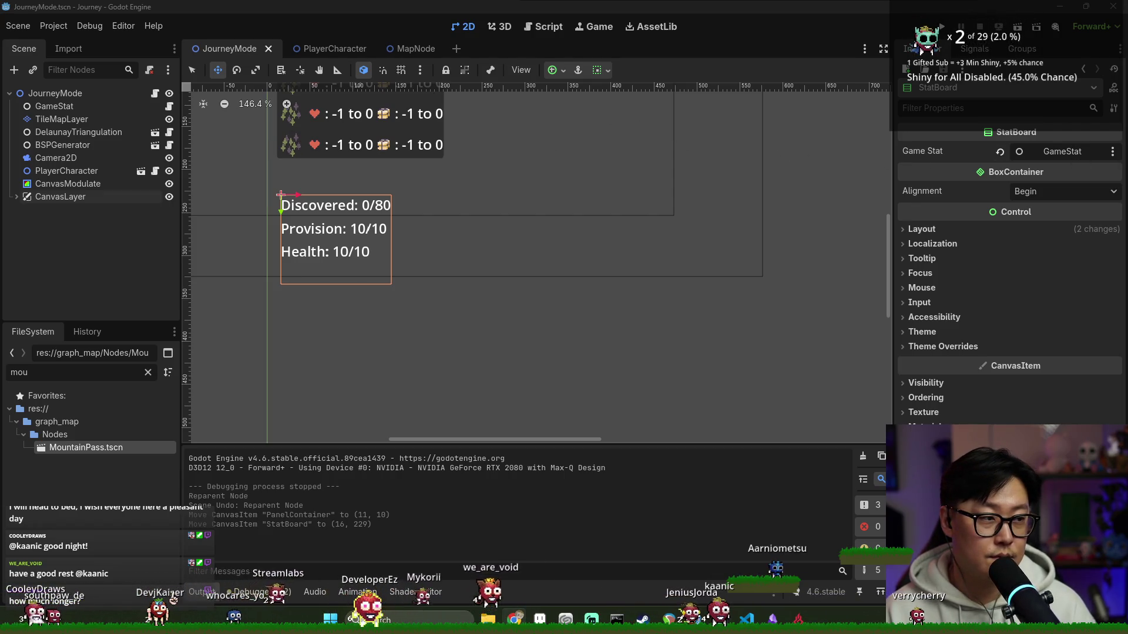
pyautogui.hotkey('alt', 'Tab')
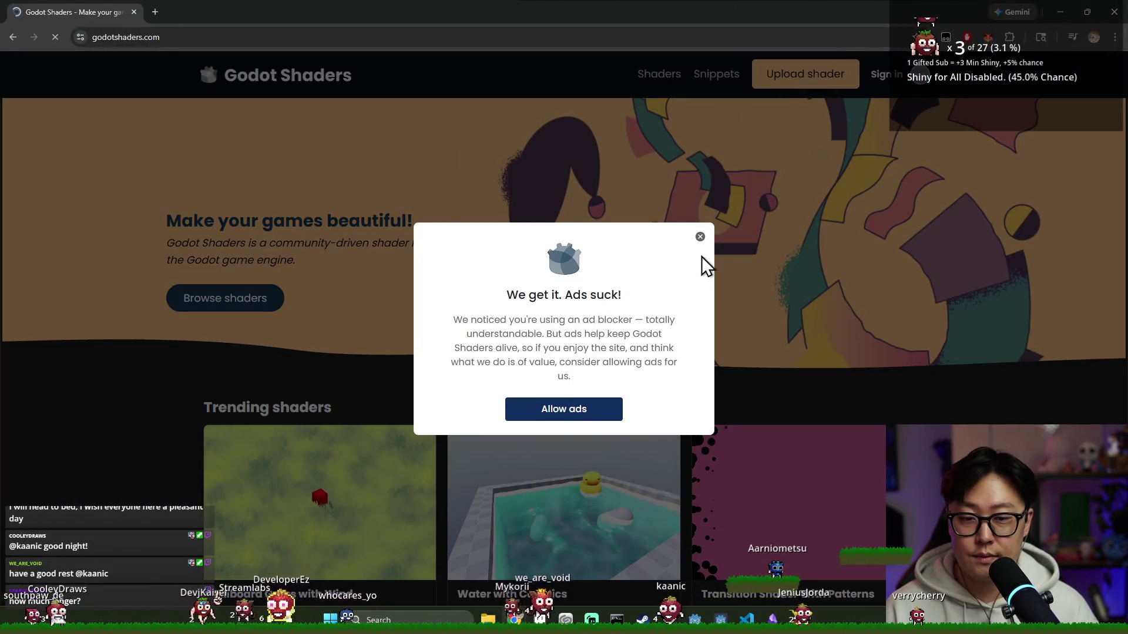
# - Dismiss the ad-blocker notices on godotshaders.com and focus the shader search box
pyautogui.click(700, 236)
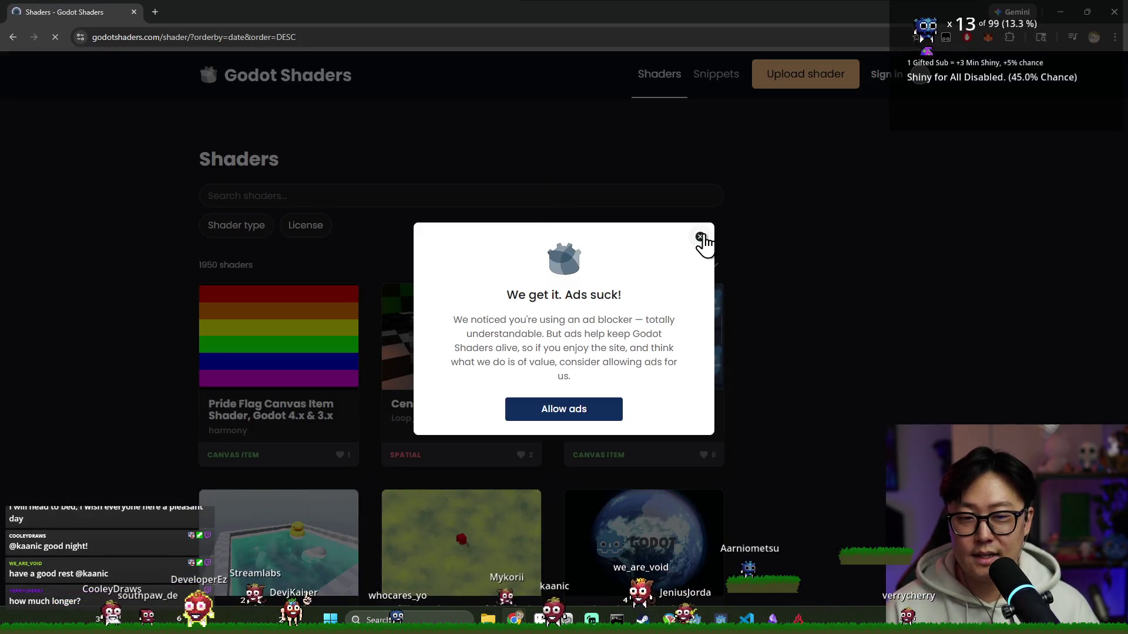
pyautogui.click(700, 238)
pyautogui.click(569, 201)
pyautogui.write('crt shader')
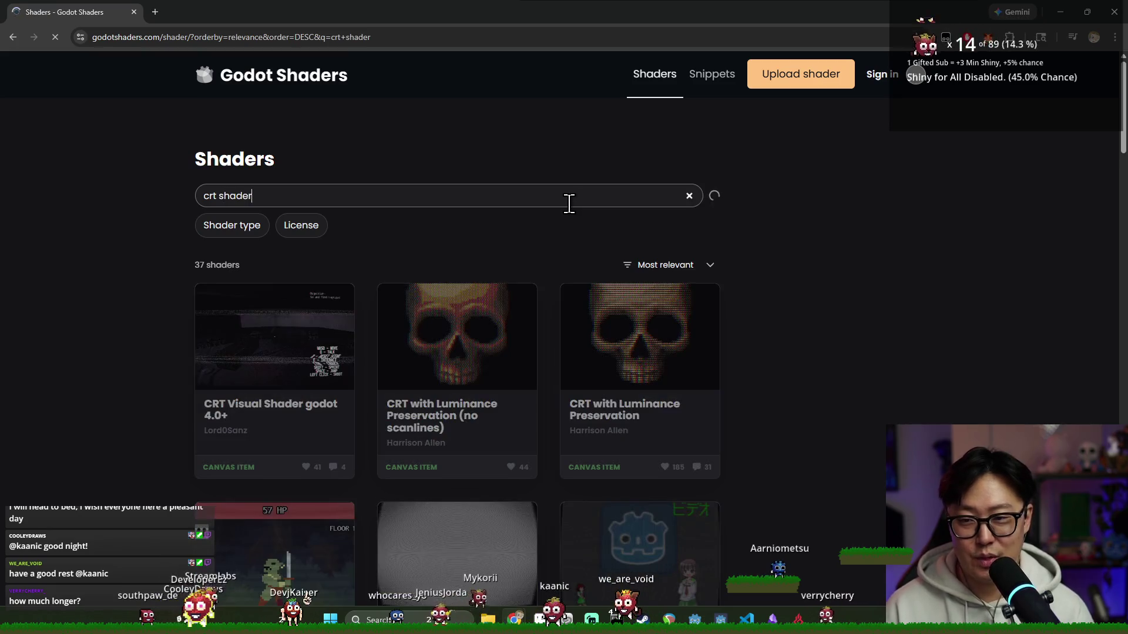
pyautogui.scroll(-2, 661, 322)
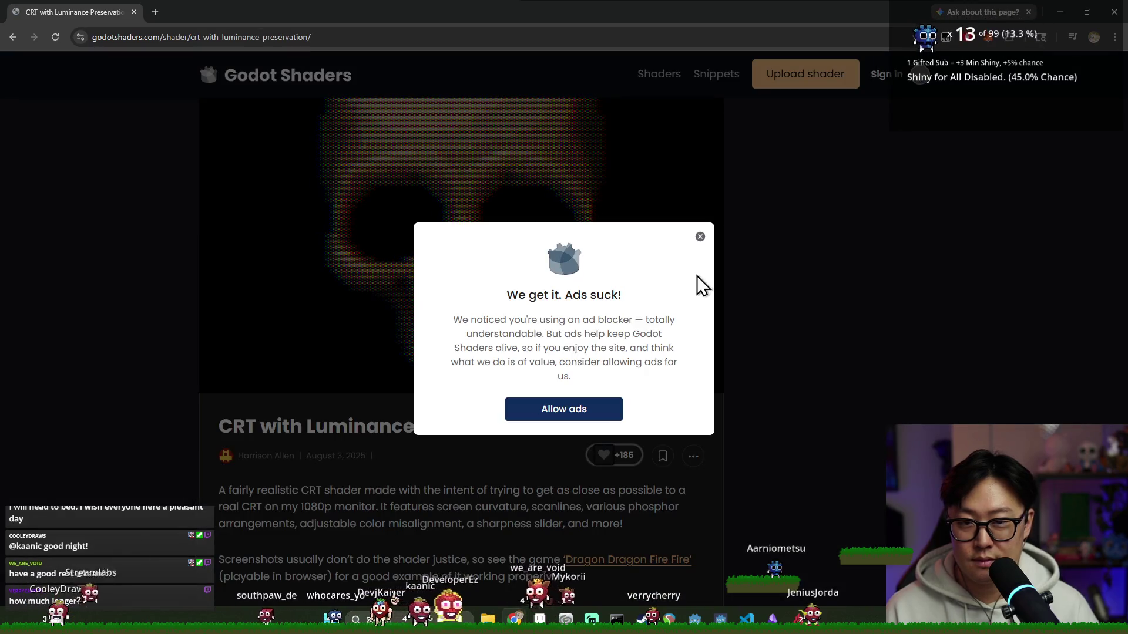
# - Dismiss the ad notice and review the CRT shader's Quick Setup, flipping between Chrome and Godot
pyautogui.click(700, 236)
pyautogui.scroll(-5, 509, 191)
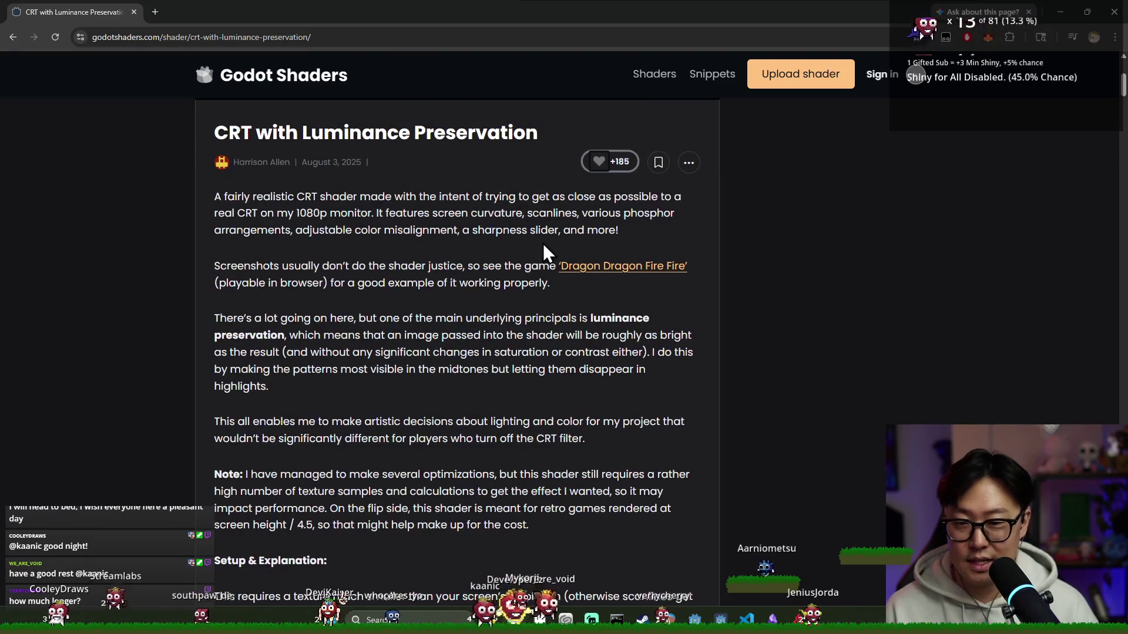
pyautogui.scroll(-3, 540, 259)
pyautogui.scroll(-5, 547, 265)
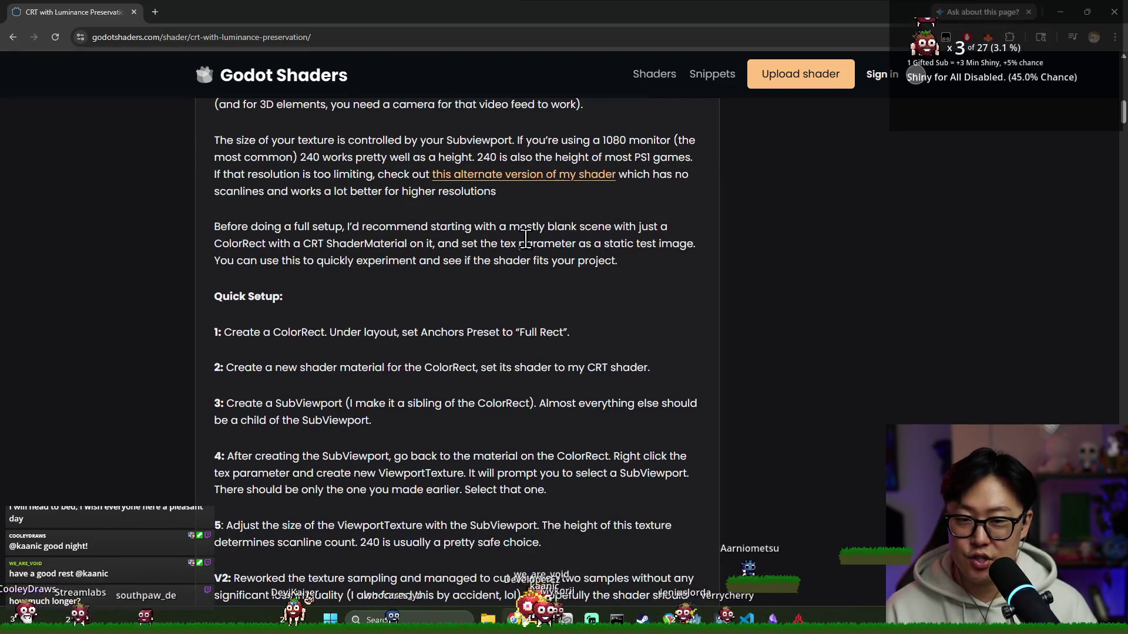
pyautogui.scroll(-5, 505, 187)
pyautogui.scroll(-5, 505, 271)
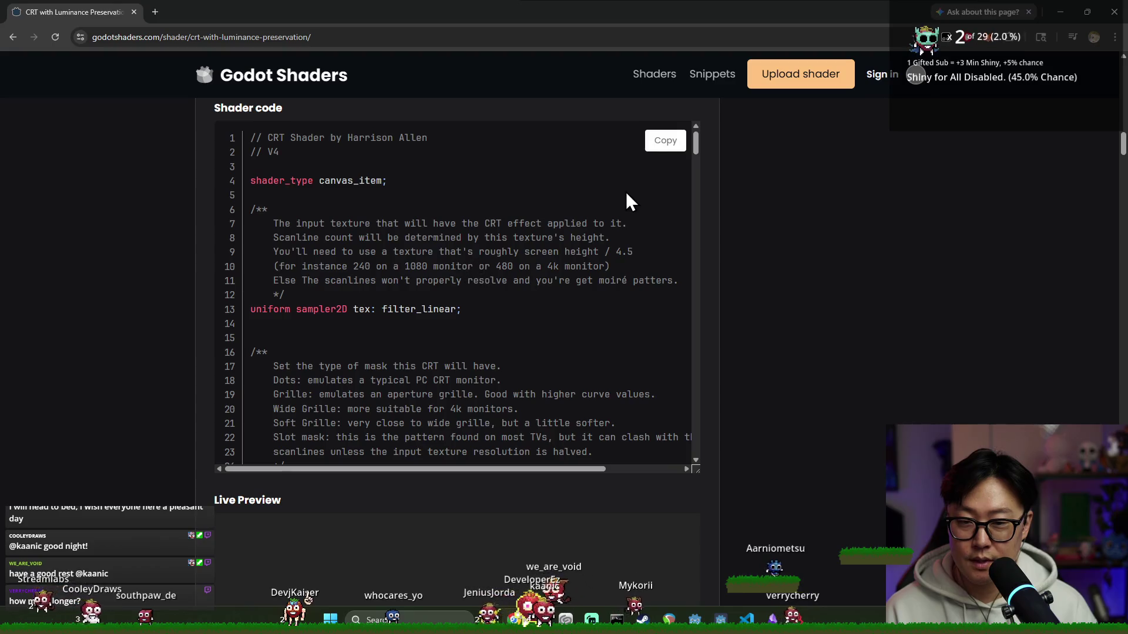
pyautogui.scroll(5, 558, 245)
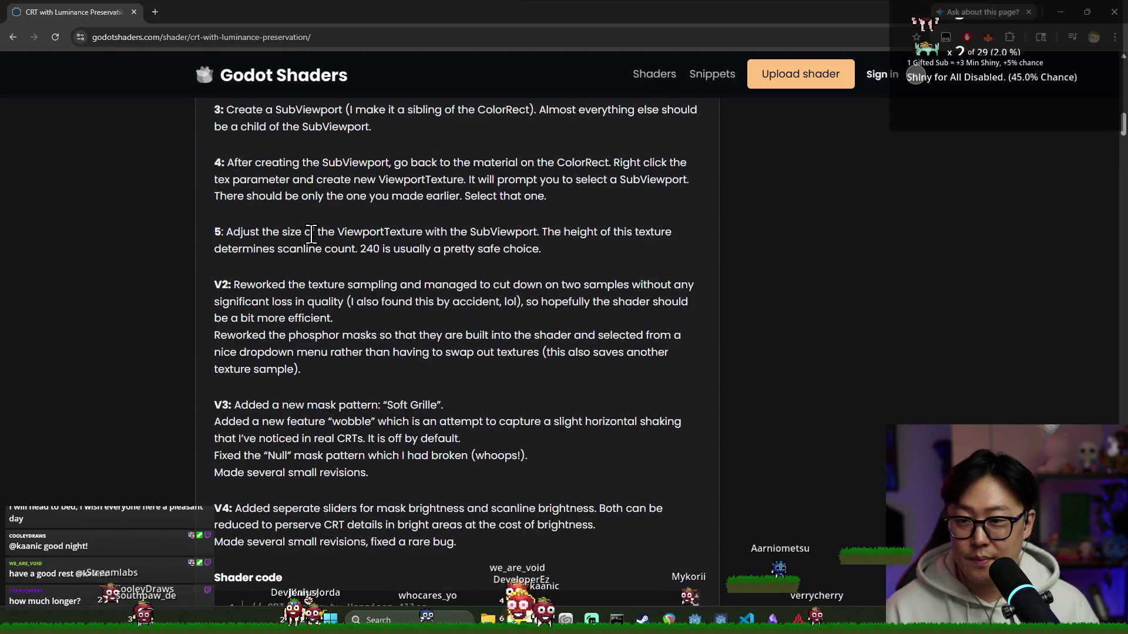
pyautogui.scroll(2, 310, 233)
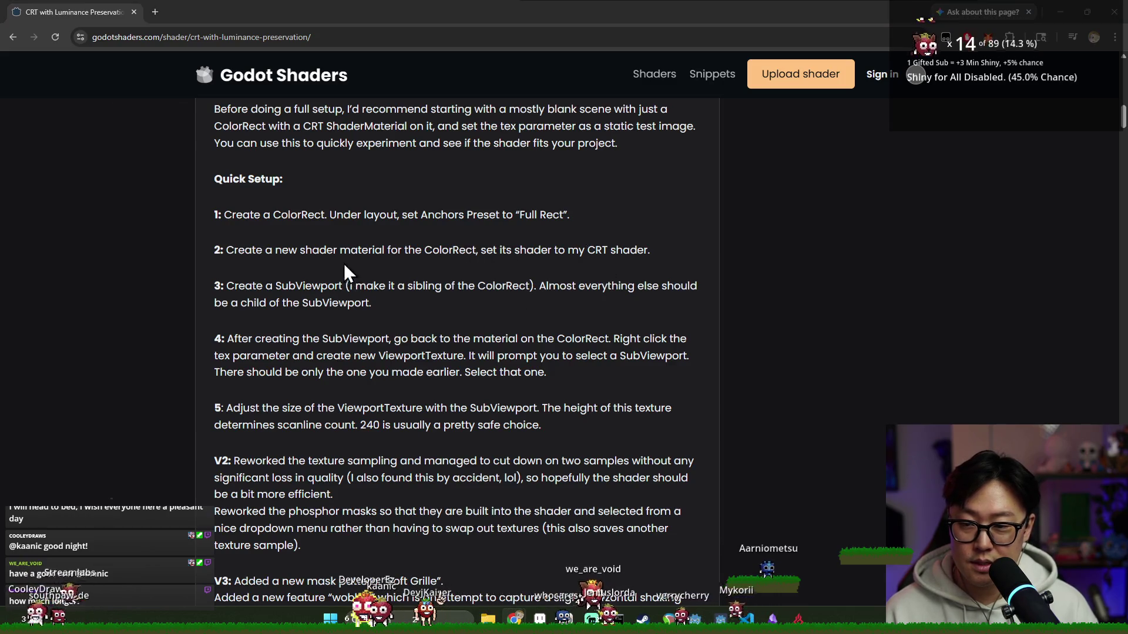
pyautogui.hotkey('alt', 'Tab')
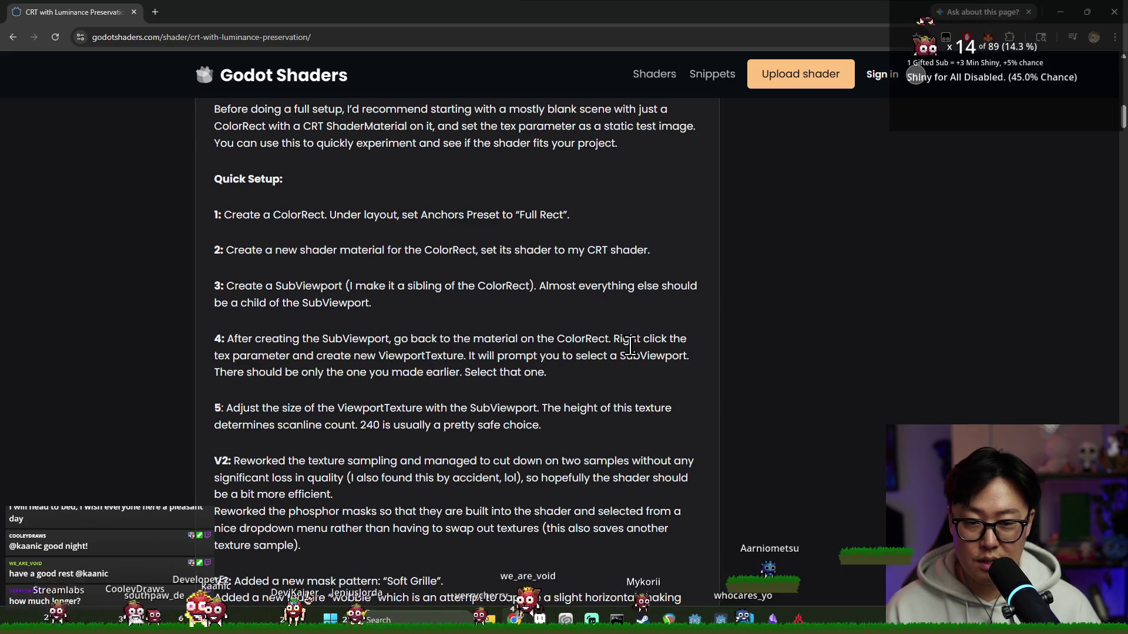
pyautogui.scroll(-2, 262, 364)
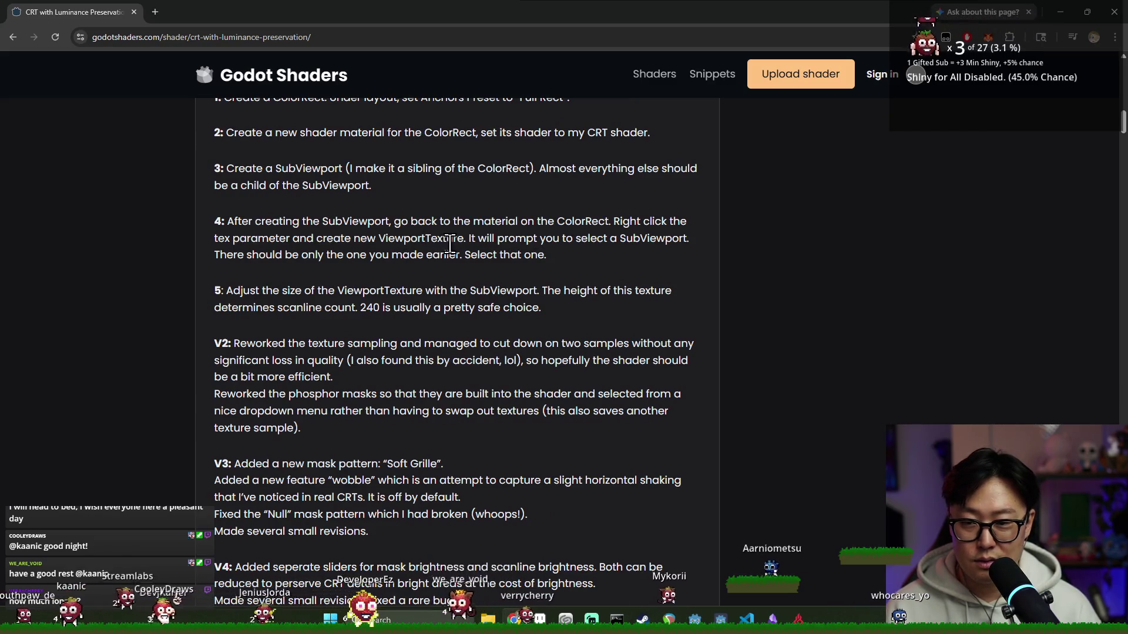
pyautogui.scroll(1, 452, 247)
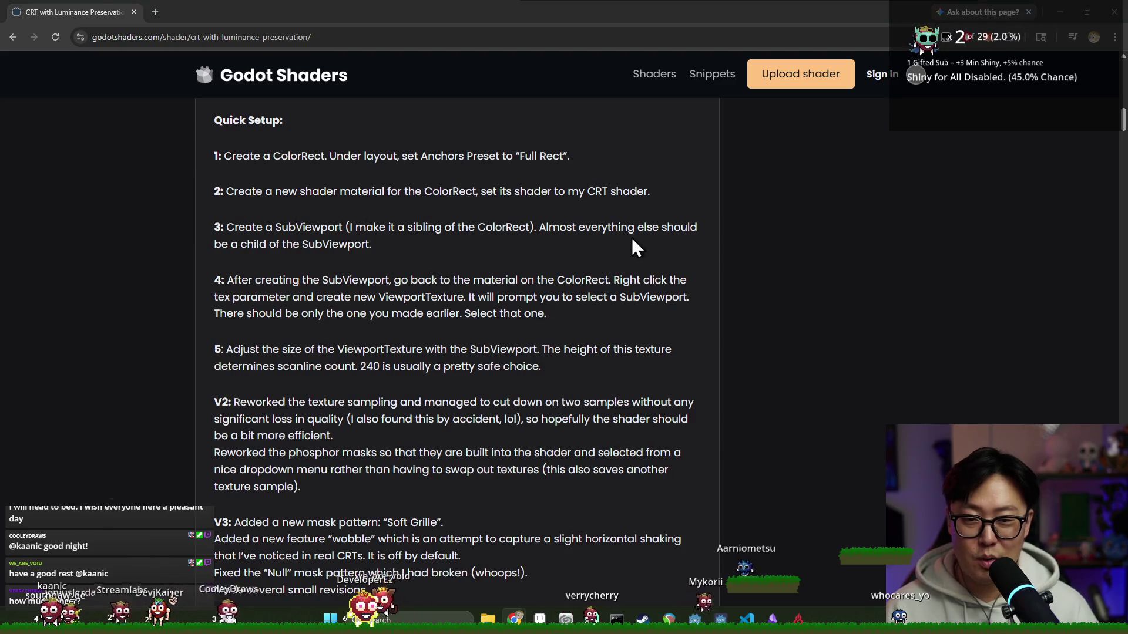
pyautogui.hotkey('alt', 'Tab')
pyautogui.click(735, 233)
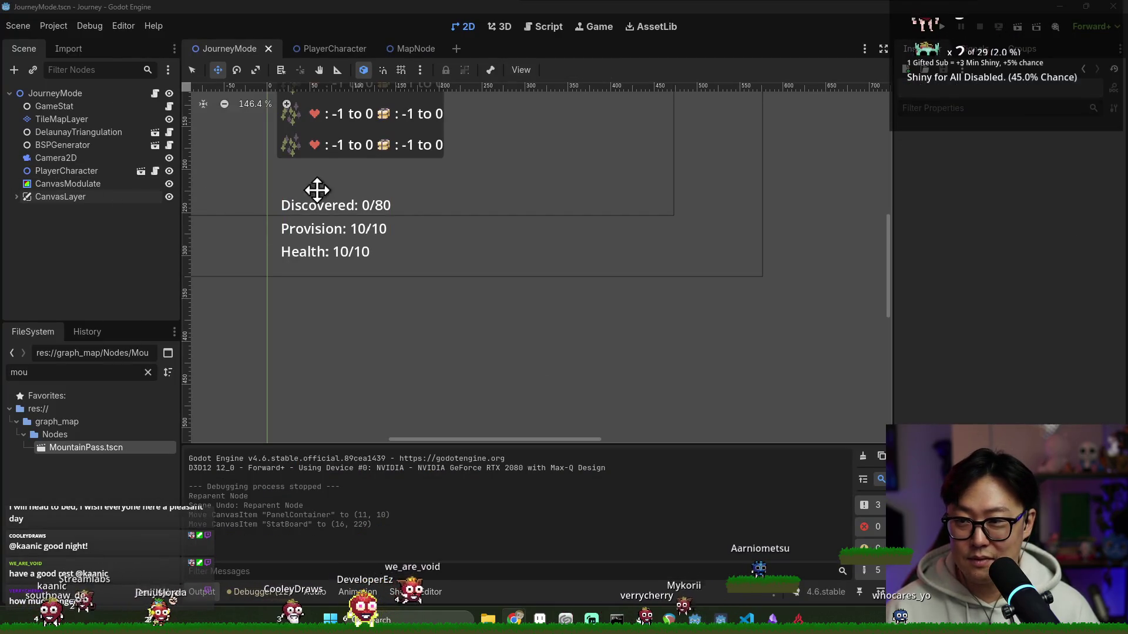
pyautogui.hotkey('alt', 'Tab')
pyautogui.hotkey('alt', 'Tab')
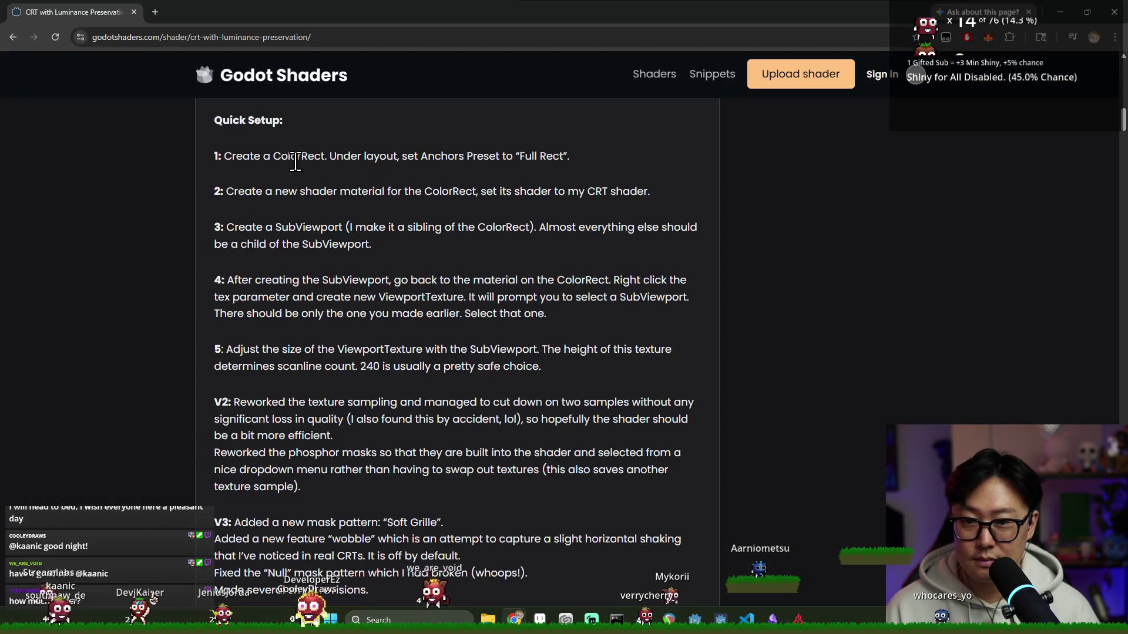
pyautogui.hotkey('alt', 'Tab')
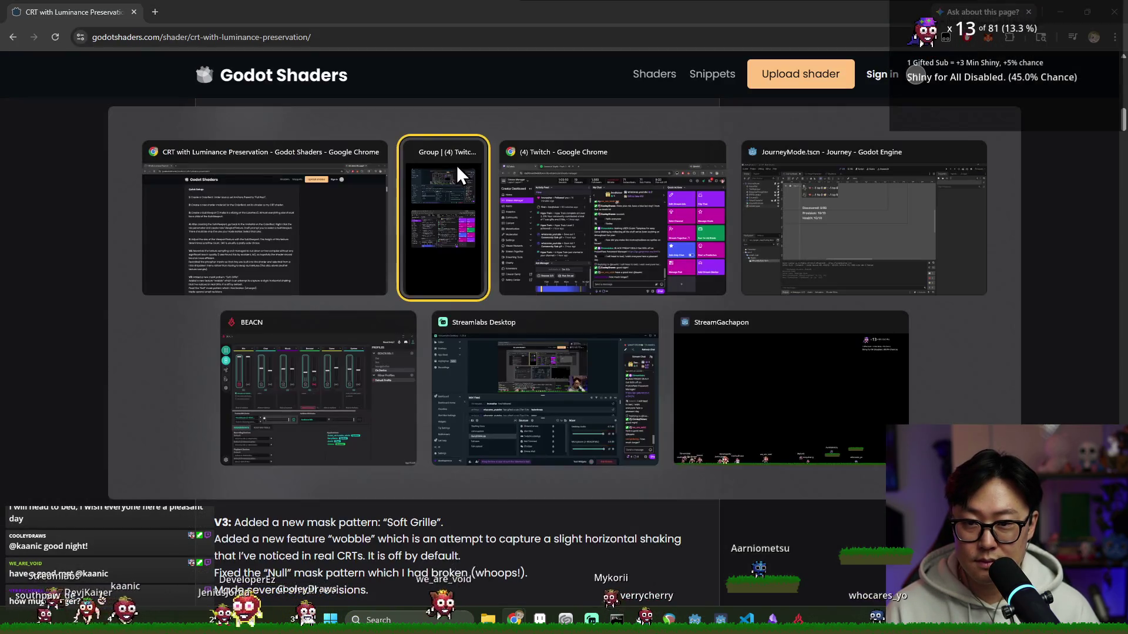
pyautogui.scroll(3, 399, 186)
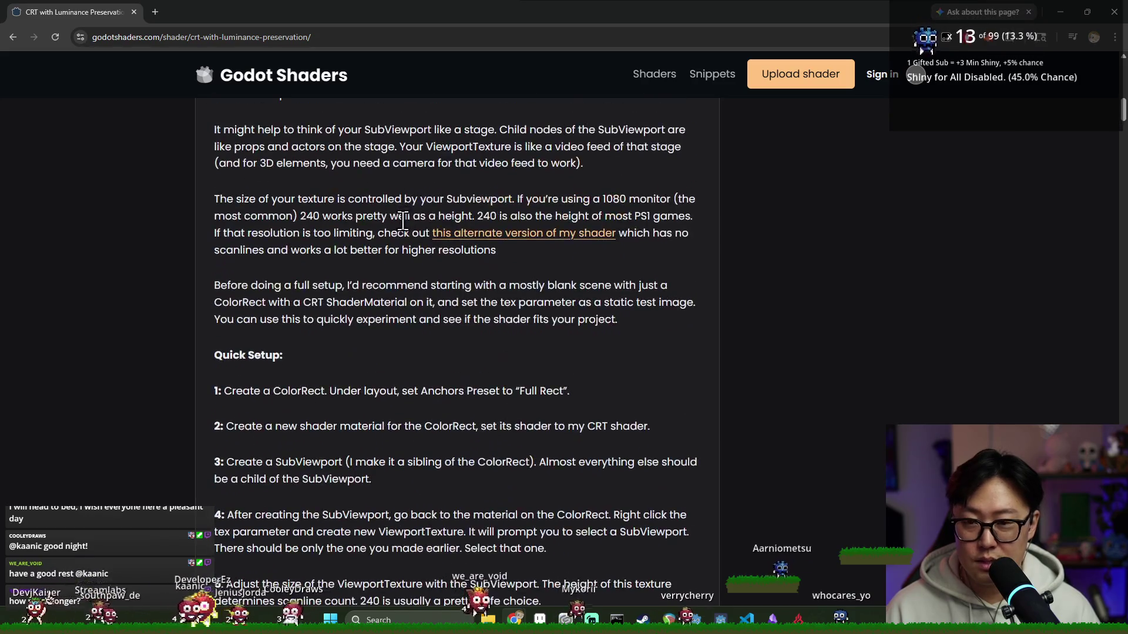
pyautogui.scroll(-2, 436, 398)
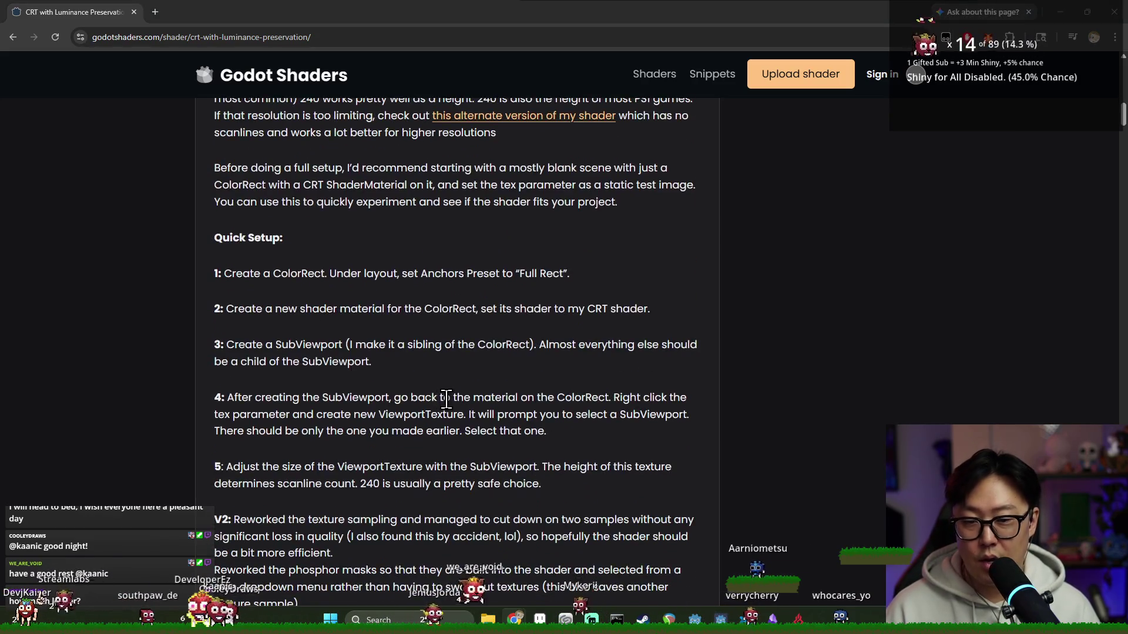
pyautogui.hotkey('alt', 'Tab')
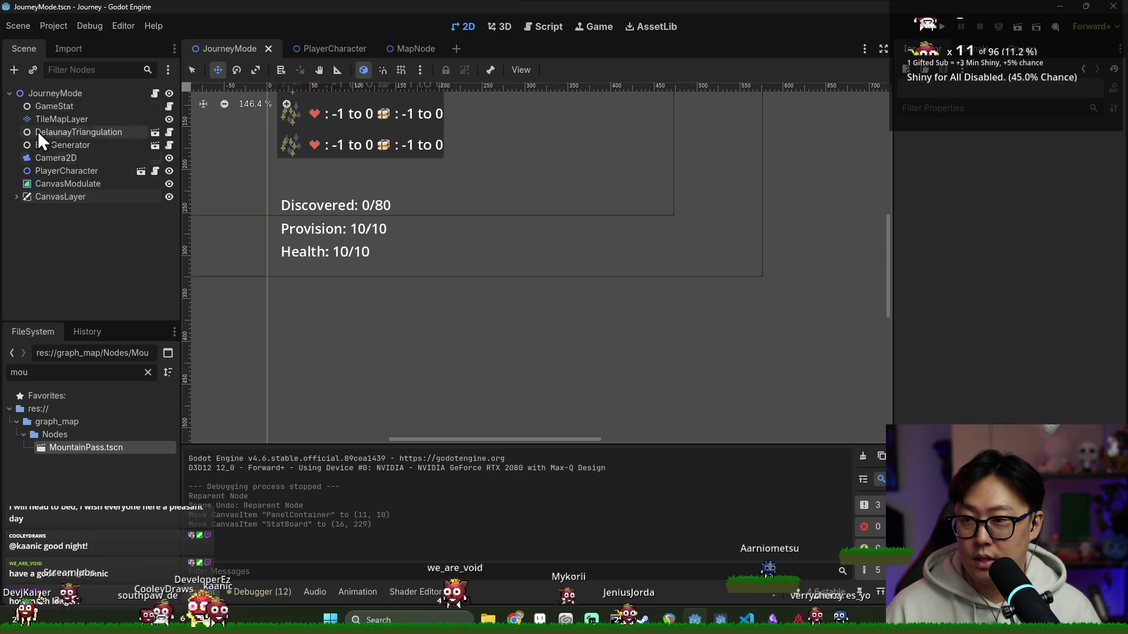
# - Abandon adding a canvas node to JourneyMode and open Game.tscn from the FileSystem filter instead
pyautogui.rightClick(58, 98)
pyautogui.click(94, 125)
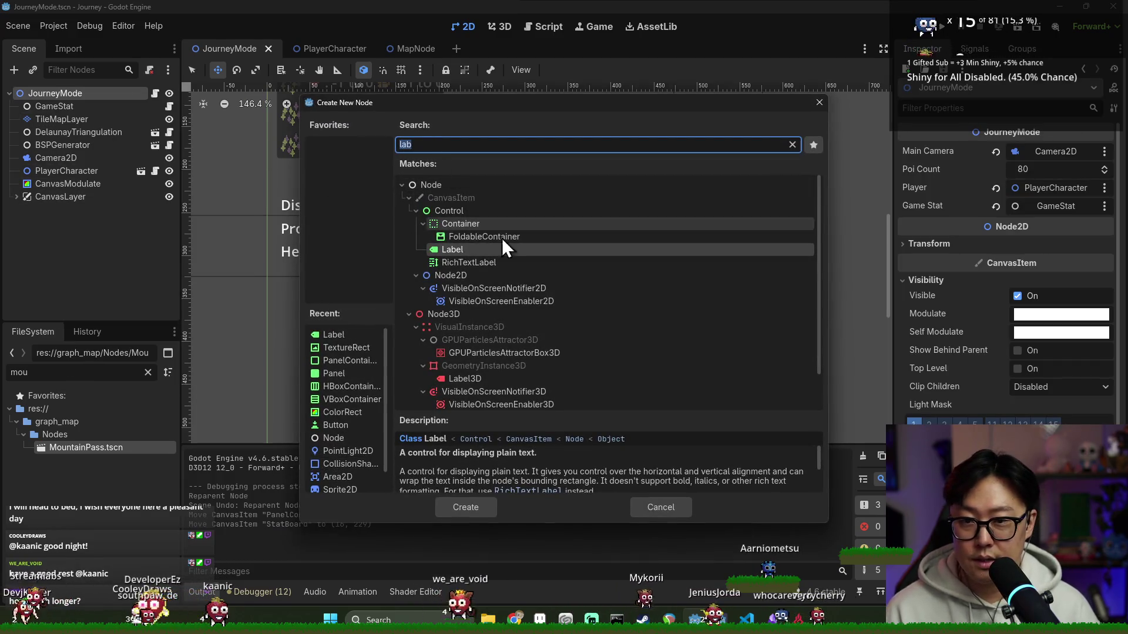
pyautogui.write('ca')
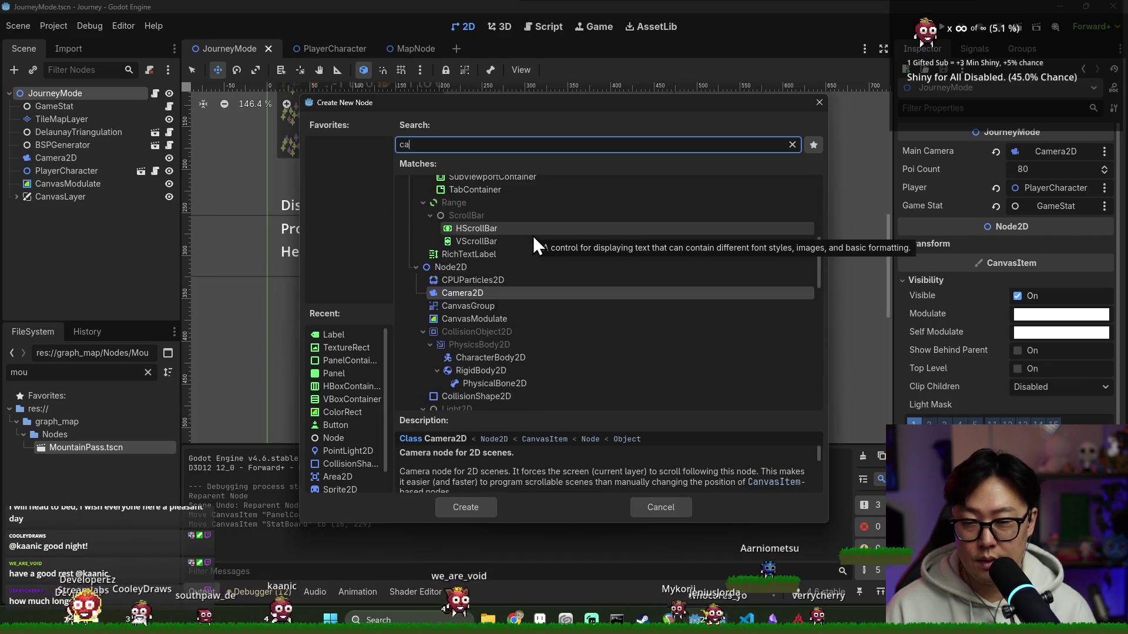
pyautogui.write('nva')
pyautogui.click(488, 224)
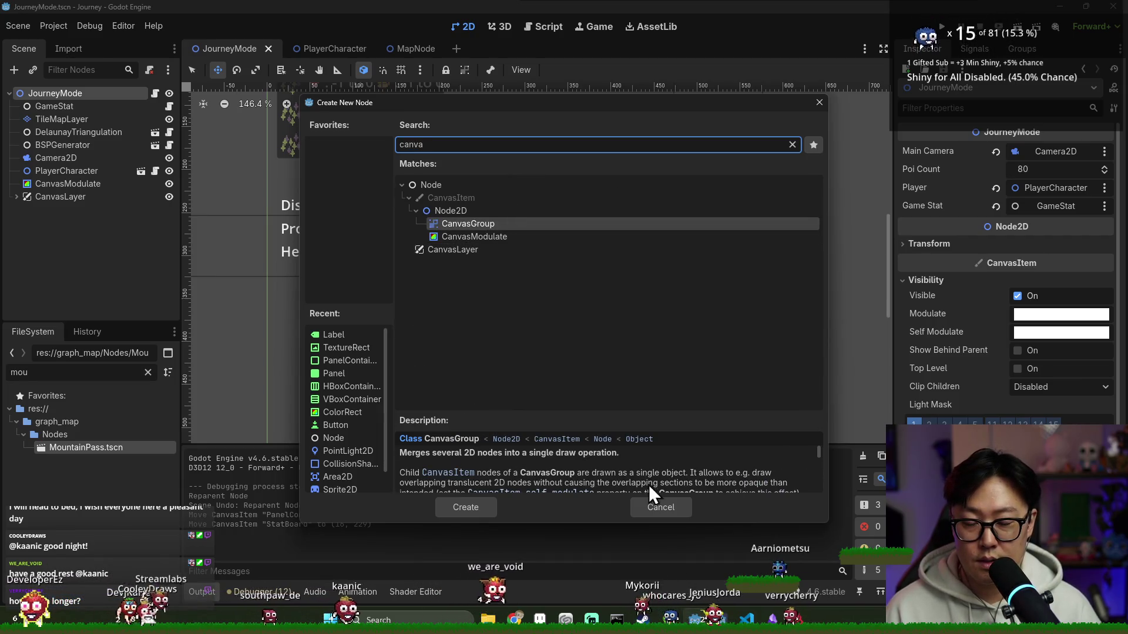
pyautogui.click(657, 505)
pyautogui.doubleClick(78, 372)
pyautogui.write('gm')
pyautogui.doubleClick(84, 370)
pyautogui.write('game')
pyautogui.doubleClick(82, 488)
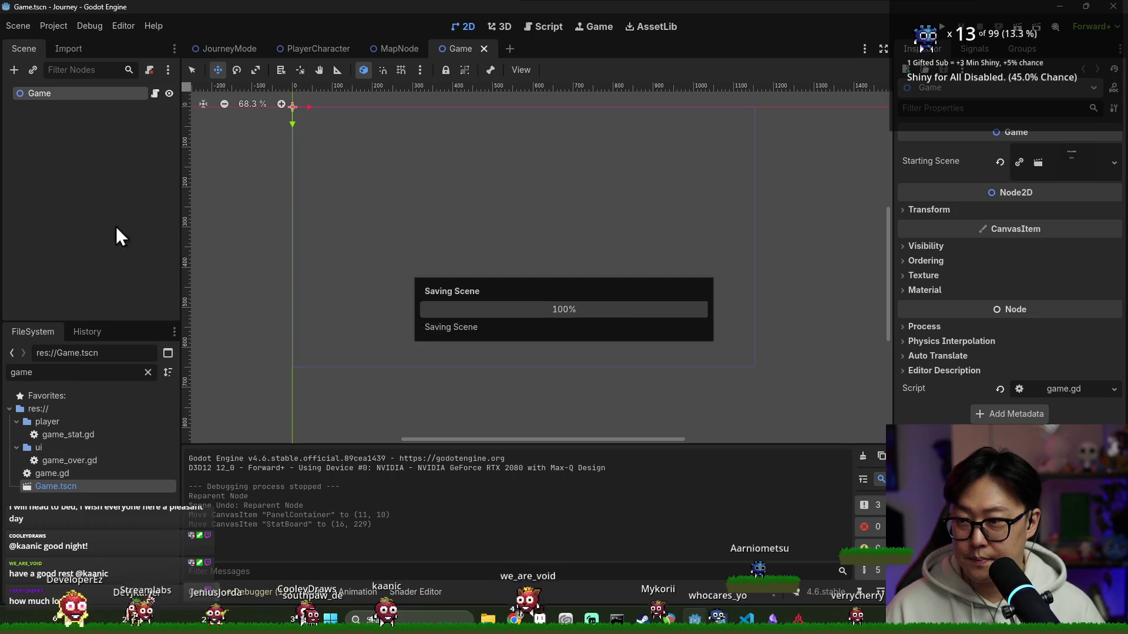
# - Add a CanvasLayer child under the Game root node
pyautogui.rightClick(103, 86)
pyautogui.click(130, 112)
pyautogui.write('cna')
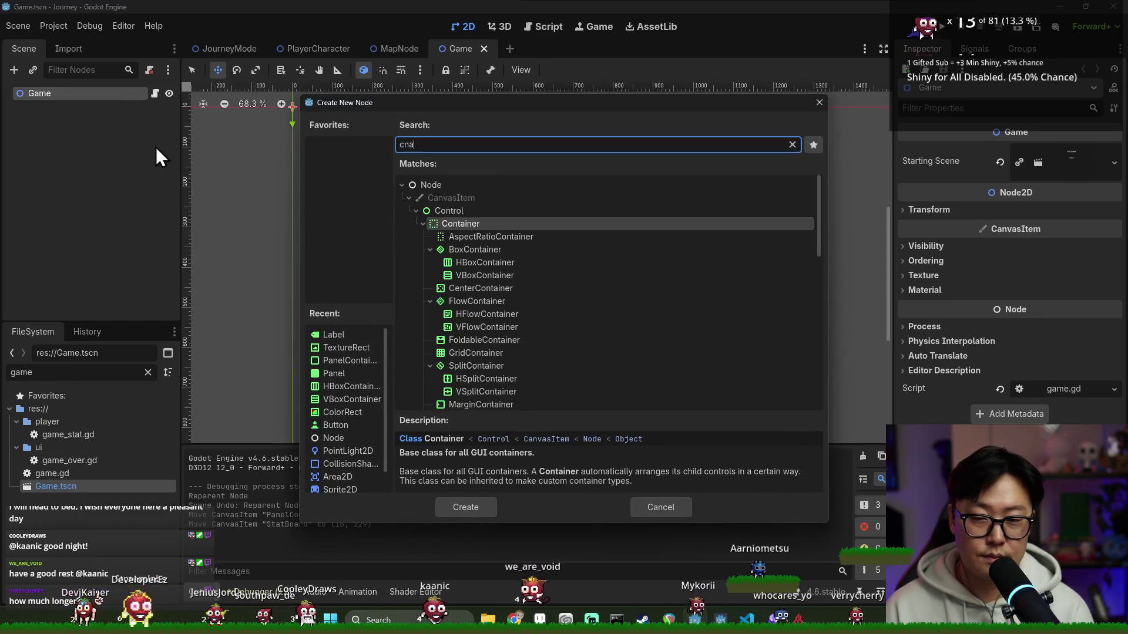
pyautogui.press('BackSpace')
pyautogui.press('BackSpace')
pyautogui.write('anva')
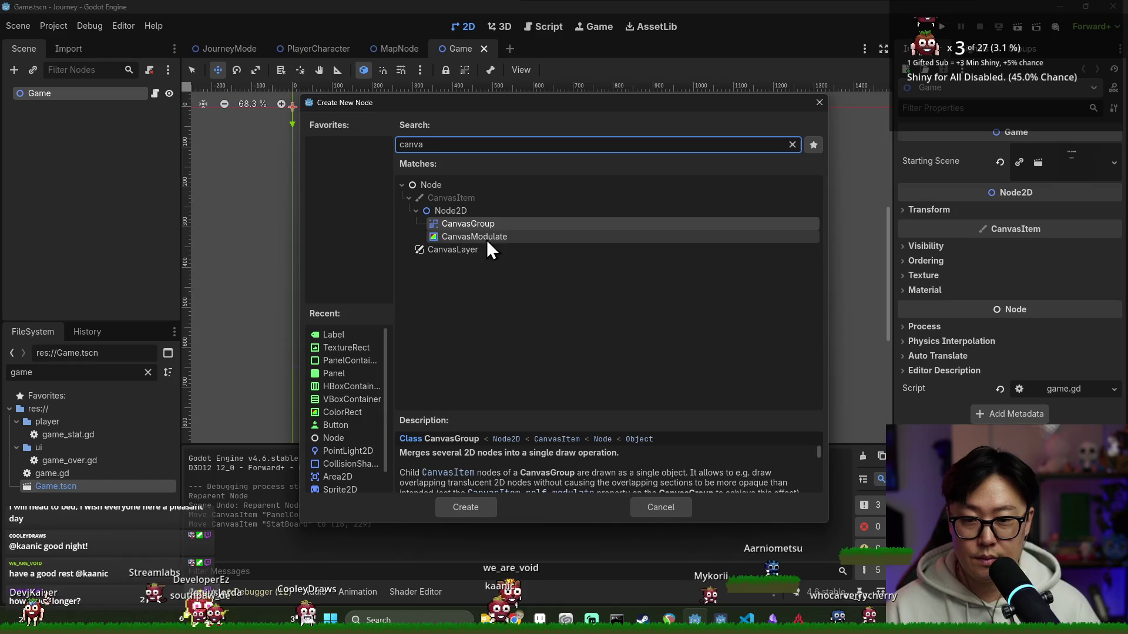
pyautogui.doubleClick(452, 253)
# - Add a ColorRect child under the new CanvasLayer
pyautogui.rightClick(91, 106)
pyautogui.click(126, 117)
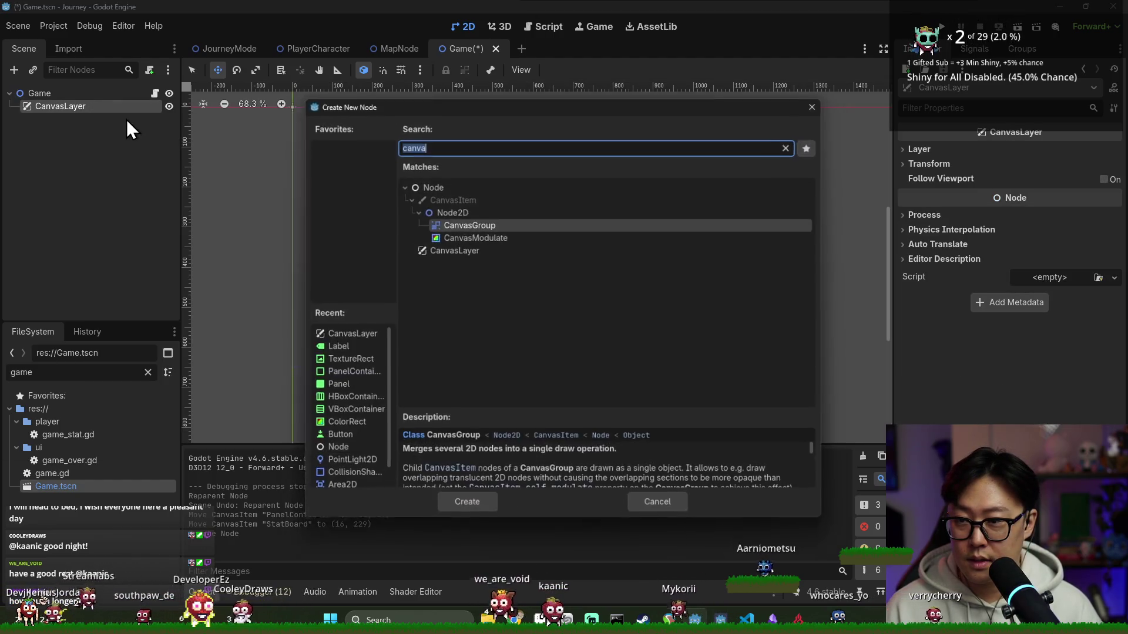
pyautogui.write('color')
pyautogui.press('Return')
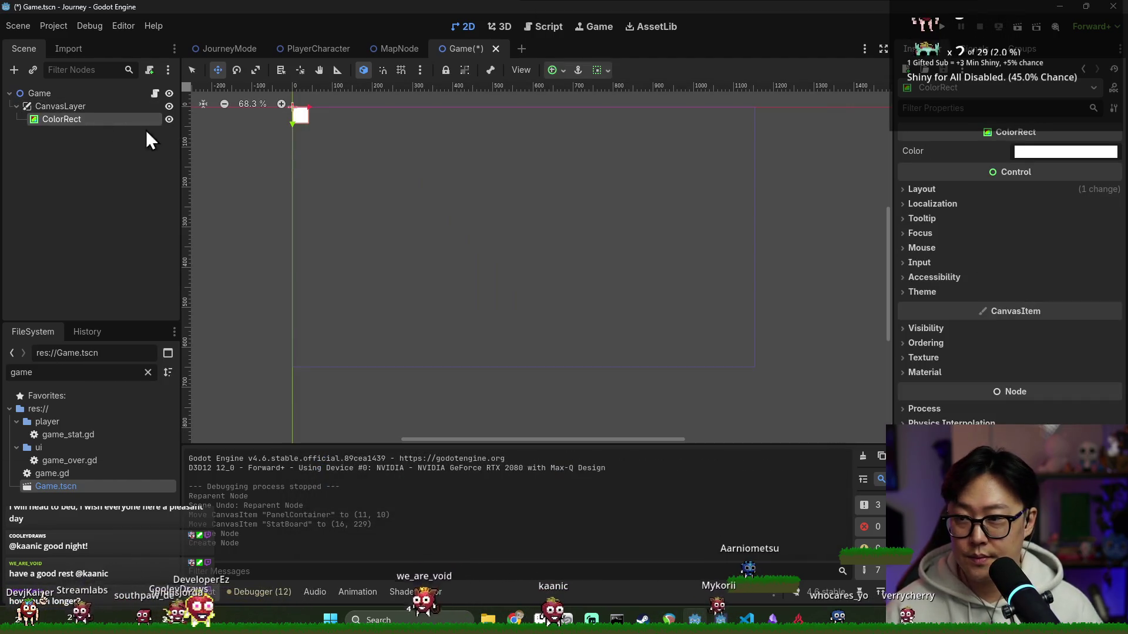
# - Set the ColorRect's Layout anchors preset to Full Rect
pyautogui.click(921, 189)
pyautogui.click(1058, 323)
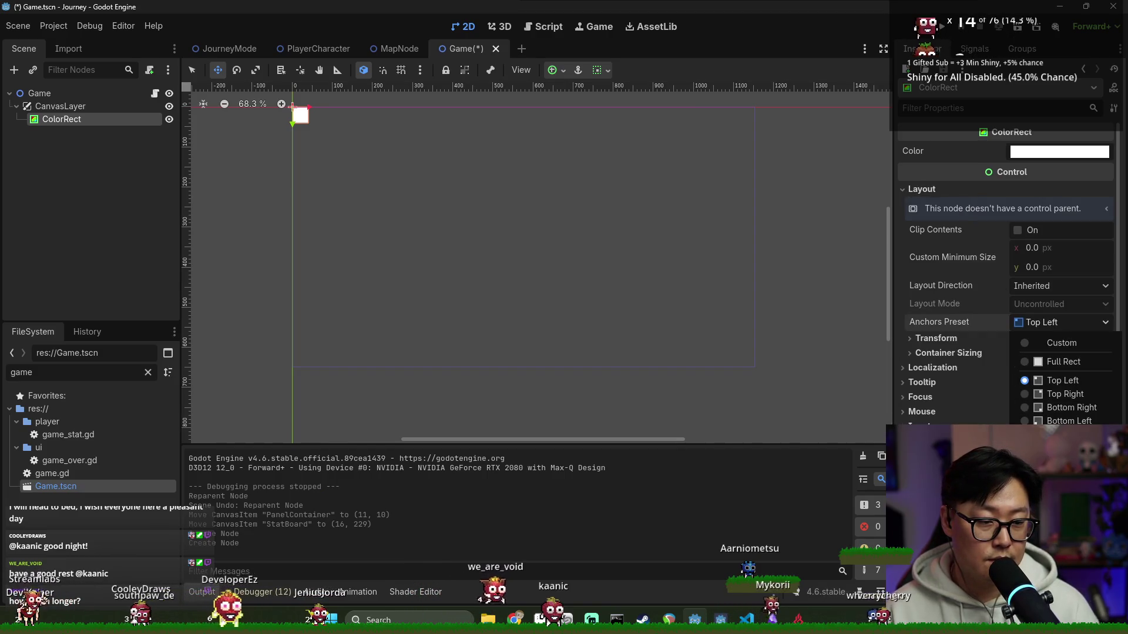
pyautogui.click(1058, 361)
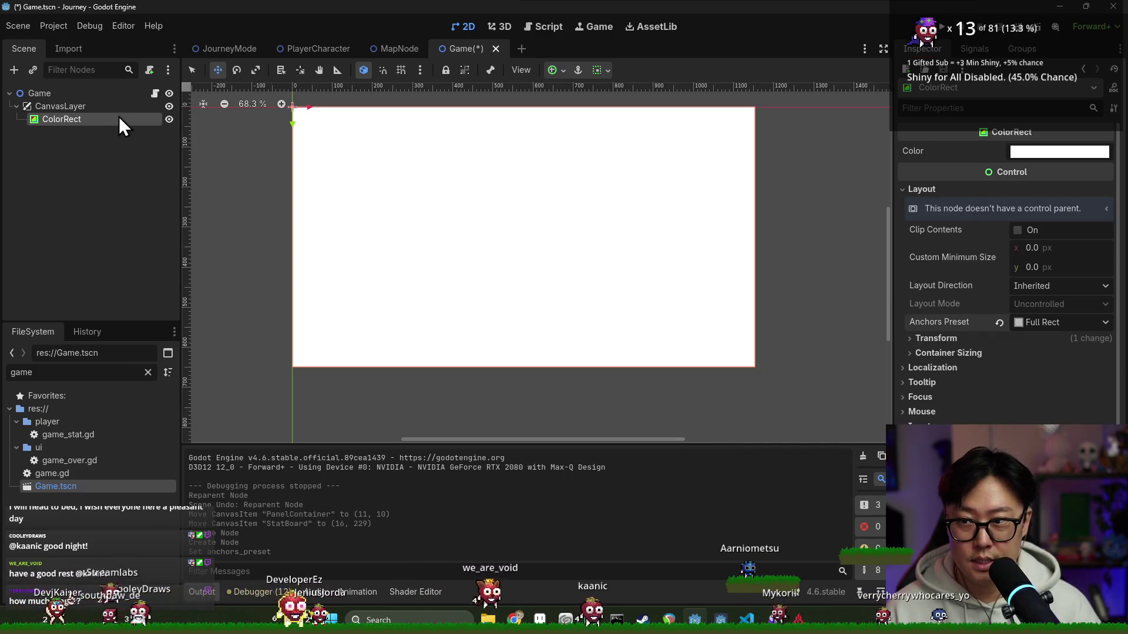
# - Put the CanvasLayer on layer 2, save the scene, and reselect the ColorRect
pyautogui.click(92, 108)
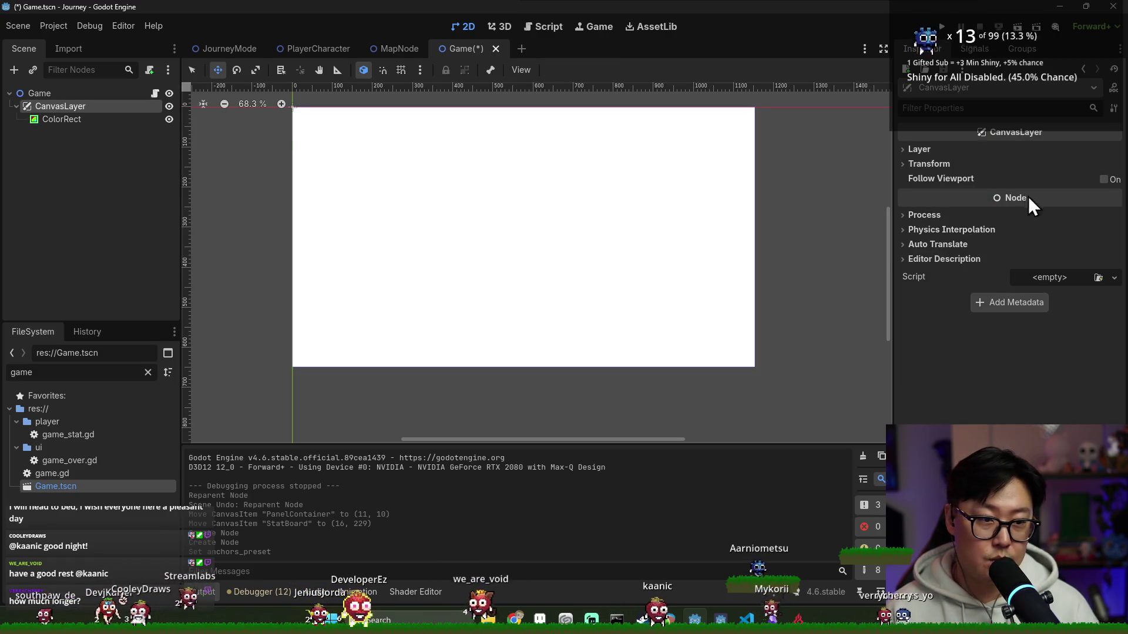
pyautogui.click(960, 150)
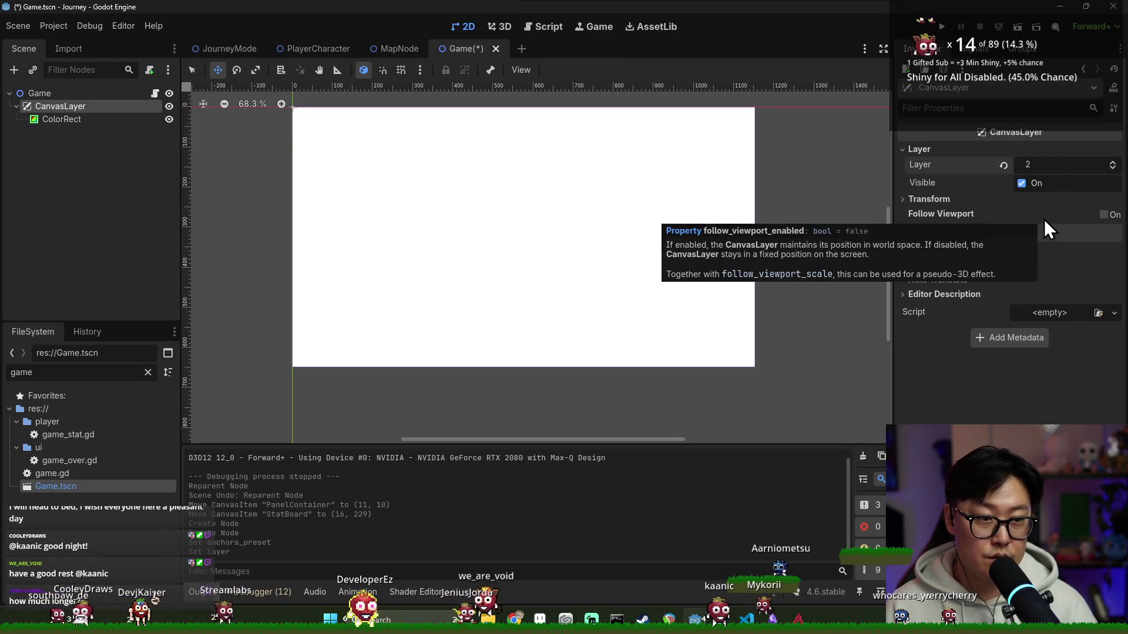
pyautogui.hotkey('ctrl', 's')
pyautogui.click(60, 120)
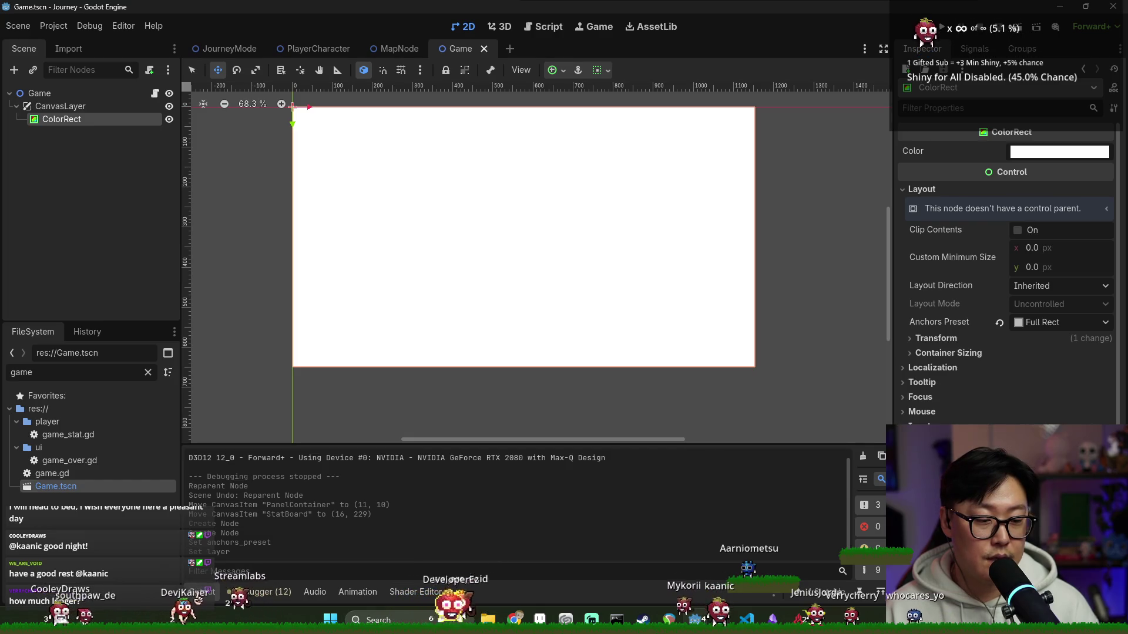
pyautogui.scroll(-3, 1005, 265)
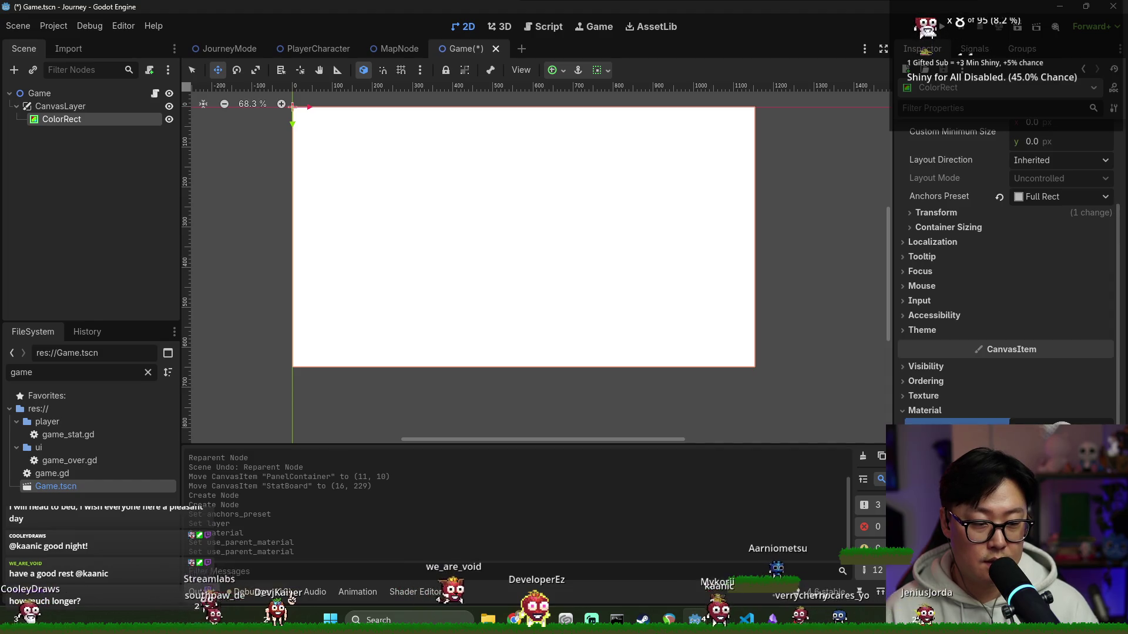
pyautogui.scroll(-3, 1005, 265)
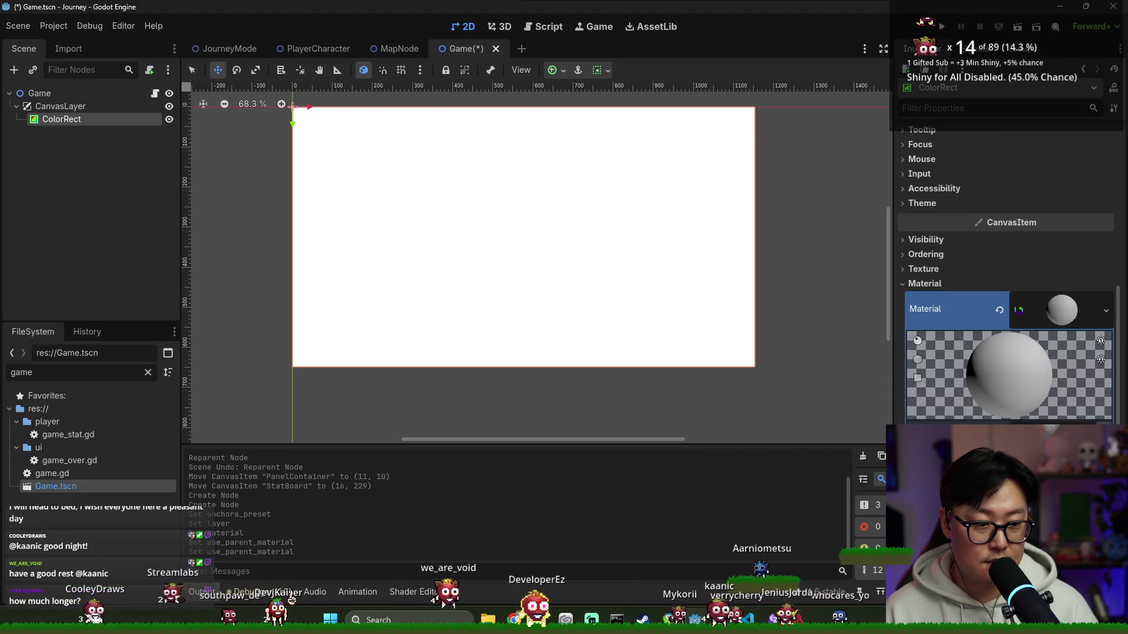
pyautogui.write('CRT')
# - Create CRT.gdshader, replace its contents with the pasted CRT shader code, and save
pyautogui.press('Return')
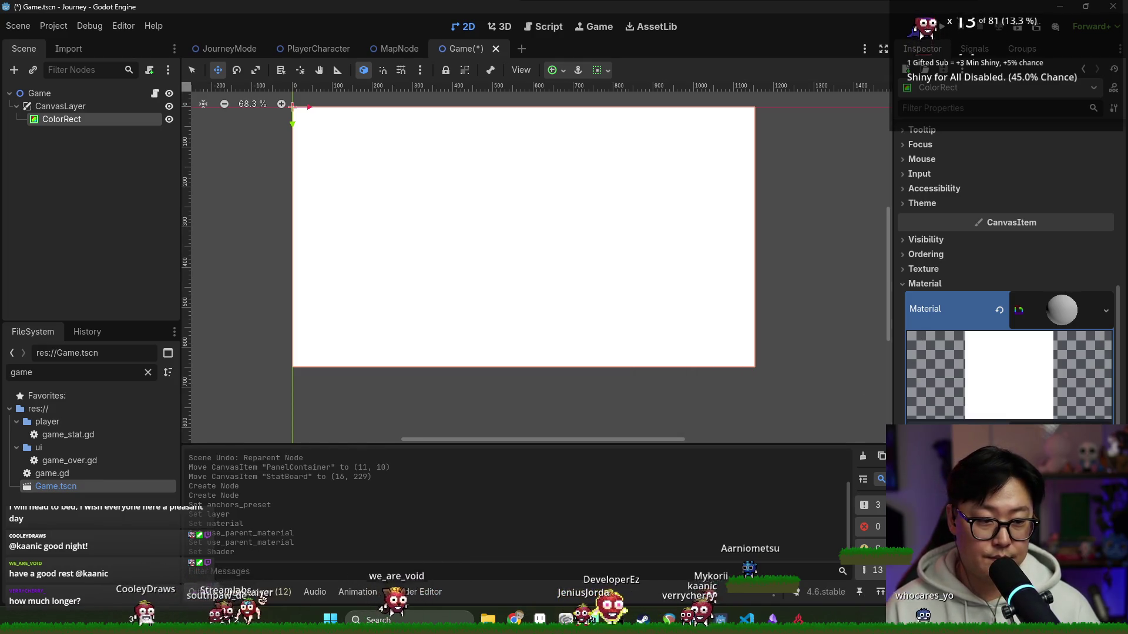
pyautogui.hotkey('ctrl', 'a')
pyautogui.hotkey('ctrl', 'v')
pyautogui.hotkey('ctrl', 's')
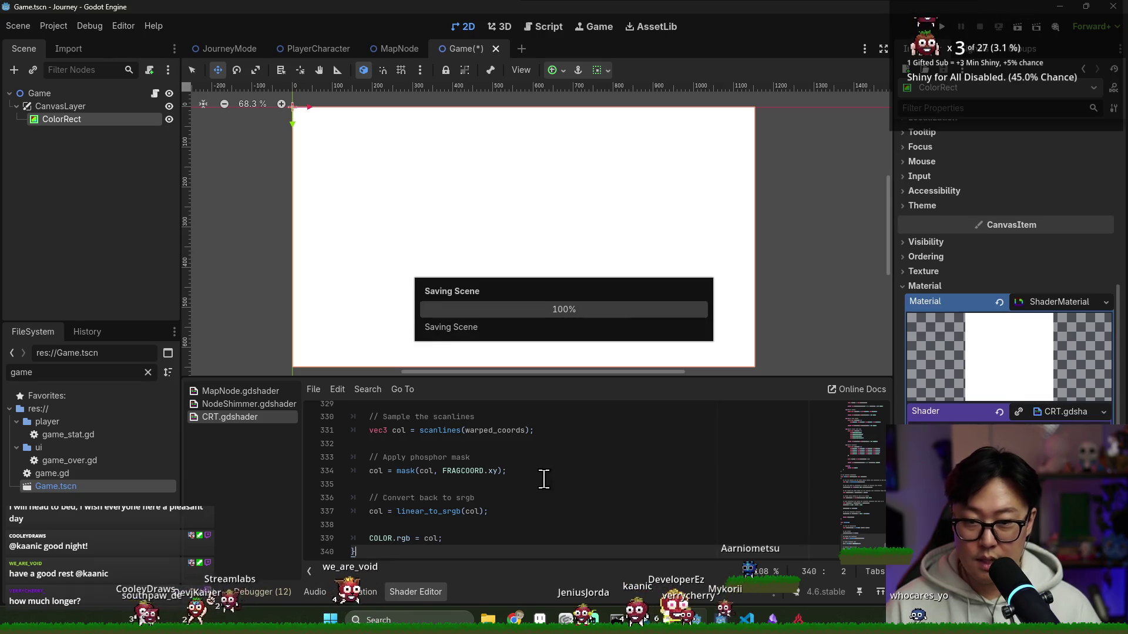
pyautogui.hotkey('alt', 'Tab')
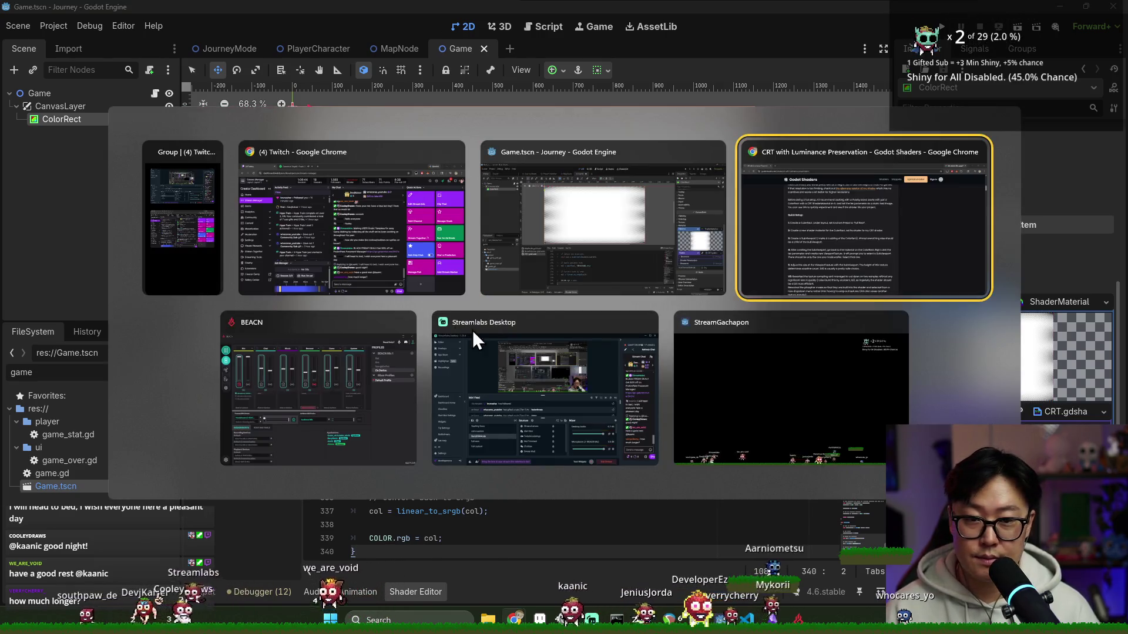
pyautogui.scroll(-1, 307, 271)
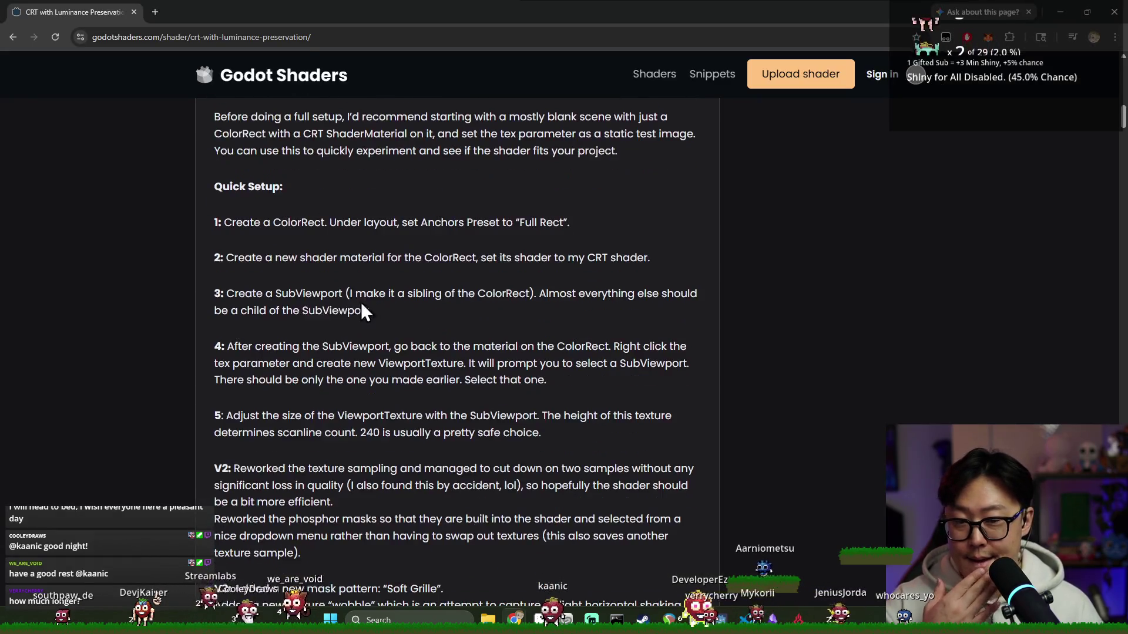
# - Reread the SubViewport step of Quick Setup, then select the CanvasLayer in Godot
pyautogui.click(544, 260)
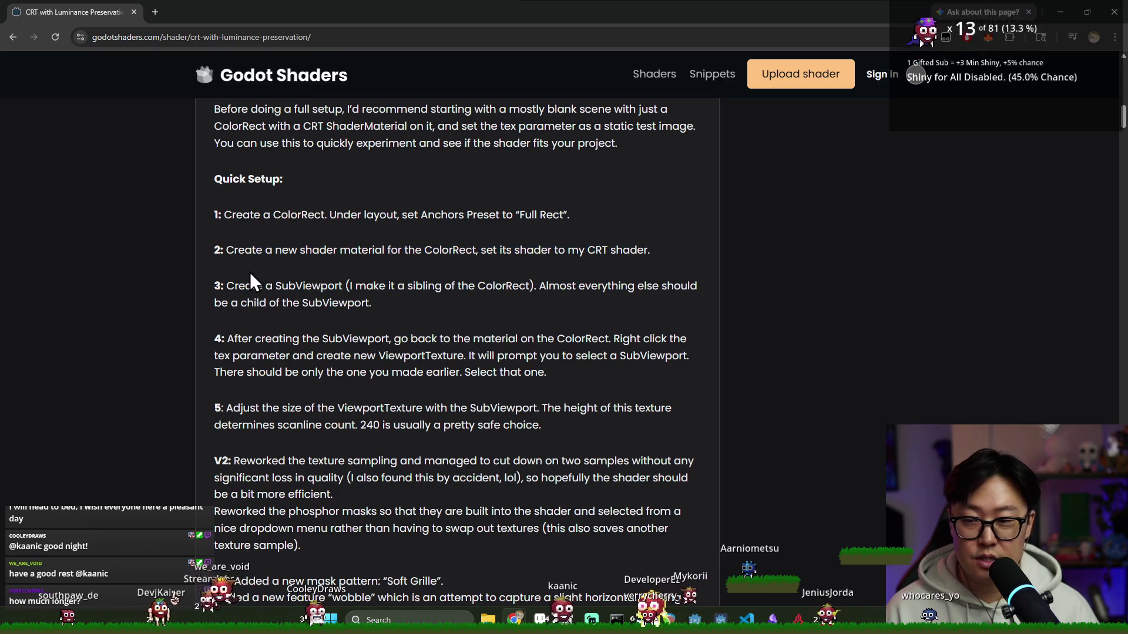
pyautogui.moveTo(246, 278); pyautogui.dragTo(346, 293)
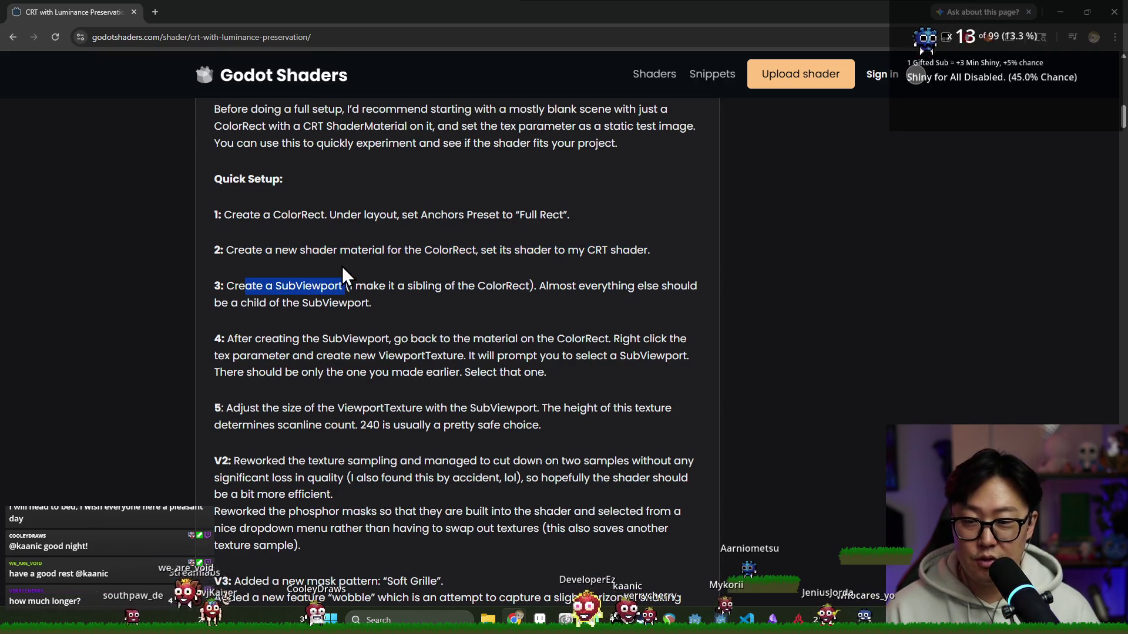
pyautogui.click(402, 291)
pyautogui.hotkey('alt', 'Tab')
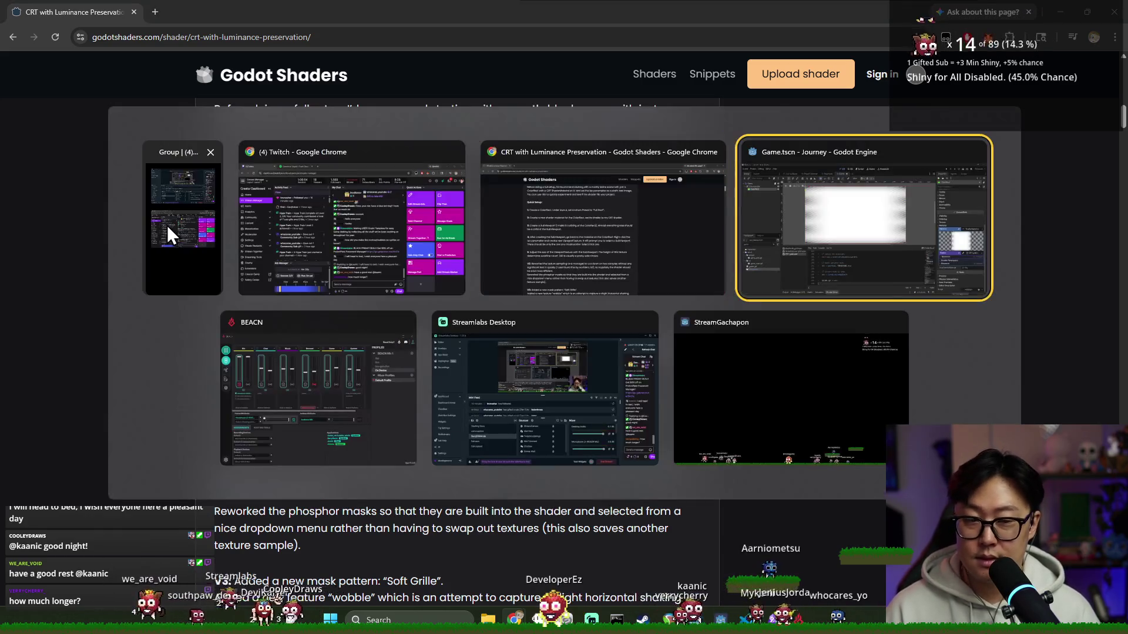
pyautogui.click(80, 111)
# - Add a SubViewport child under the CanvasLayer
pyautogui.rightClick(81, 111)
pyautogui.click(117, 123)
pyautogui.write('s')
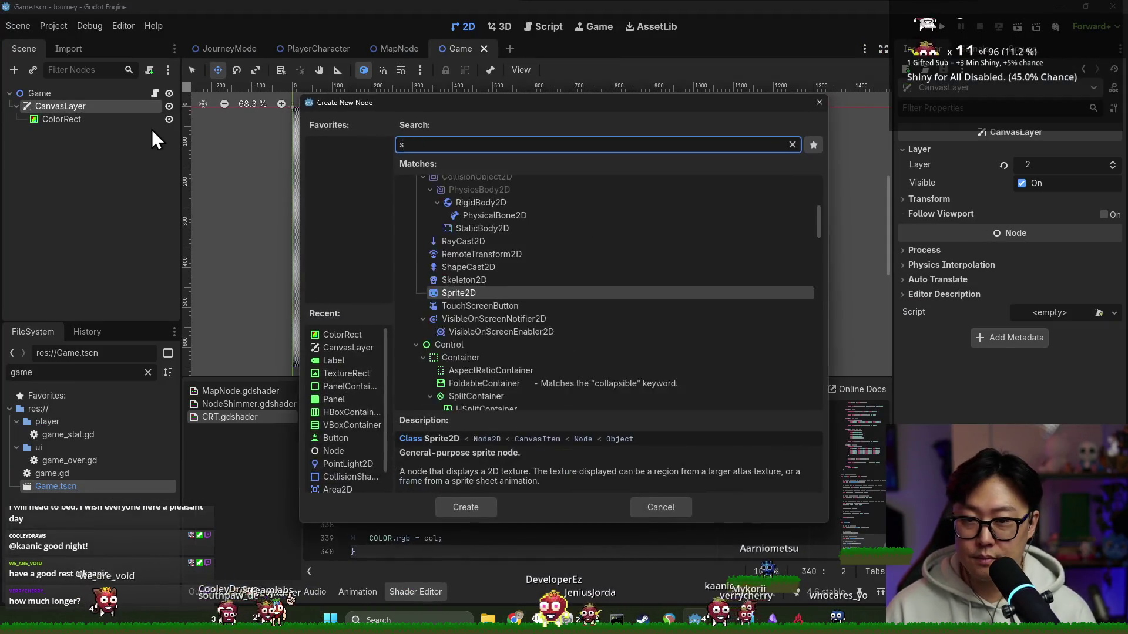
pyautogui.write('ubvi')
pyautogui.press('Return')
# - Check step 3 of the Quick Setup guide in Chrome before continuing
pyautogui.hotkey('alt', 'Tab')
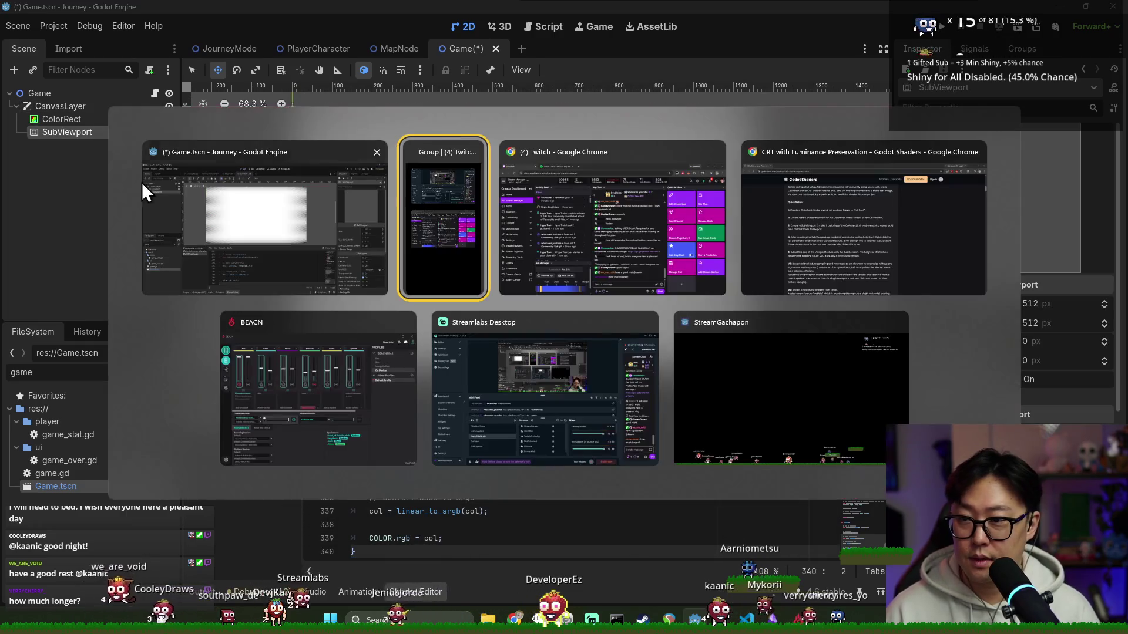
pyautogui.click(787, 246)
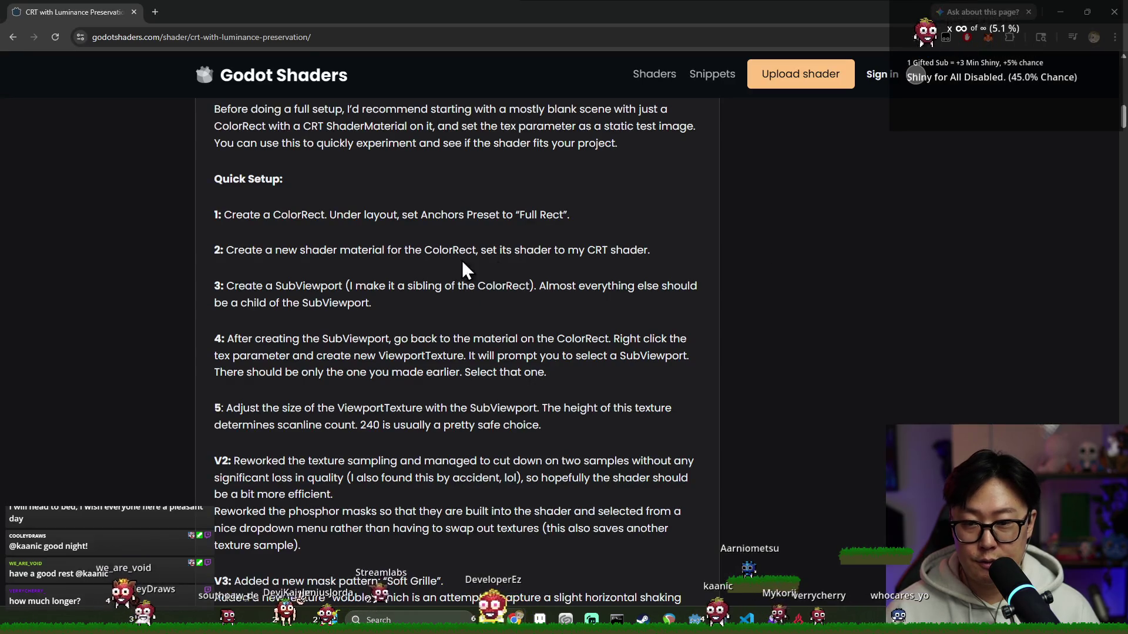
pyautogui.moveTo(540, 286); pyautogui.dragTo(689, 291)
pyautogui.click(699, 295)
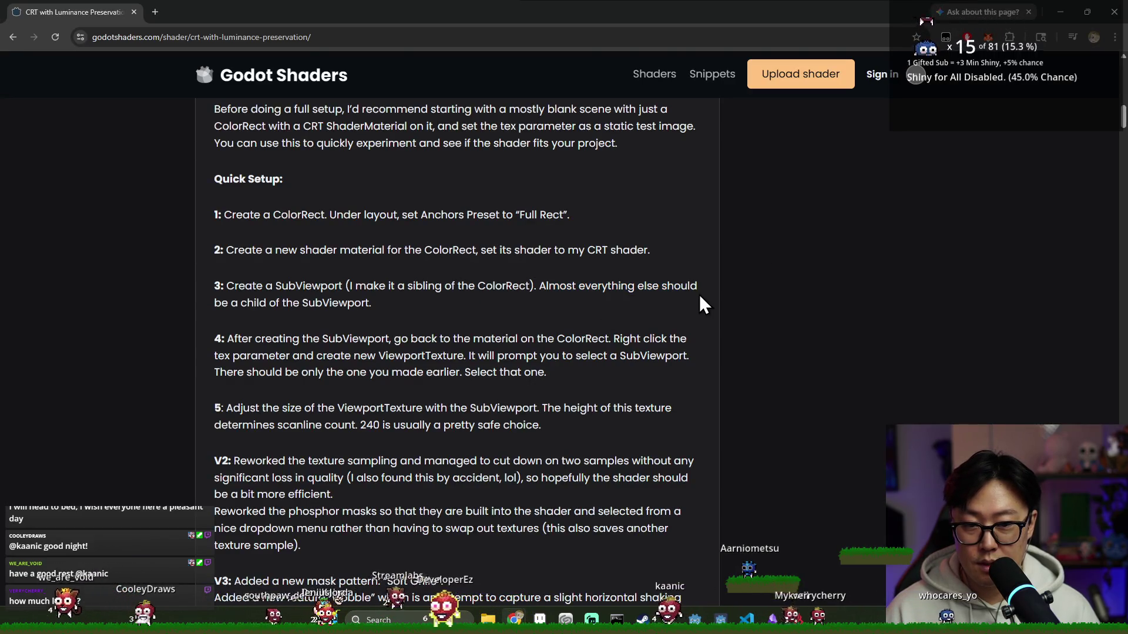
pyautogui.tripleClick(340, 303)
pyautogui.hotkey('alt', 'Tab')
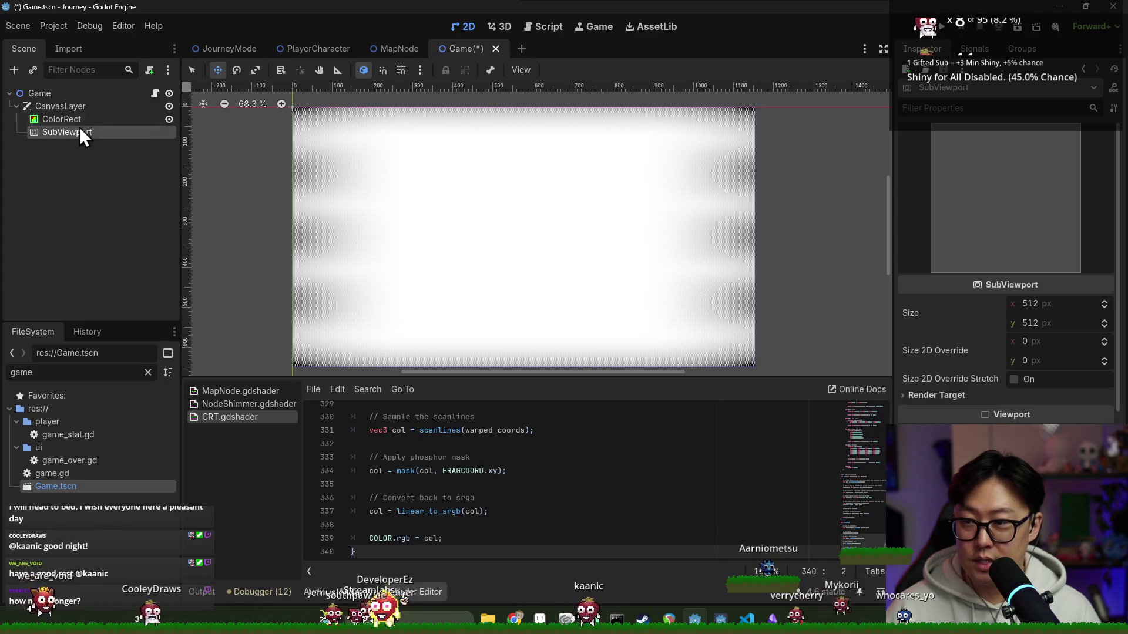
# - Move SubViewport above ColorRect in the tree, save, and bring up game.gd
pyautogui.moveTo(80, 130); pyautogui.dragTo(77, 117)
pyautogui.hotkey('ctrl', 's')
pyautogui.click(155, 92)
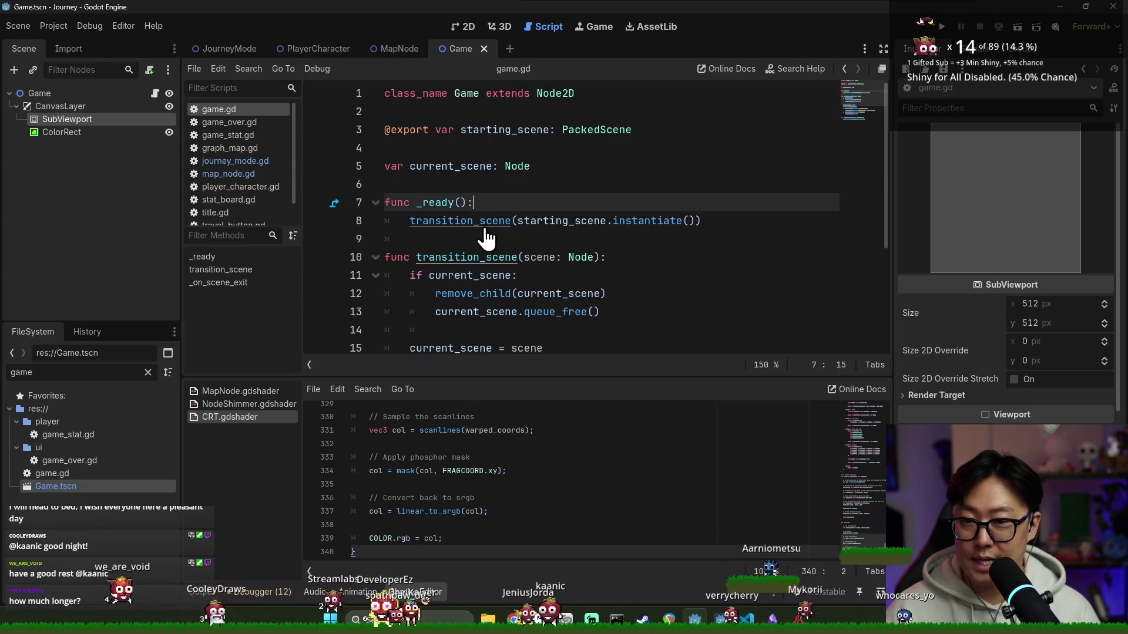
# - Add an onready sub_viewport reference to game.gd by dragging the node in
pyautogui.doubleClick(486, 143)
pyautogui.scroll(-2, 485, 146)
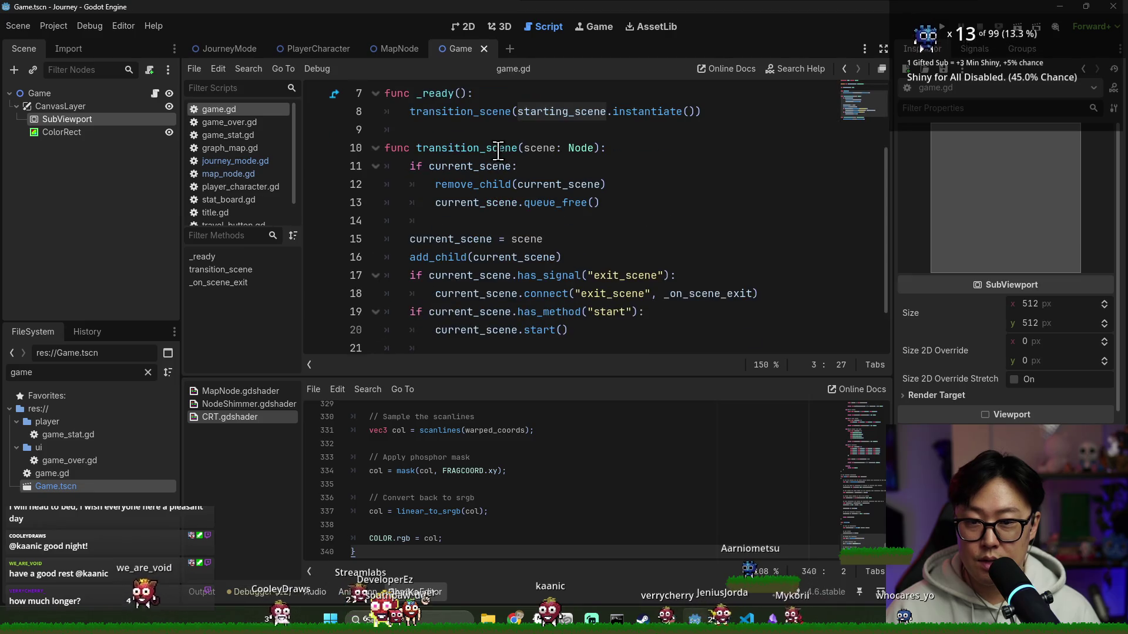
pyautogui.scroll(2, 477, 141)
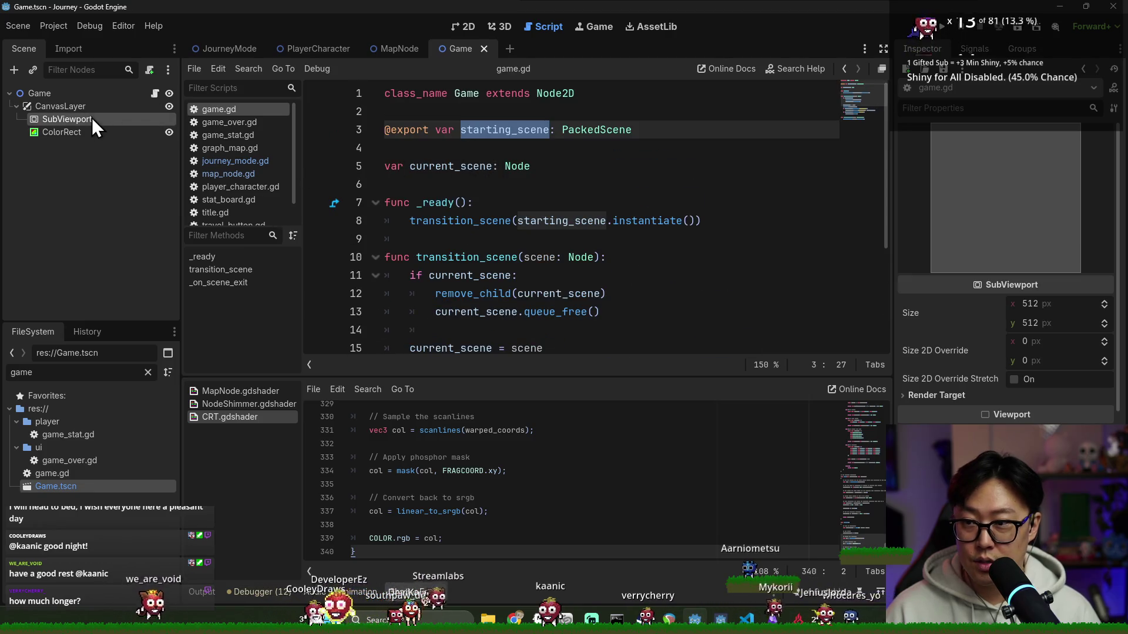
pyautogui.moveTo(92, 117); pyautogui.dragTo(498, 146)
pyautogui.doubleClick(504, 166)
pyautogui.doubleClick(450, 202)
pyautogui.scroll(-2, 498, 207)
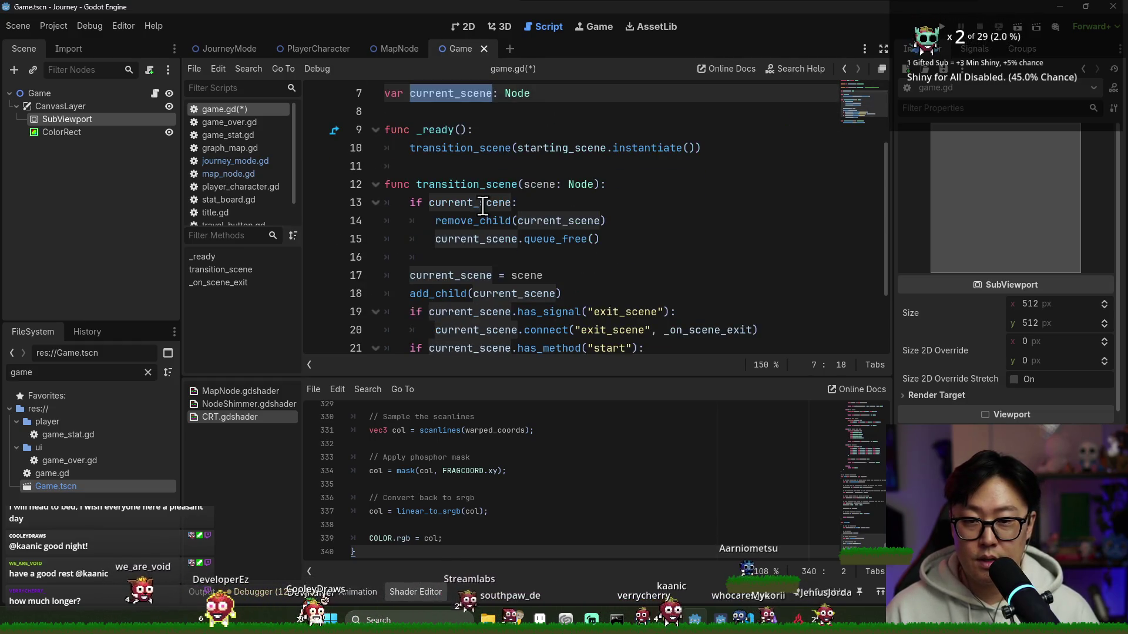
# - Make transition_scene remove the current scene through sub_viewport.remove_child
pyautogui.doubleClick(490, 185)
pyautogui.scroll(2, 494, 176)
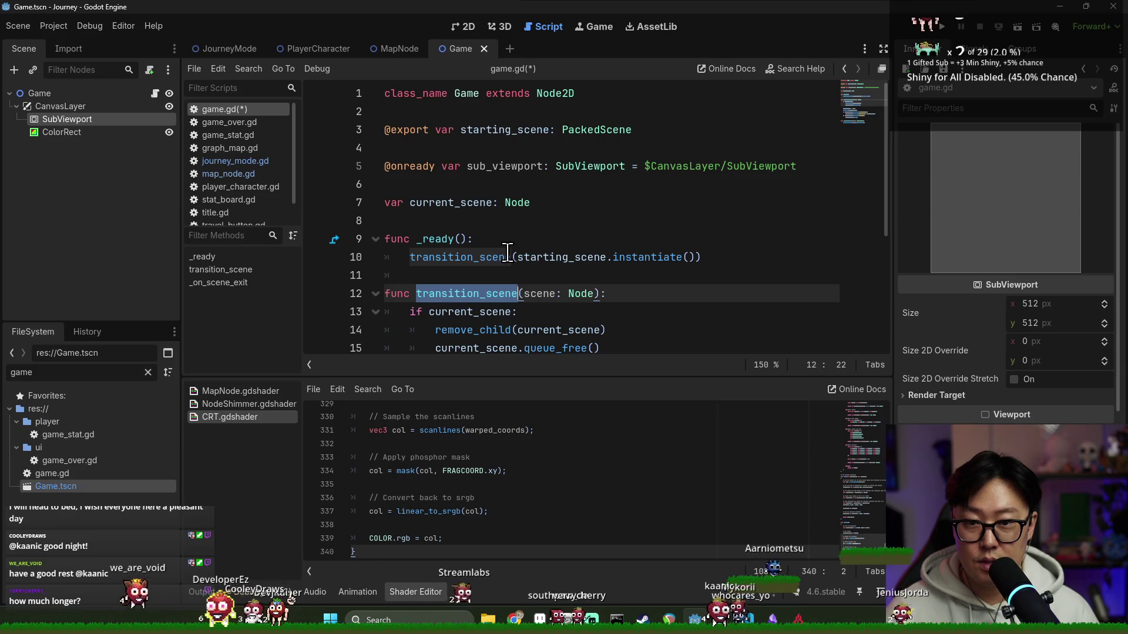
pyautogui.scroll(-2, 507, 237)
pyautogui.doubleClick(476, 222)
pyautogui.scroll(1, 525, 212)
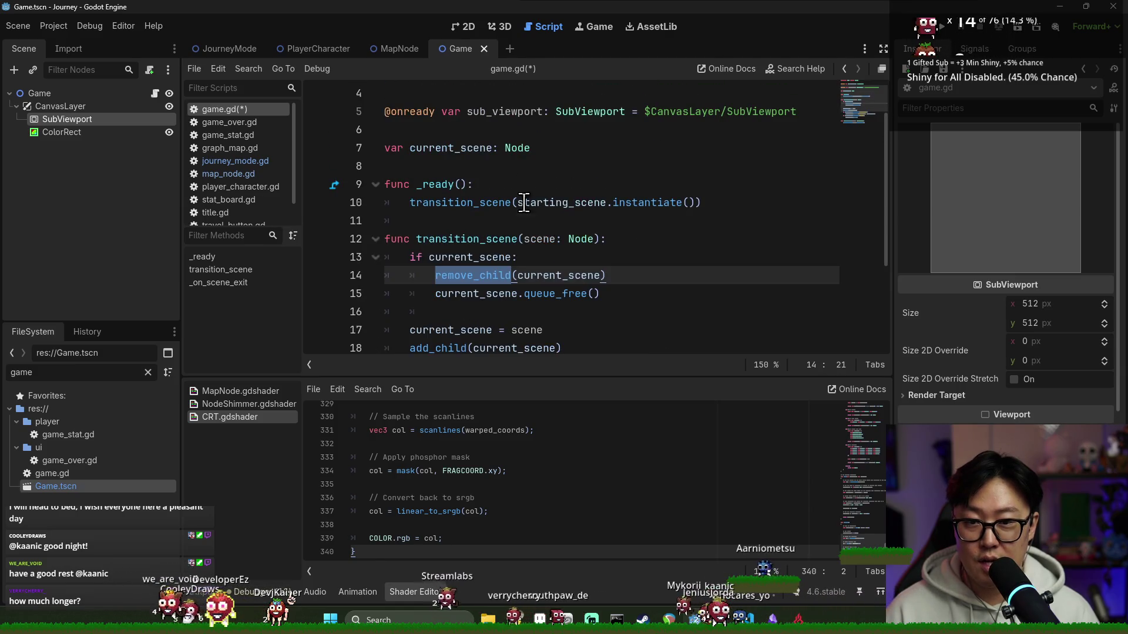
pyautogui.doubleClick(504, 111)
pyautogui.click(436, 275)
pyautogui.write('sub_viewport.')
pyautogui.press('Escape')
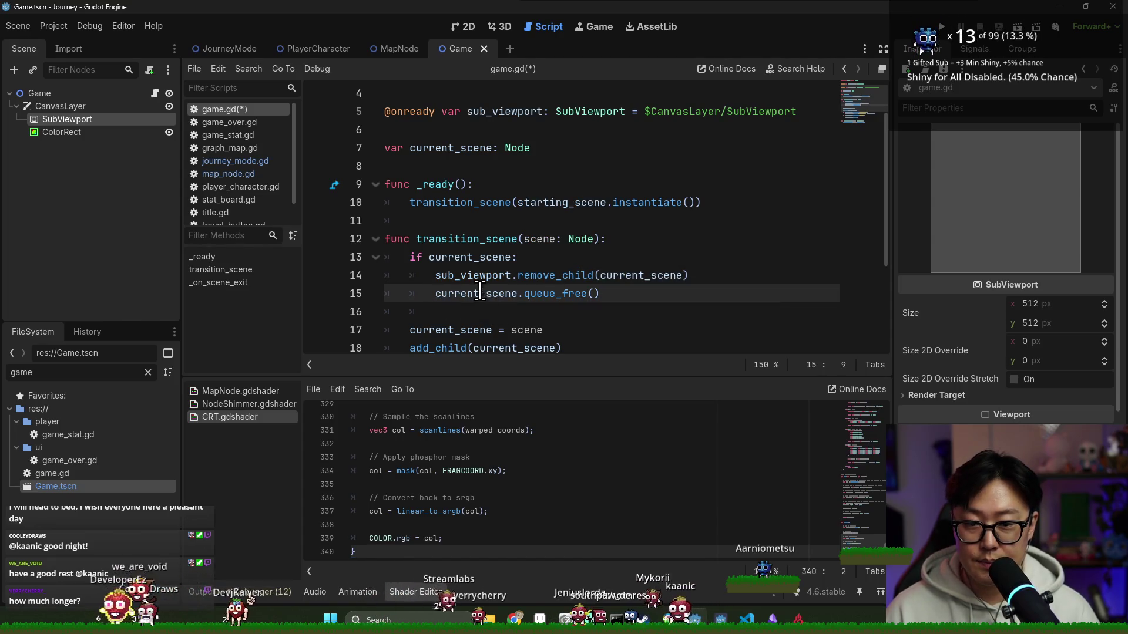
pyautogui.doubleClick(474, 276)
pyautogui.hotkey('ctrl', 'c')
pyautogui.scroll(-1, 474, 282)
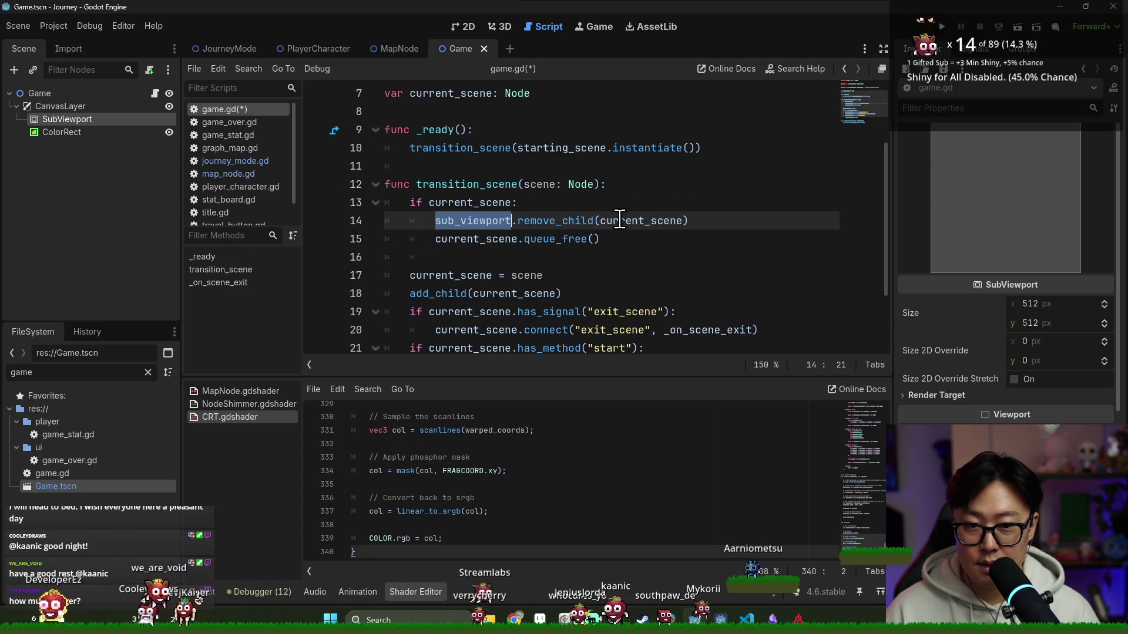
pyautogui.scroll(-1, 481, 218)
# - Make transition_scene add the new scene via sub_viewport.add_child and save
pyautogui.click(410, 238)
pyautogui.hotkey('ctrl', 'v')
pyautogui.write('.')
pyautogui.doubleClick(467, 257)
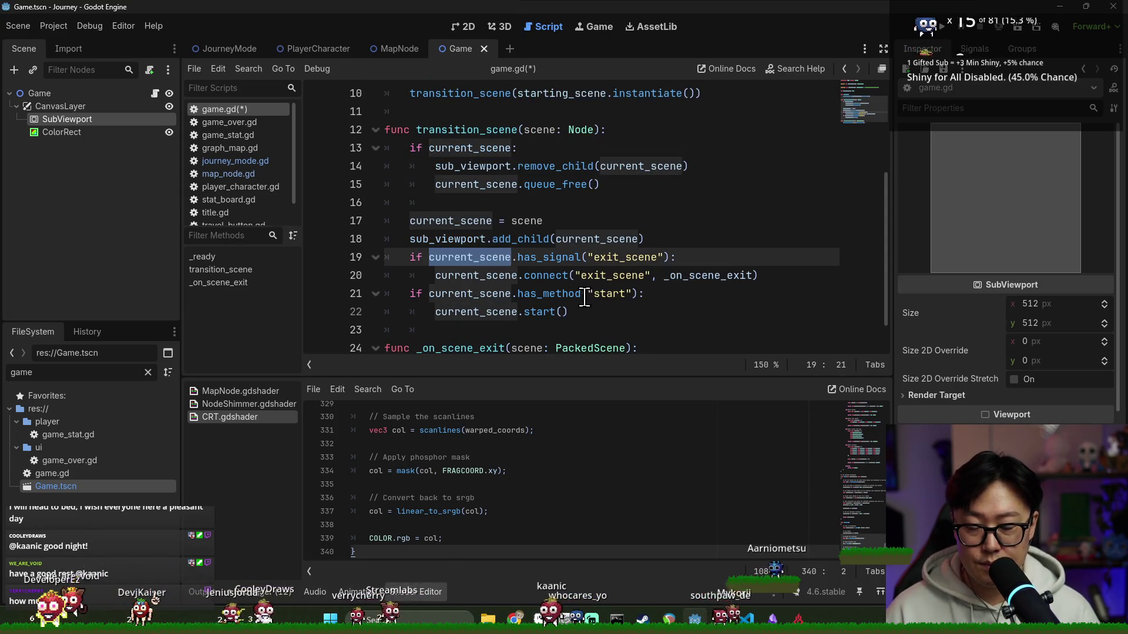
pyautogui.scroll(-1, 582, 301)
pyautogui.hotkey('ctrl', 's')
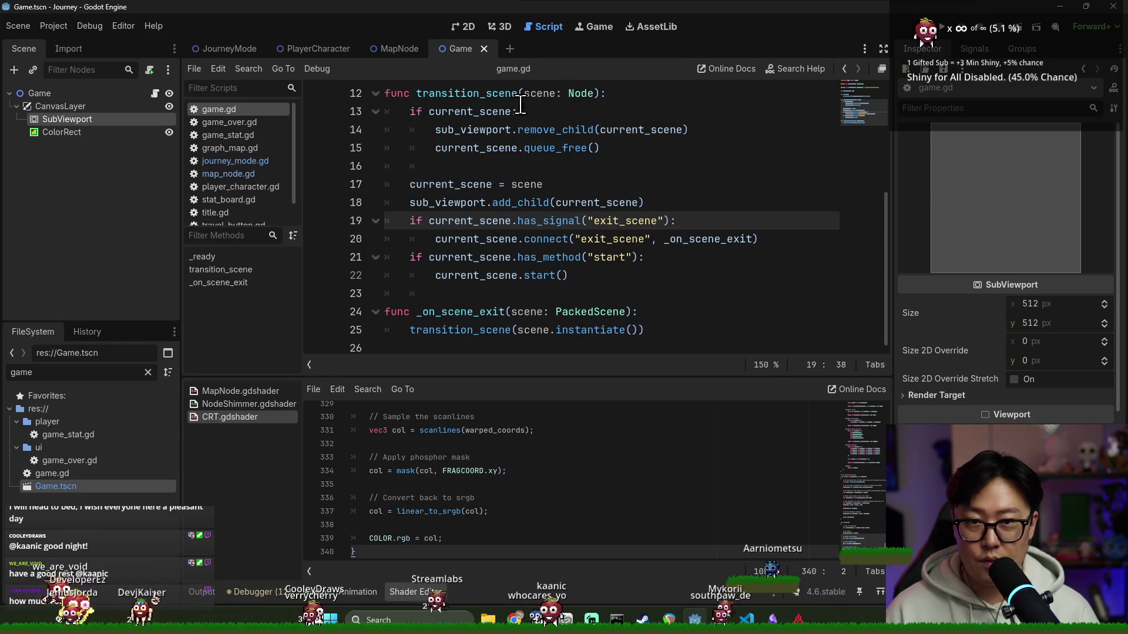
# - Recheck the setup guide, then select the ColorRect to show its CRT material
pyautogui.hotkey('alt', 'Tab')
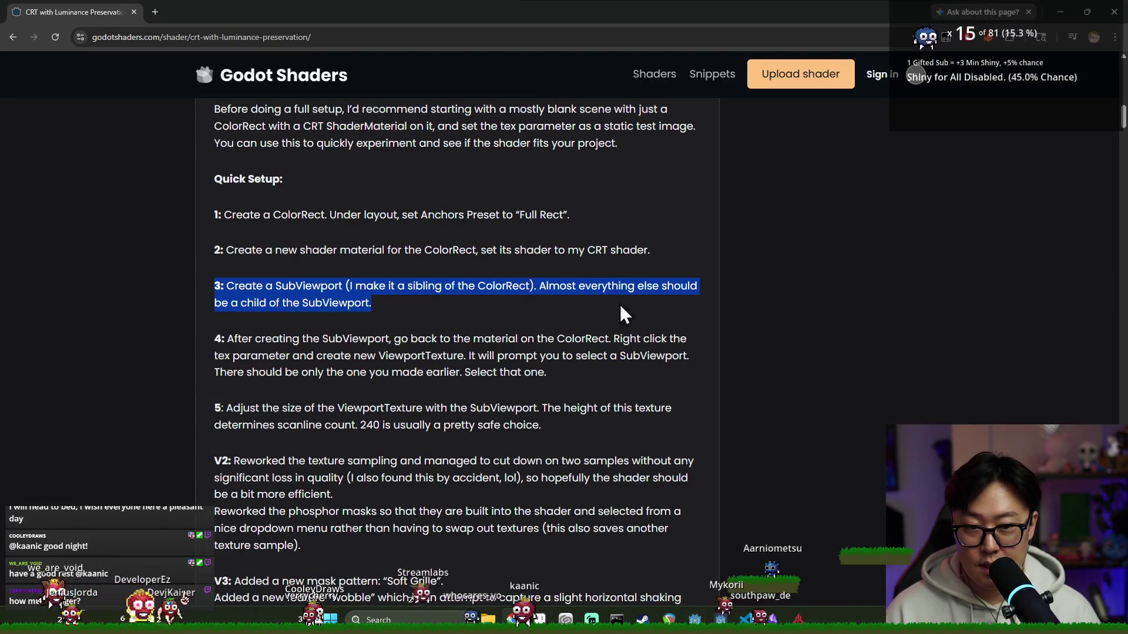
pyautogui.click(336, 361)
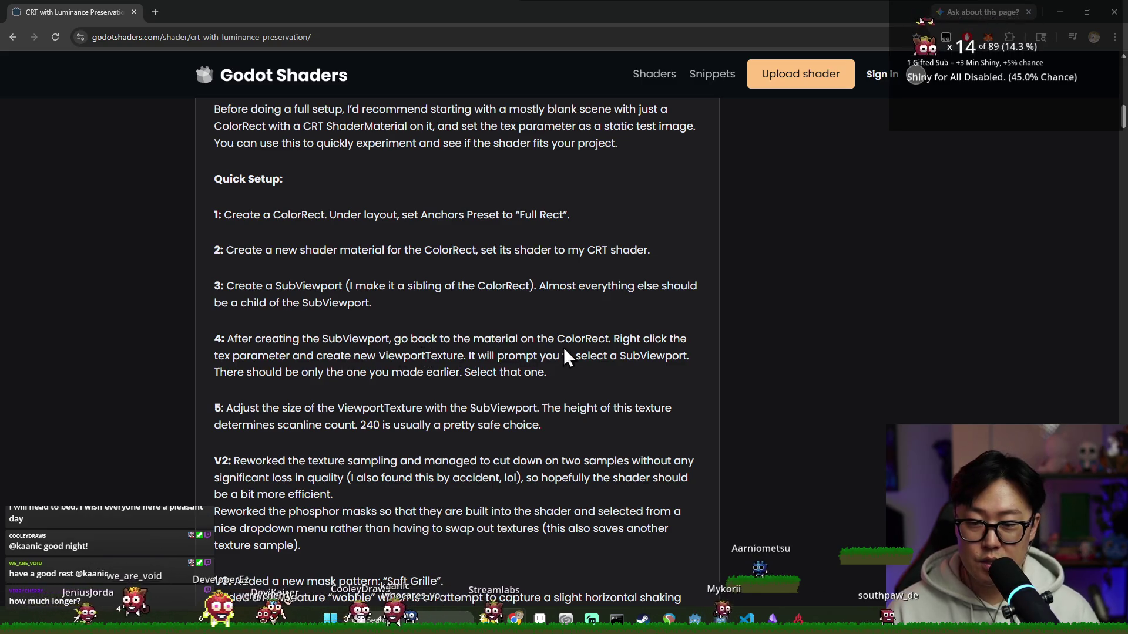
pyautogui.hotkey('alt', 'Tab')
pyautogui.click(85, 132)
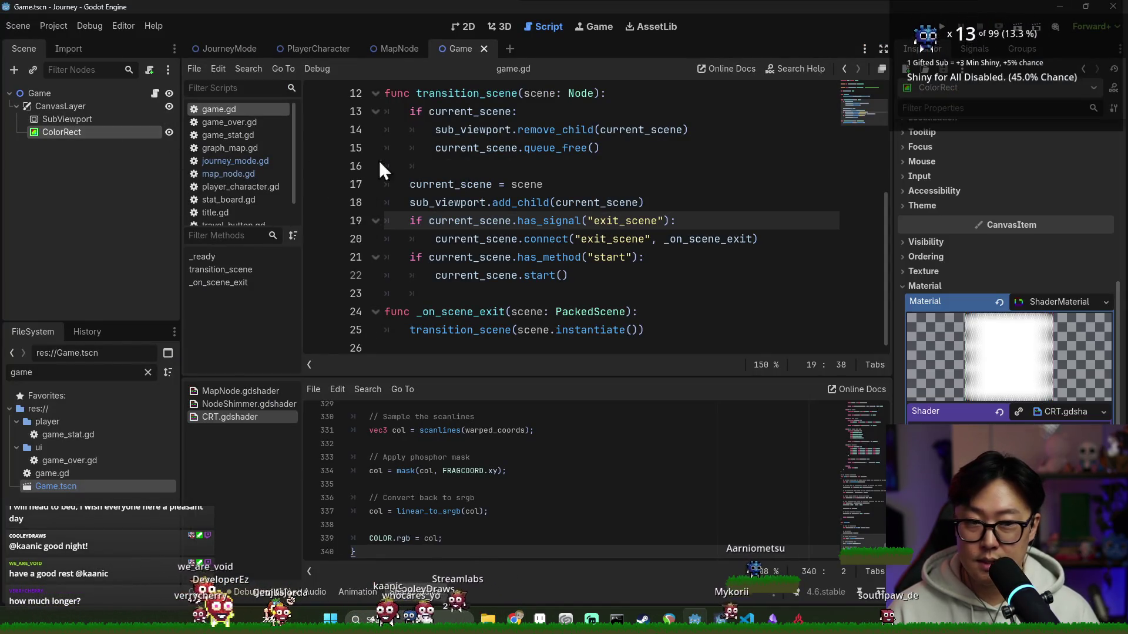
# - Show the ColorRect's CRT shader parameters in 2D view and reveal new-texture choices for Tex, checking the guide
pyautogui.click(467, 29)
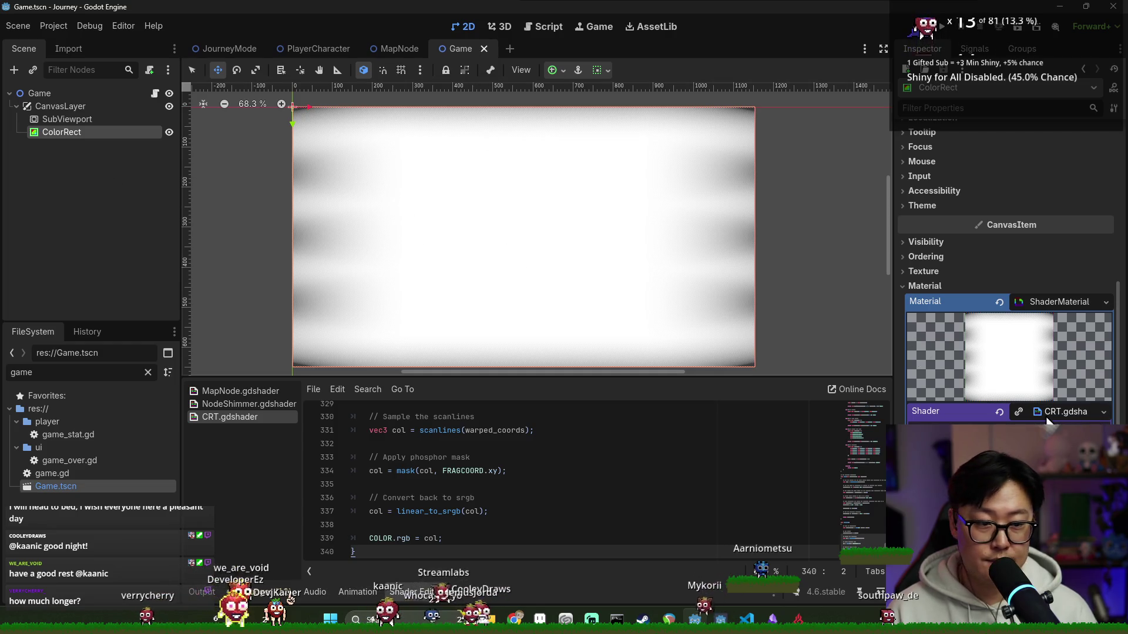
pyautogui.hotkey('alt', 'Tab')
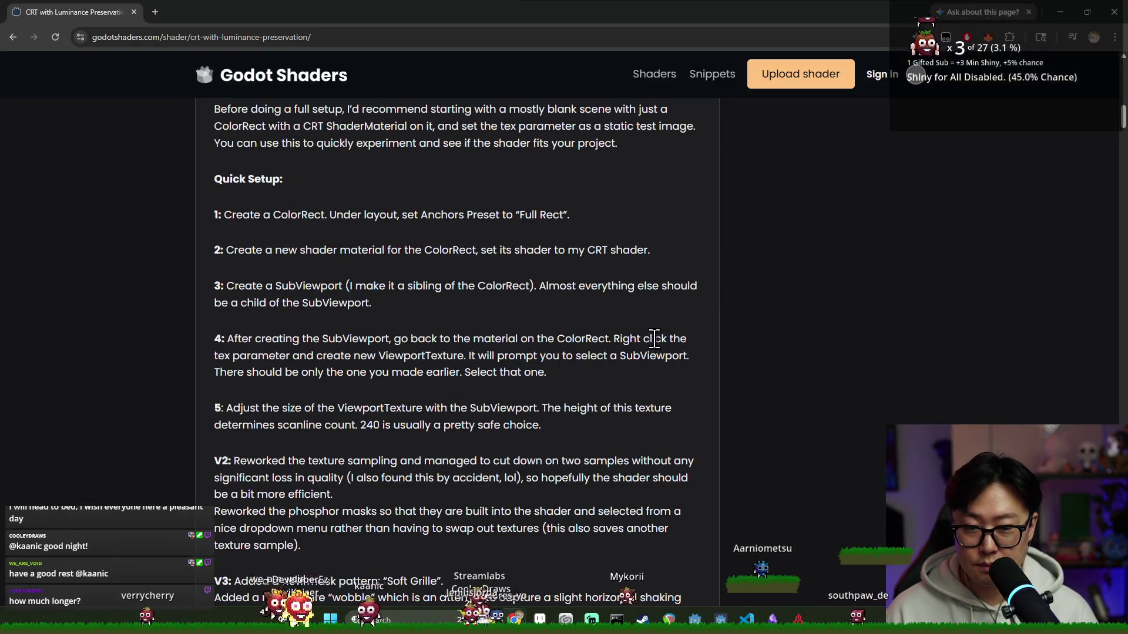
pyautogui.hotkey('alt', 'Tab')
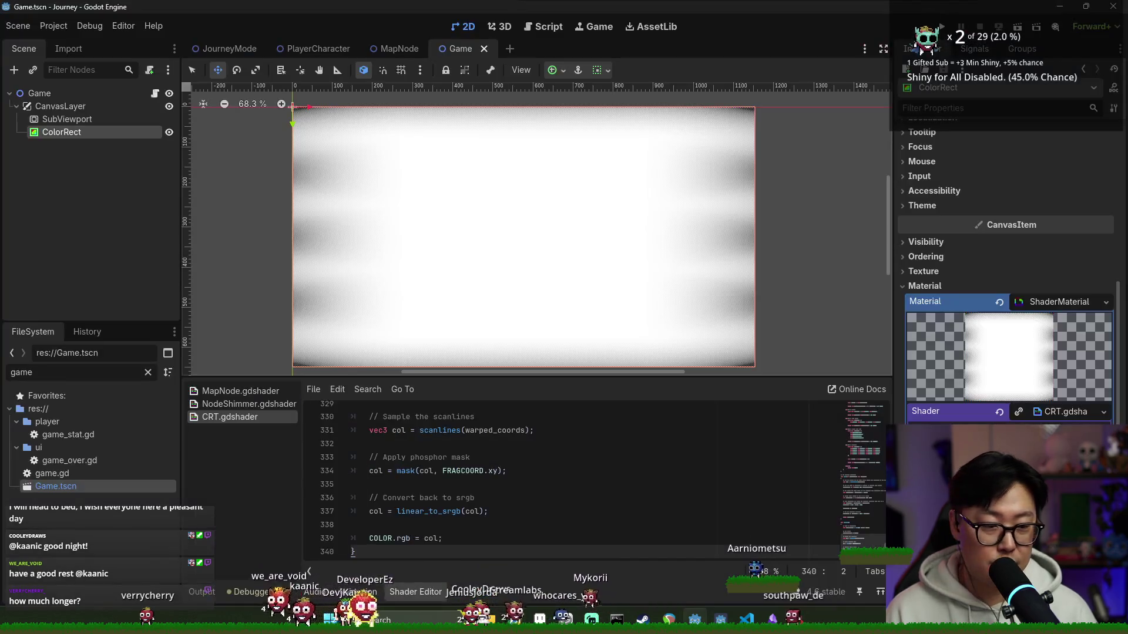
pyautogui.scroll(-3, 1050, 342)
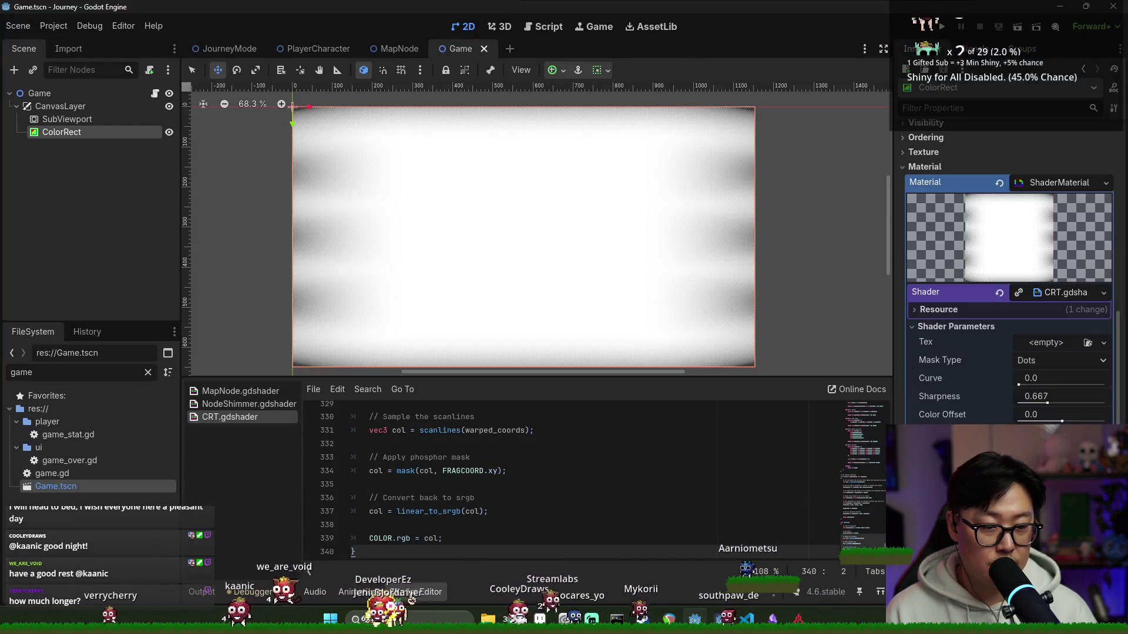
pyautogui.click(1051, 341)
pyautogui.hotkey('alt', 'Tab')
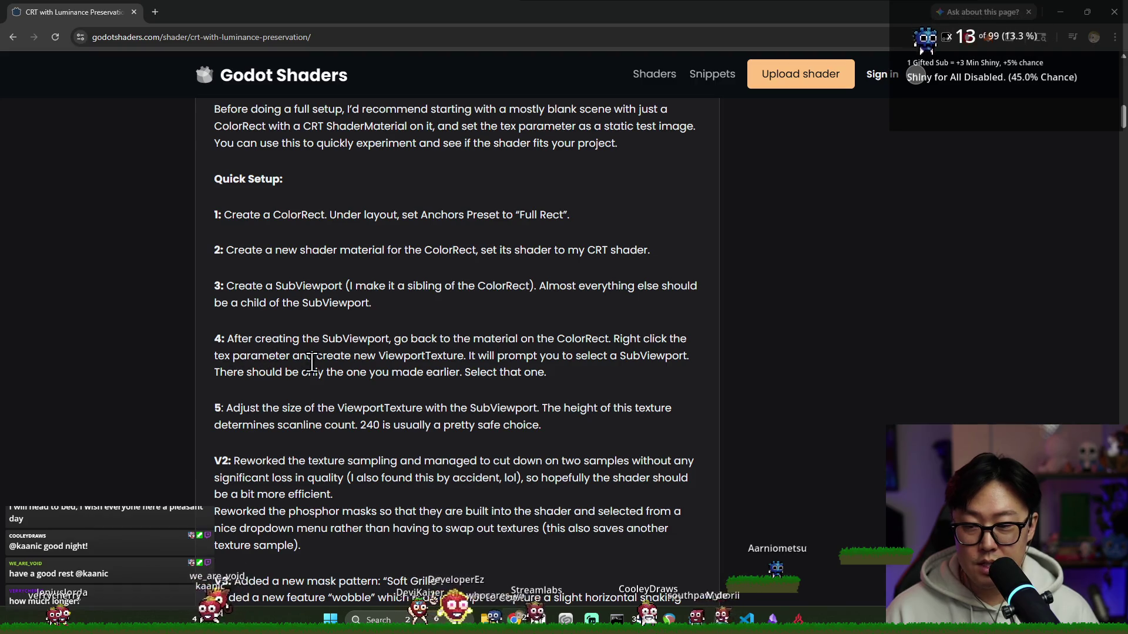
pyautogui.hotkey('alt', 'Tab')
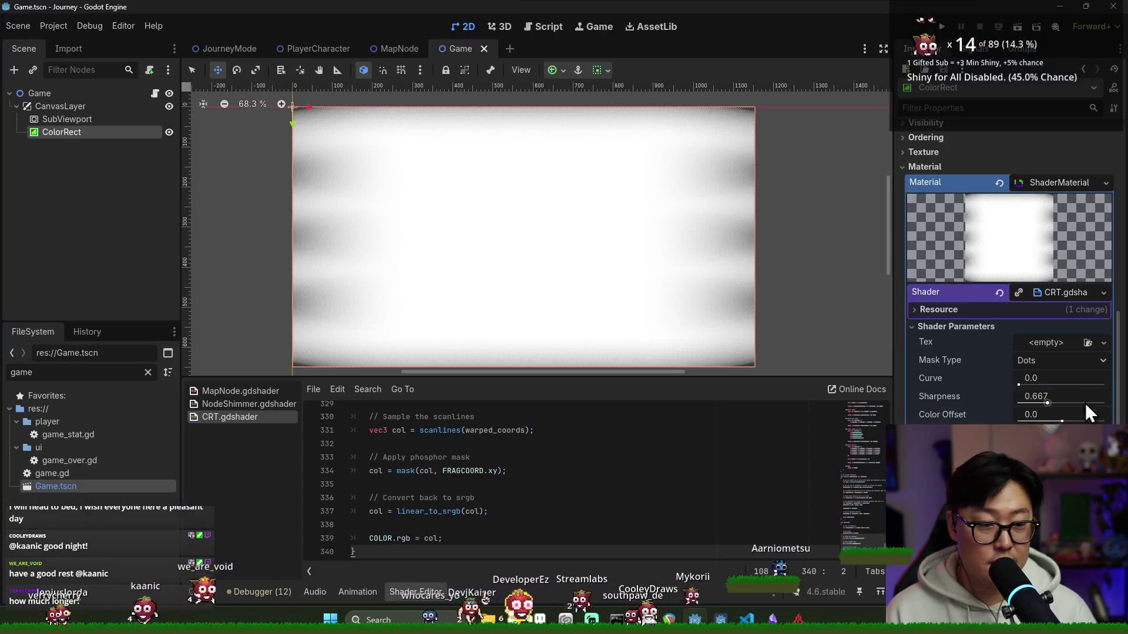
pyautogui.click(1100, 343)
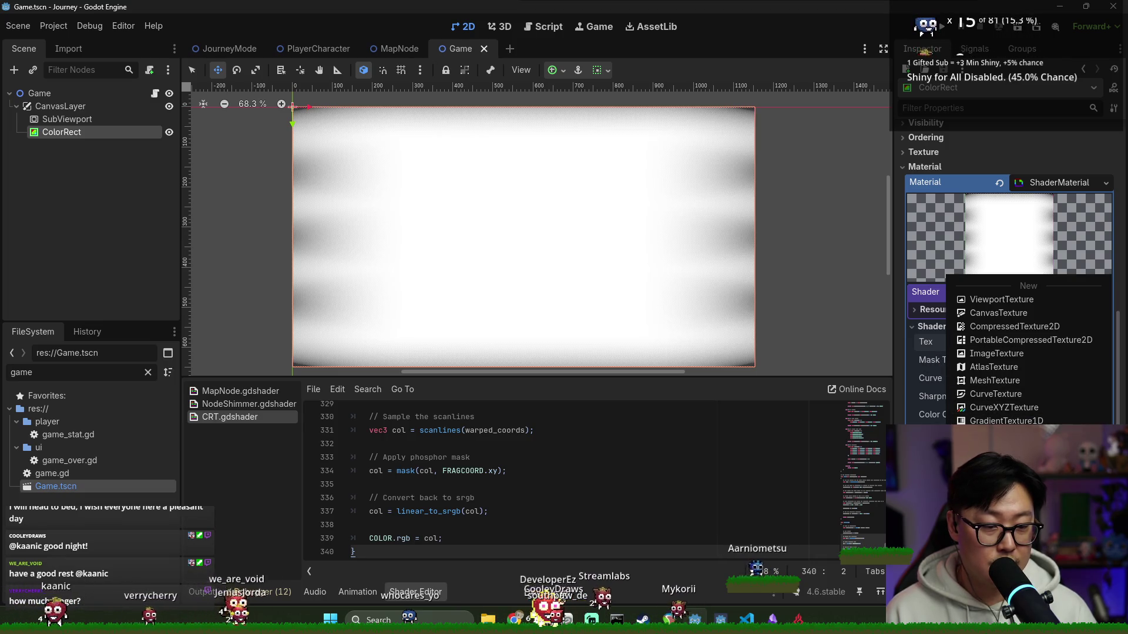
# - Attempt a new ViewportTexture for Tex twice, dismissing the local-to-scene warning each time
pyautogui.click(993, 302)
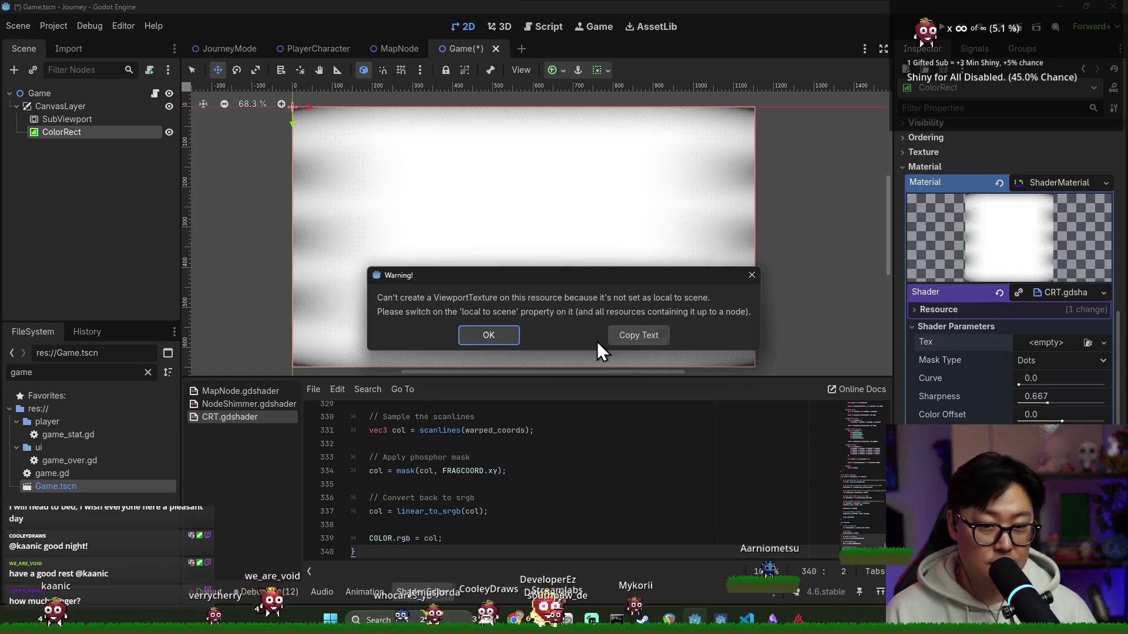
pyautogui.hotkey('alt', 'Tab')
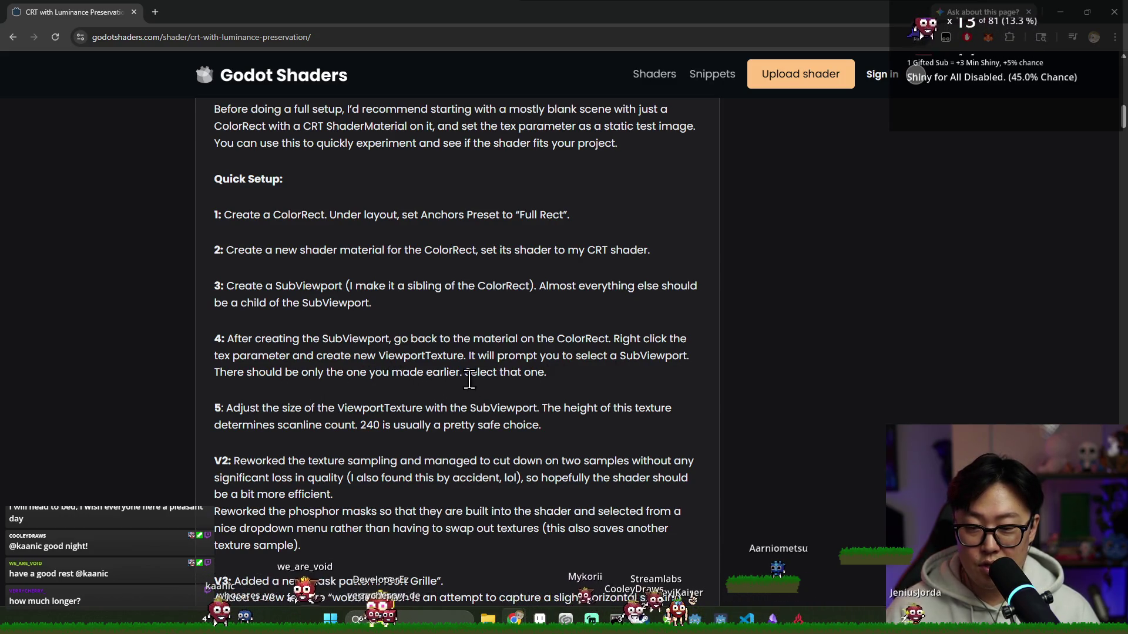
pyautogui.hotkey('alt', 'Tab')
pyautogui.click(489, 335)
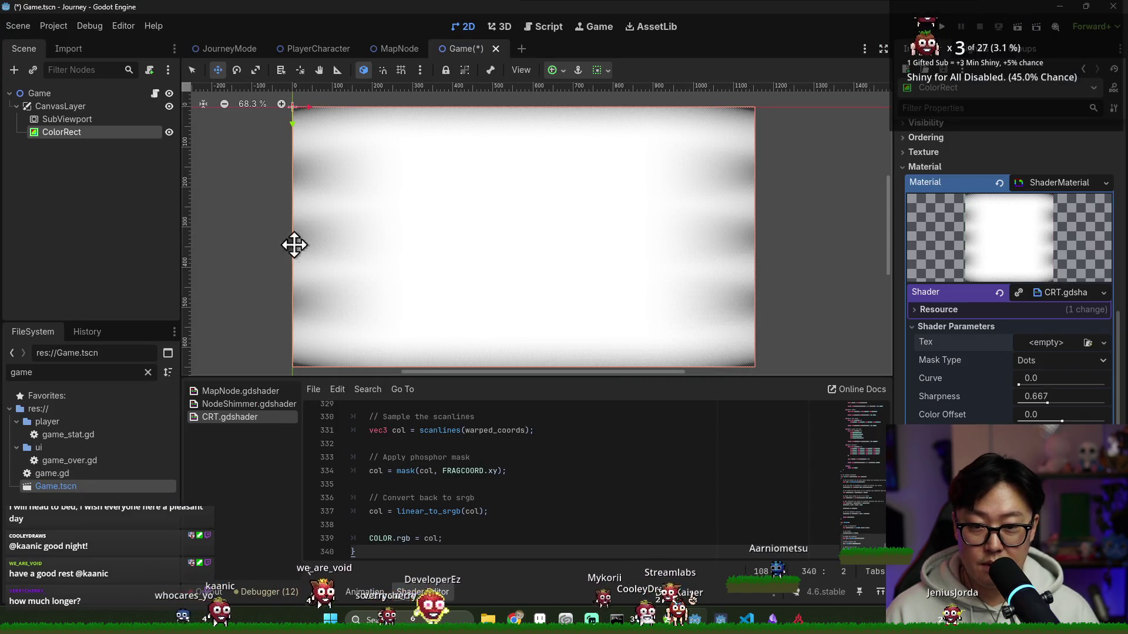
pyautogui.click(1089, 343)
pyautogui.press('Escape')
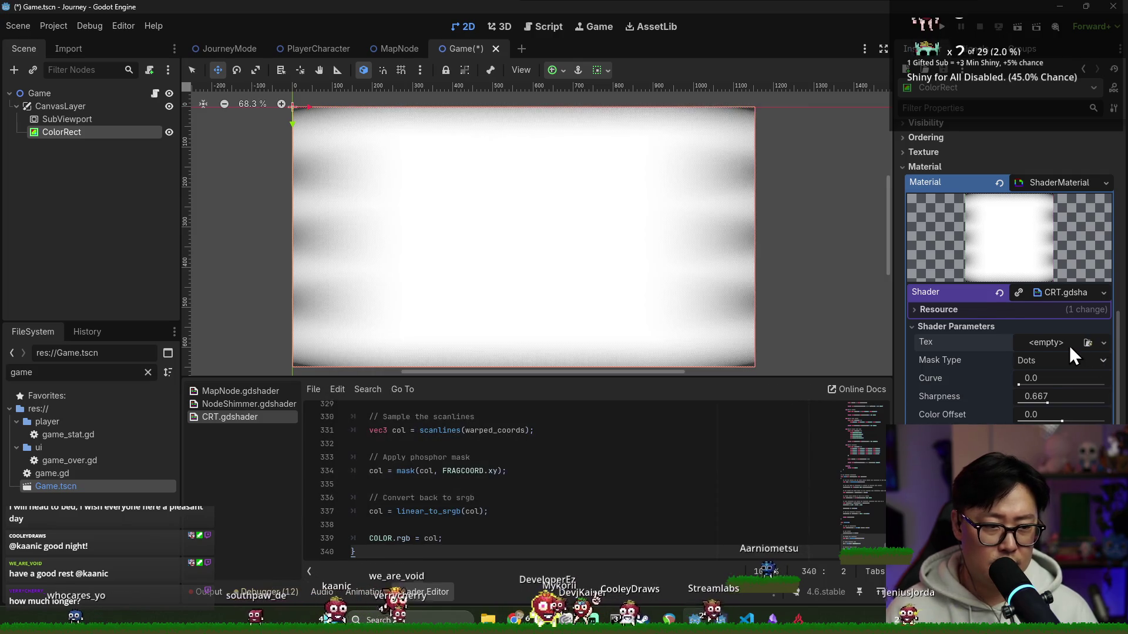
pyautogui.click(1067, 346)
pyautogui.click(1030, 300)
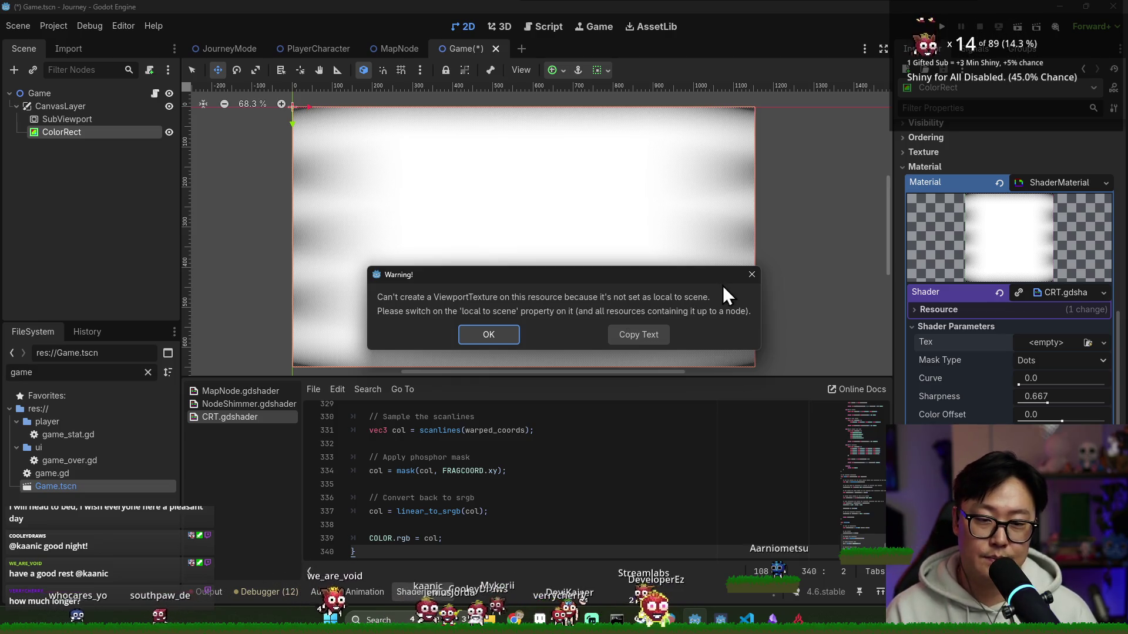
pyautogui.click(751, 275)
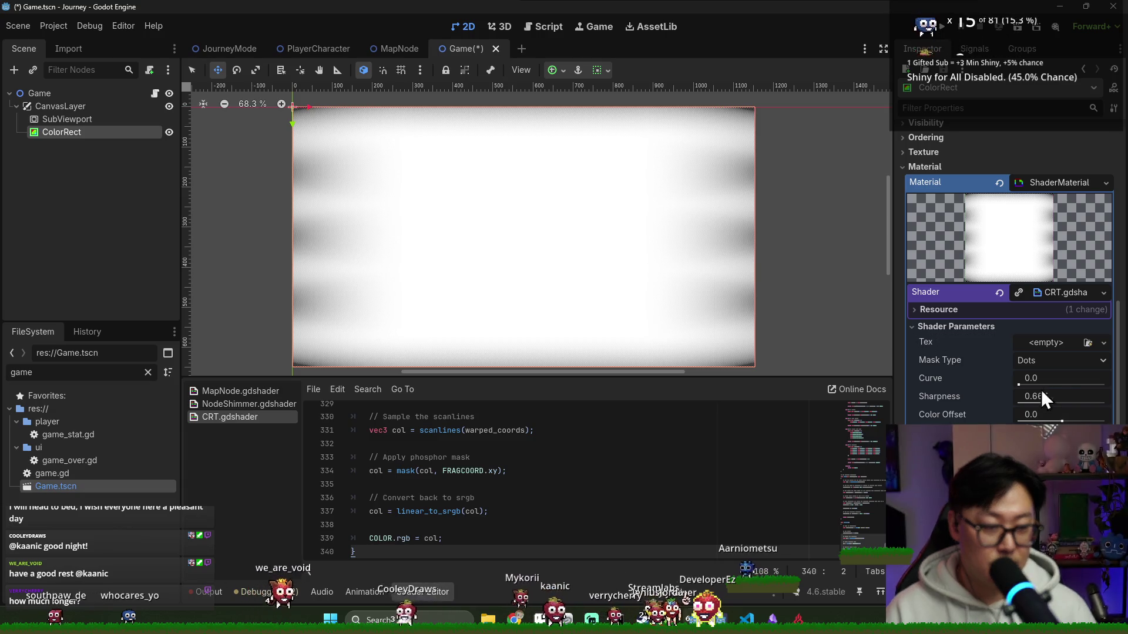
# - Assign Tex a ViewportTexture sourced from the SubViewport, save the scene and return to the guide
pyautogui.click(1088, 343)
pyautogui.press('Escape')
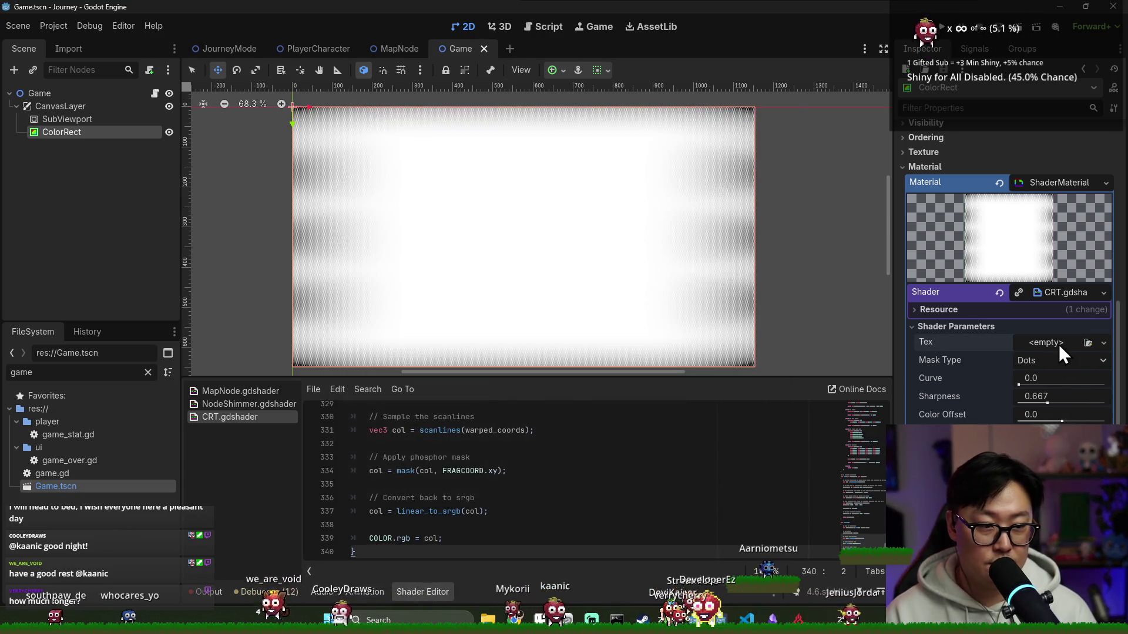
pyautogui.click(1059, 345)
pyautogui.click(1040, 304)
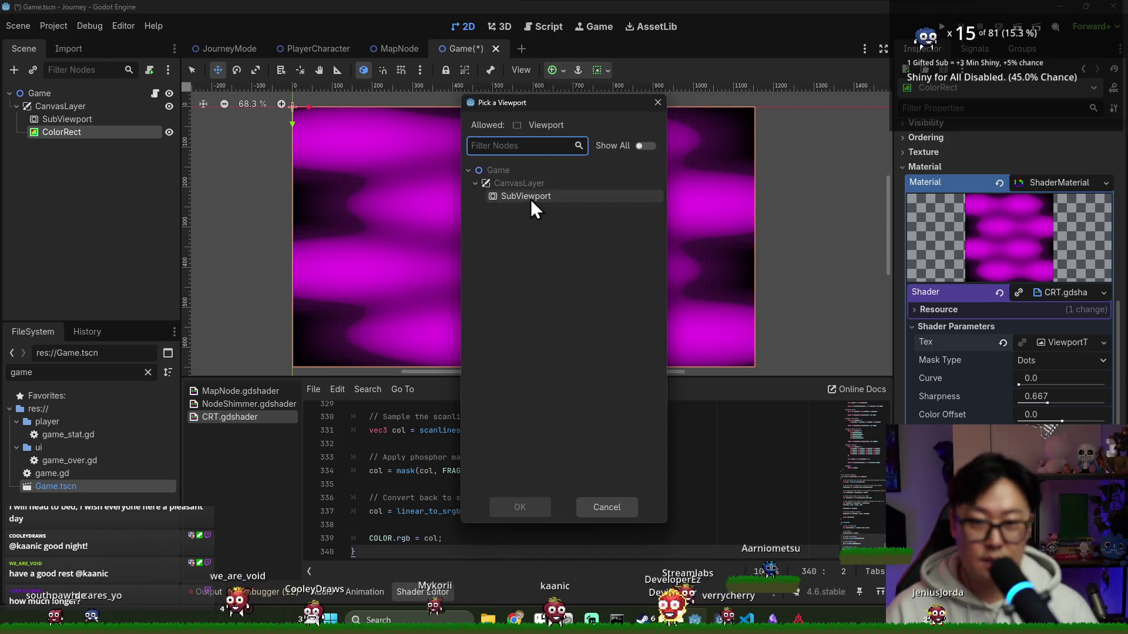
pyautogui.doubleClick(530, 197)
pyautogui.hotkey('ctrl', 's')
pyautogui.hotkey('alt', 'Tab')
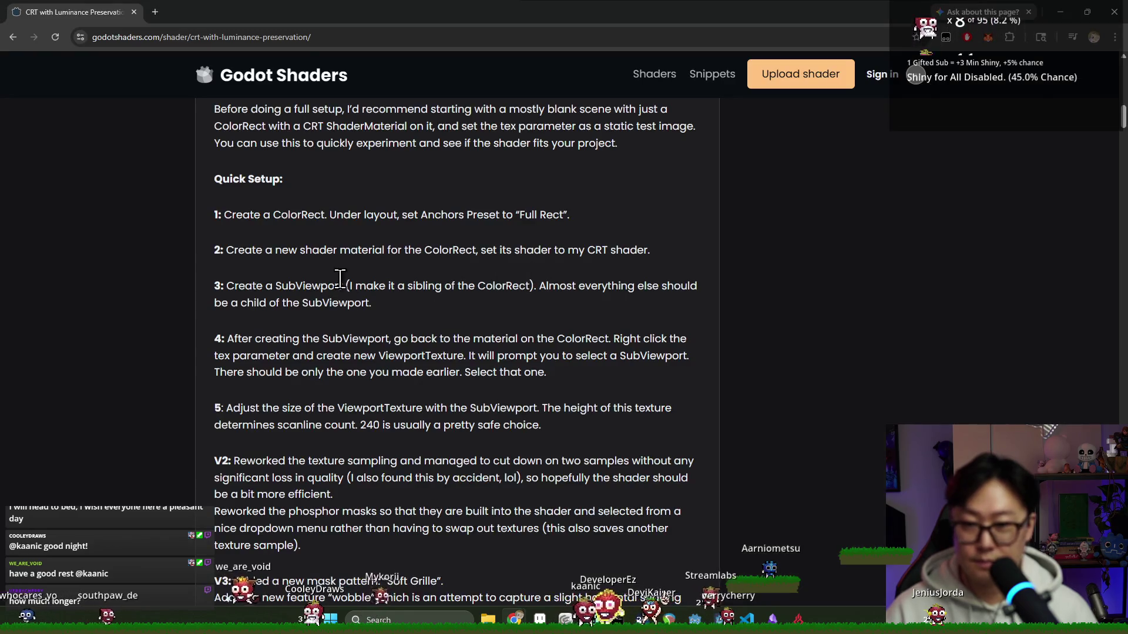
pyautogui.scroll(-2, 364, 362)
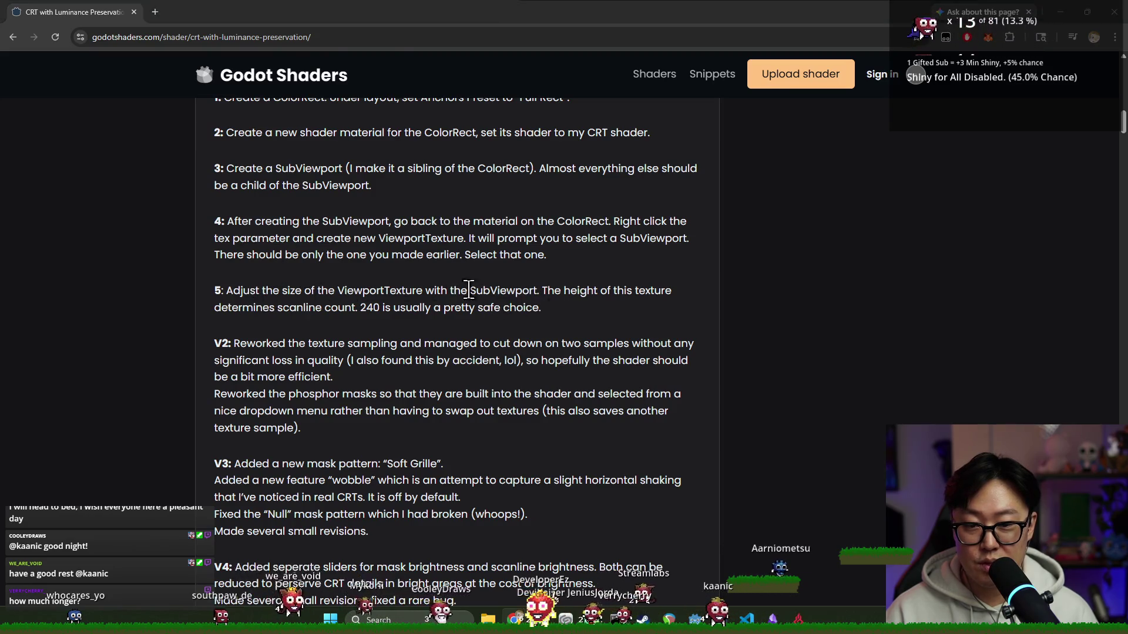
# - Select the SubViewport and check the window size under Project Settings > Display > Window
pyautogui.hotkey('alt', 'Tab')
pyautogui.click(82, 120)
pyautogui.click(1058, 310)
pyautogui.click(60, 29)
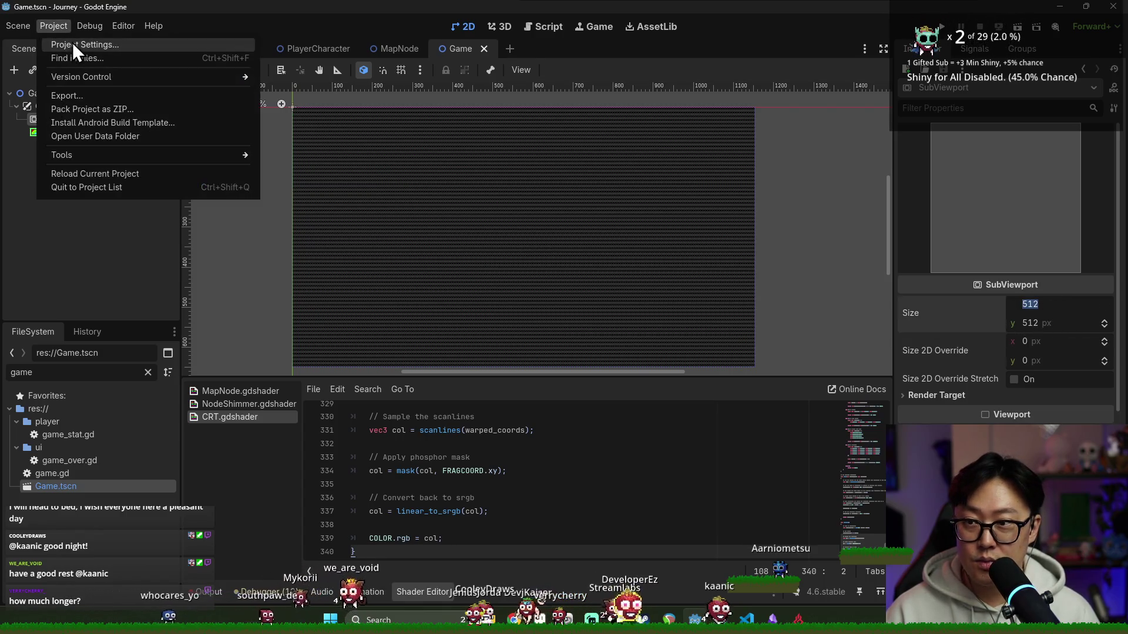
pyautogui.click(72, 43)
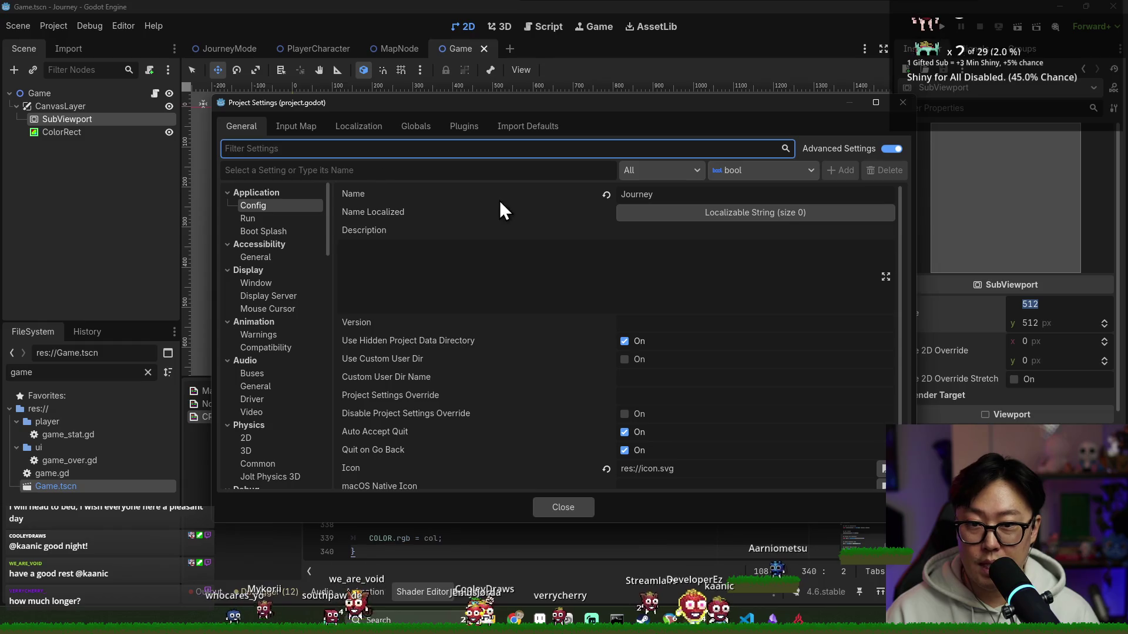
pyautogui.click(271, 285)
pyautogui.click(903, 102)
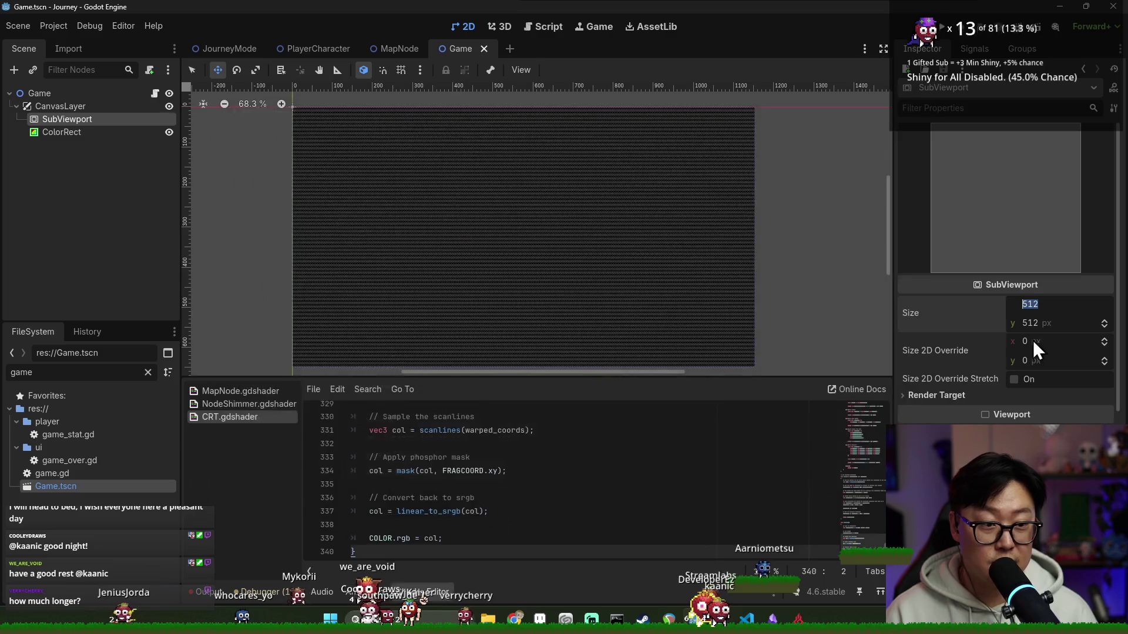
pyautogui.write('1152')
# - Set the SubViewport size to 1152 by 648 and run the game
pyautogui.press('Tab')
pyautogui.write('64')
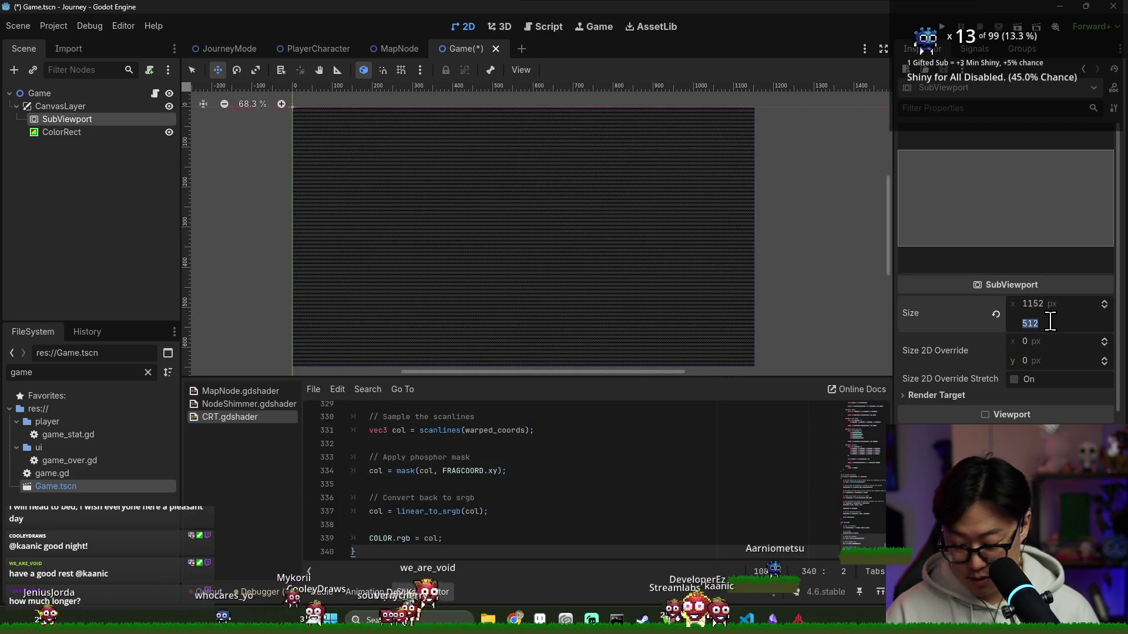
pyautogui.write('8')
pyautogui.press('Return')
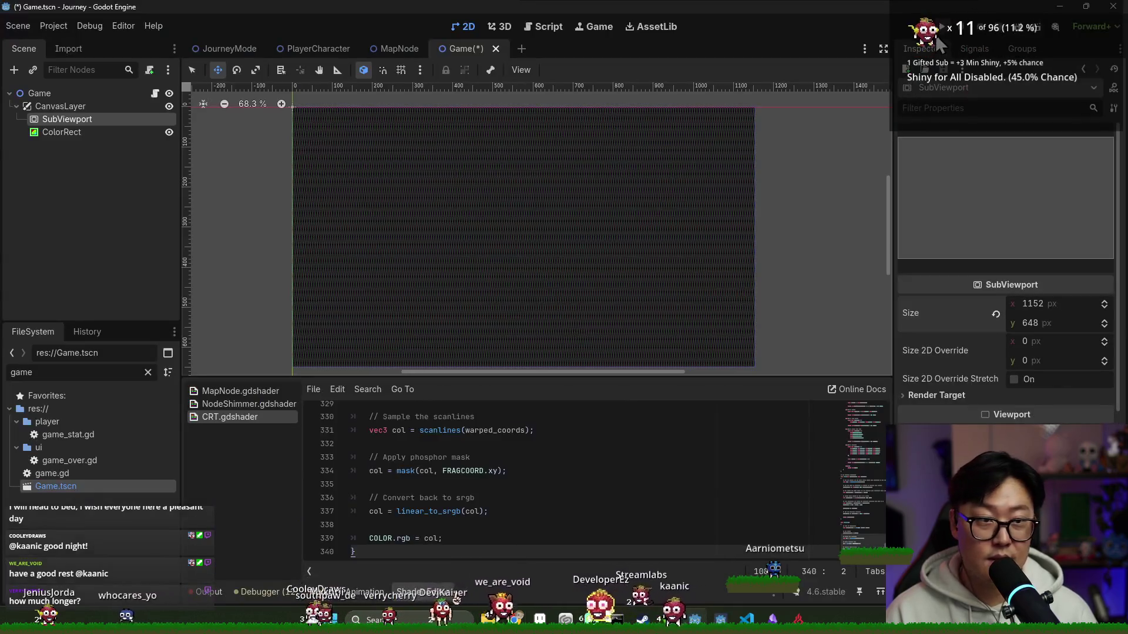
pyautogui.click(938, 40)
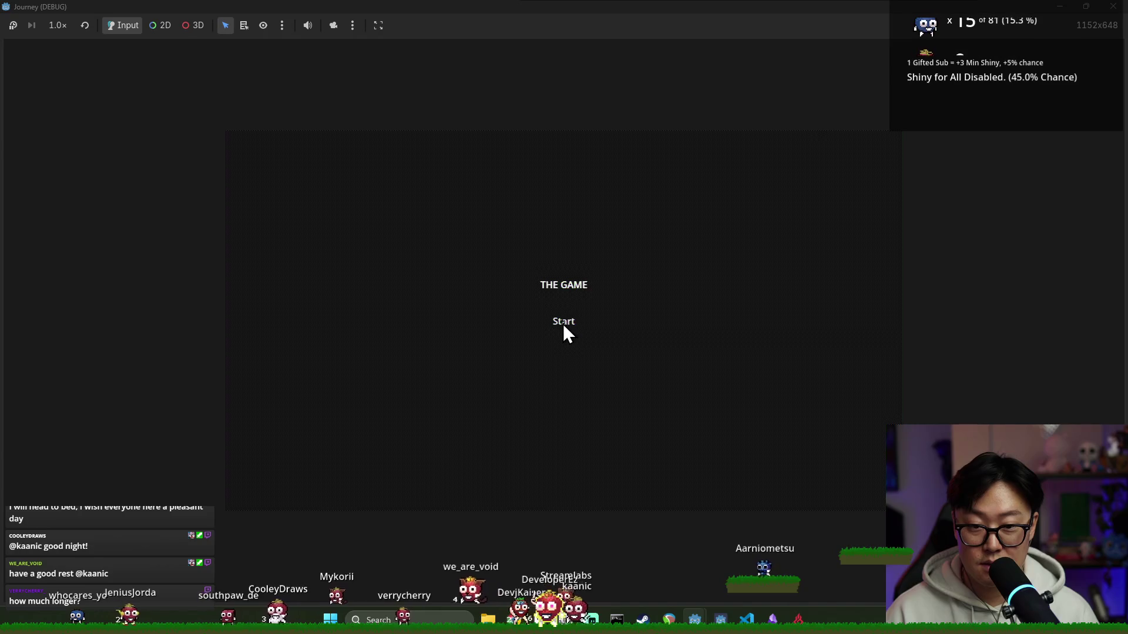
# - Set the ColorRect's mouse filter to Ignore and test-run the game's Start button
pyautogui.hotkey('alt', 'F4')
pyautogui.click(62, 151)
pyautogui.scroll(5, 1004, 150)
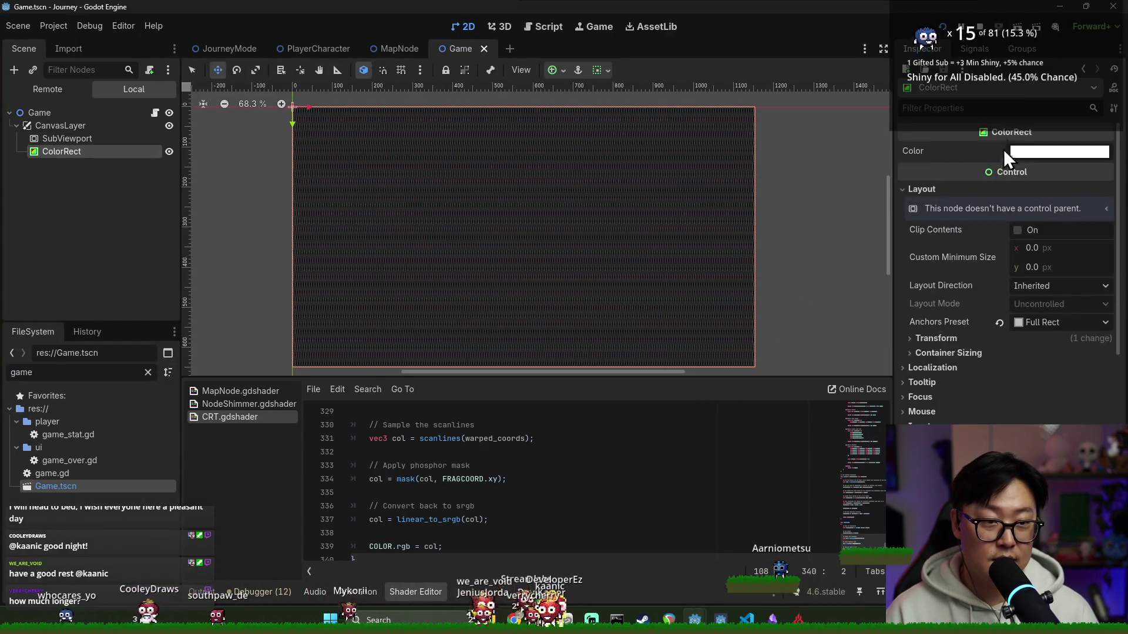
pyautogui.click(997, 107)
pyautogui.write('m')
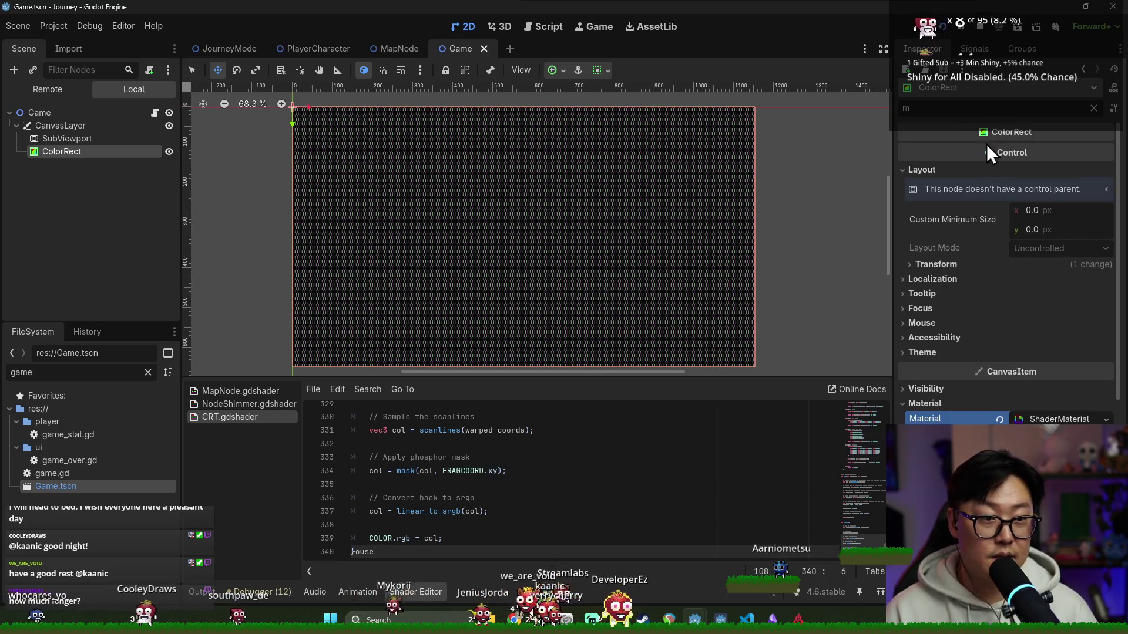
pyautogui.write('ouse')
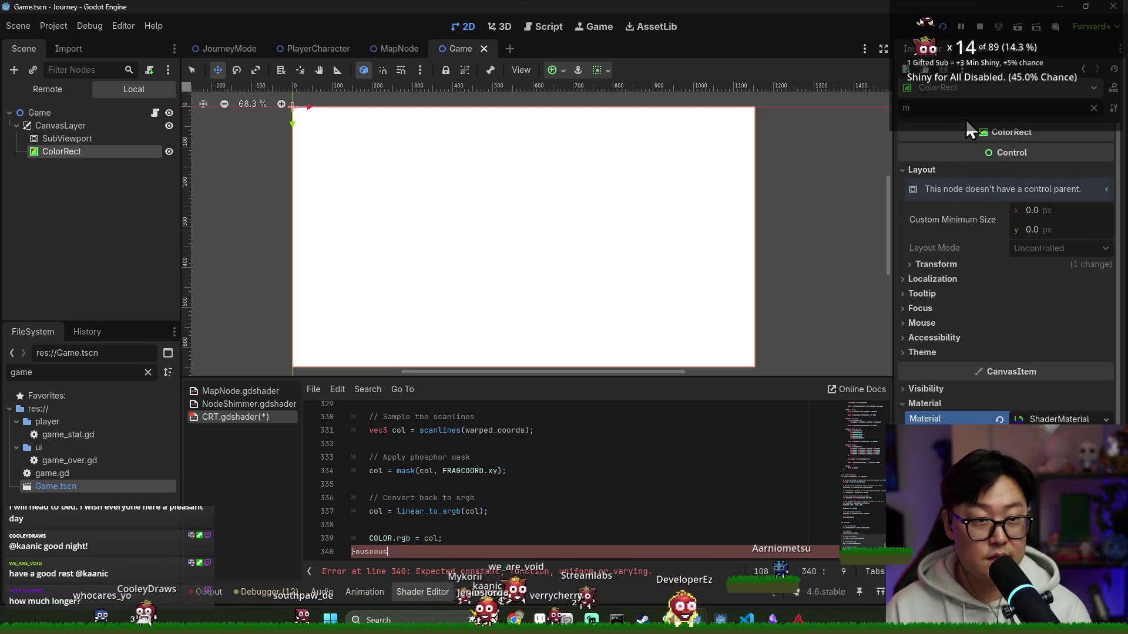
pyautogui.write('ouse')
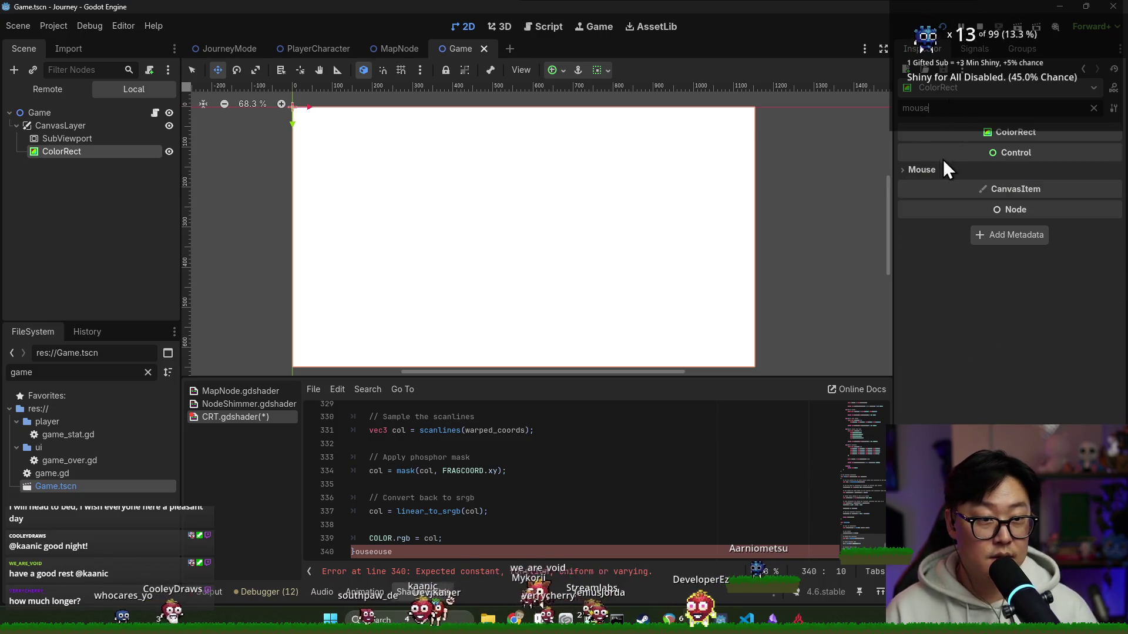
pyautogui.click(925, 169)
pyautogui.click(1045, 185)
pyautogui.click(1041, 233)
pyautogui.press('F5')
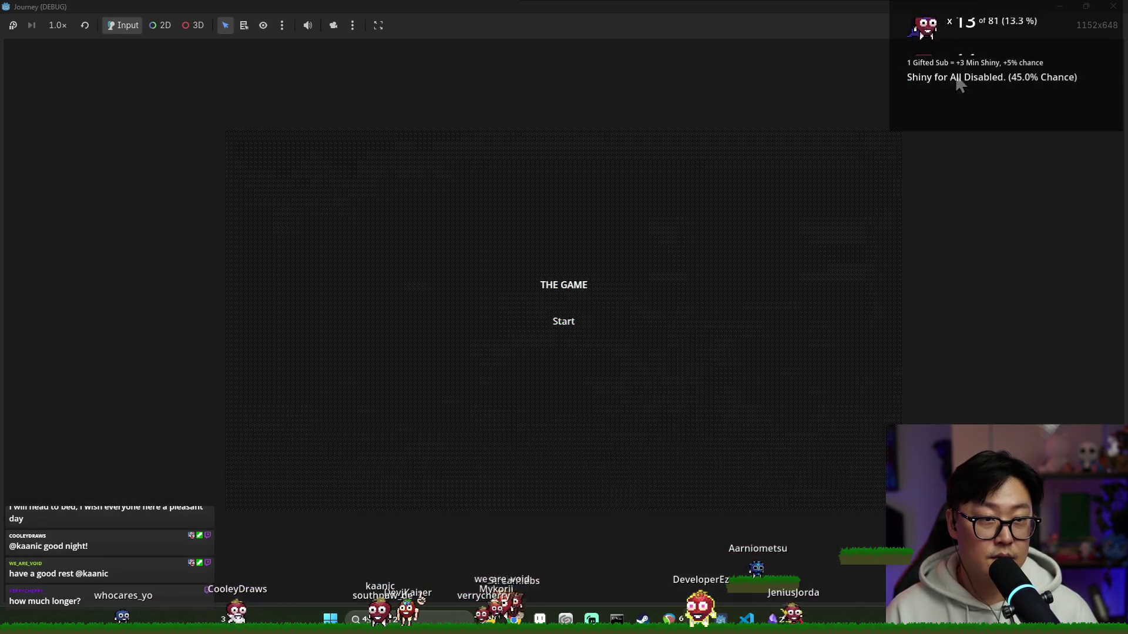
pyautogui.click(554, 322)
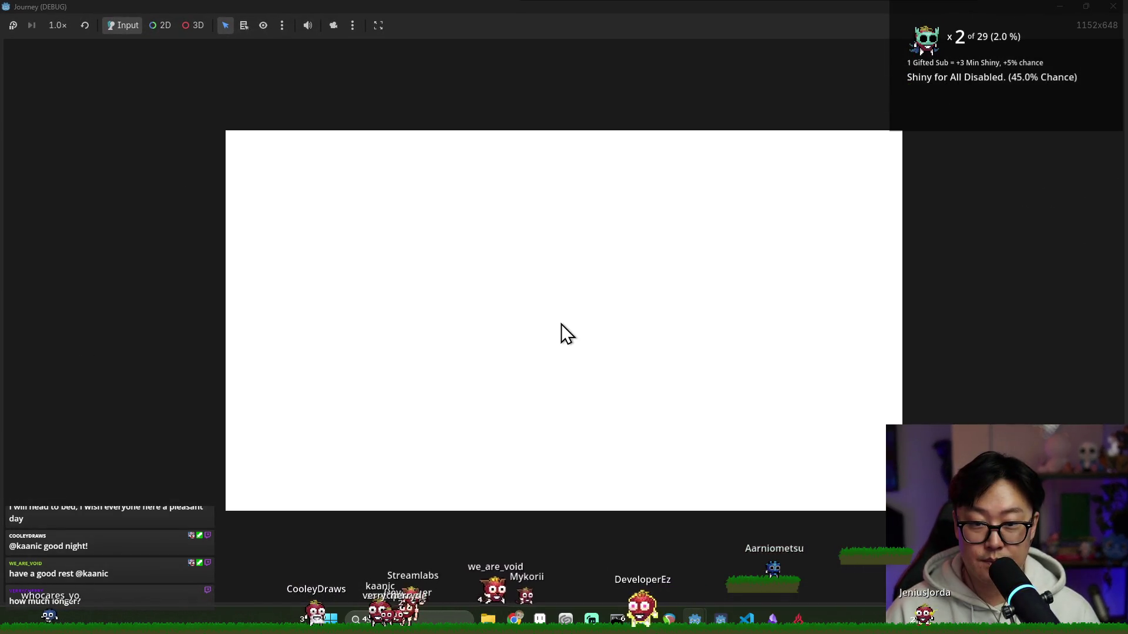
pyautogui.press('F8')
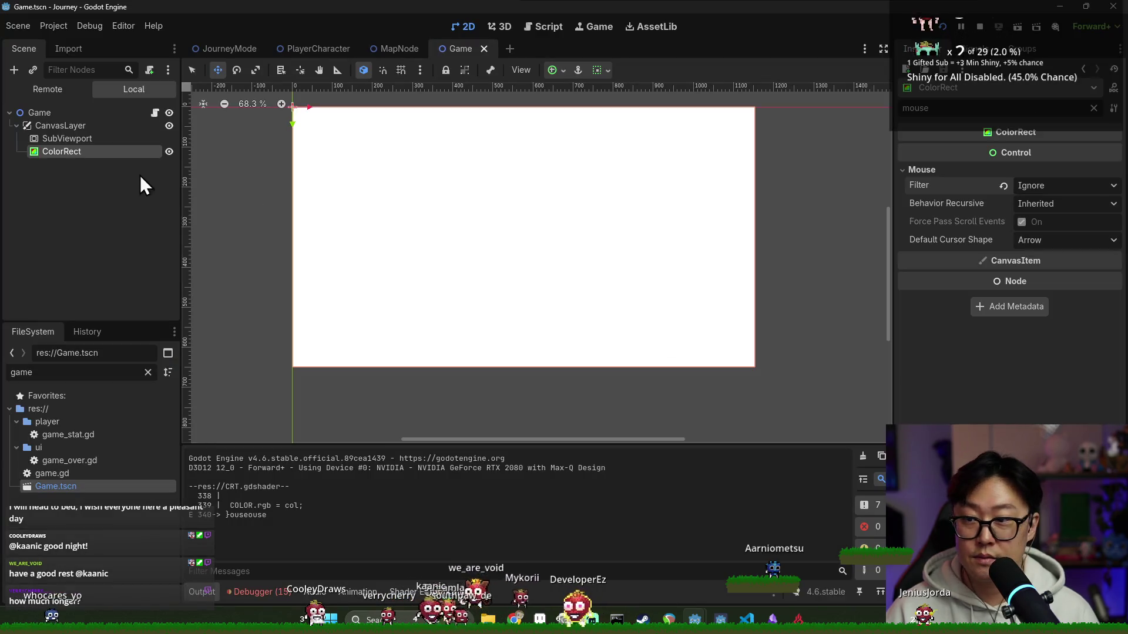
# - Delete the stray text after CRT.gdshader's closing brace on line 340, save and test-run the game
pyautogui.click(111, 139)
pyautogui.click(113, 152)
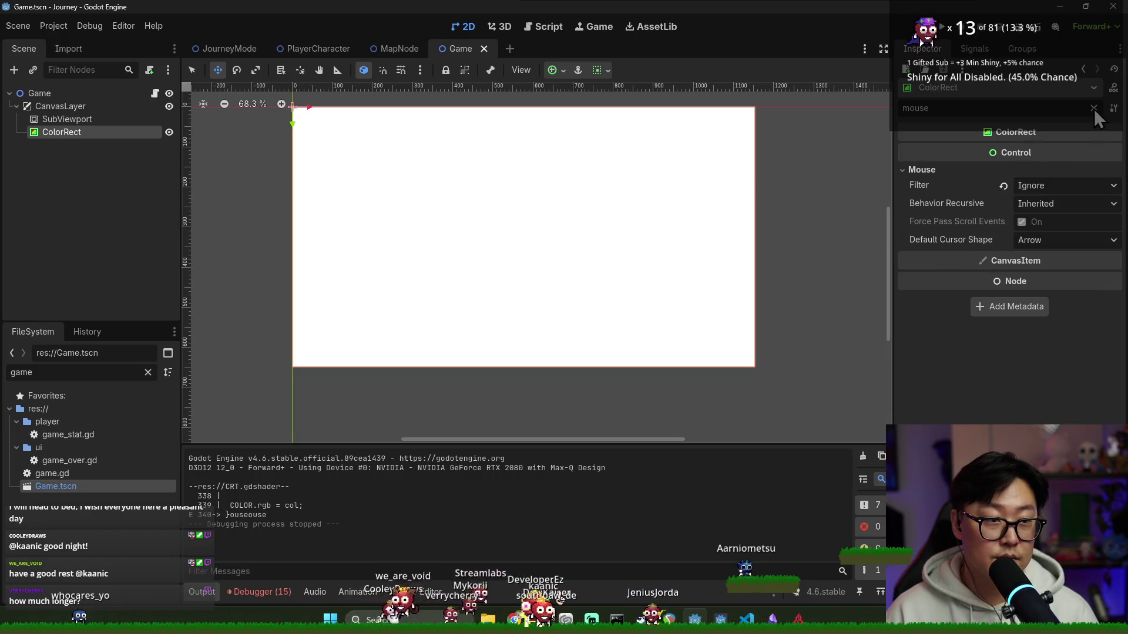
pyautogui.click(1094, 109)
pyautogui.scroll(-3, 1022, 291)
pyautogui.scroll(-3, 1032, 370)
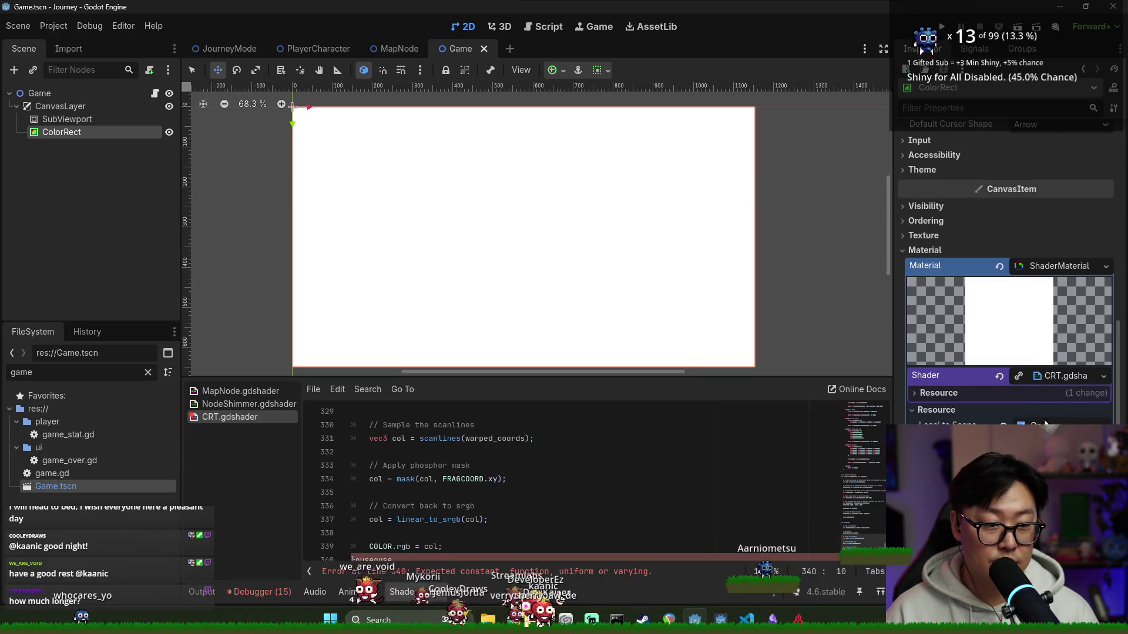
pyautogui.hotkey('ctrl', 's')
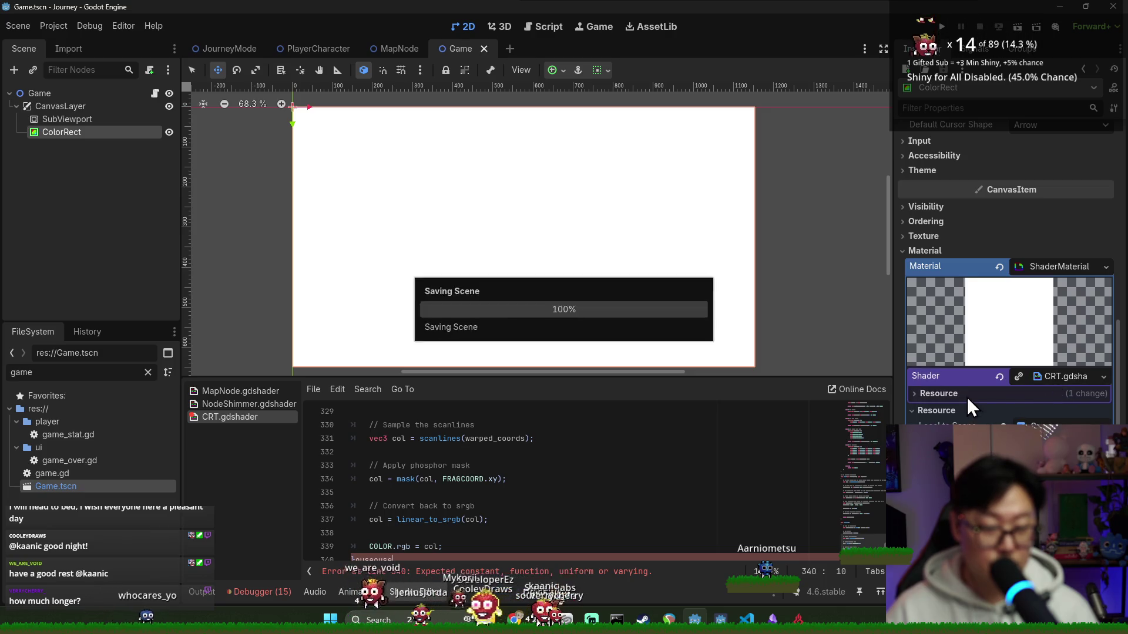
pyautogui.click(583, 467)
pyautogui.click(390, 554)
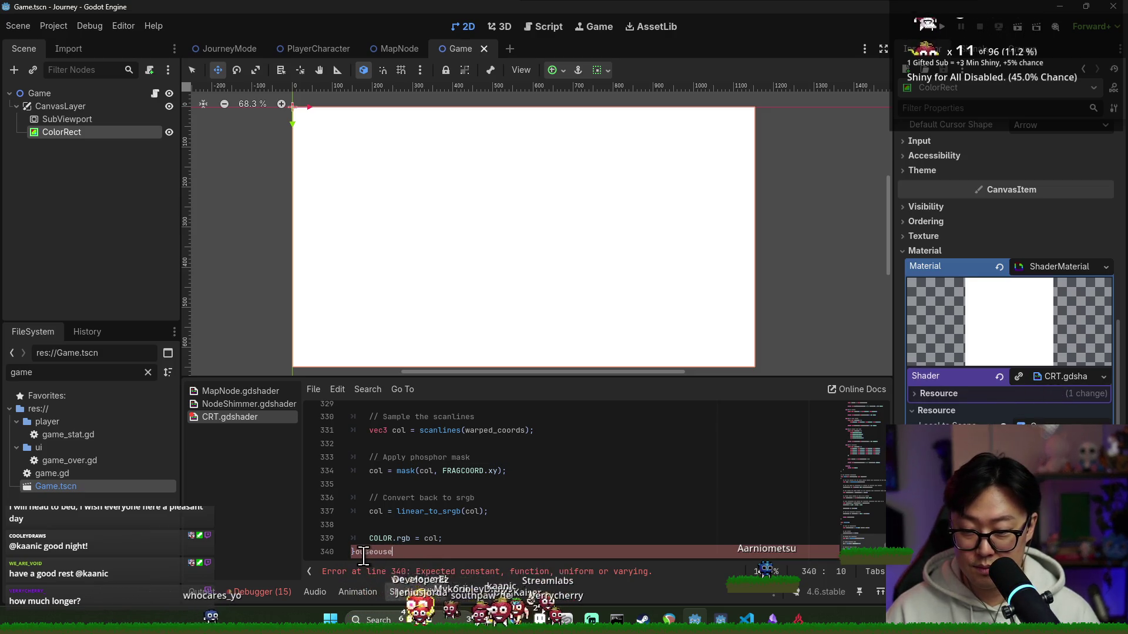
pyautogui.press('BackSpace')
pyautogui.press('BackSpace')
pyautogui.press('BackSpace')
pyautogui.press('F5')
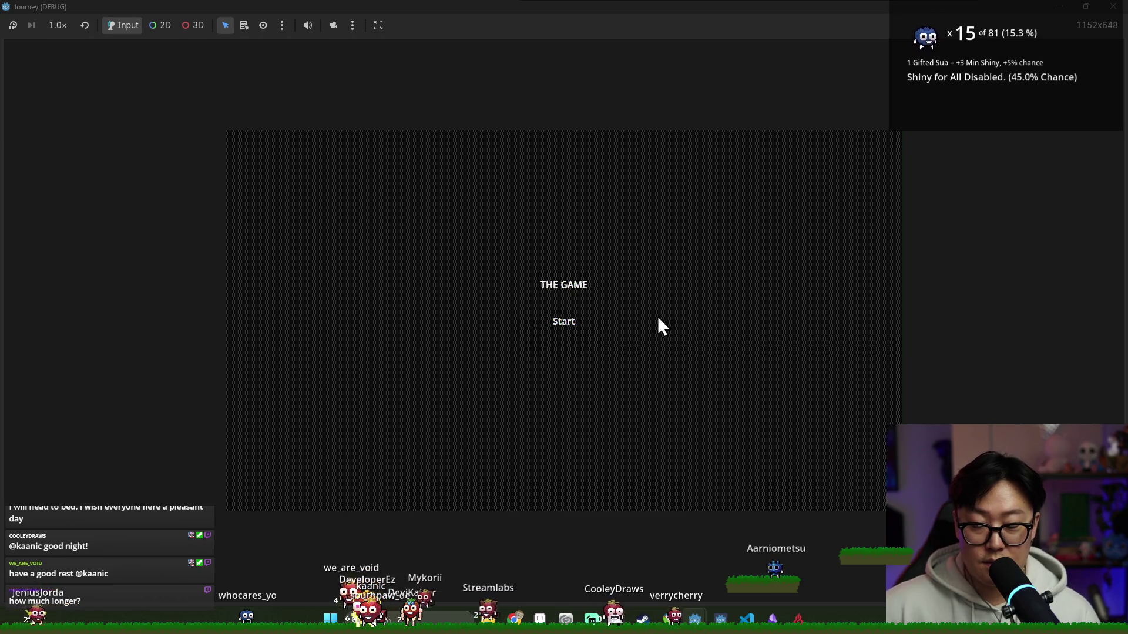
pyautogui.press('F8')
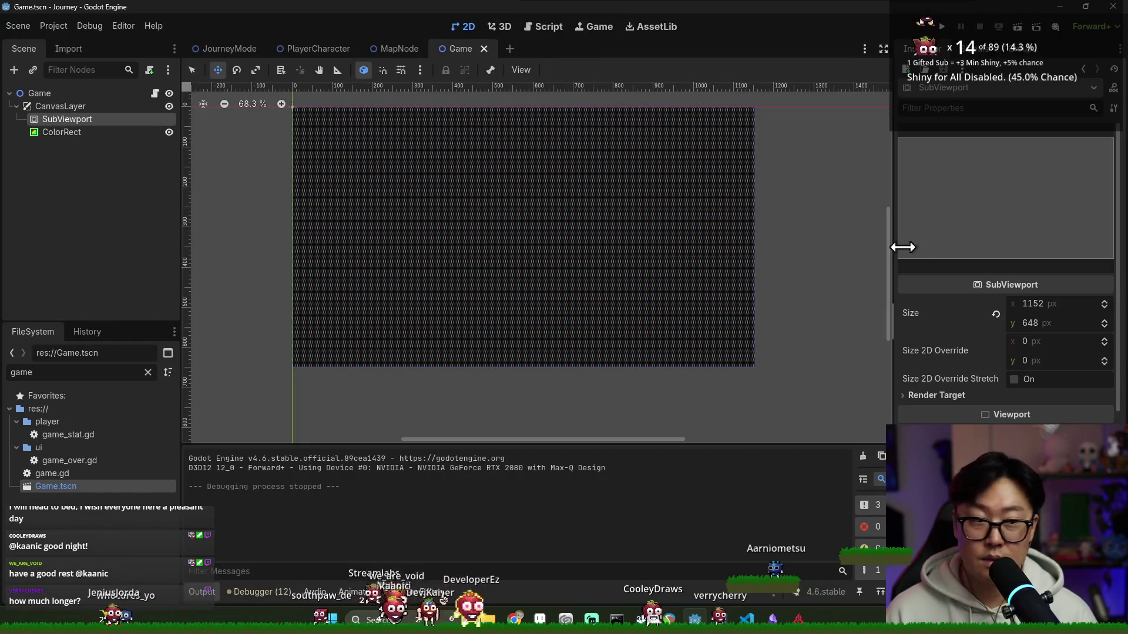
pyautogui.scroll(-2, 1007, 408)
pyautogui.scroll(-3, 1010, 353)
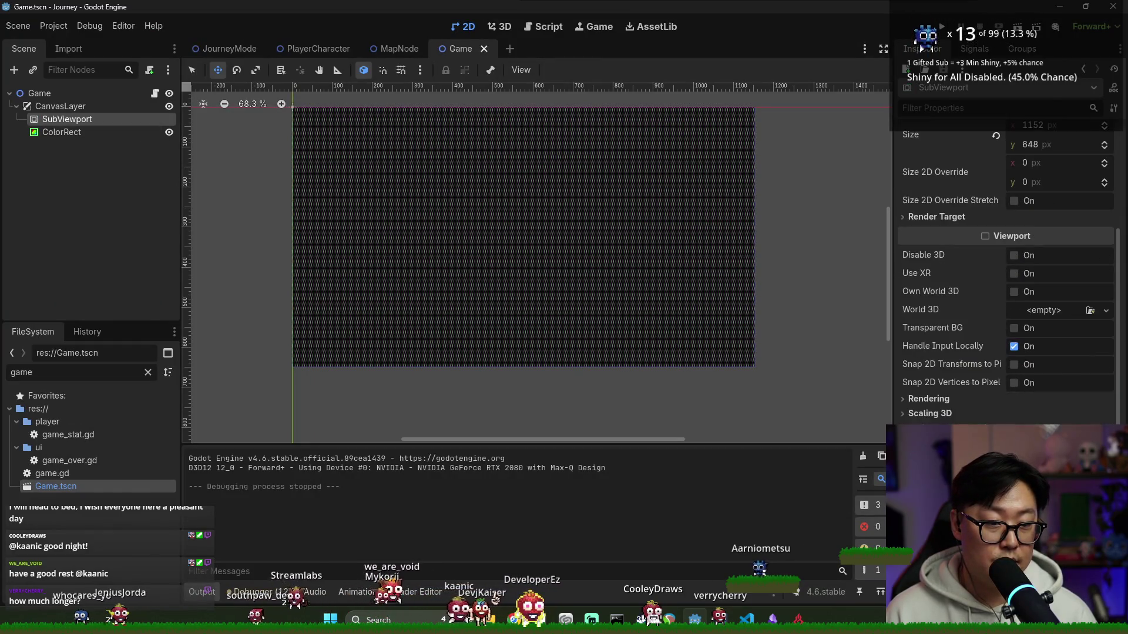
pyautogui.scroll(-2, 996, 362)
# - Check the SubViewport's GUI input settings, set the CanvasLayer's layer value, save and test-run
pyautogui.click(926, 348)
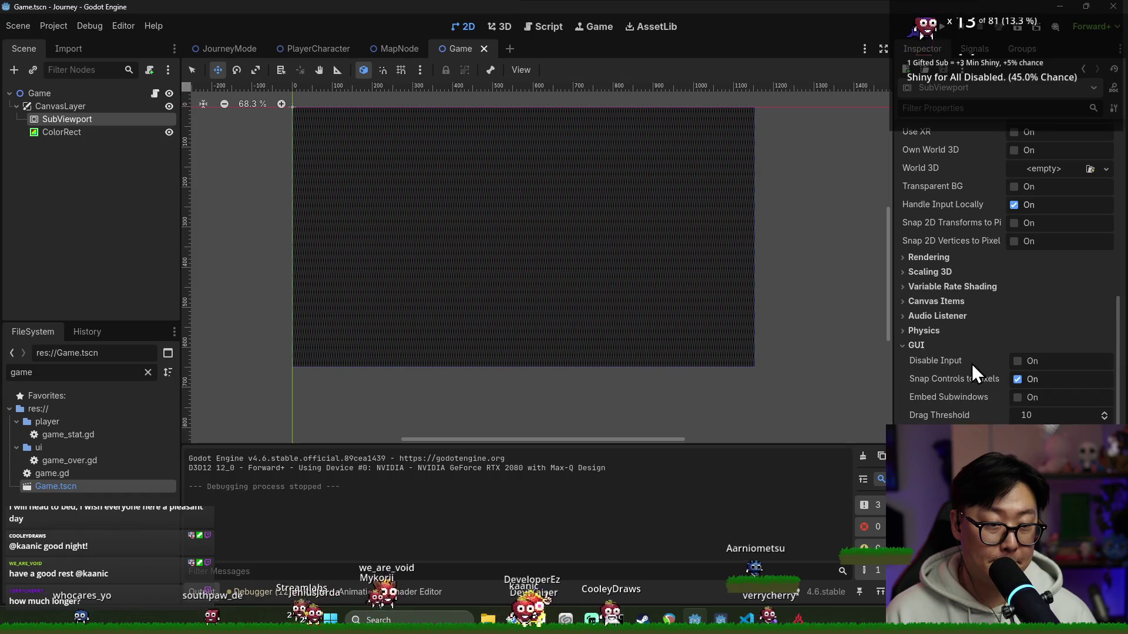
pyautogui.click(1019, 399)
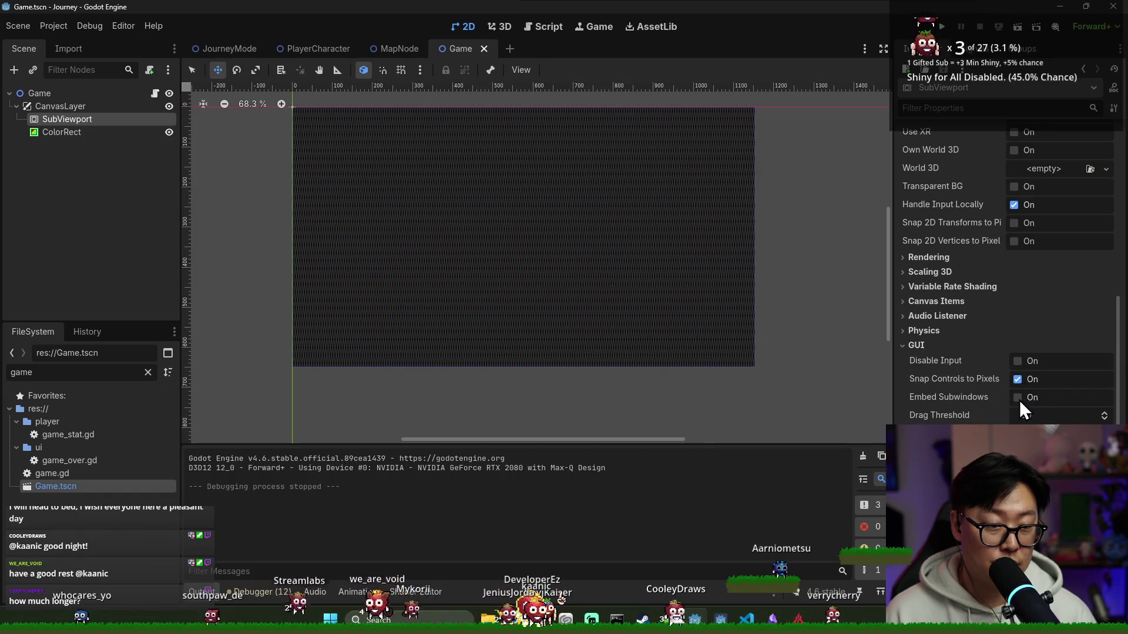
pyautogui.scroll(-2, 1023, 420)
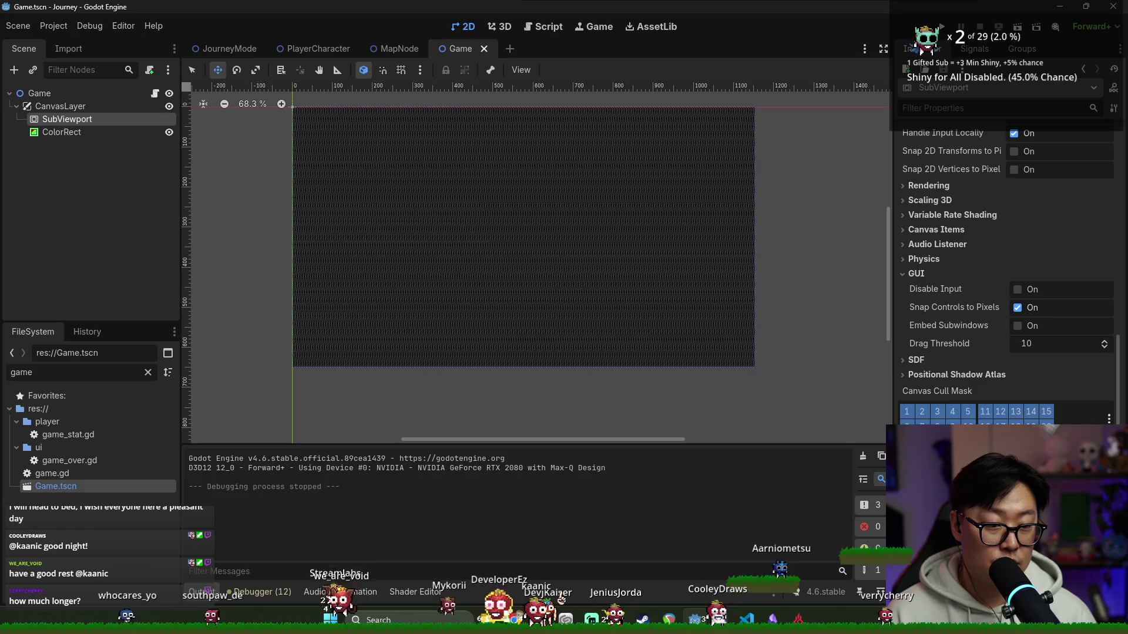
pyautogui.write('mouse')
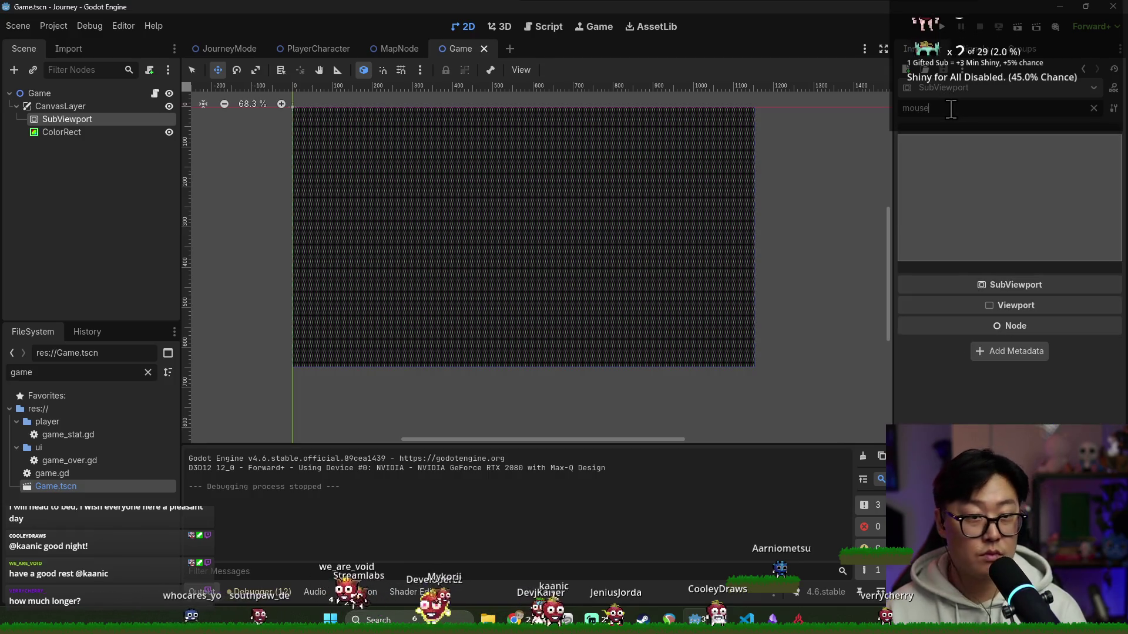
pyautogui.click(1094, 108)
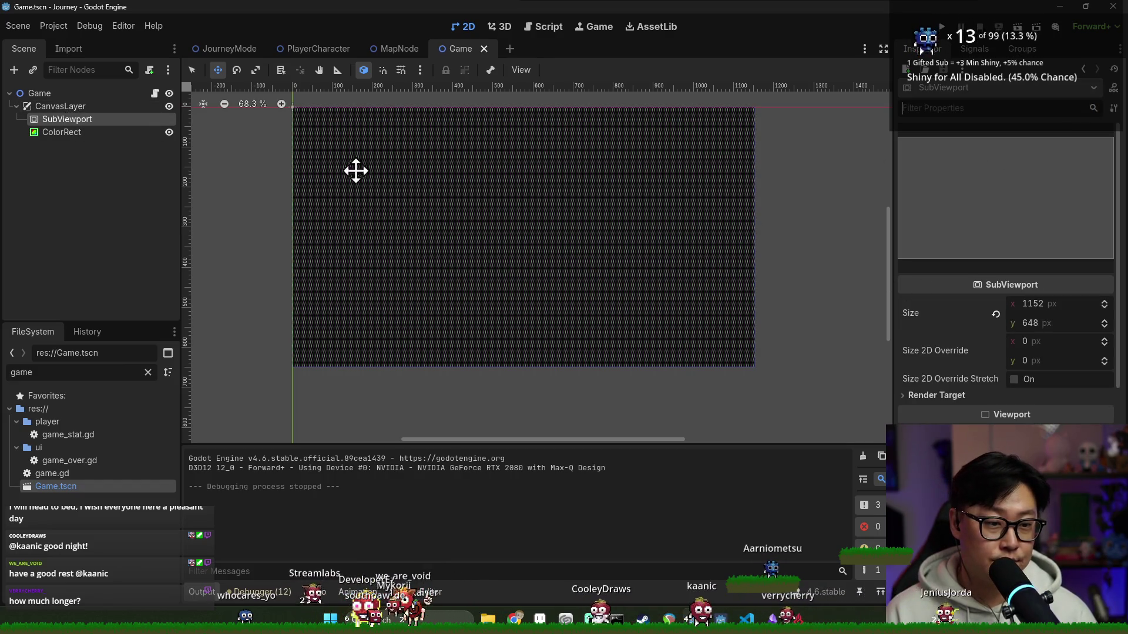
pyautogui.click(46, 106)
pyautogui.click(1003, 165)
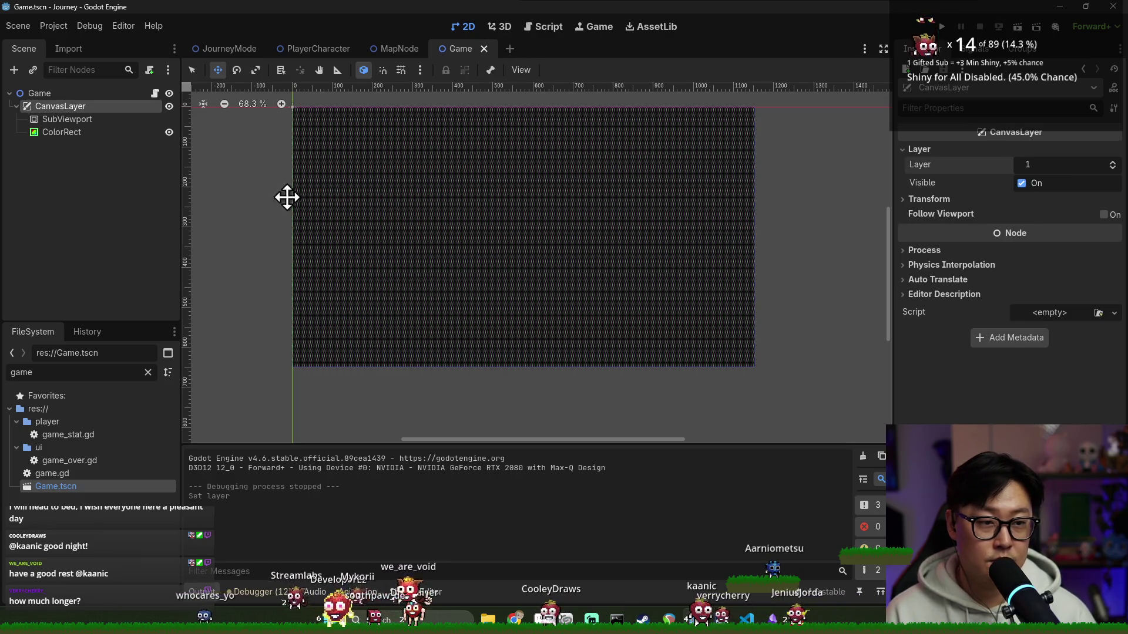
pyautogui.click(97, 119)
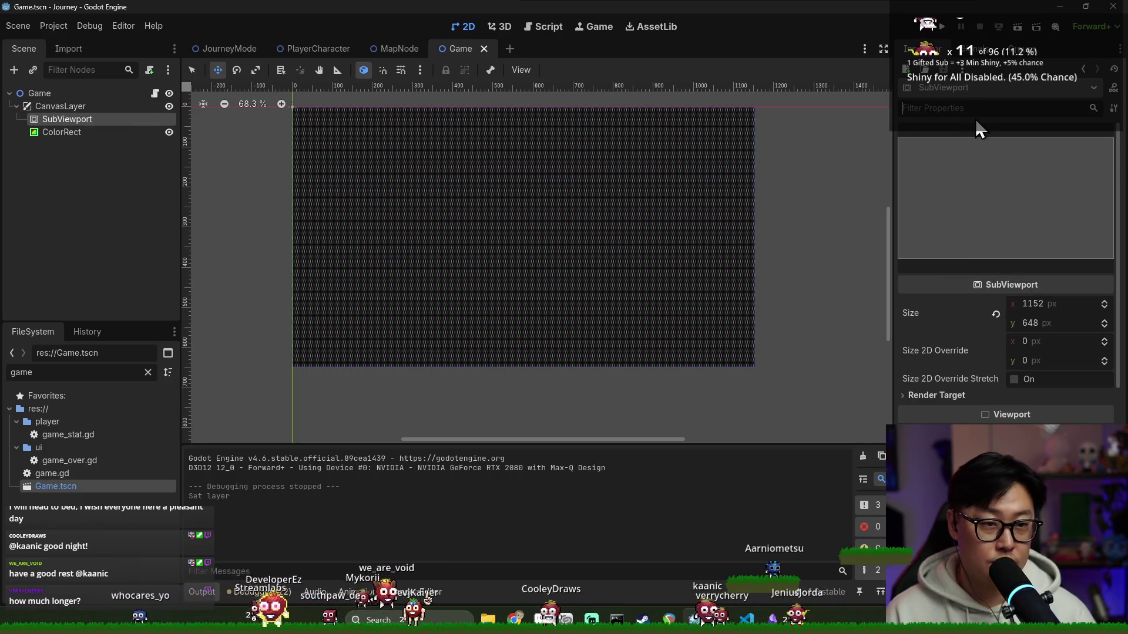
pyautogui.write('input')
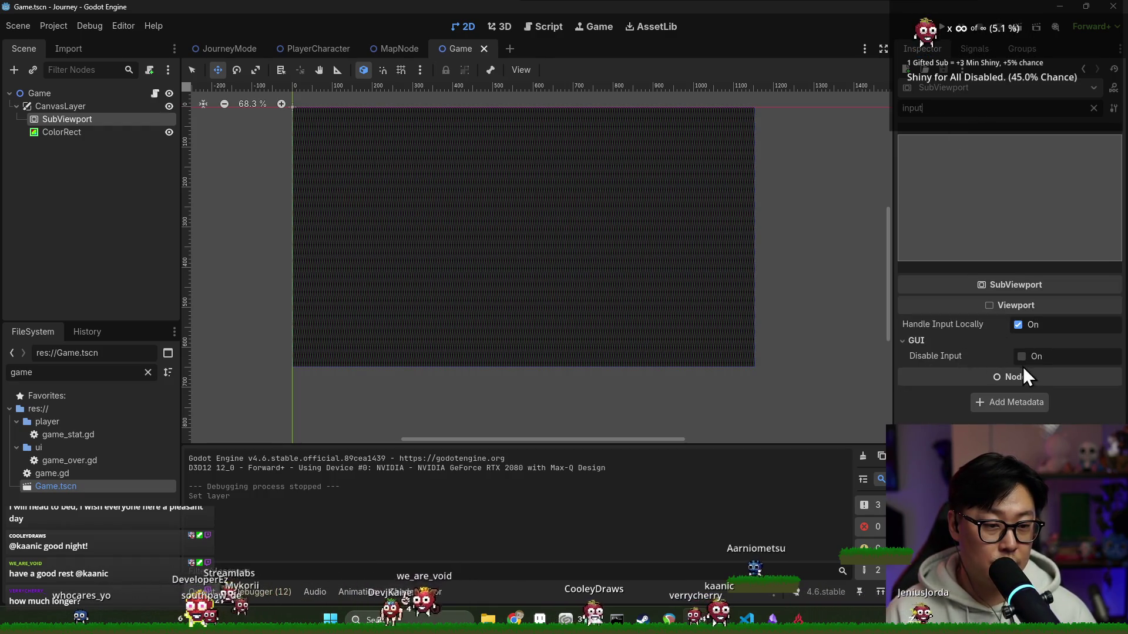
pyautogui.hotkey('ctrl', 's')
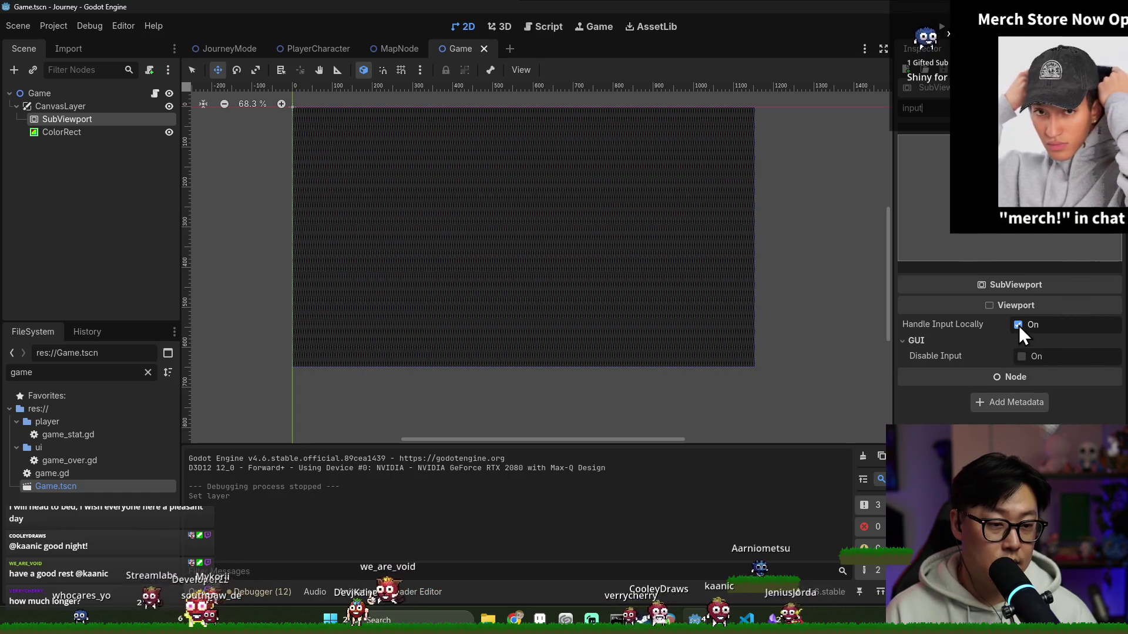
pyautogui.hotkey('ctrl', 's')
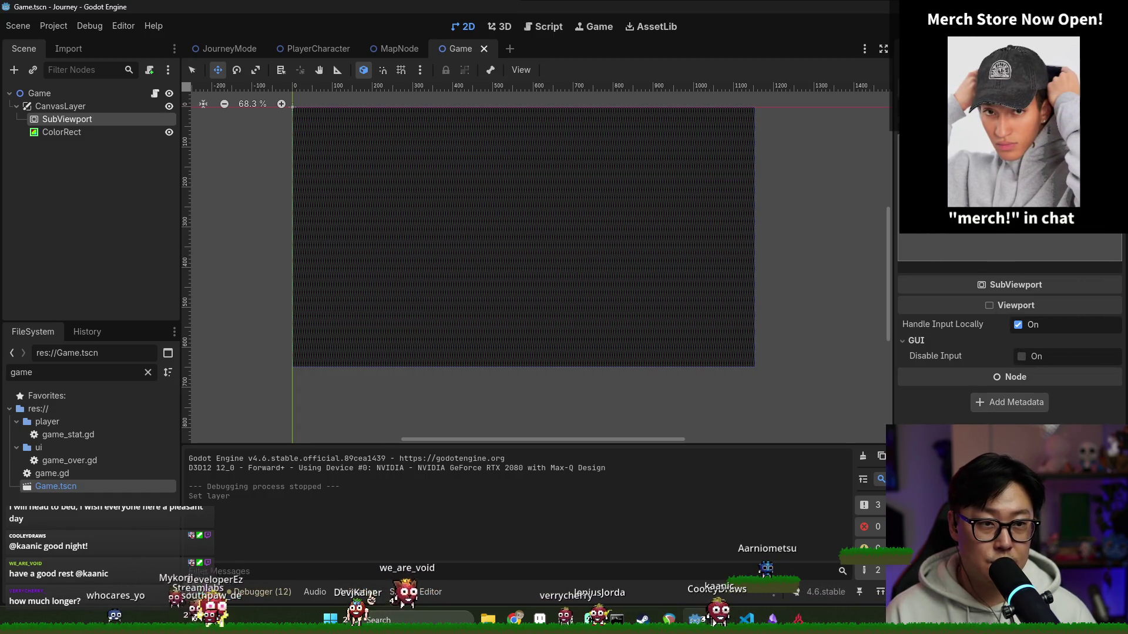
pyautogui.press('F5')
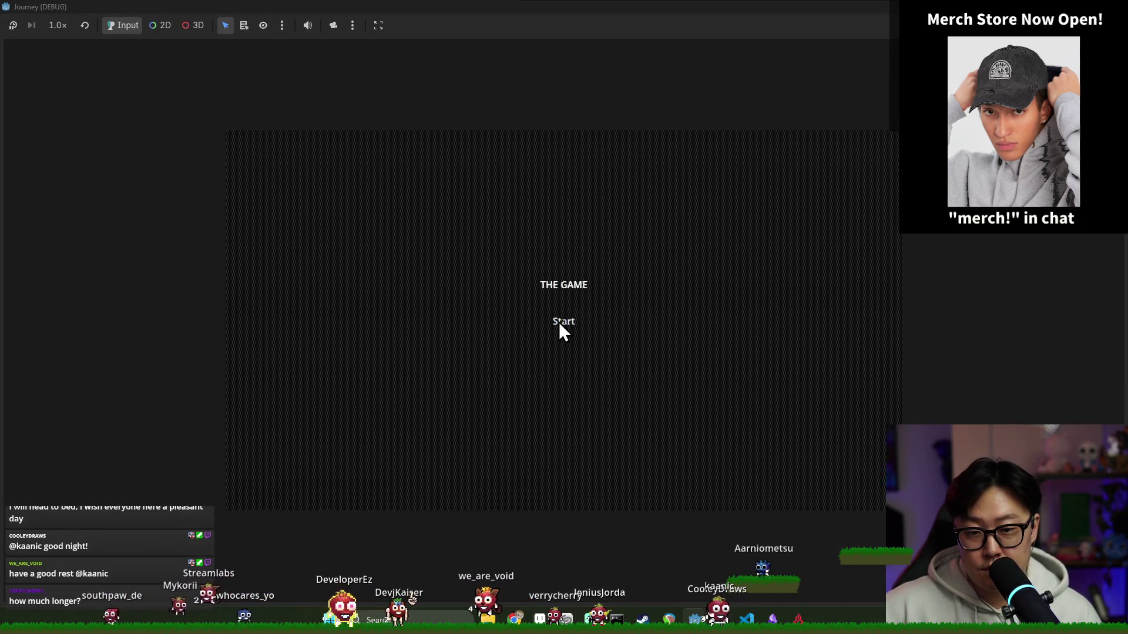
pyautogui.press('F8')
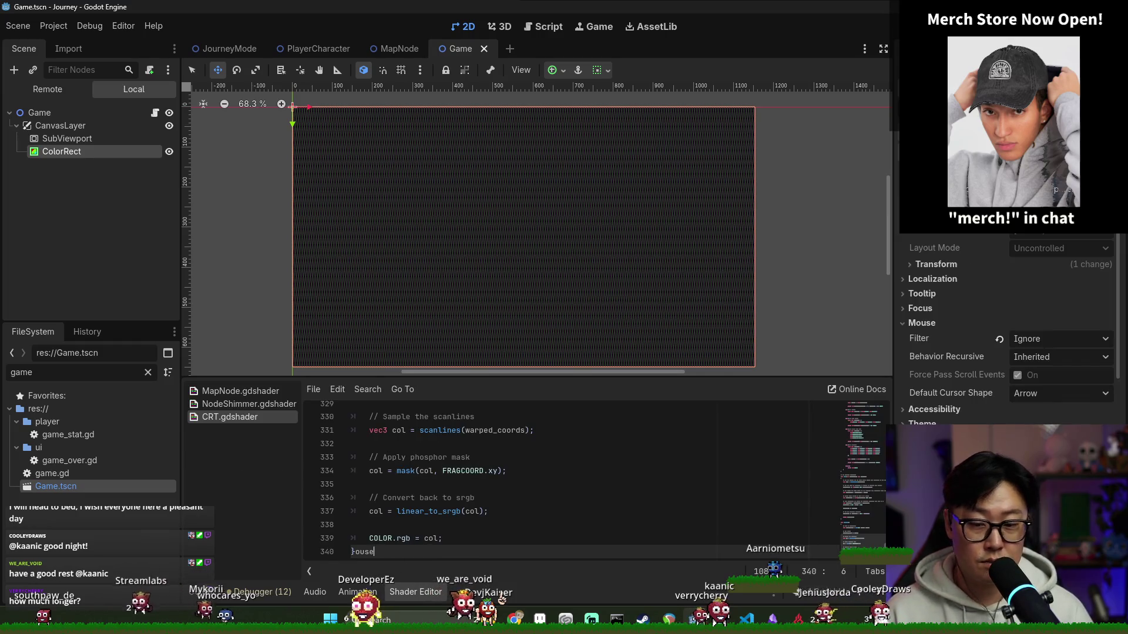
# - Move ColorRect above SubViewport under CanvasLayer, test-run the game and open game.gd
pyautogui.hotkey('ctrl', 's')
pyautogui.click(963, 109)
pyautogui.write('mouse')
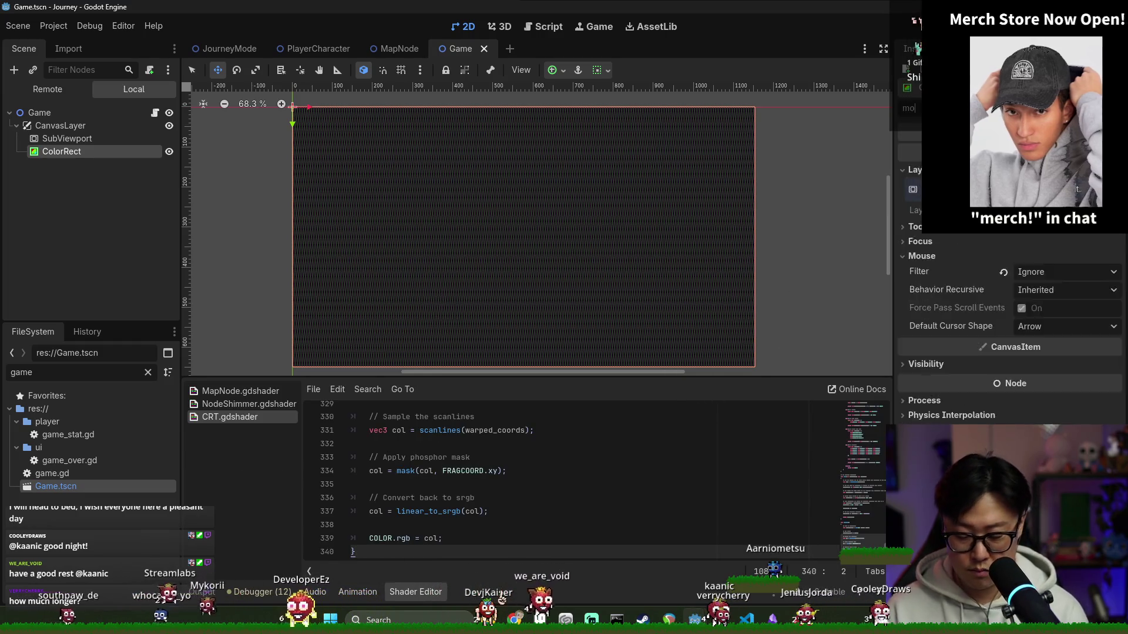
pyautogui.hotkey('ctrl', 's')
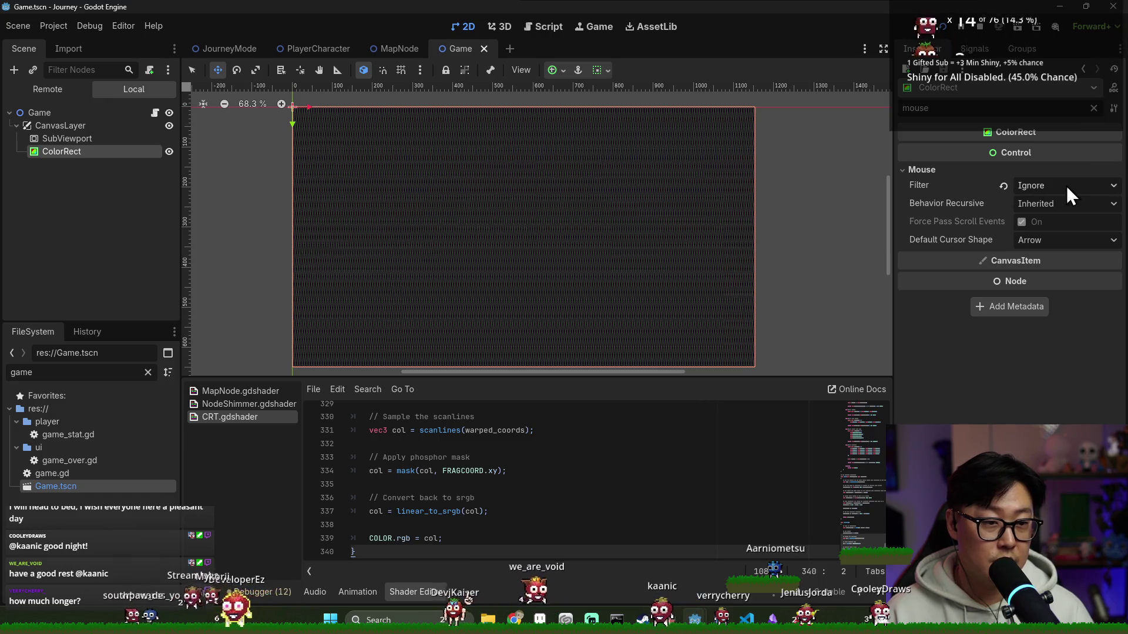
pyautogui.moveTo(89, 152); pyautogui.dragTo(88, 136)
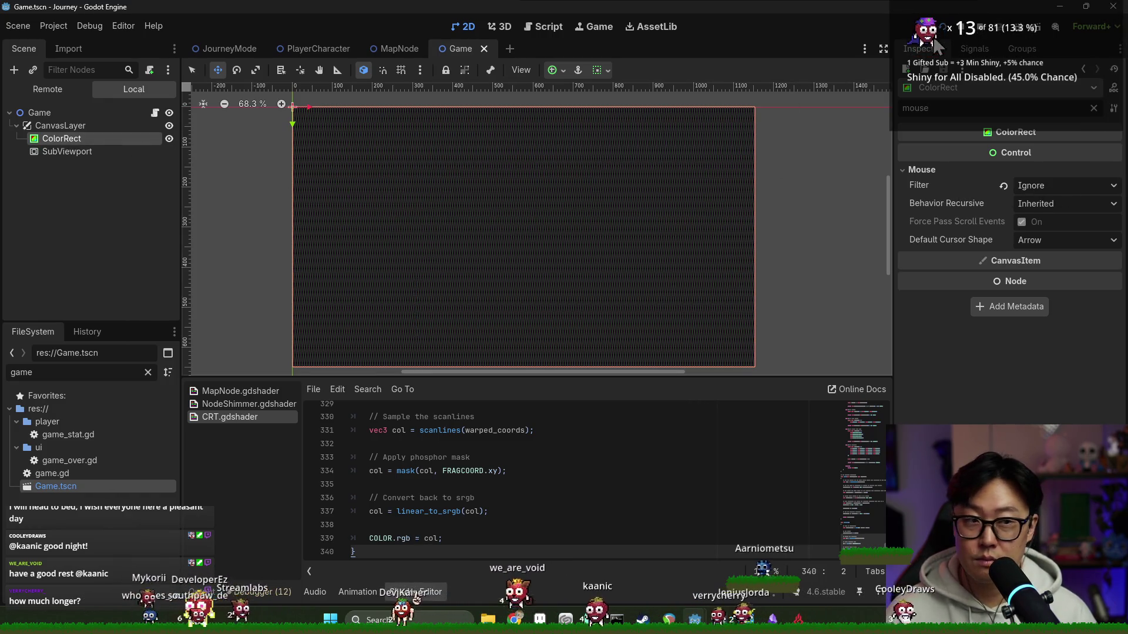
pyautogui.click(943, 26)
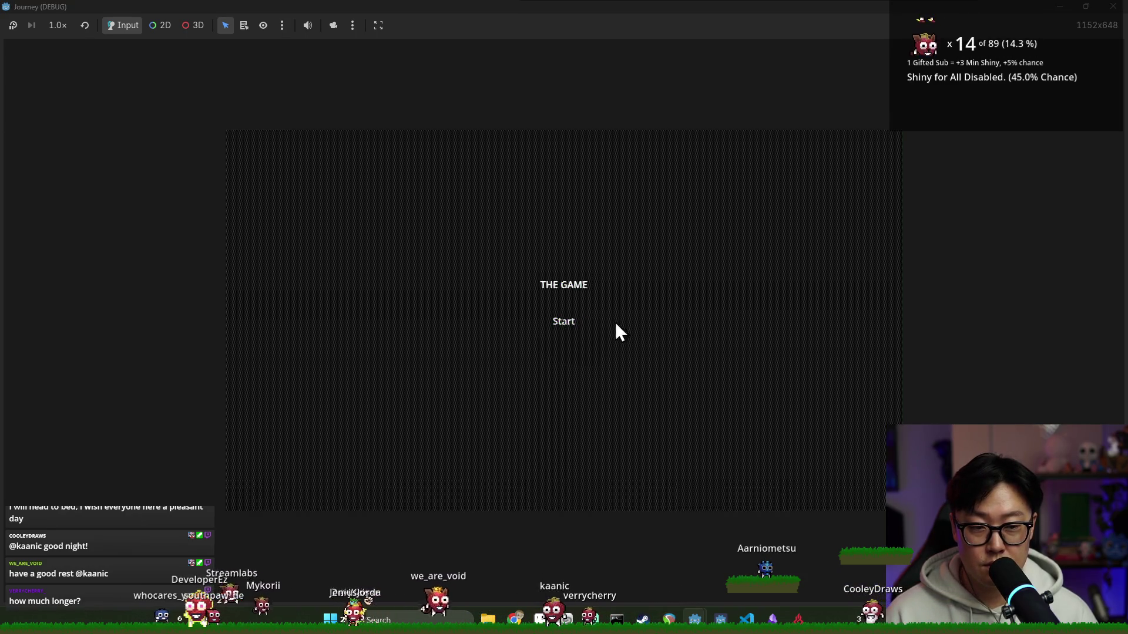
pyautogui.click(563, 320)
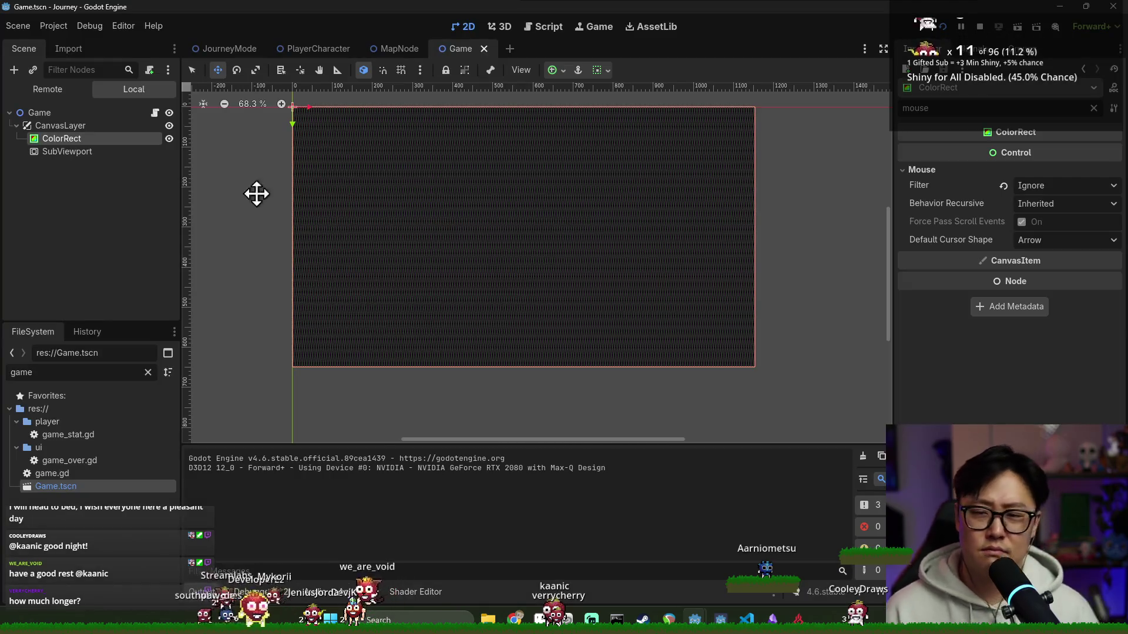
pyautogui.click(155, 113)
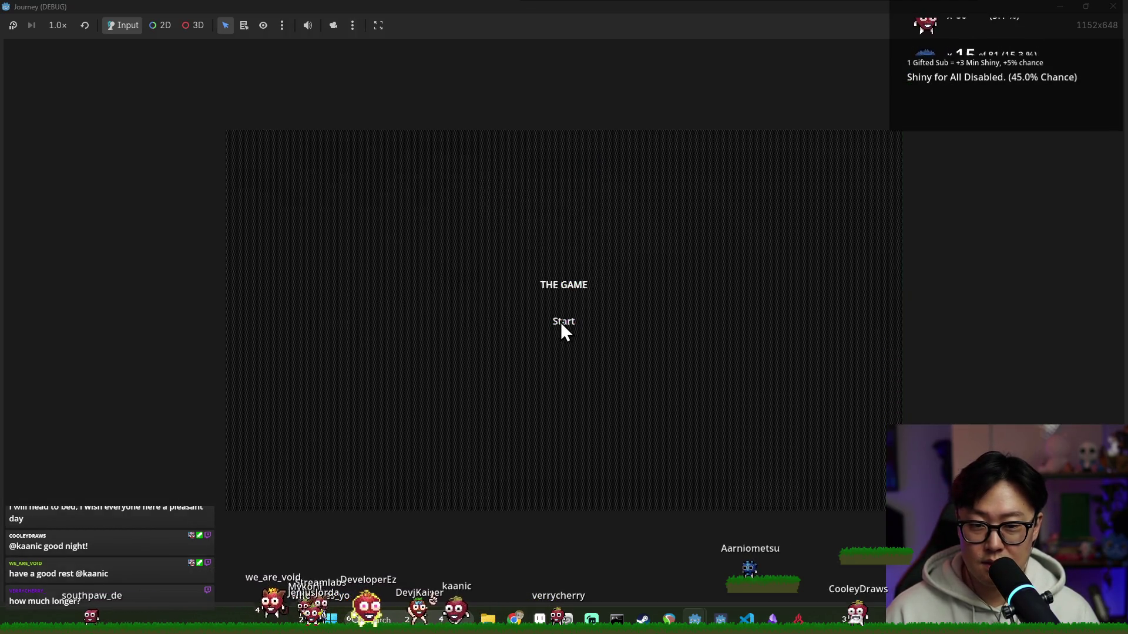
# - Add breakpoints in transition_scene (line 13) and _on_scene_exit (line 25) of game.gd and save
pyautogui.click(561, 322)
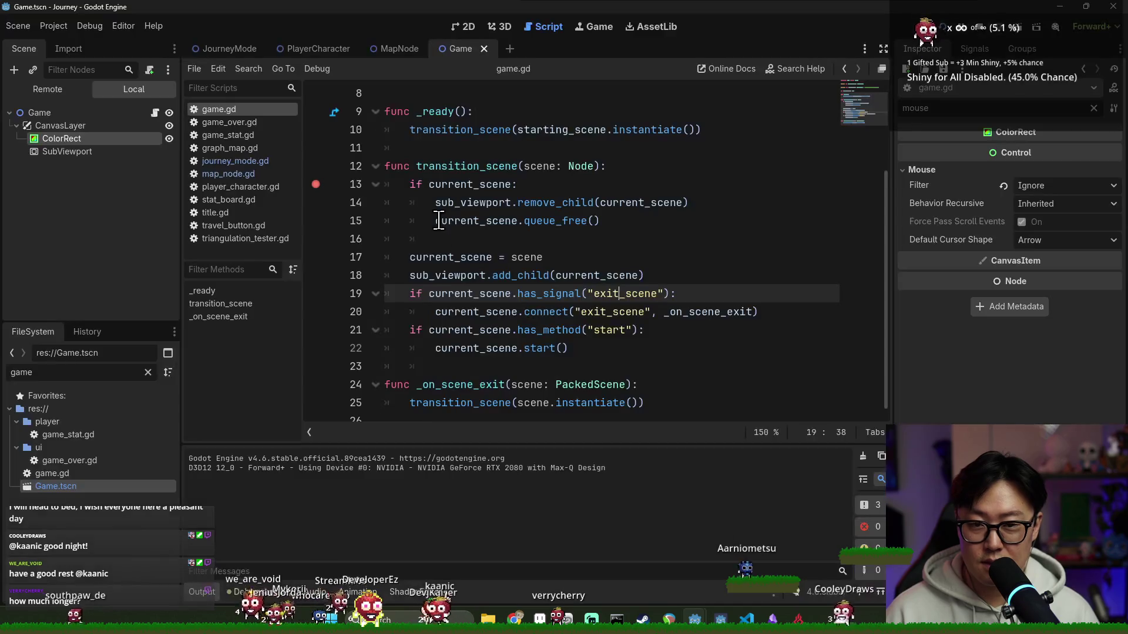
pyautogui.hotkey('ctrl', 's')
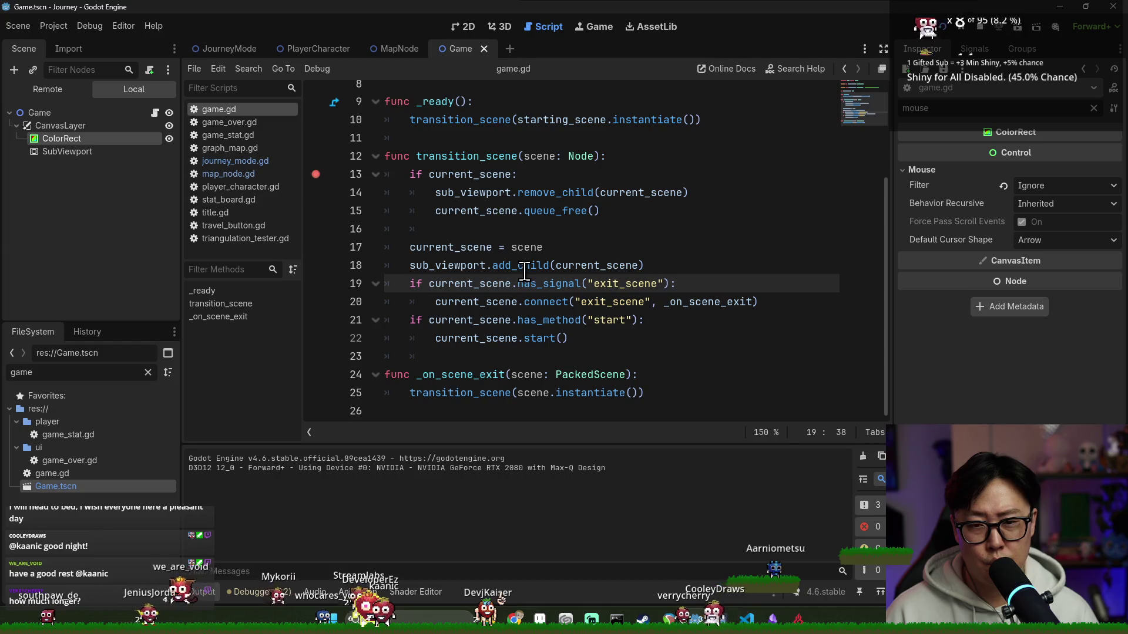
pyautogui.doubleClick(465, 284)
pyautogui.click(541, 284)
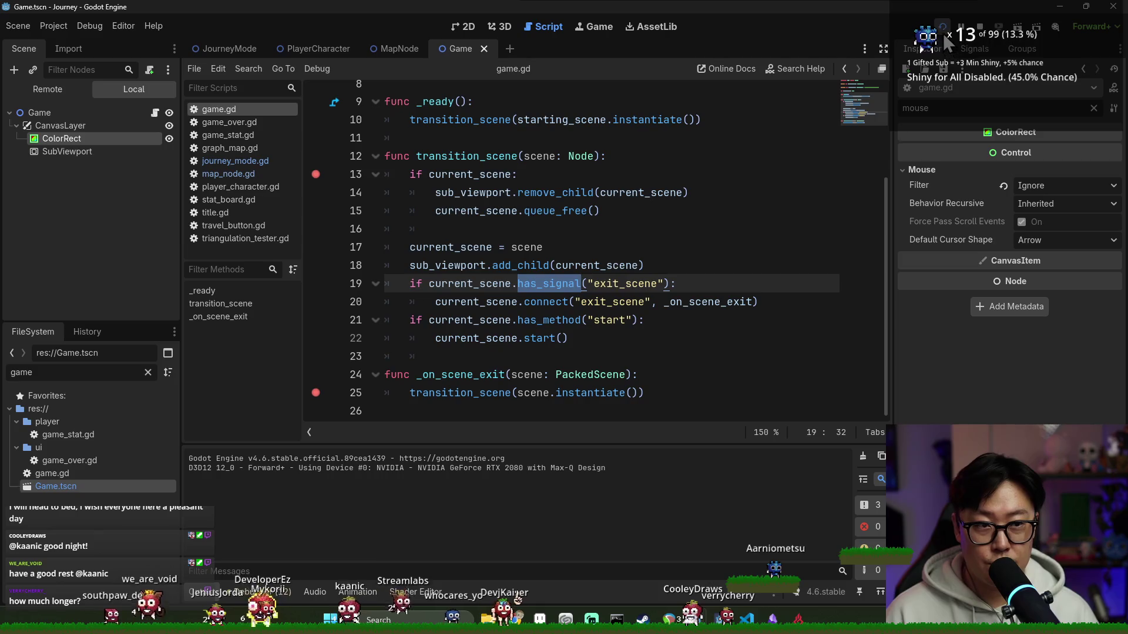
pyautogui.hotkey('alt', 'Tab')
pyautogui.hotkey('alt', 'Tab')
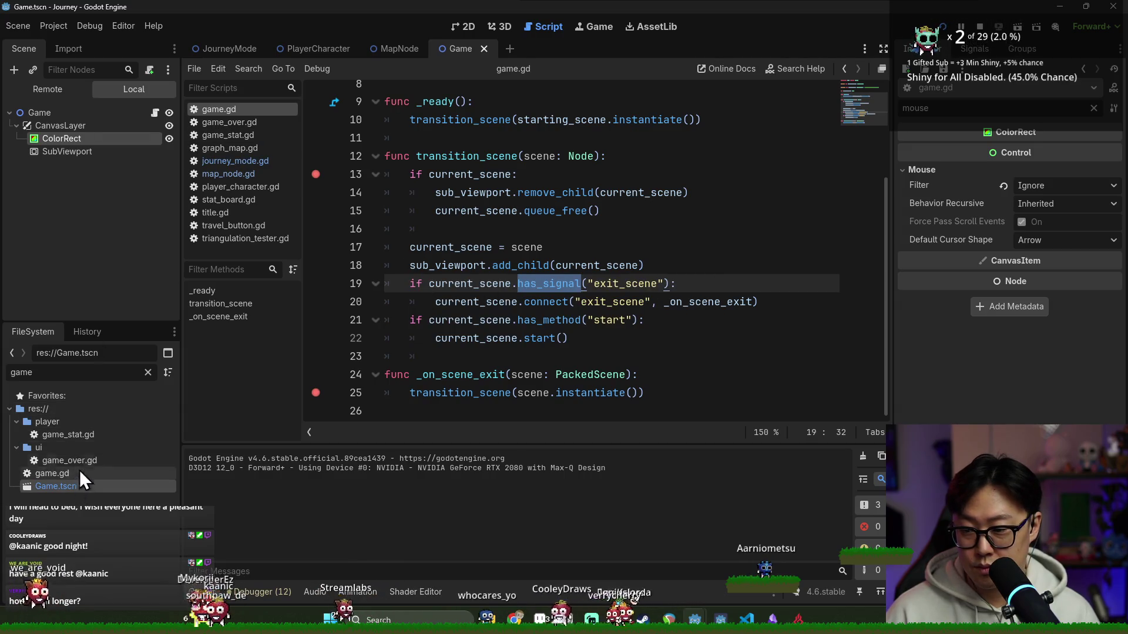
# - Open Title.tscn, select StartButton and jump to the method connected to its pressed signal
pyautogui.doubleClick(93, 373)
pyautogui.write('title')
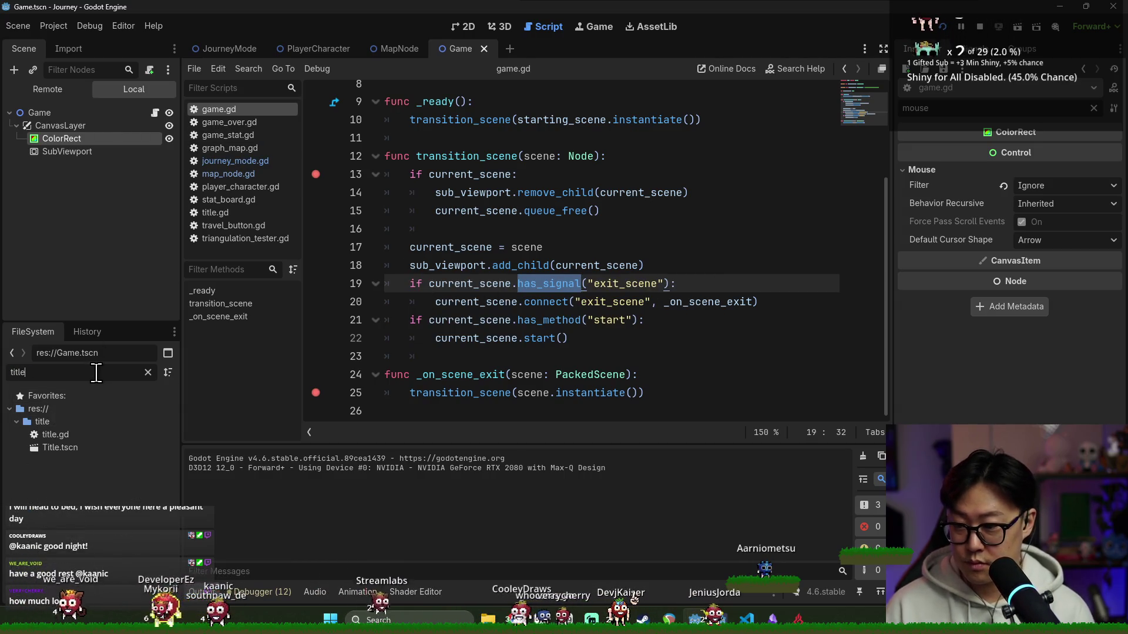
pyautogui.doubleClick(65, 448)
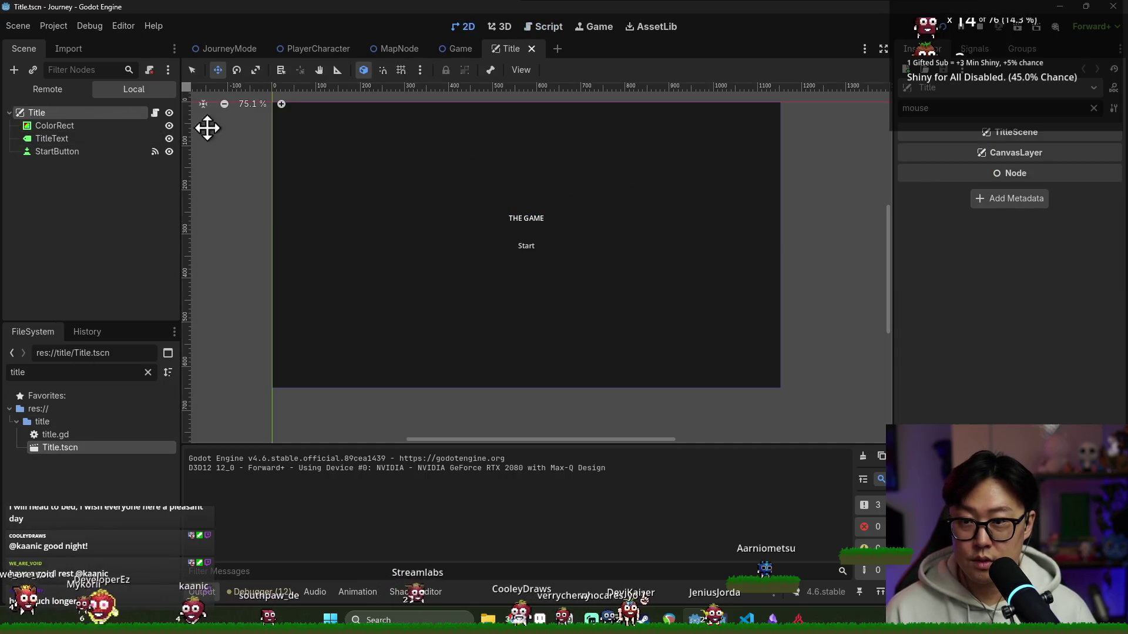
pyautogui.click(57, 151)
pyautogui.hotkey('ctrl', 's')
pyautogui.click(974, 48)
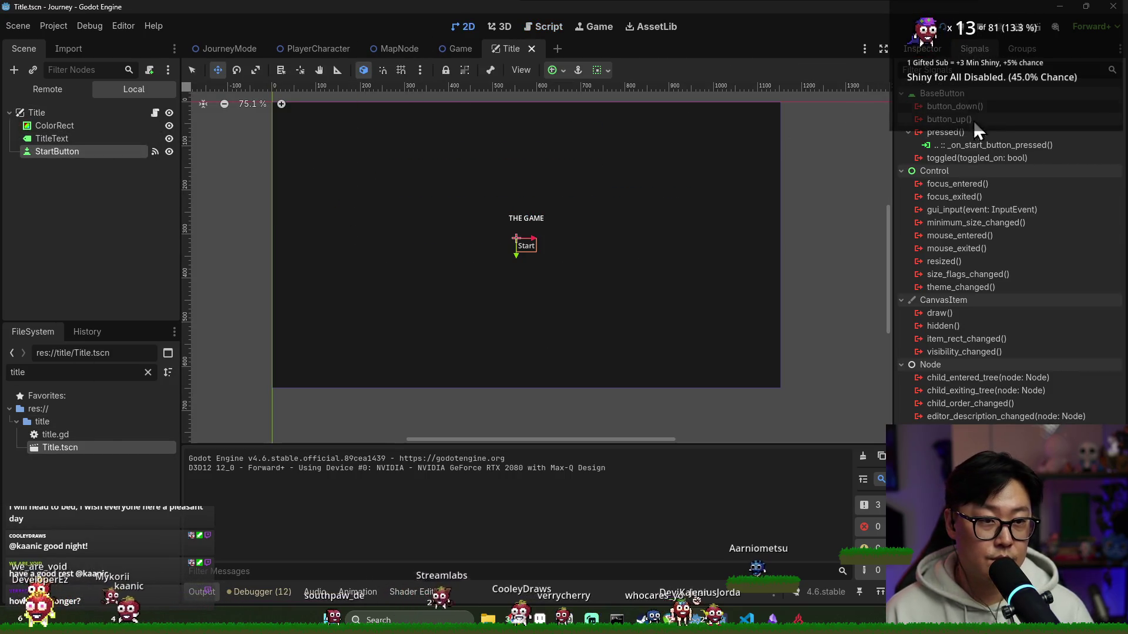
pyautogui.doubleClick(979, 145)
pyautogui.hotkey('ctrl', 's')
pyautogui.rightClick(322, 225)
pyautogui.press('Escape')
# - Run the game, resume past the line-13 breakpoint to the title screen and return to the editor
pyautogui.press('F5')
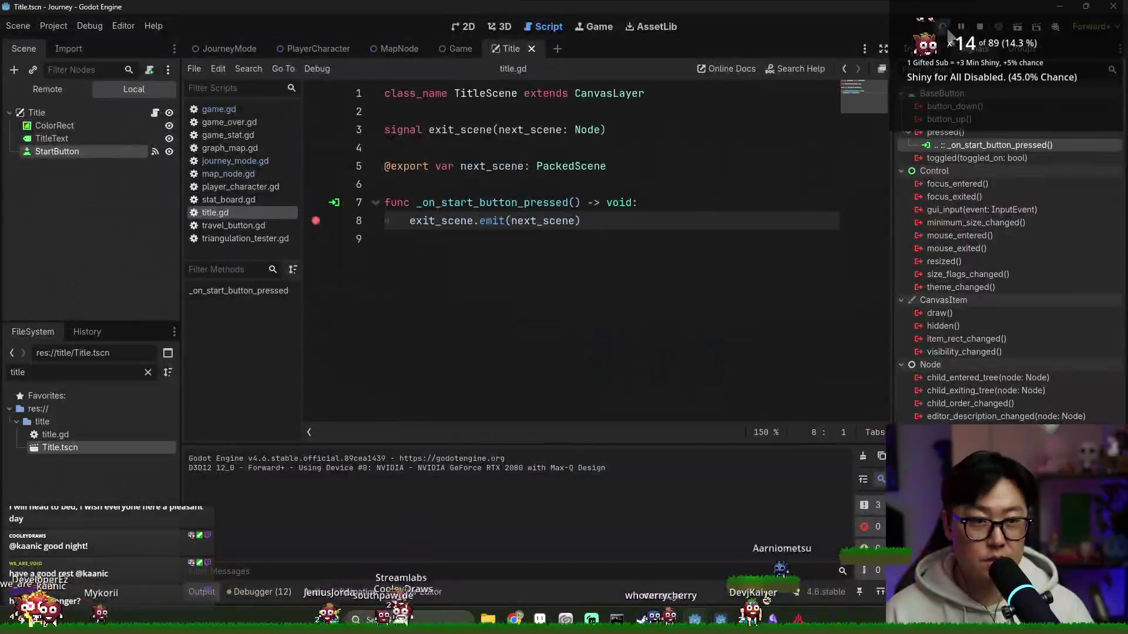
pyautogui.click(943, 27)
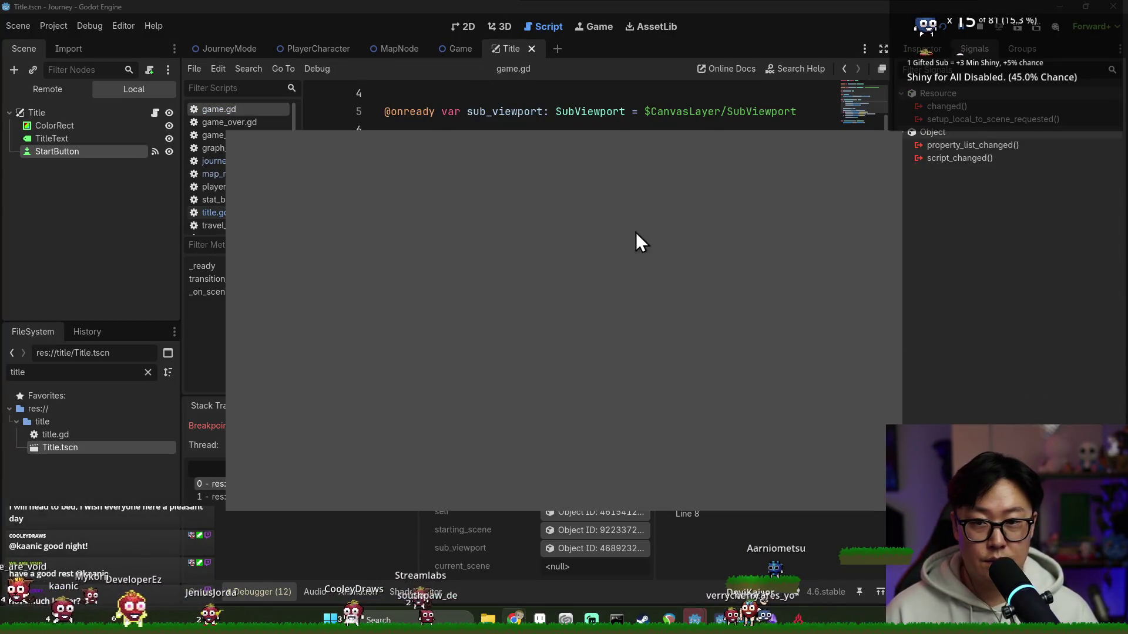
pyautogui.hotkey('alt', 'Tab')
pyautogui.click(604, 255)
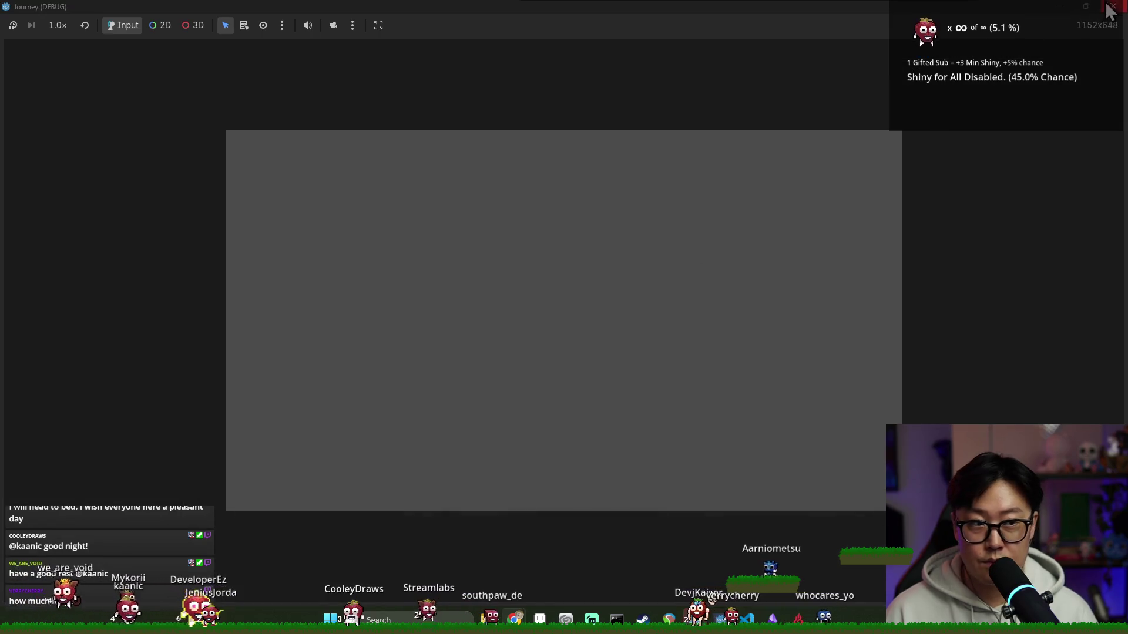
pyautogui.click(1109, 7)
pyautogui.click(616, 328)
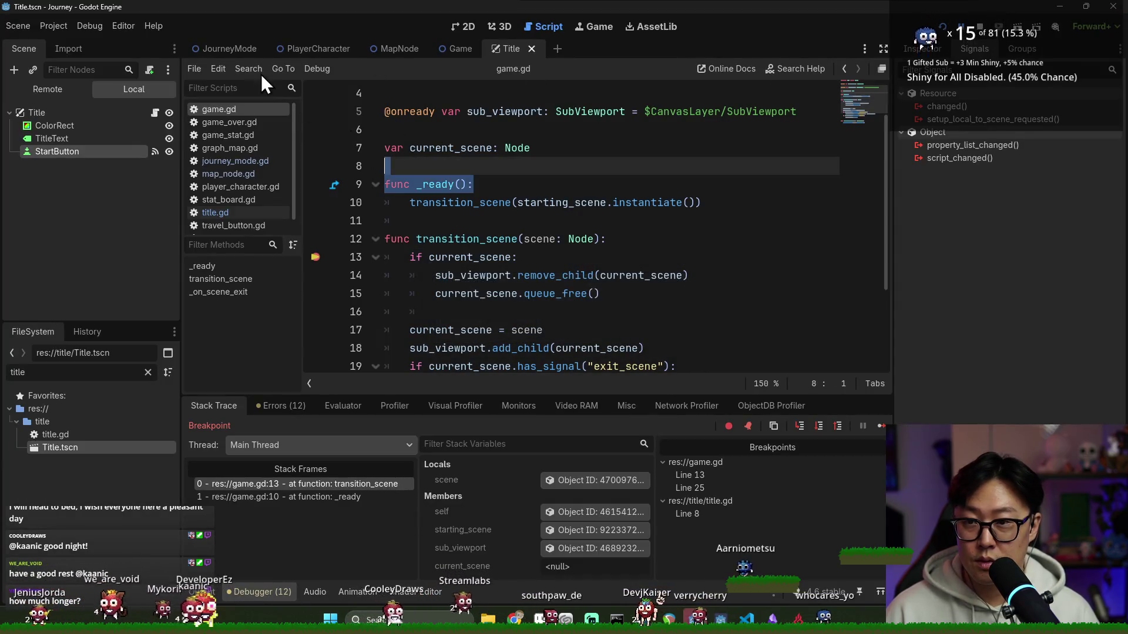
pyautogui.click(229, 48)
pyautogui.click(940, 24)
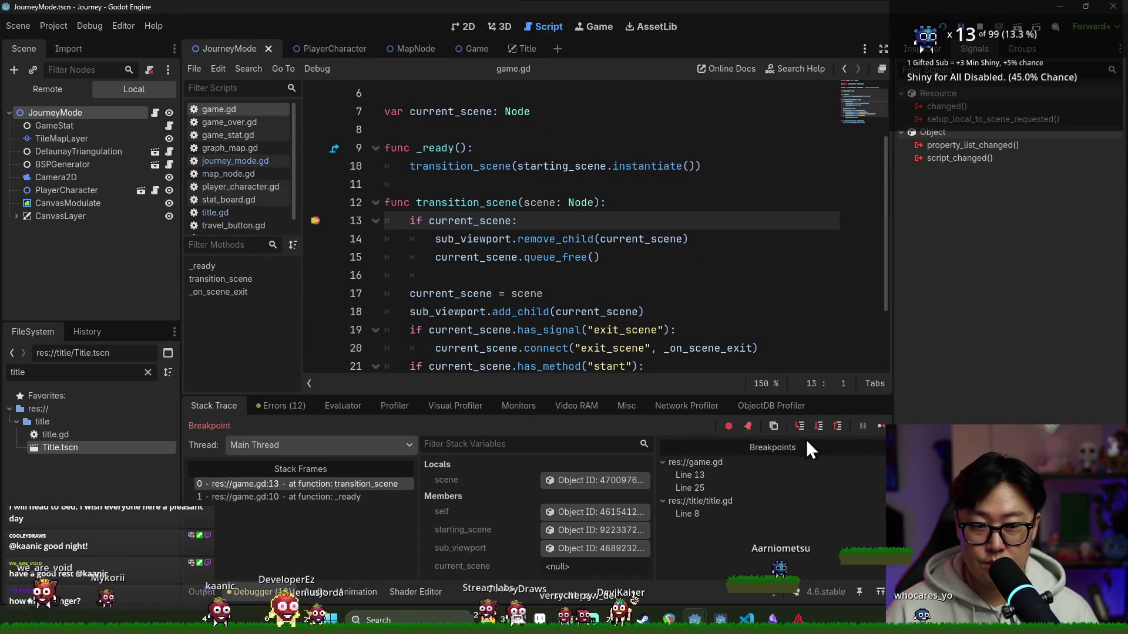
pyautogui.click(878, 426)
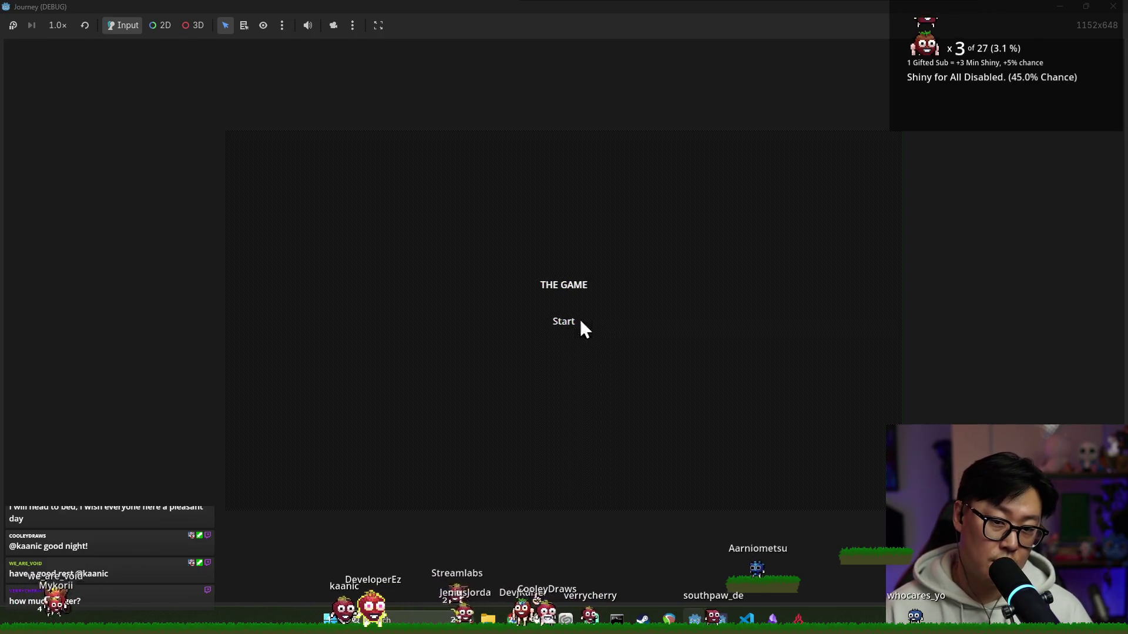
pyautogui.hotkey('alt', 'Tab')
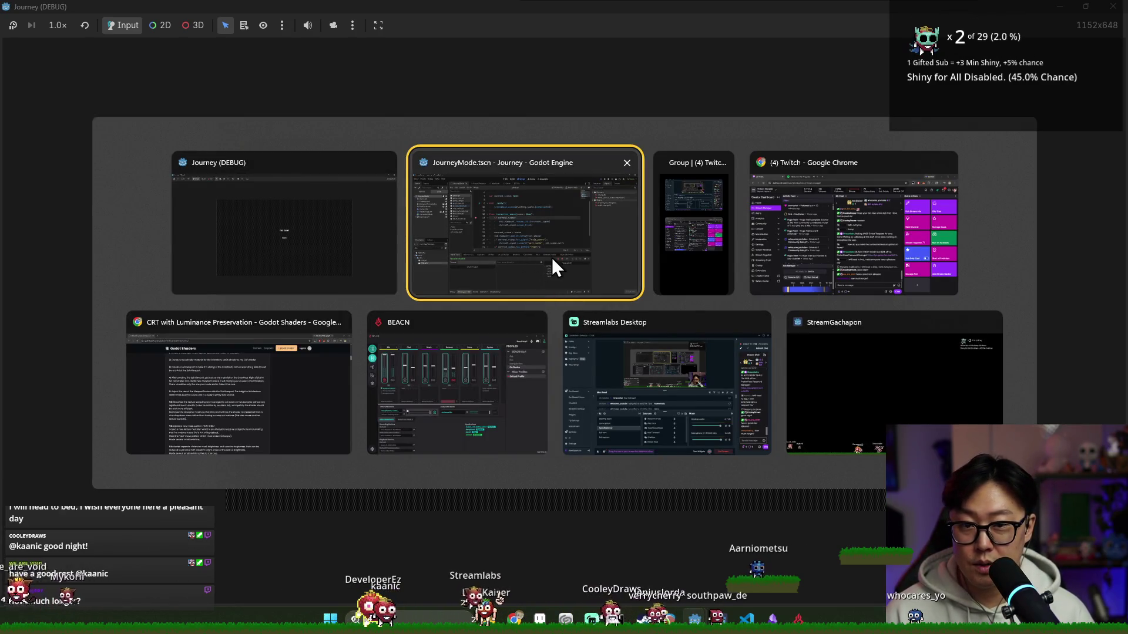
pyautogui.click(553, 259)
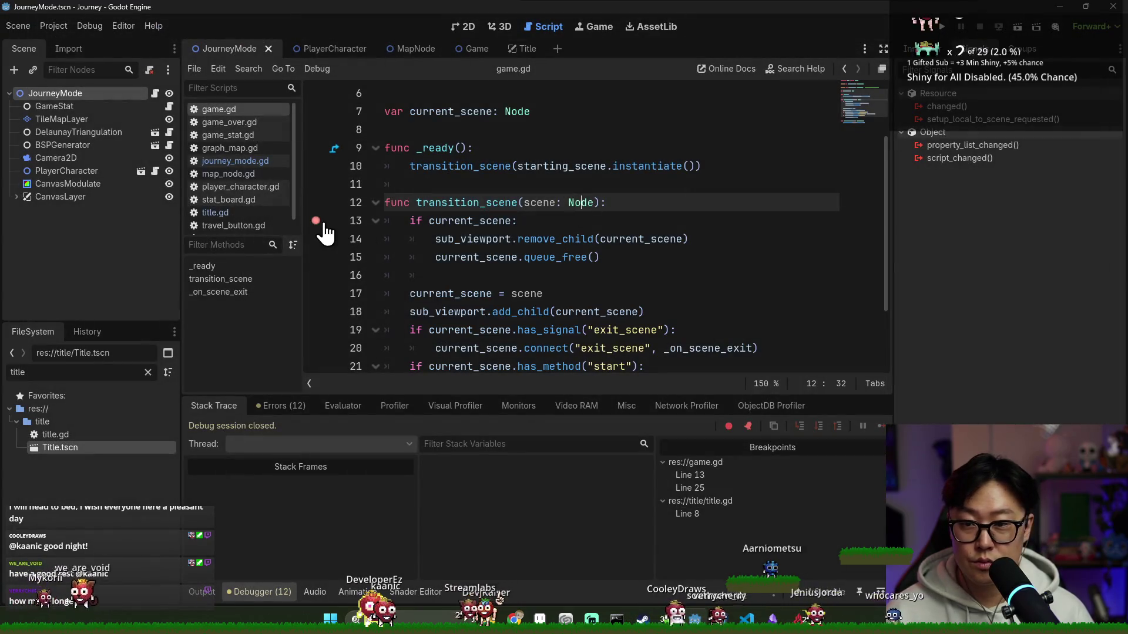
# - Remove the line-13 breakpoint, close the Title scene, enable Handle Input Locally on Game's SubViewport and test
pyautogui.click(316, 221)
pyautogui.hotkey('ctrl', 's')
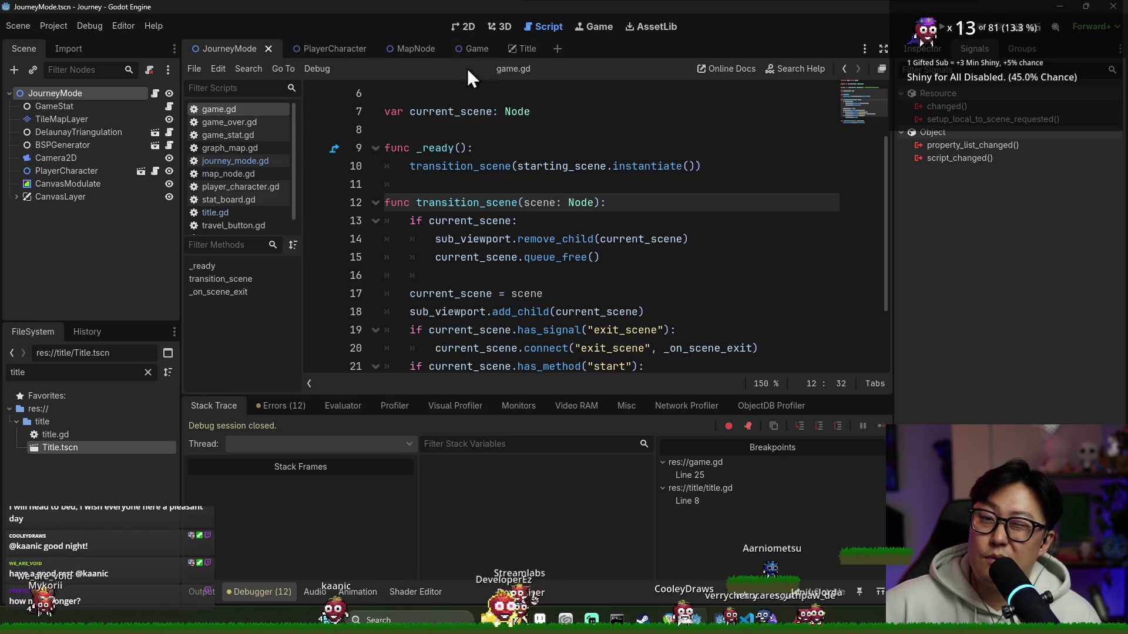
pyautogui.click(518, 50)
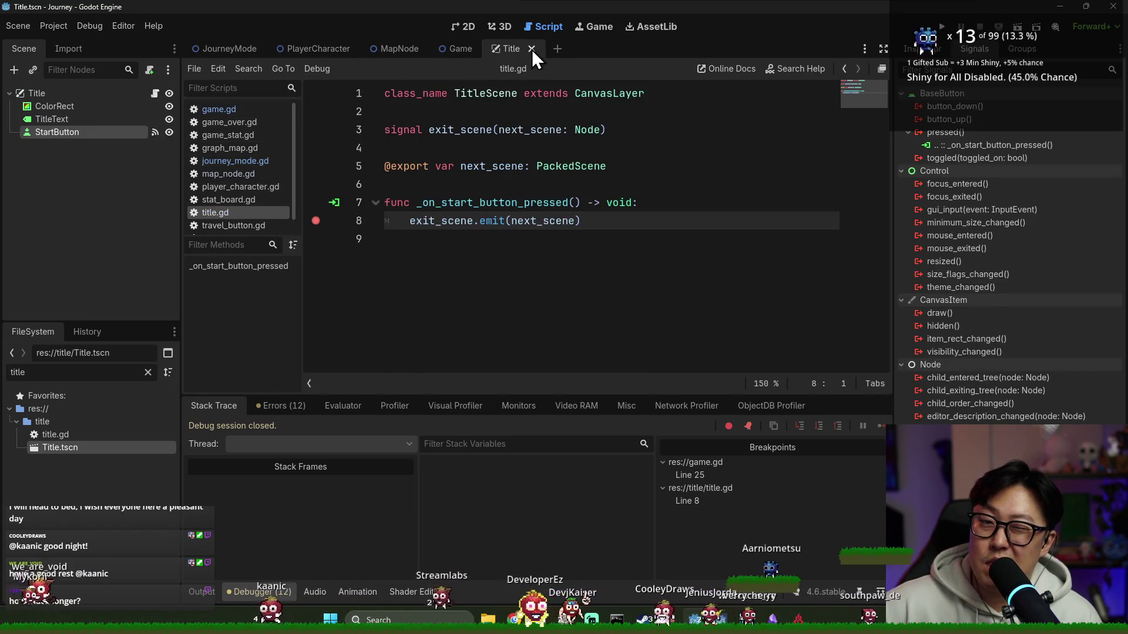
pyautogui.click(532, 50)
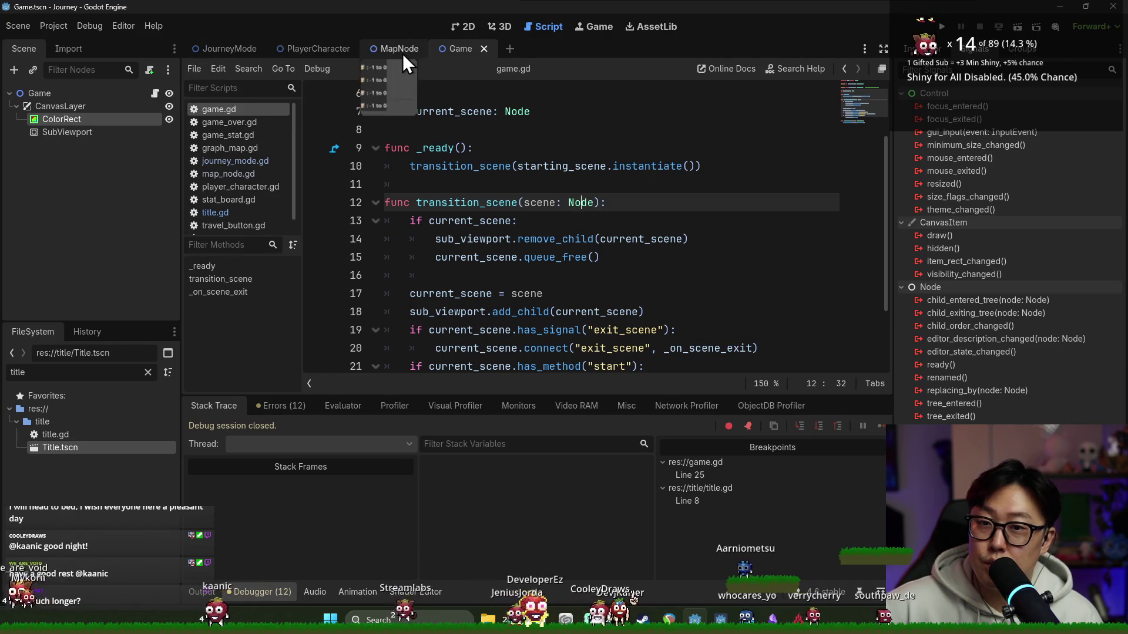
pyautogui.click(477, 25)
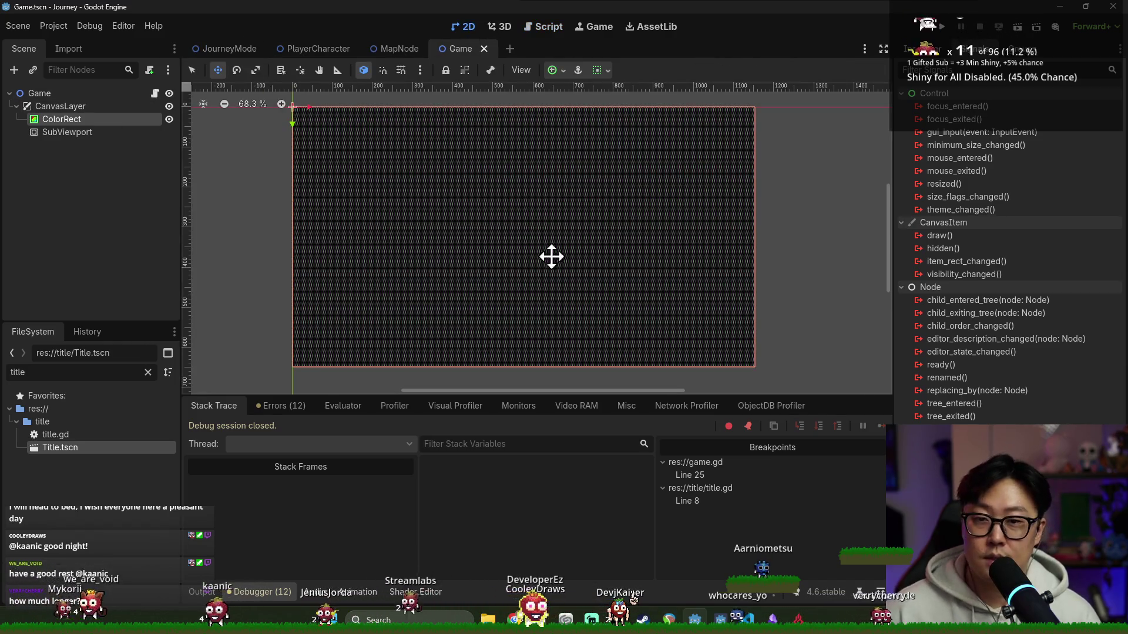
pyautogui.click(71, 132)
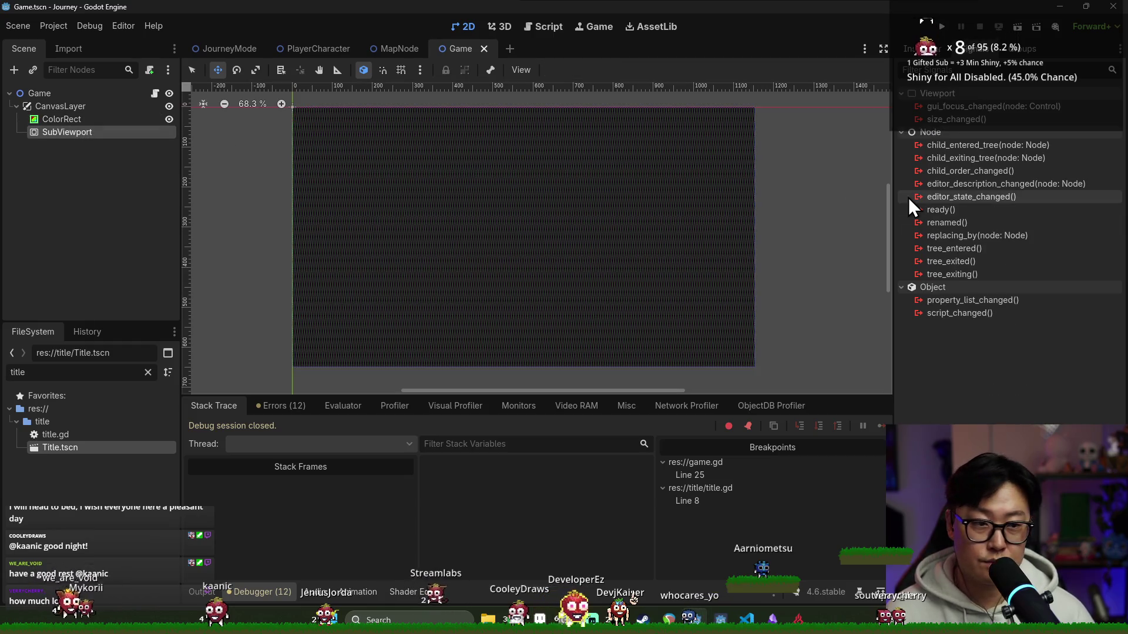
pyautogui.click(921, 48)
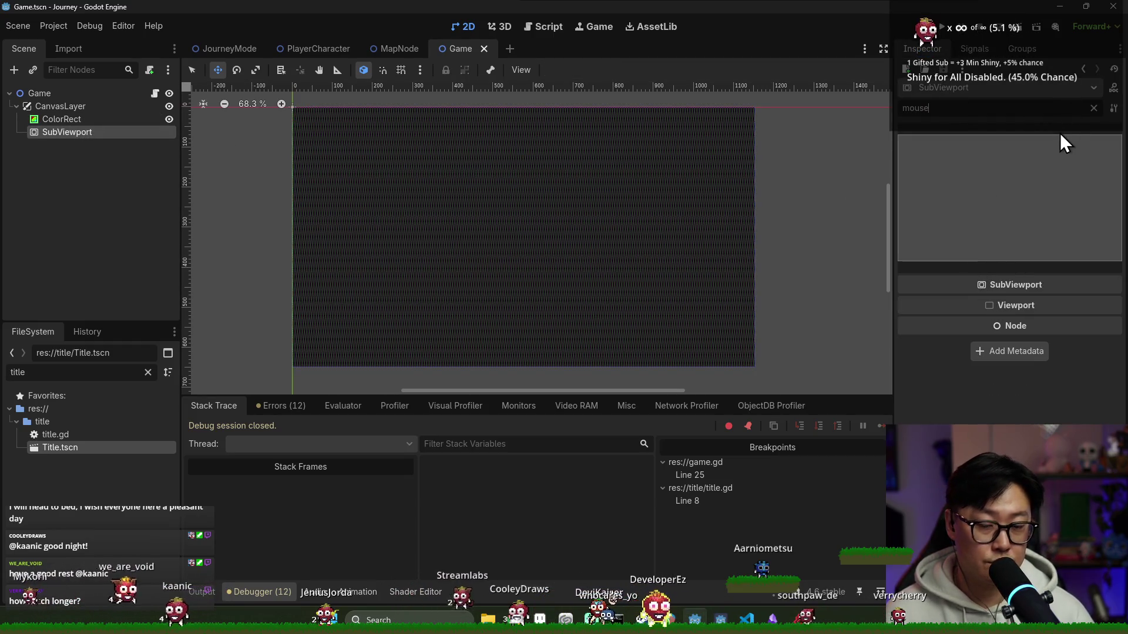
pyautogui.hotkey('ctrl', 'a')
pyautogui.write('input')
pyautogui.click(1020, 324)
pyautogui.hotkey('ctrl', 's')
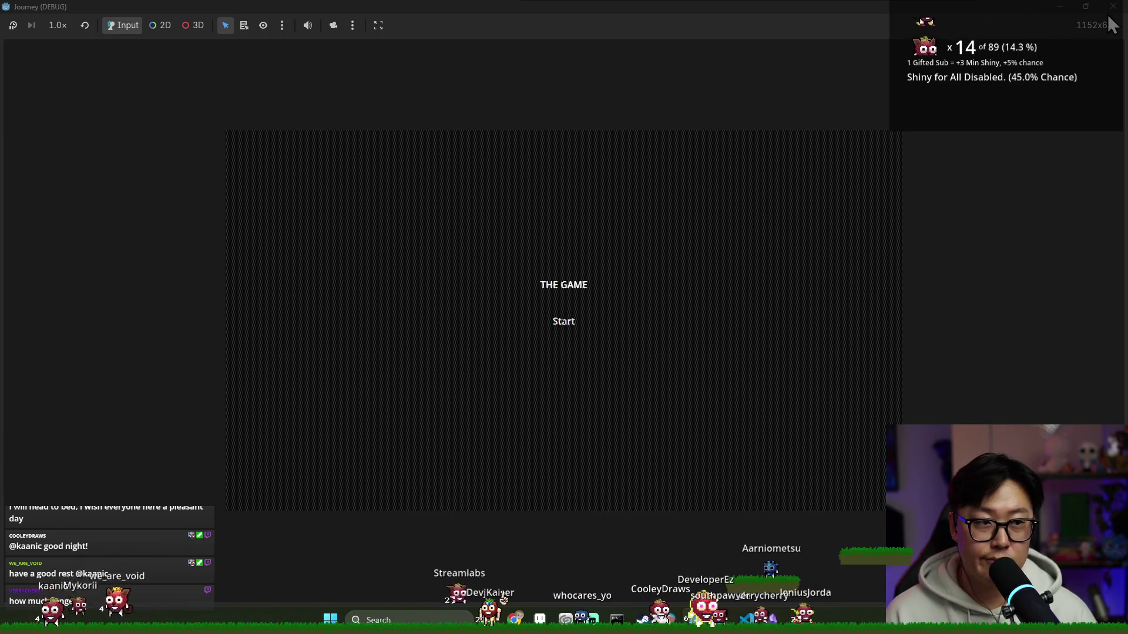
pyautogui.click(1109, 8)
# - Toggle Handle Input Locally back, save and run, then return to the CRT shader guide in the browser
pyautogui.click(84, 121)
pyautogui.click(1020, 325)
pyautogui.click(86, 121)
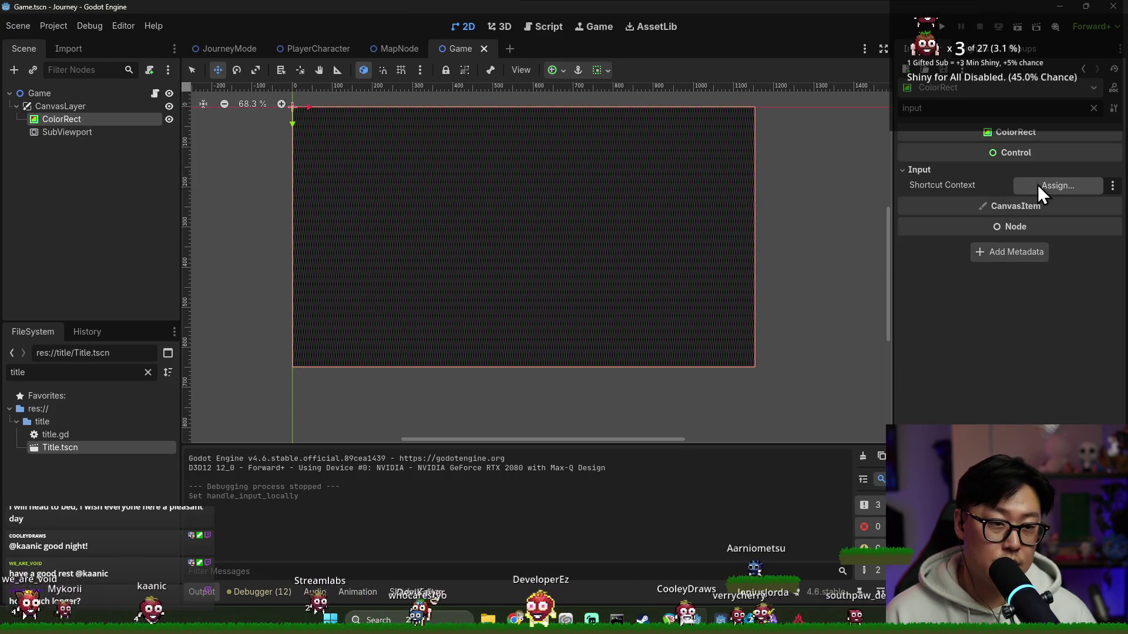
pyautogui.hotkey('ctrl', 's')
pyautogui.press('F5')
pyautogui.hotkey('alt', 'Tab')
pyautogui.click(845, 226)
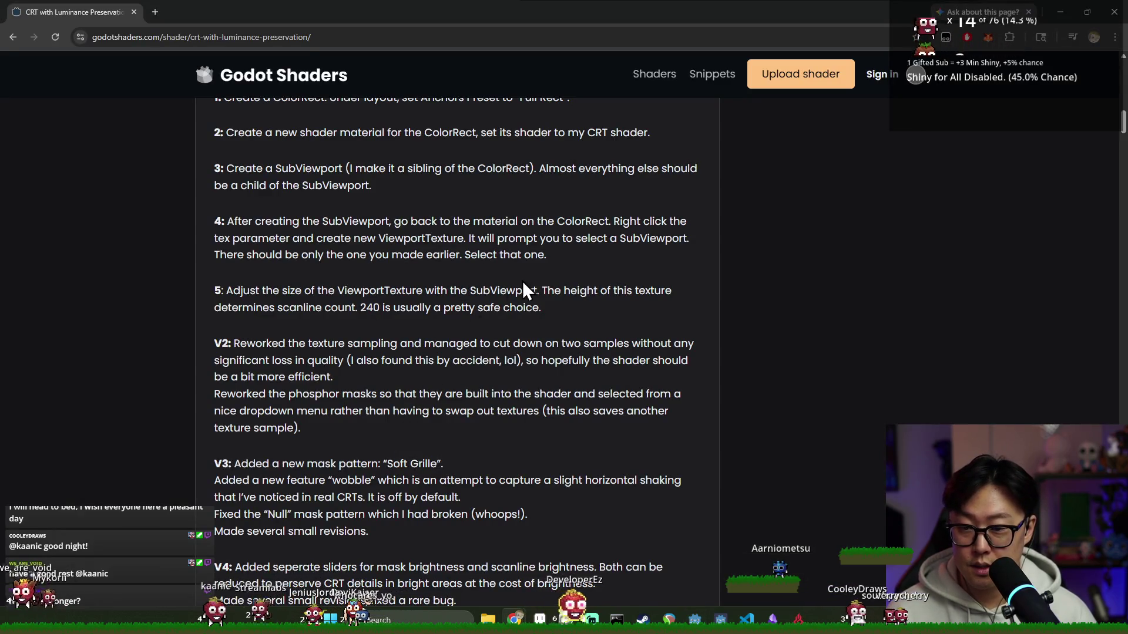
# - Search Google in a new tab for 'subvieport mouse input not going through'
pyautogui.hotkey('ctrl', 't')
pyautogui.write('subview')
pyautogui.write('port input')
pyautogui.press('BackSpace')
pyautogui.press('BackSpace')
pyautogui.press('BackSpace')
pyautogui.press('BackSpace')
pyautogui.press('BackSpace')
pyautogui.write('mouse input not c')
pyautogui.press('BackSpace')
pyautogui.write('going through')
pyautogui.press('Return')
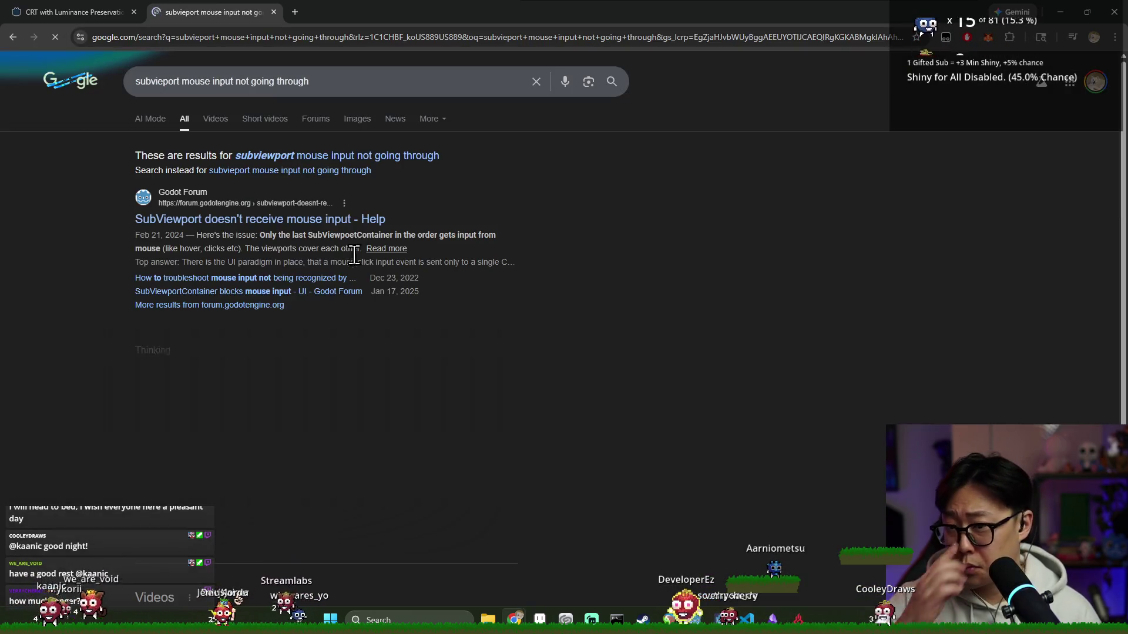
# - Open the Godot Forum thread on SubViewport mouse input and view Sauermann's solution
pyautogui.click(238, 225)
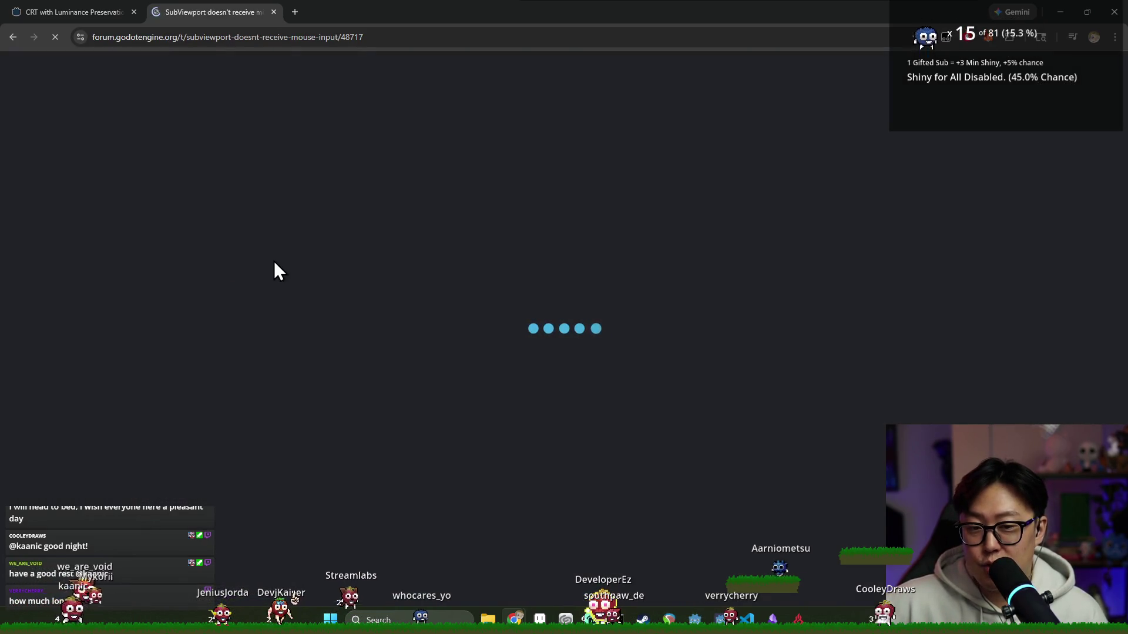
pyautogui.scroll(-1, 560, 345)
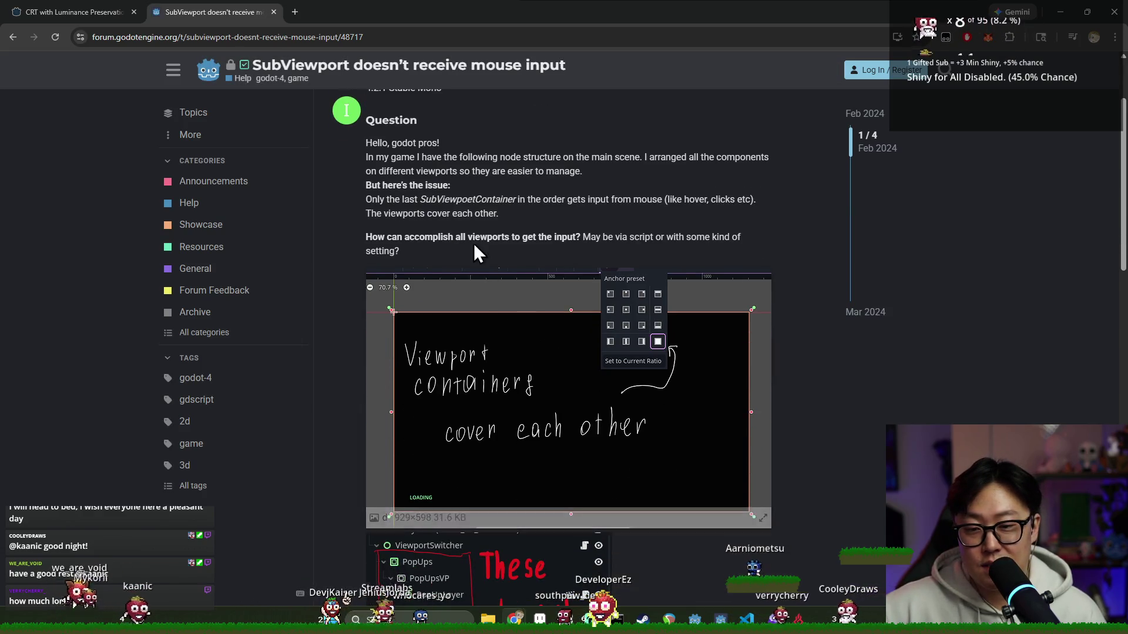
pyautogui.scroll(-4, 474, 247)
pyautogui.scroll(-2, 509, 282)
pyautogui.scroll(-1, 509, 282)
pyautogui.scroll(-2, 501, 276)
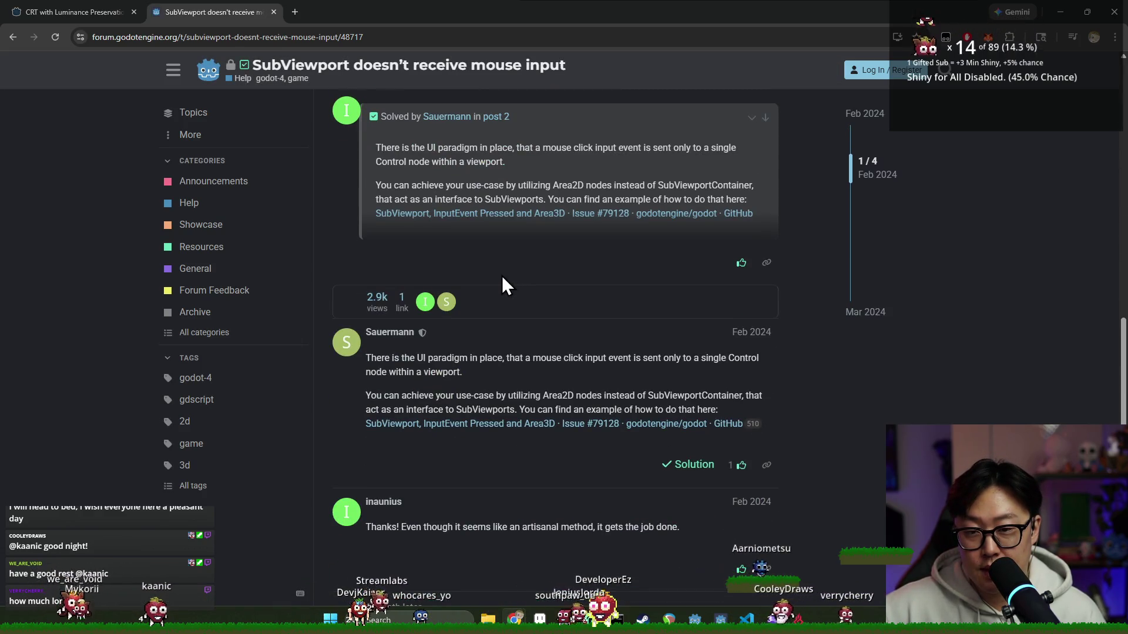
pyautogui.click(553, 174)
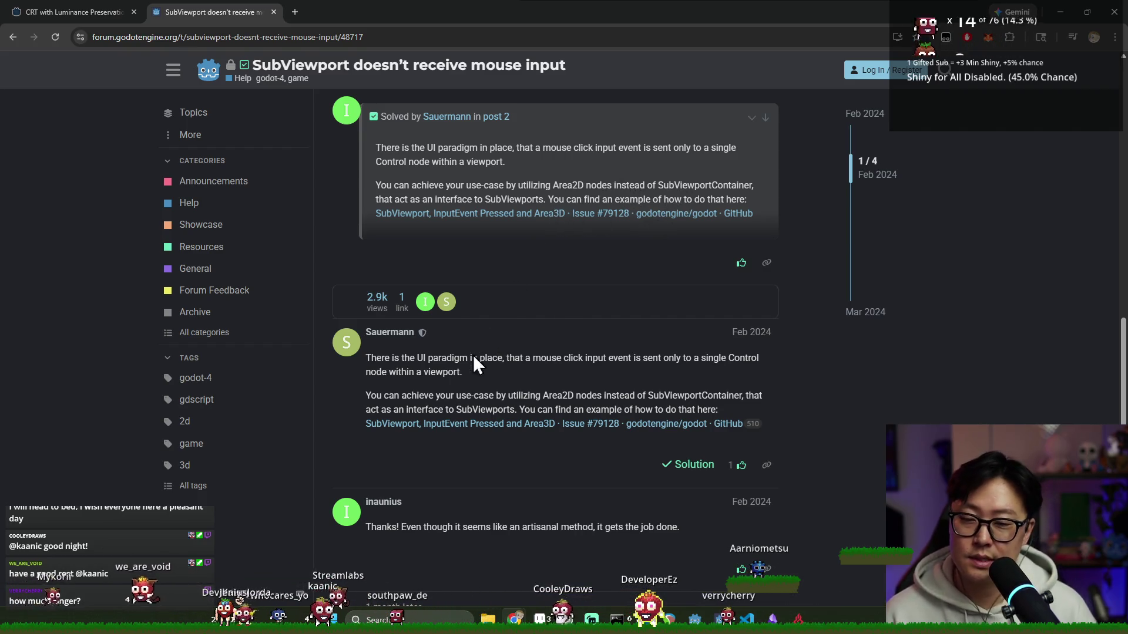
pyautogui.scroll(-1, 477, 362)
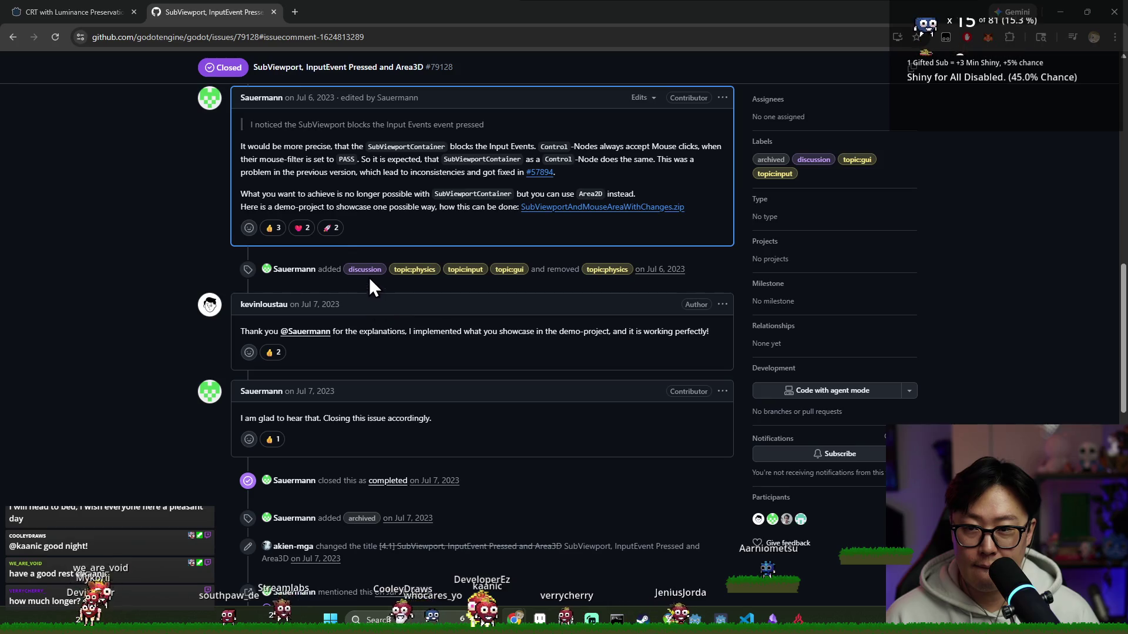
pyautogui.scroll(-10, 370, 280)
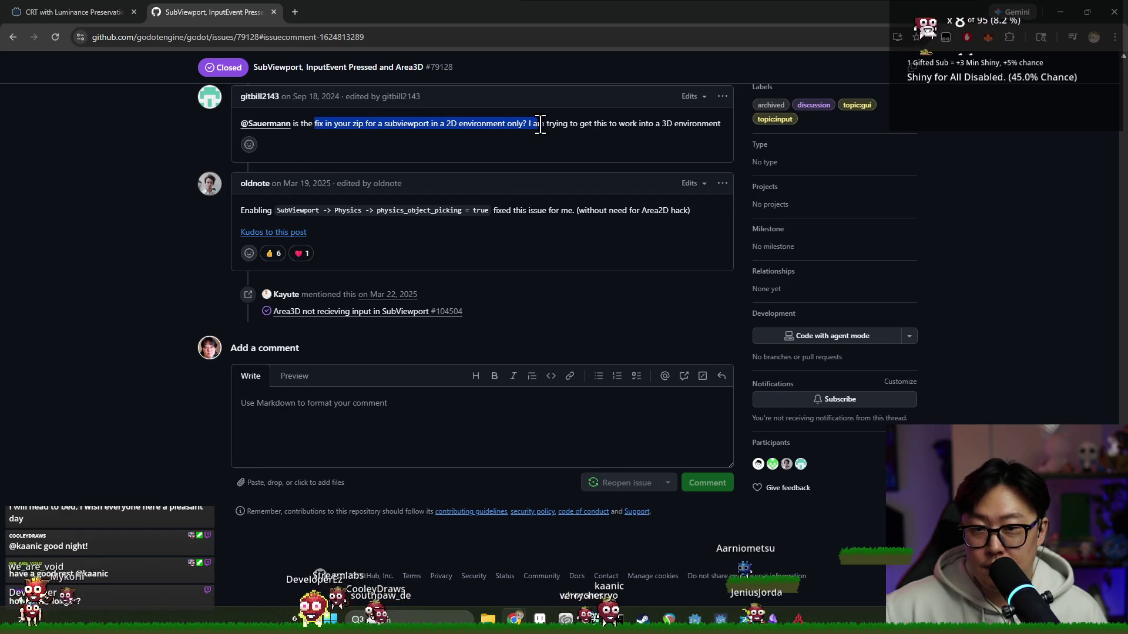
# - Leave the GitHub issue, return to the Godot editor and select the Game root node
pyautogui.click(620, 144)
pyautogui.scroll(3, 435, 195)
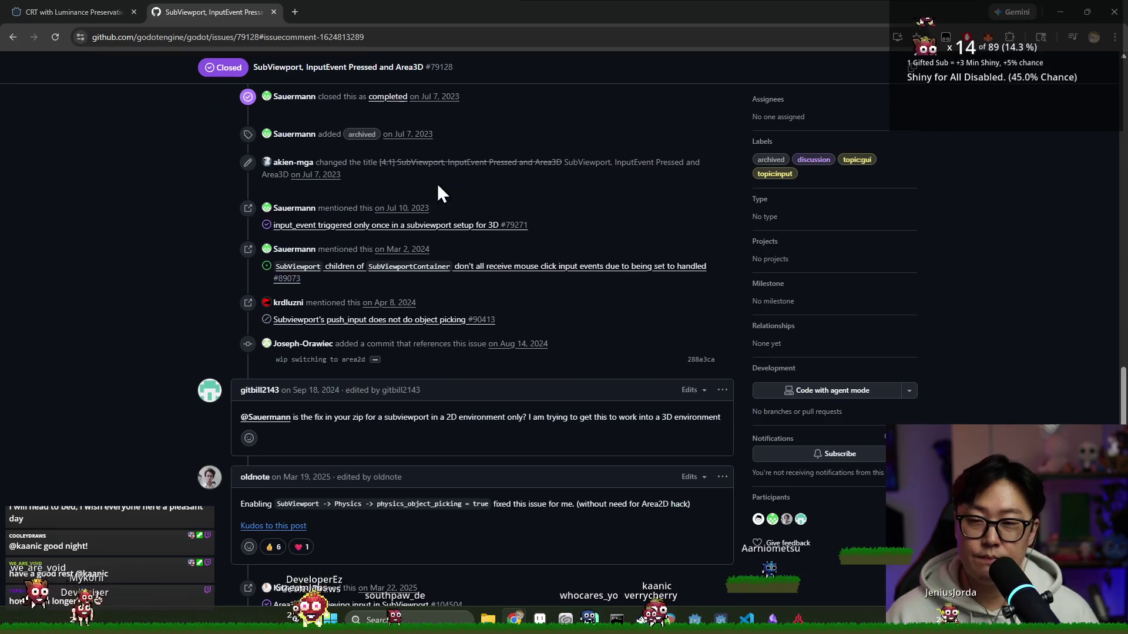
pyautogui.hotkey('ctrl', 'shift', 'Tab')
pyautogui.hotkey('alt', 'Tab')
pyautogui.click(95, 94)
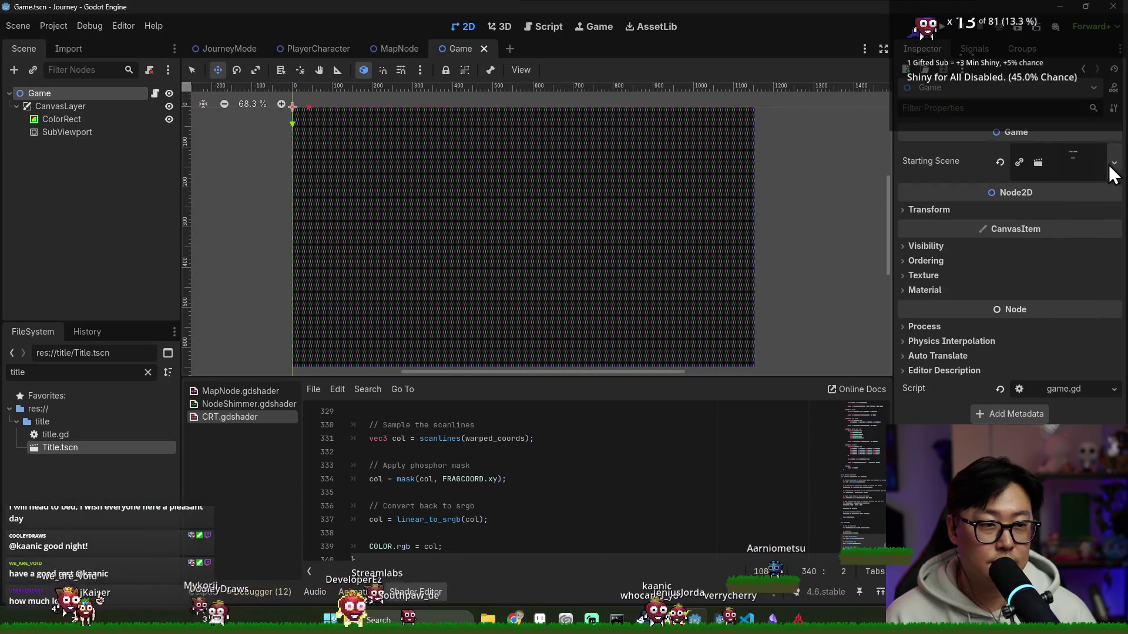
# - Check the Game root's Starting Scene options and the ColorRect's CRT ShaderMaterial
pyautogui.click(1113, 164)
pyautogui.click(988, 186)
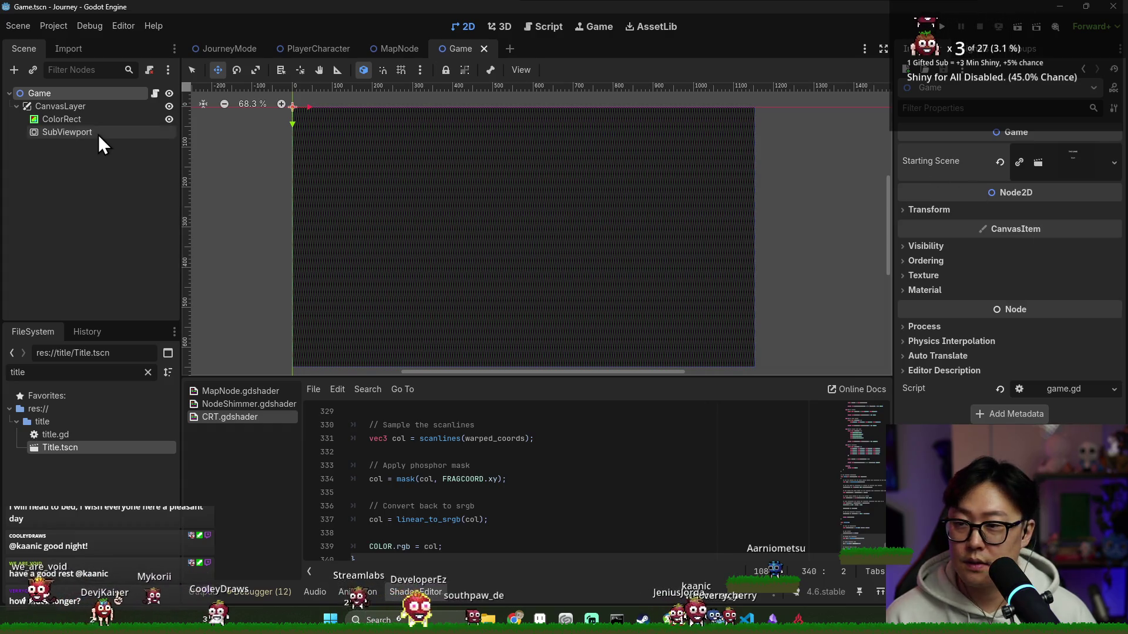
pyautogui.click(98, 133)
pyautogui.click(951, 268)
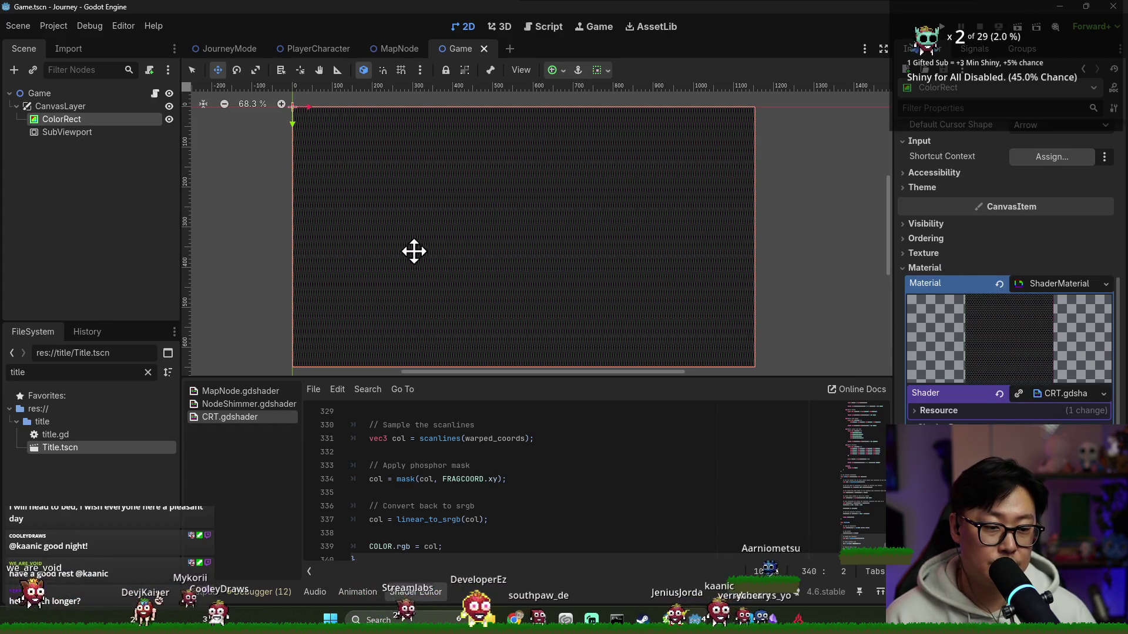
# - Save the Game scene and open Title.tscn from the FileSystem dock
pyautogui.hotkey('ctrl', 's')
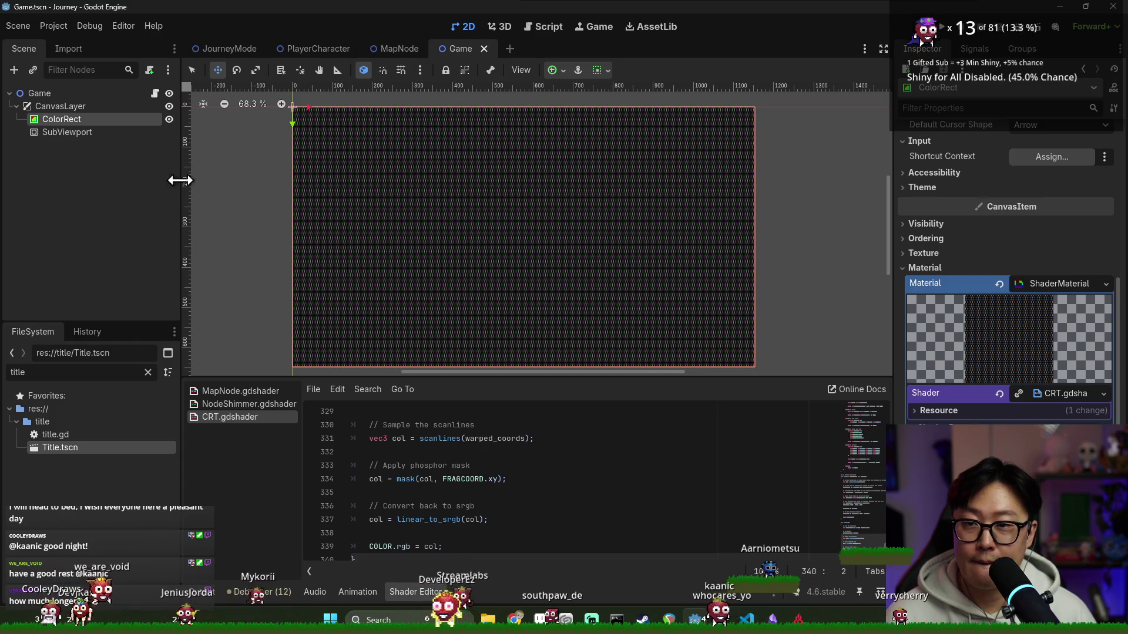
pyautogui.doubleClick(100, 449)
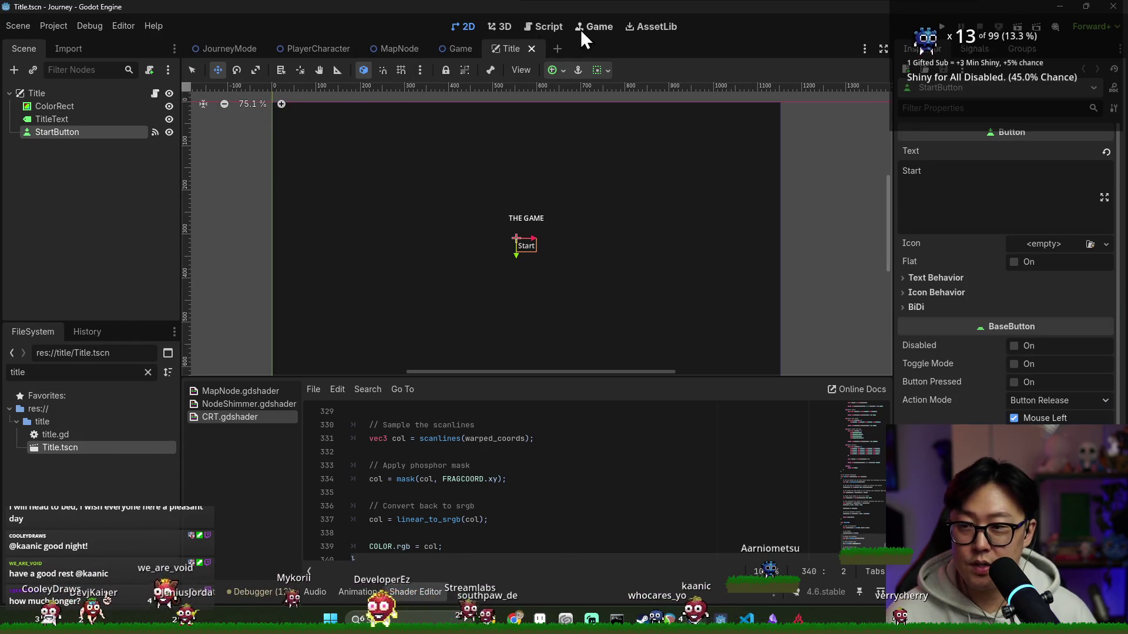
# - Add an Area2D under the Title root with a CollisionShape2D child
pyautogui.rightClick(73, 100)
pyautogui.click(111, 132)
pyautogui.write('area2d')
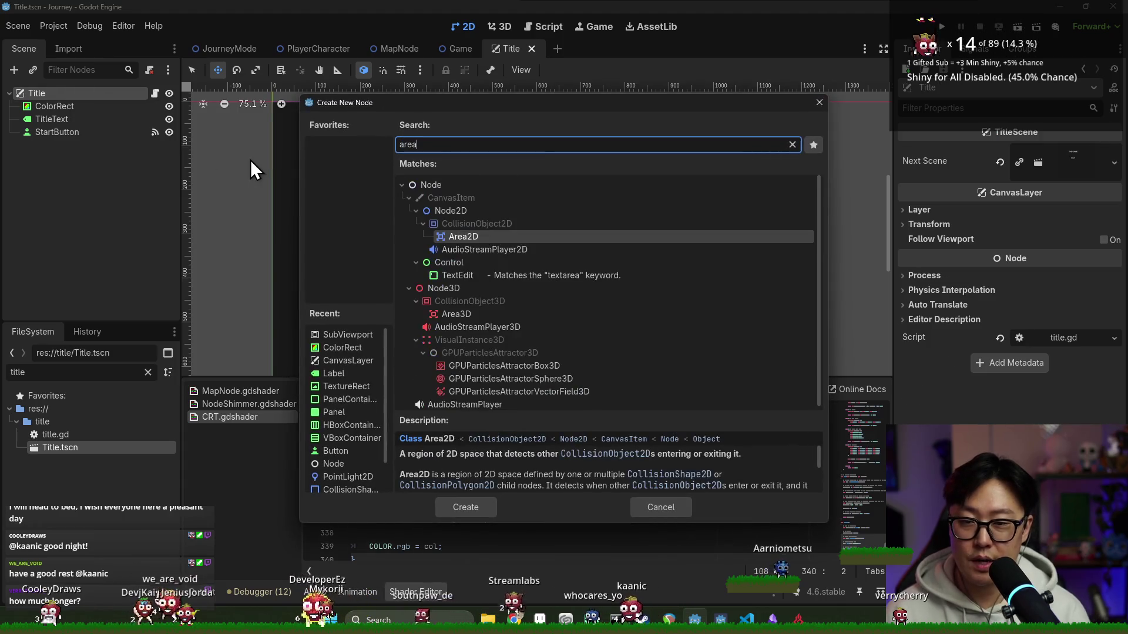
pyautogui.press('Return')
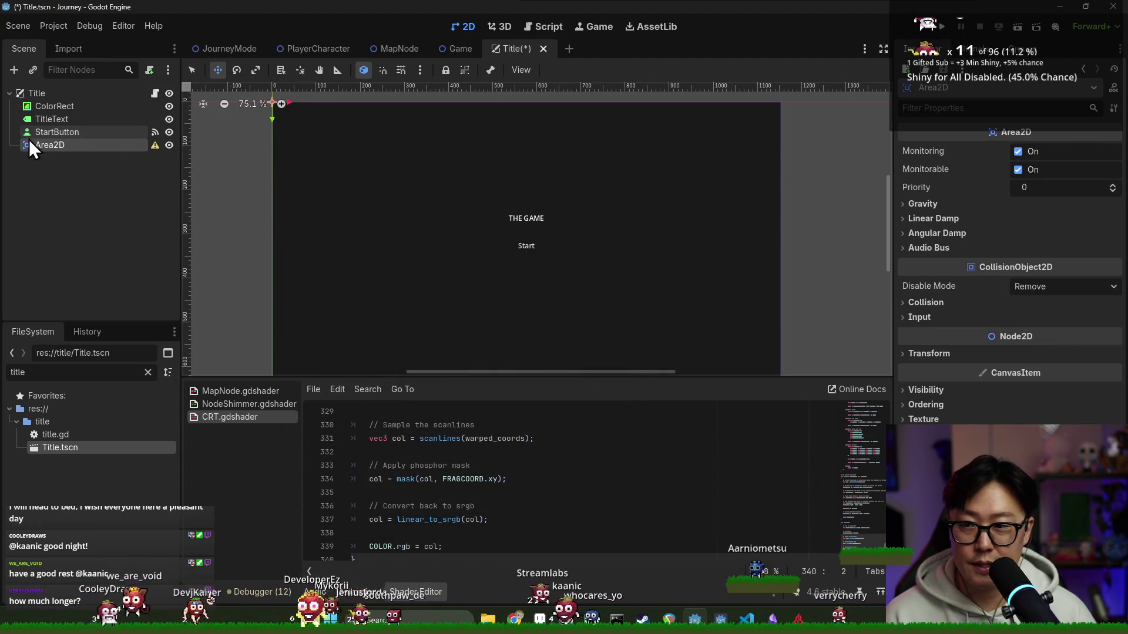
pyautogui.rightClick(30, 138)
pyautogui.click(88, 149)
pyautogui.write('collision')
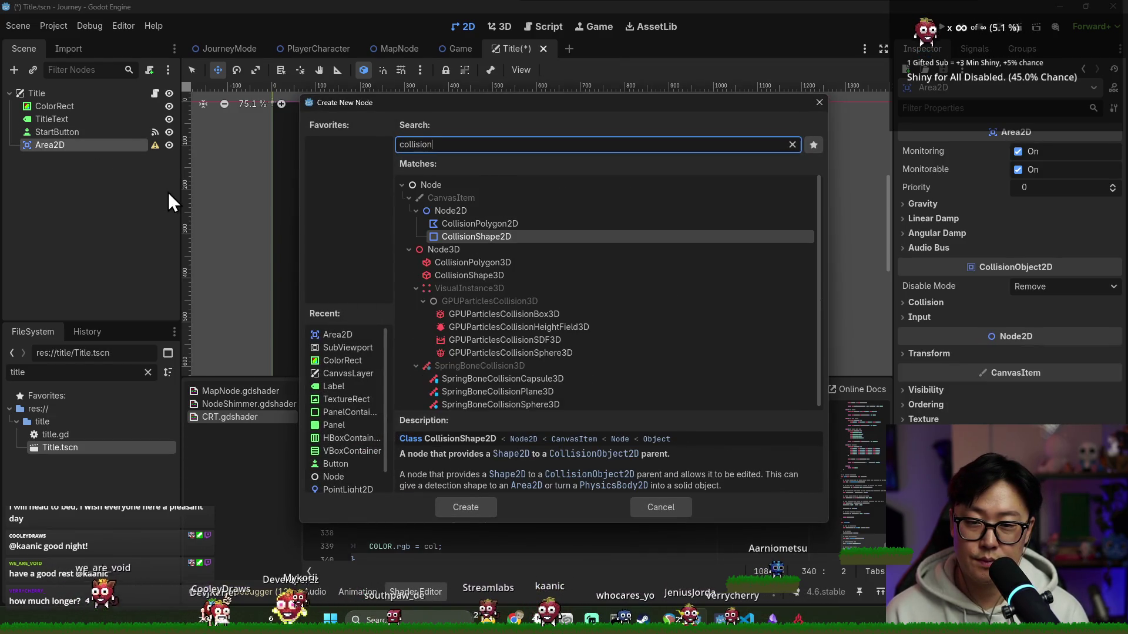
pyautogui.press('Return')
# - Give the collision shape a RectangleShape2D placed over the Start label and save
pyautogui.click(1112, 151)
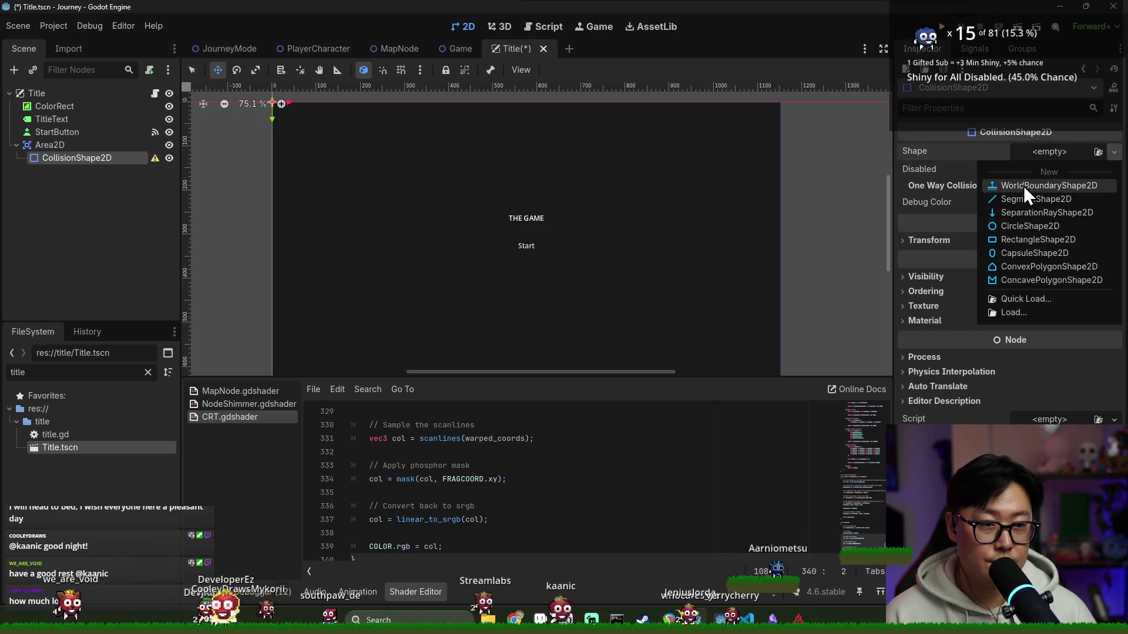
pyautogui.click(1019, 245)
pyautogui.scroll(2, 544, 250)
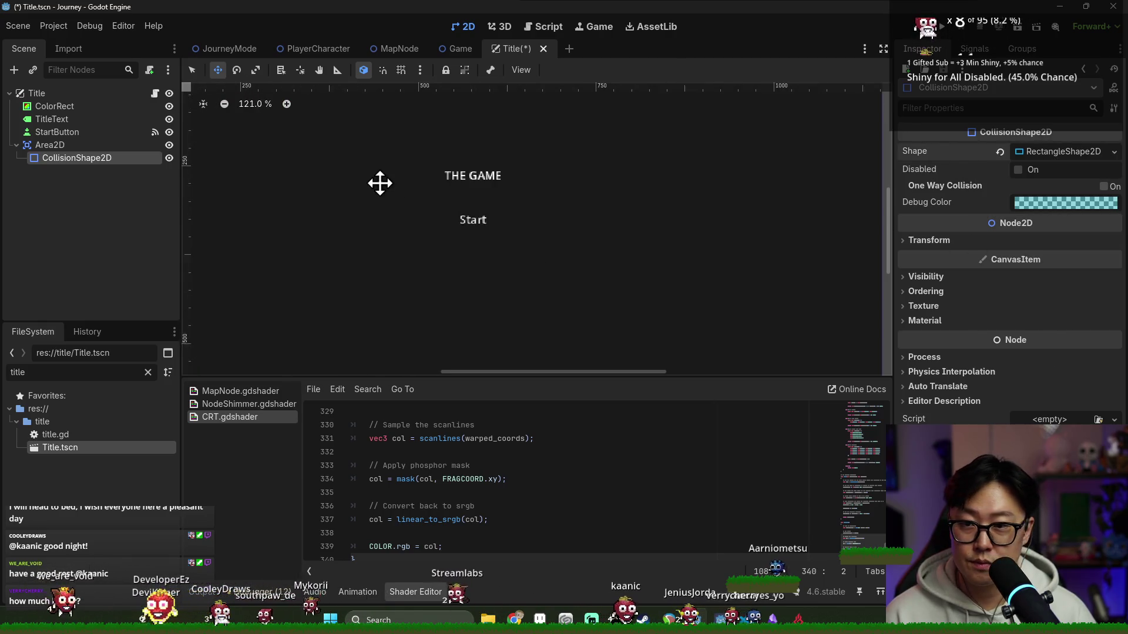
pyautogui.scroll(-3, 380, 184)
pyautogui.moveTo(255, 109); pyautogui.dragTo(426, 259)
pyautogui.scroll(4, 426, 258)
pyautogui.scroll(2, 357, 174)
pyautogui.scroll(-1, 396, 227)
pyautogui.moveTo(371, 197); pyautogui.dragTo(366, 210)
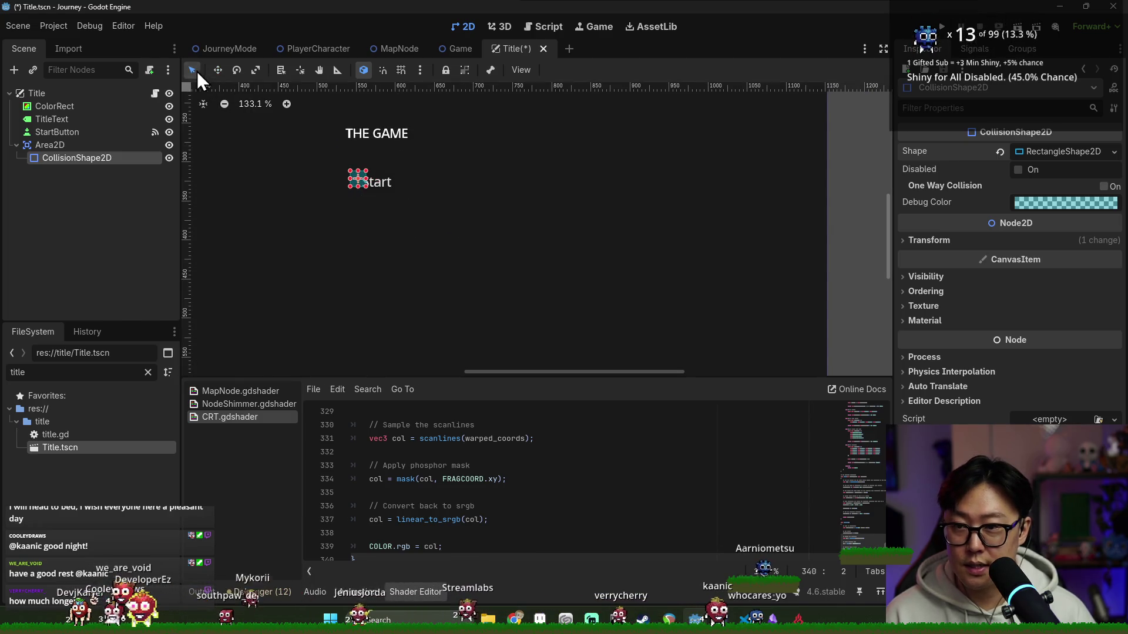
pyautogui.hotkey('ctrl', 's')
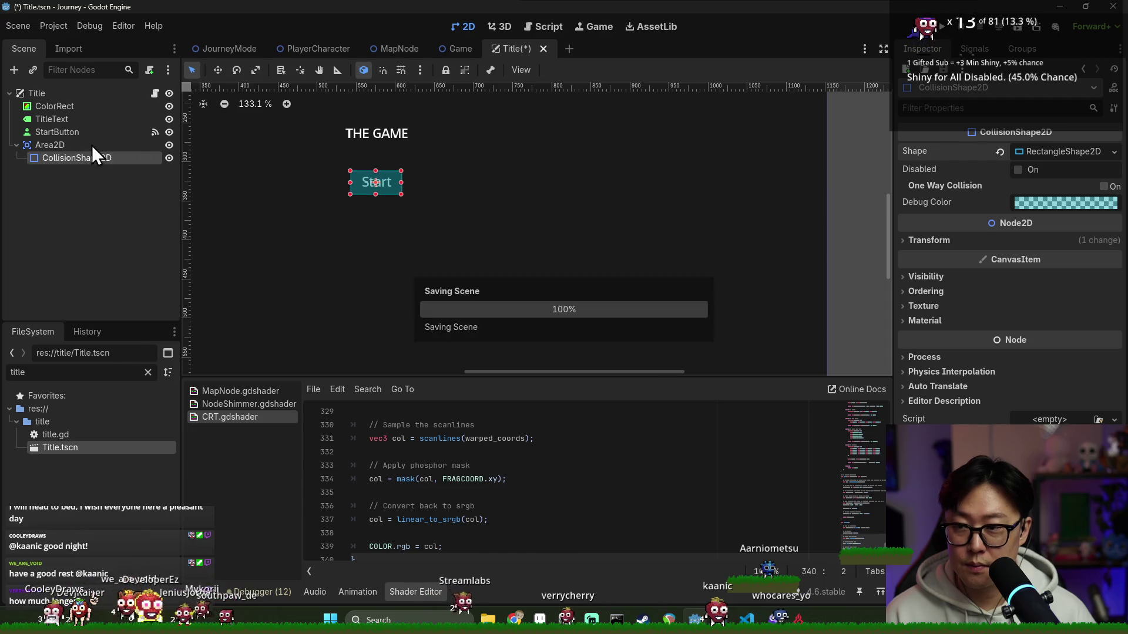
# - Connect the Area2D's input_event signal to a new handler in title.gd
pyautogui.click(93, 146)
pyautogui.click(974, 51)
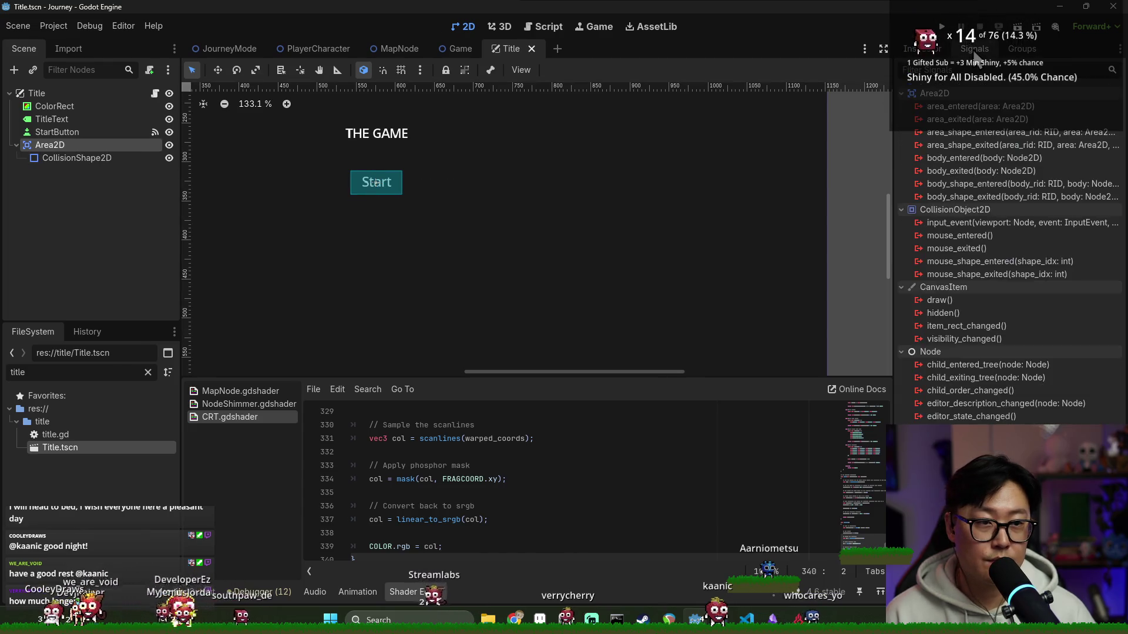
pyautogui.doubleClick(969, 222)
pyautogui.press('Return')
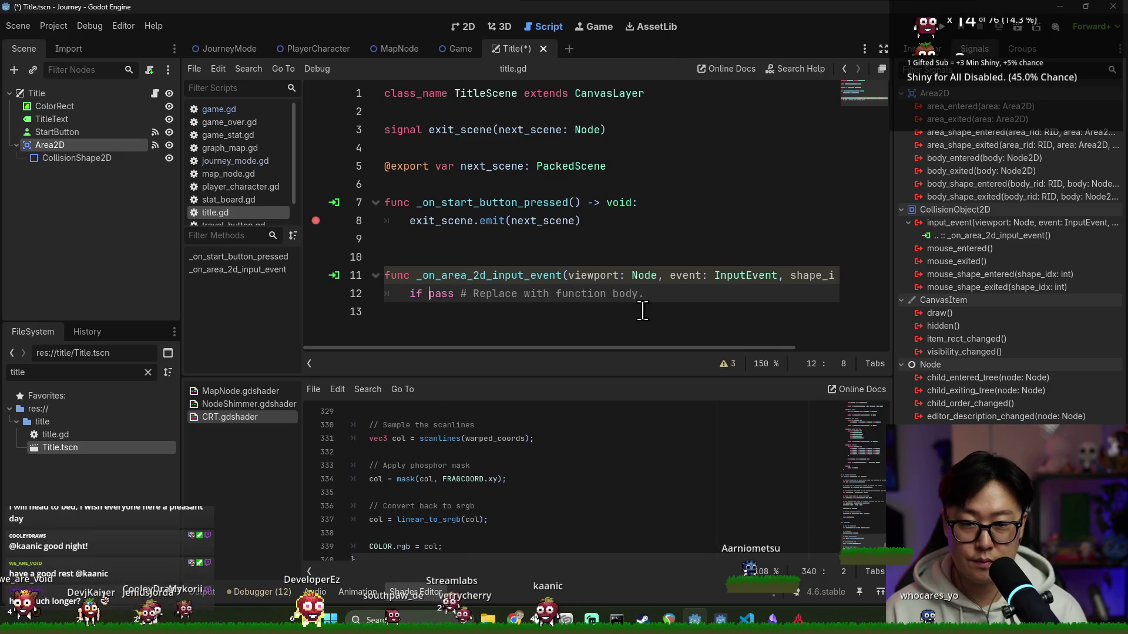
pyautogui.write('s_pressed')
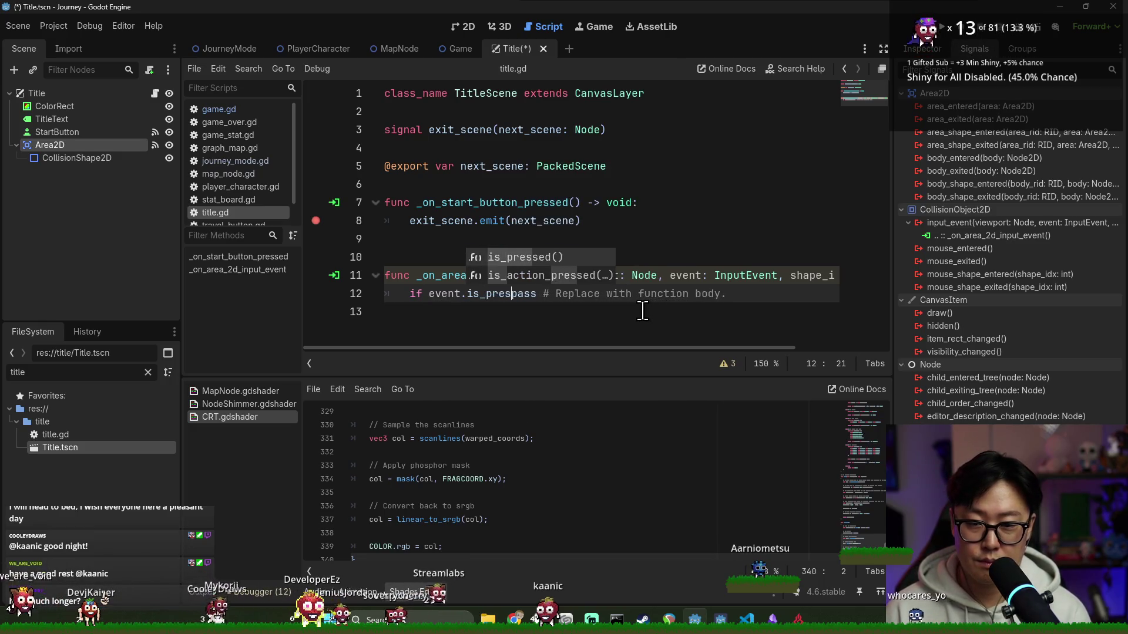
pyautogui.write(' and ')
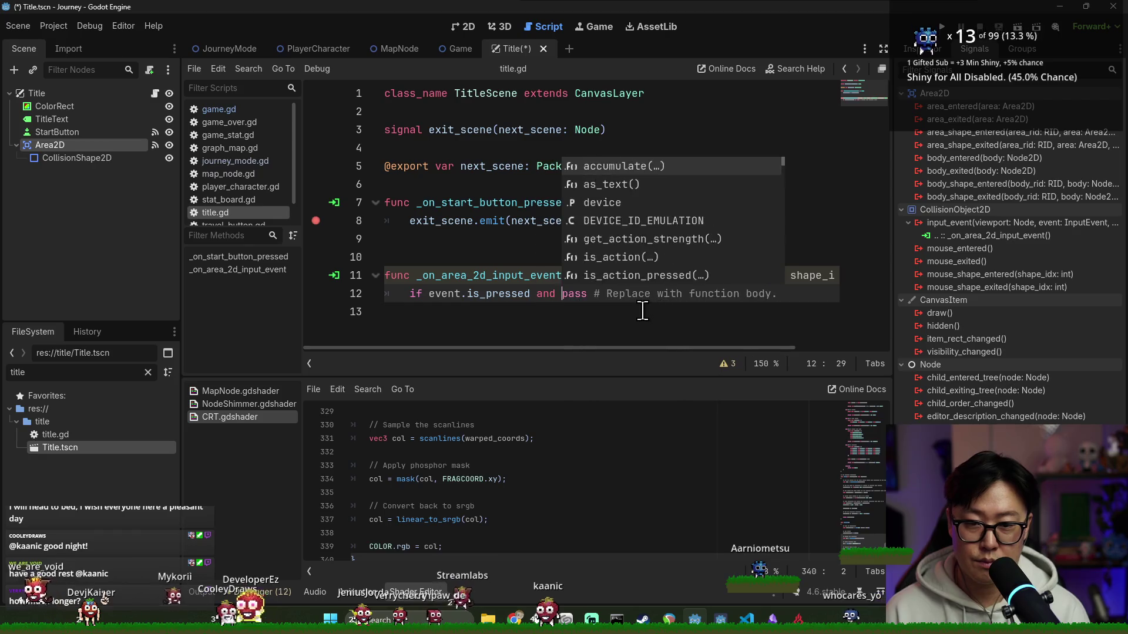
pyautogui.write('event.')
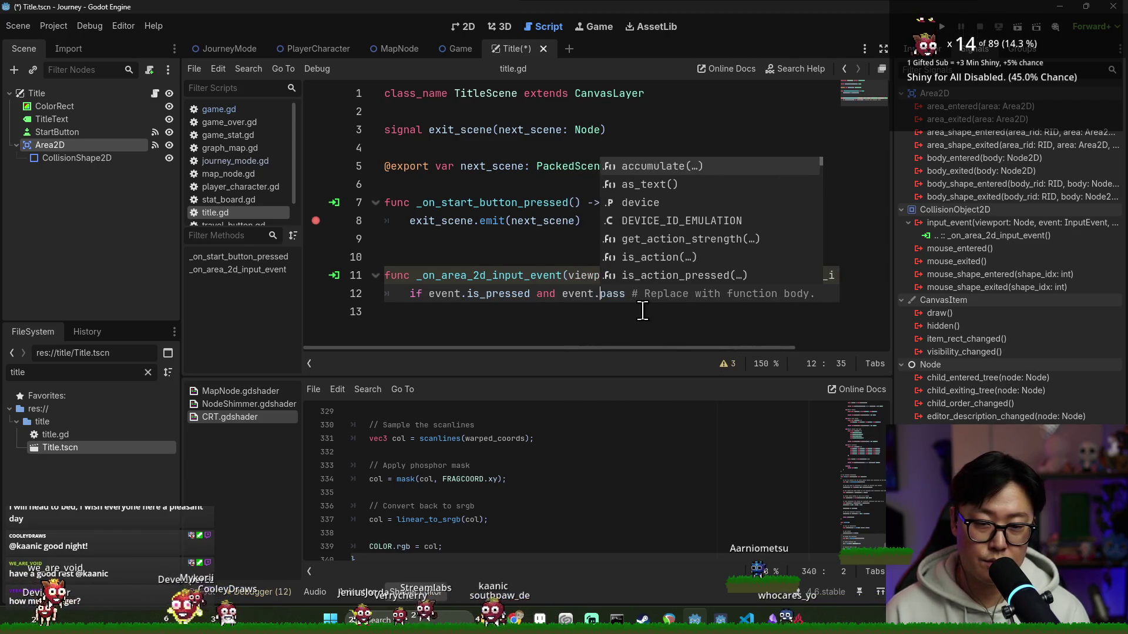
# - Write the handler's if-check for an InputEventMouseButton event
pyautogui.press('BackSpace')
pyautogui.write('is Mouse')
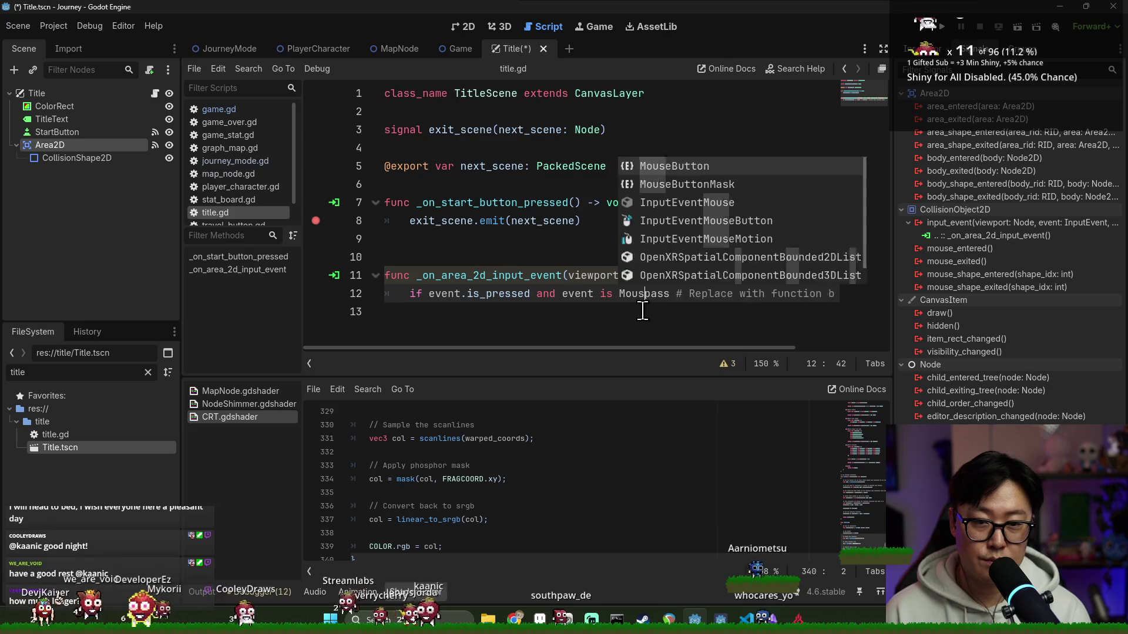
pyautogui.write('Button')
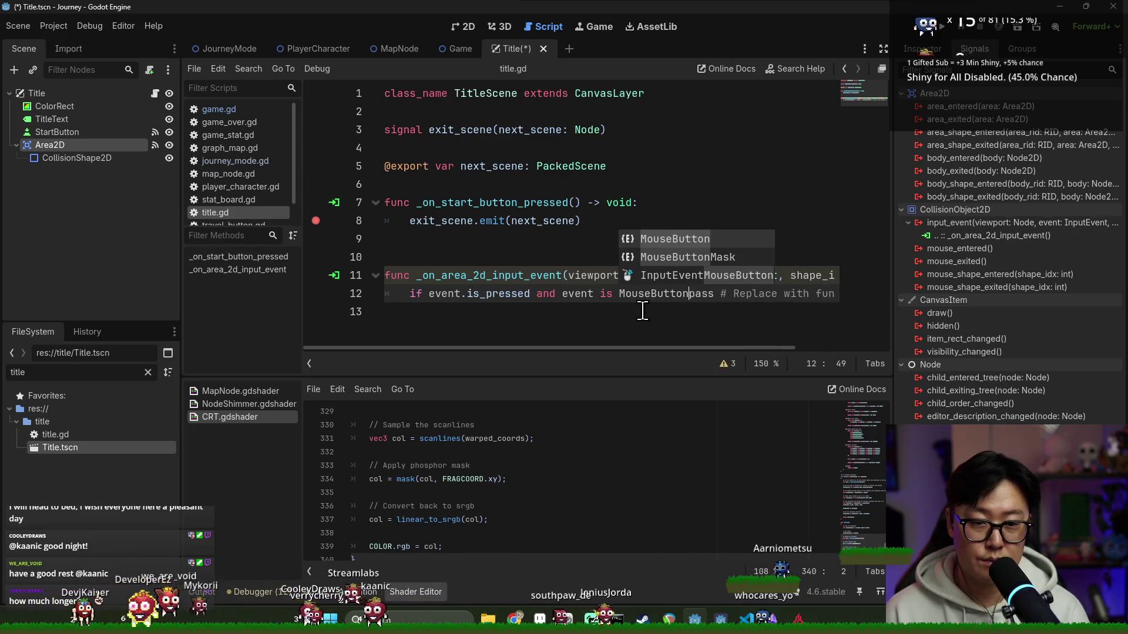
pyautogui.press('Down')
pyautogui.press('Down')
pyautogui.press('Return')
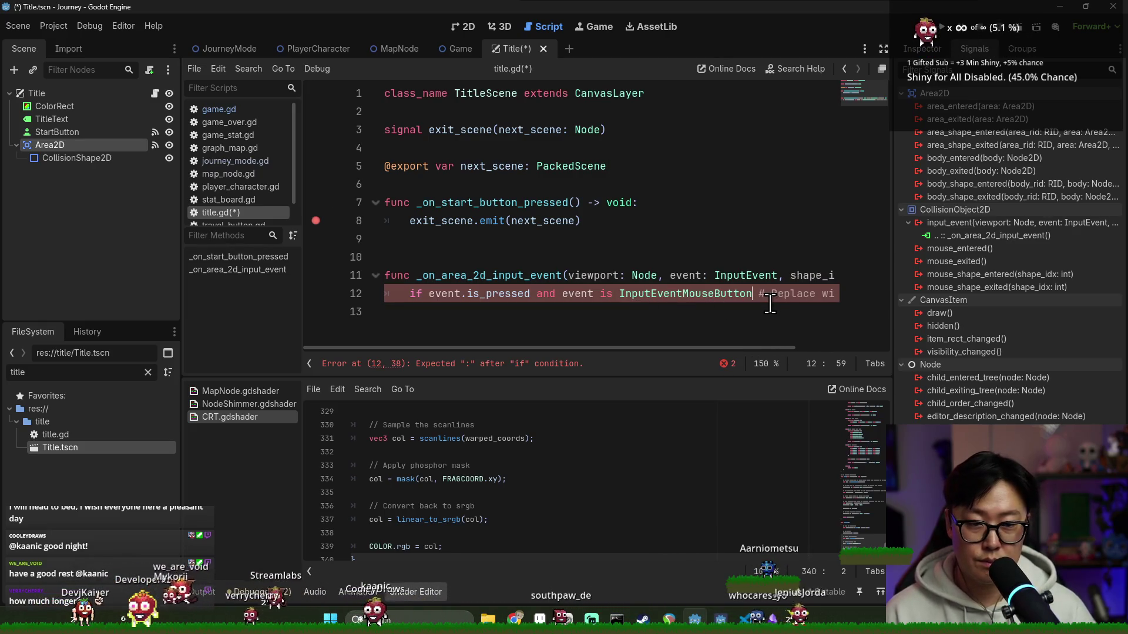
pyautogui.write(':')
pyautogui.press('Return')
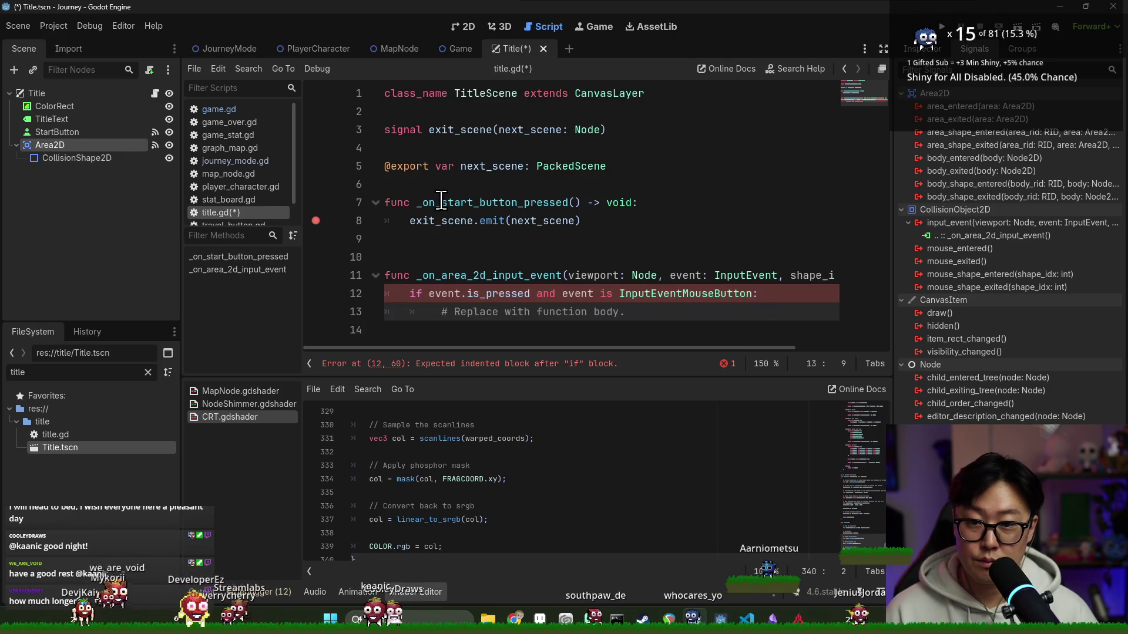
# - Replace the placeholder body with a call to _on_start_button_pressed() and fix its indent
pyautogui.doubleClick(441, 201)
pyautogui.hotkey('ctrl', 'c')
pyautogui.click(635, 312)
pyautogui.hotkey('shift', 'Home')
pyautogui.hotkey('ctrl', 'v')
pyautogui.press('Up')
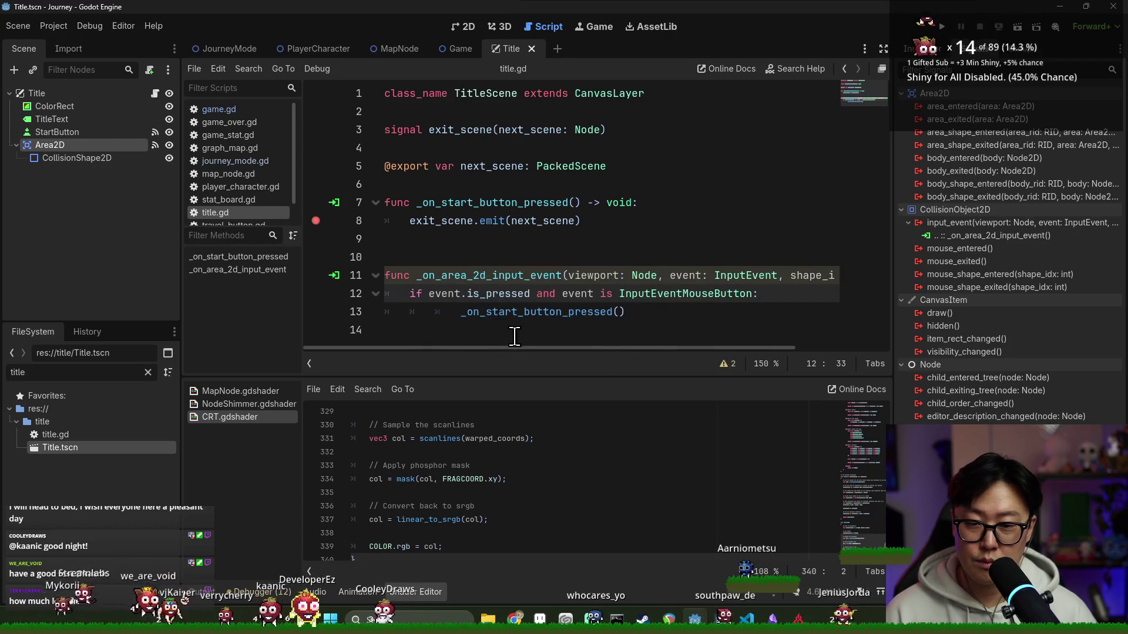
pyautogui.click(459, 312)
pyautogui.press('BackSpace')
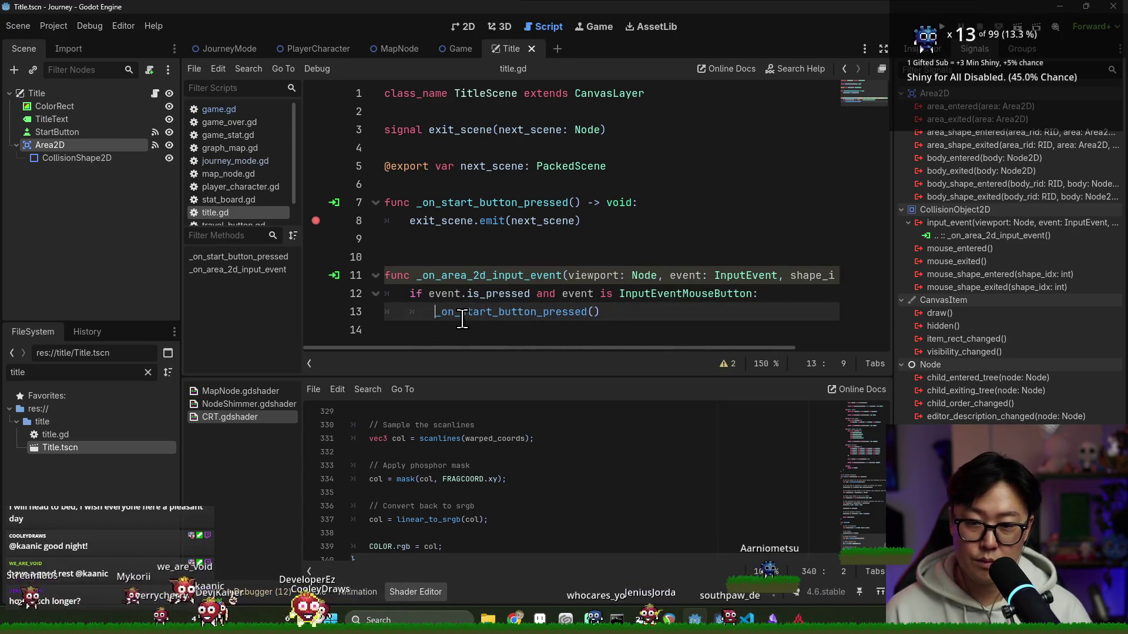
pyautogui.click(663, 204)
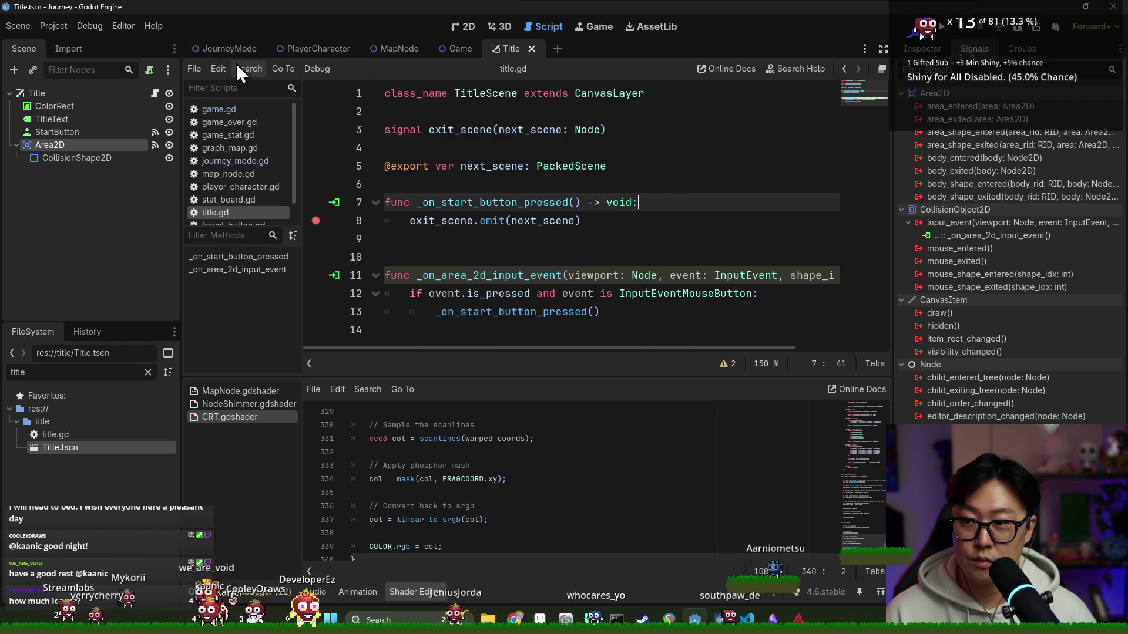
pyautogui.click(211, 45)
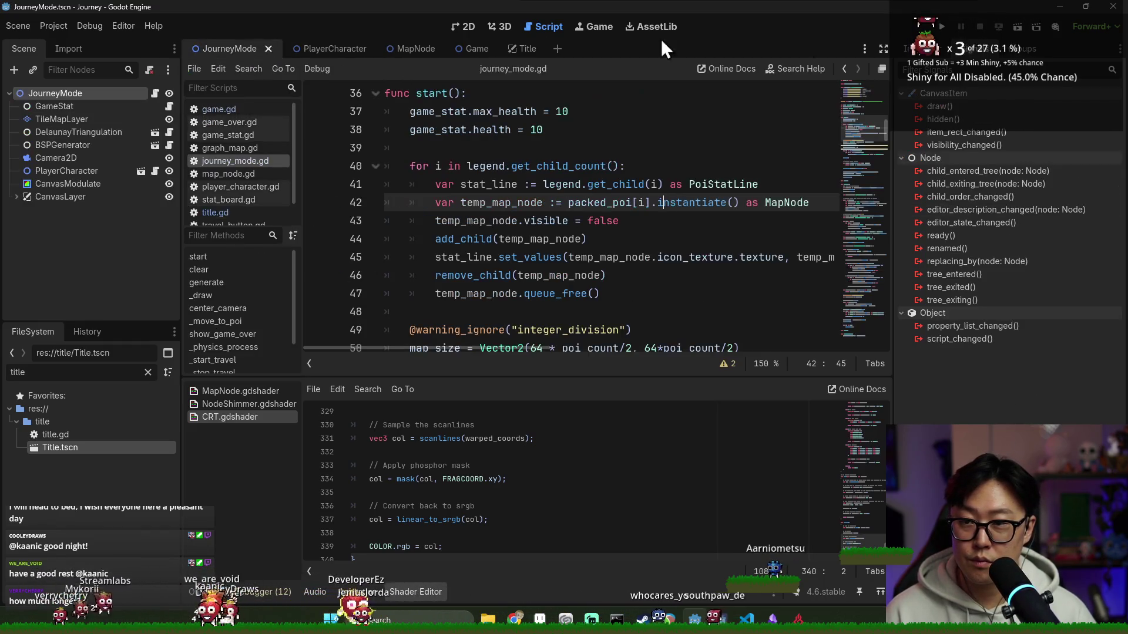
pyautogui.click(950, 37)
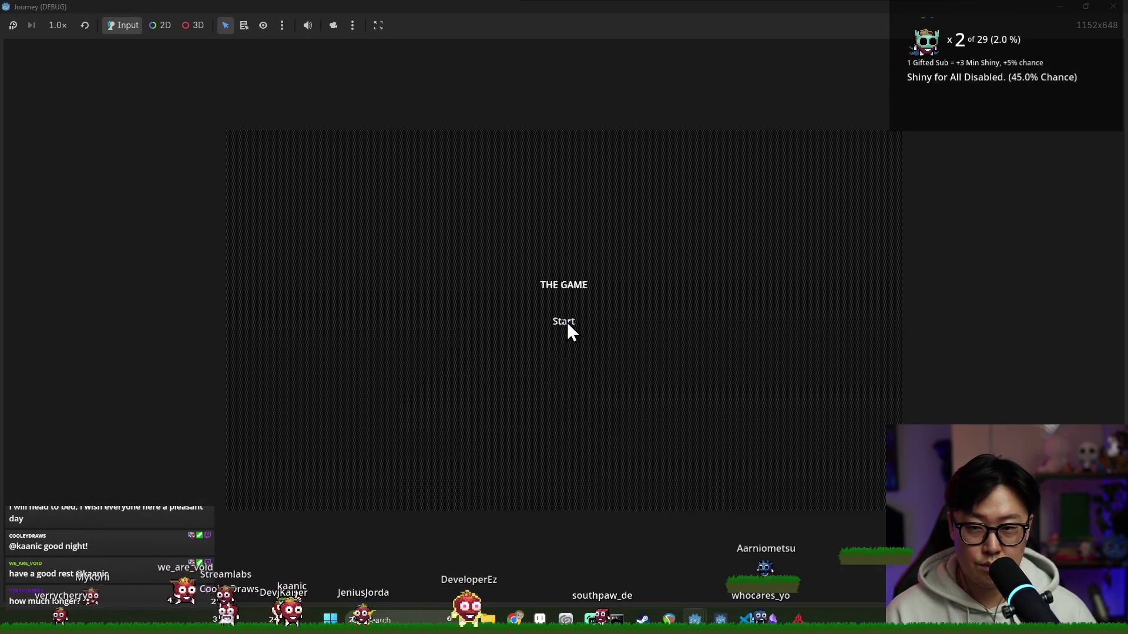
pyautogui.click(567, 322)
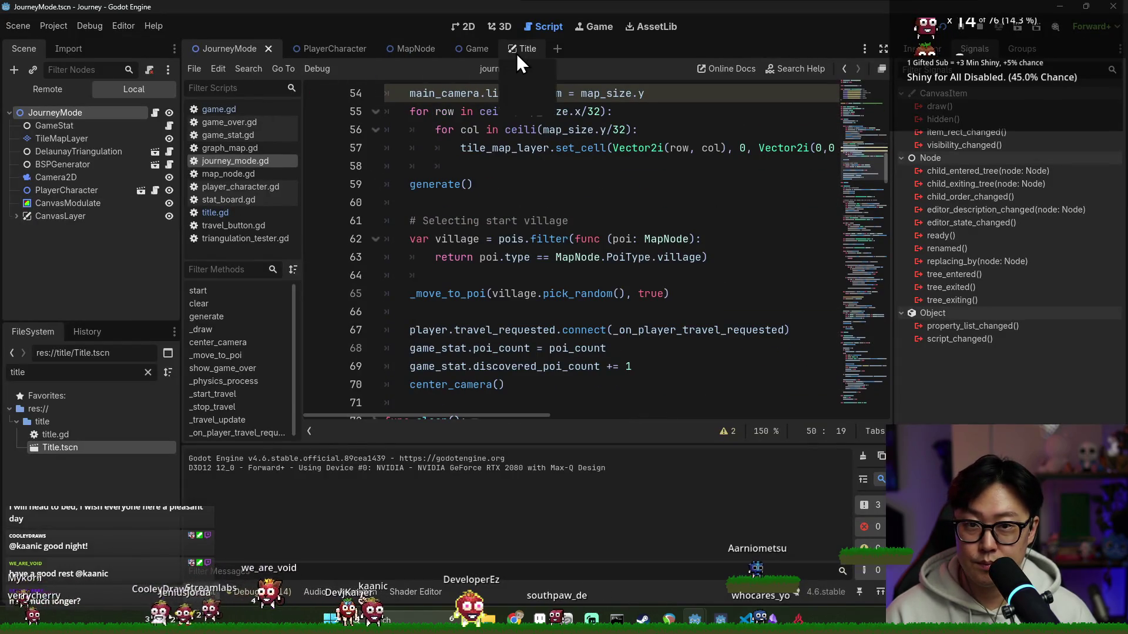
pyautogui.click(515, 51)
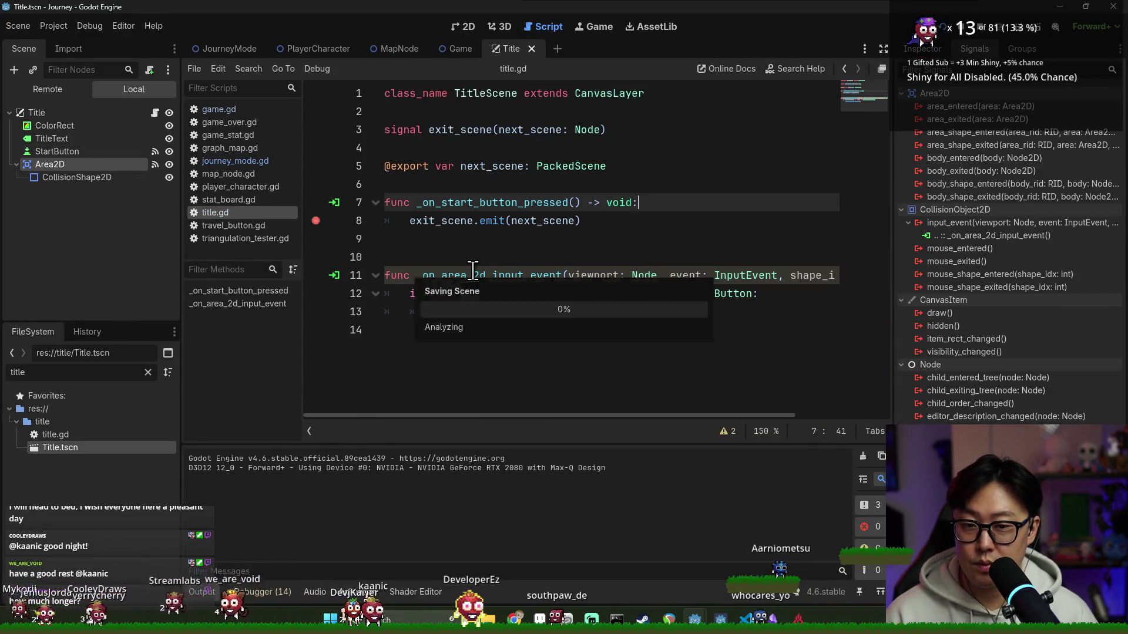
pyautogui.click(422, 276)
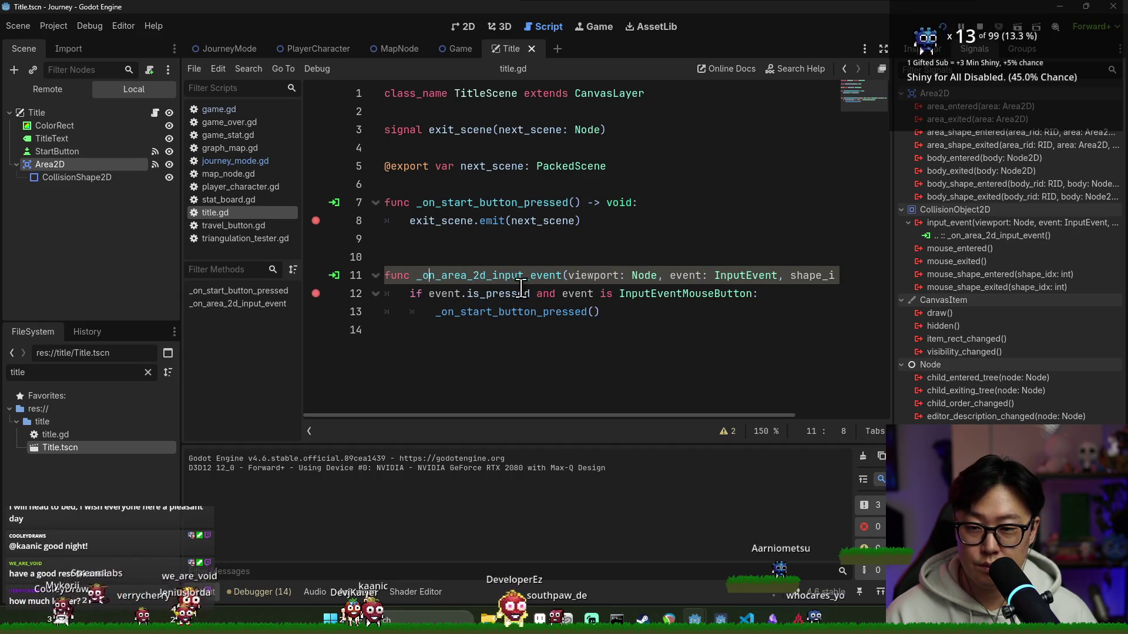
pyautogui.press('F5')
pyautogui.press('F8')
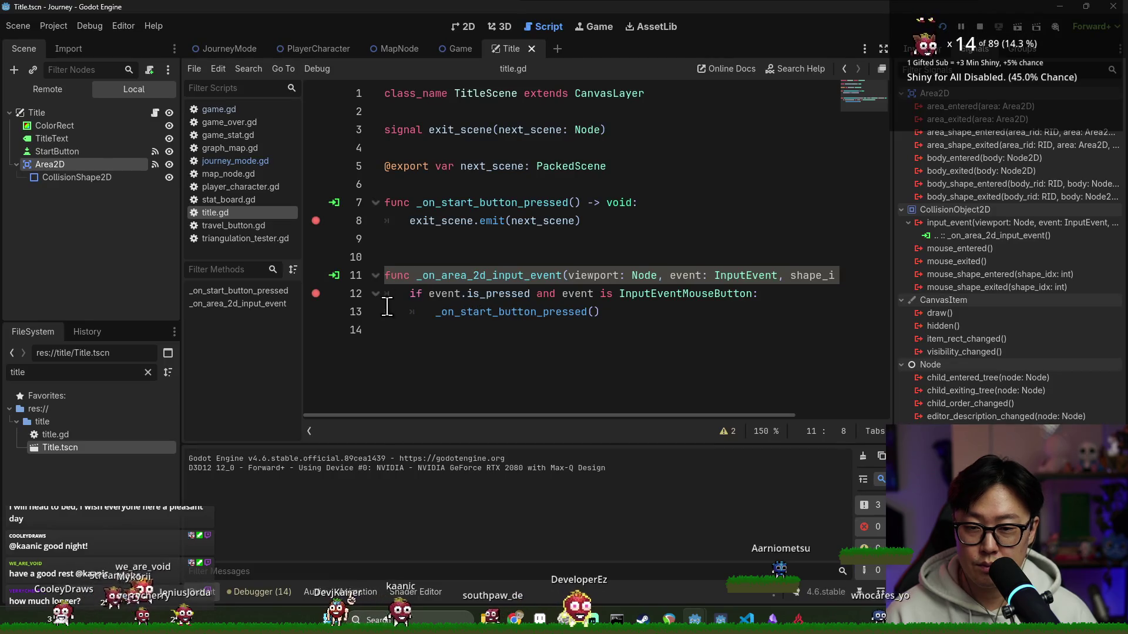
pyautogui.click(85, 177)
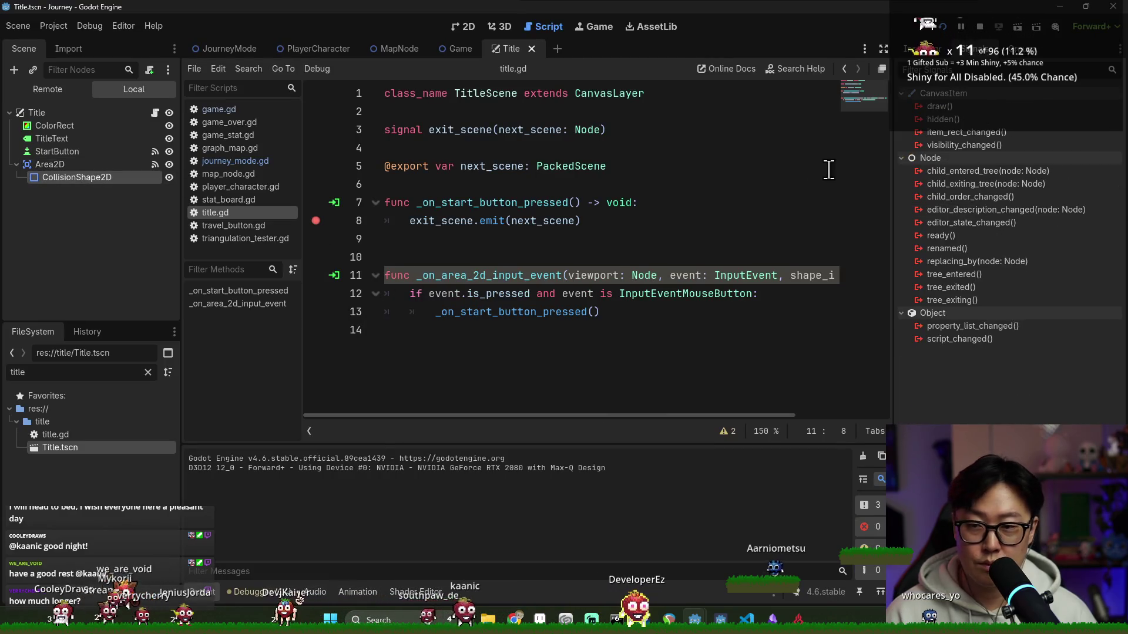
pyautogui.click(89, 165)
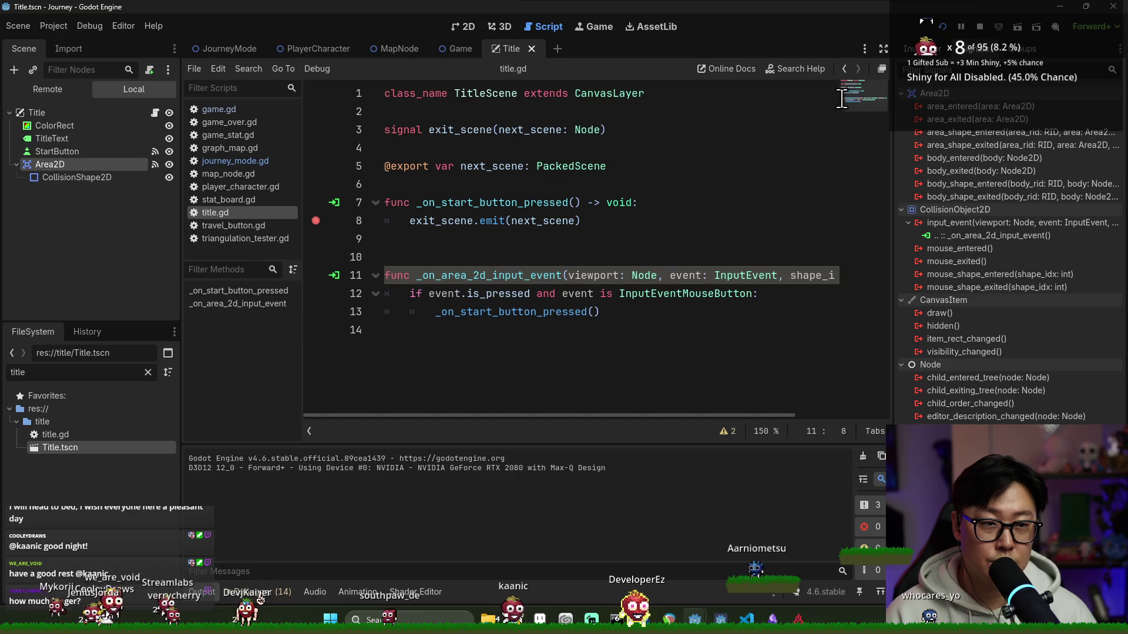
pyautogui.click(922, 49)
pyautogui.write('pick')
pyautogui.click(974, 167)
pyautogui.click(937, 170)
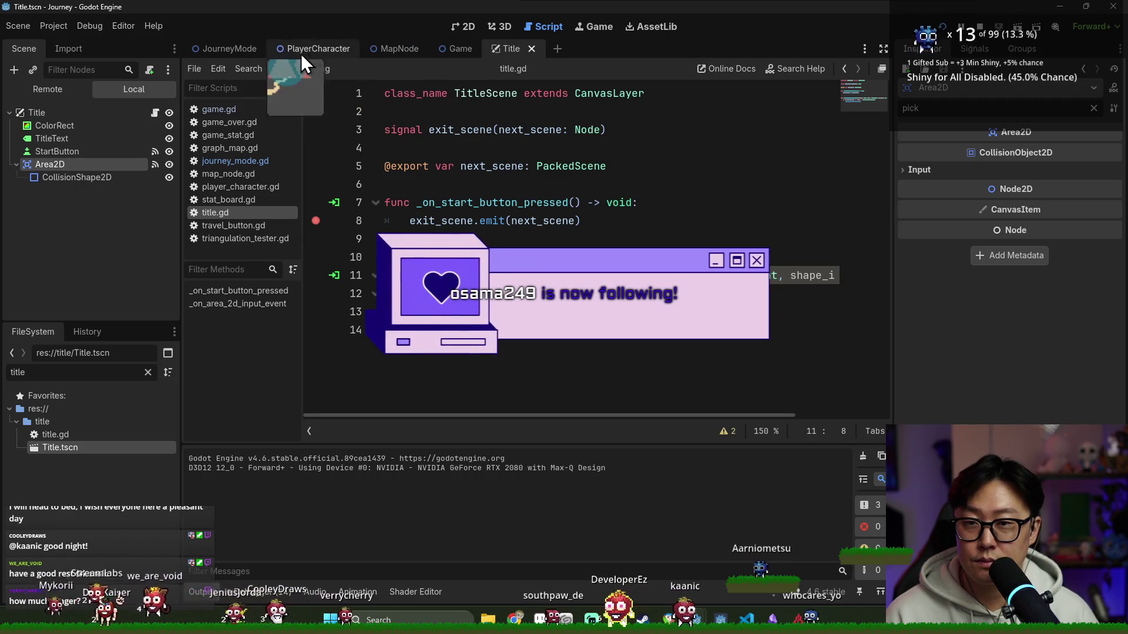
pyautogui.click(240, 50)
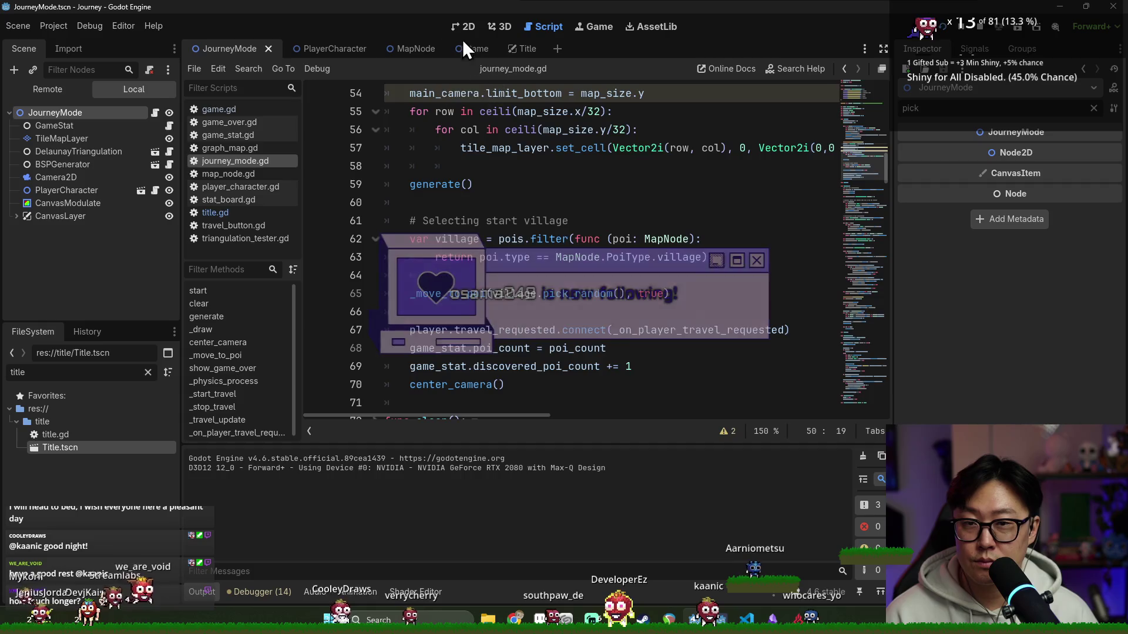
# - Return to the Game scene's 2D view, review the SubViewport physics settings and save
pyautogui.click(463, 27)
pyautogui.click(460, 49)
pyautogui.click(67, 152)
pyautogui.hotkey('ctrl', 's')
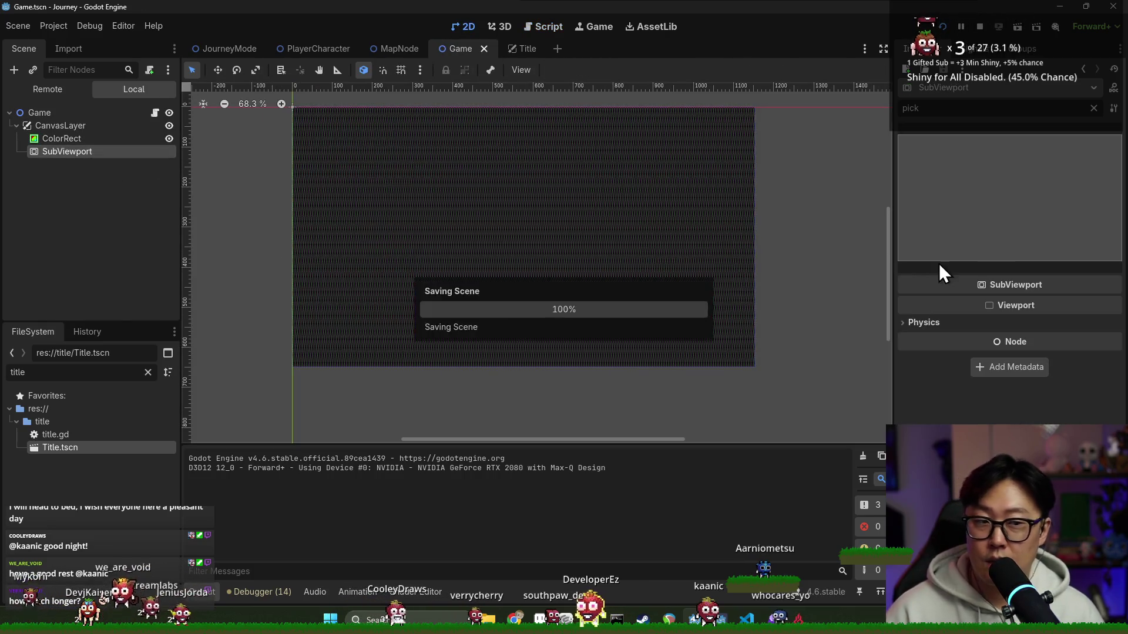
pyautogui.click(967, 323)
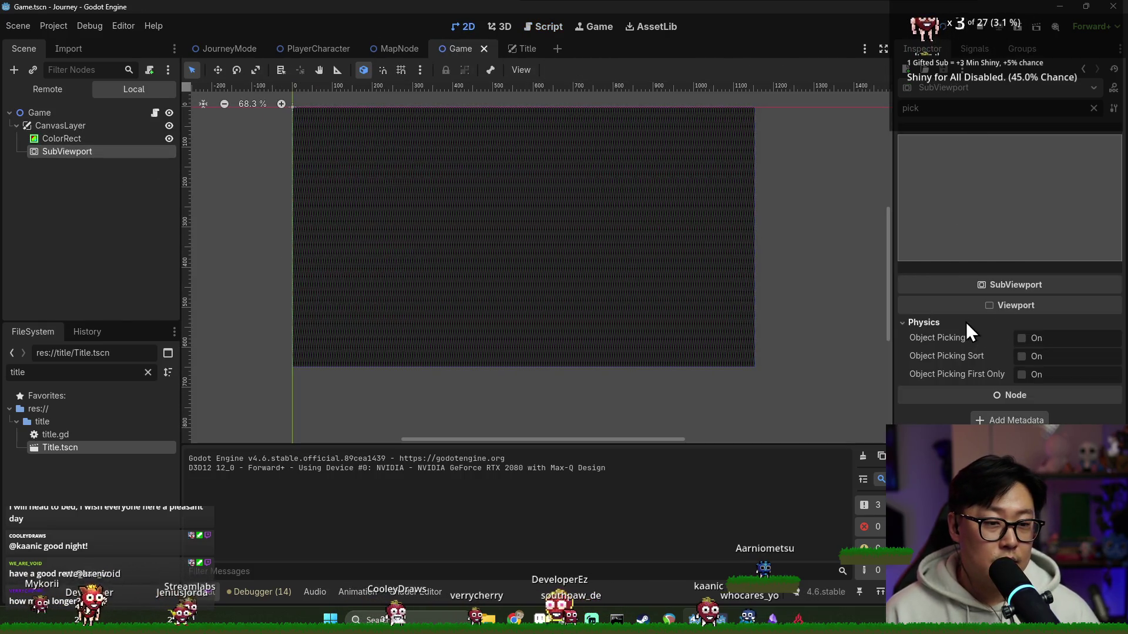
pyautogui.click(1093, 107)
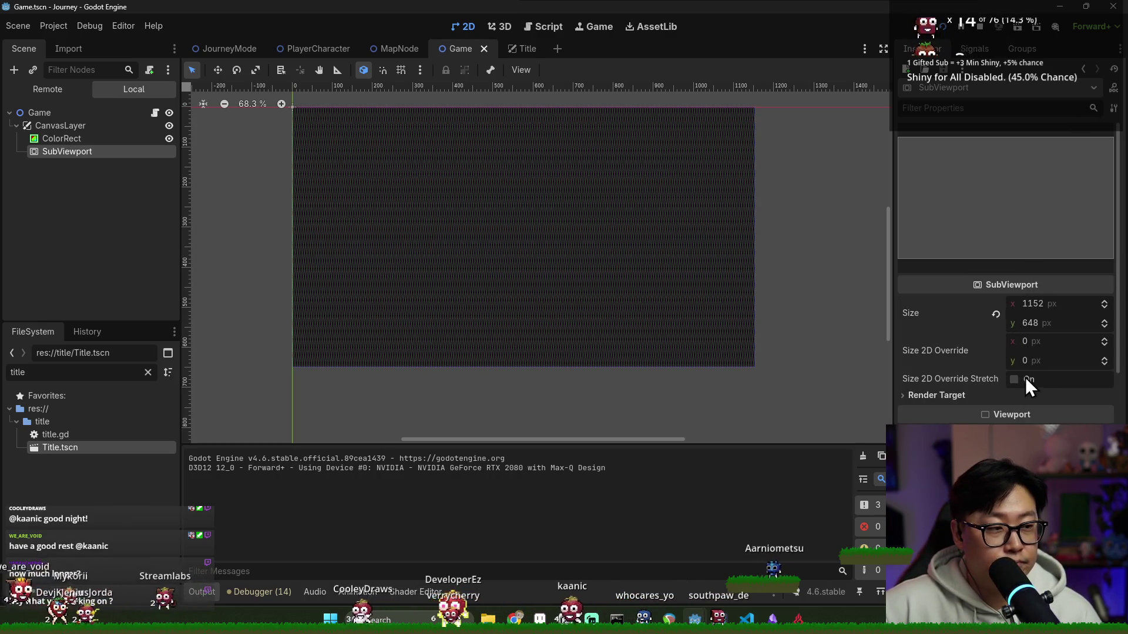
pyautogui.hotkey('ctrl', 's')
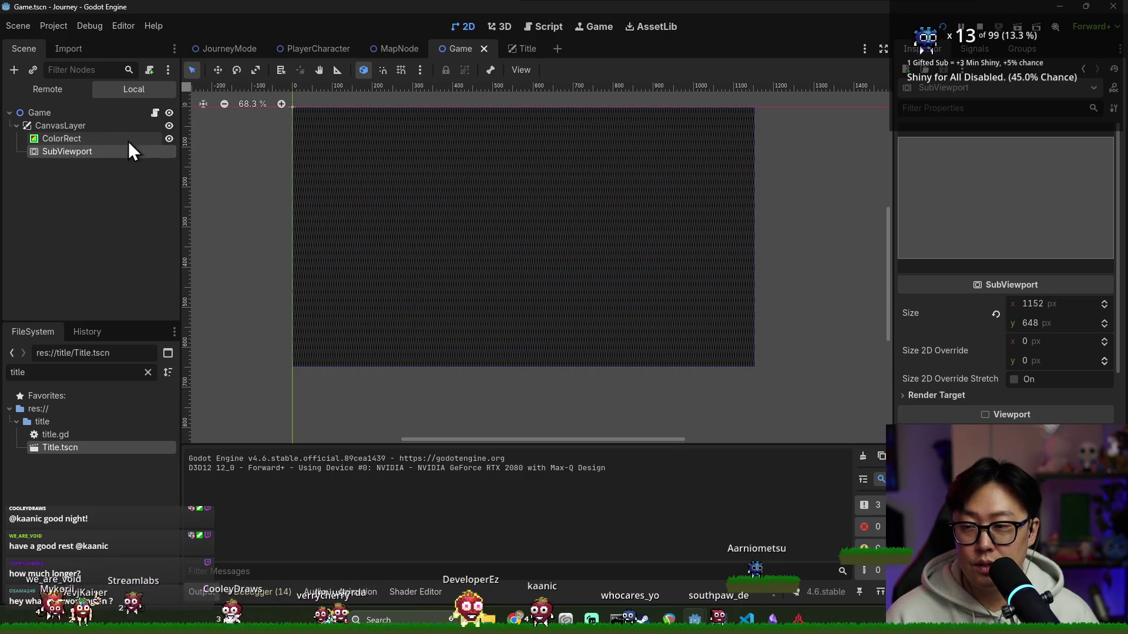
# - Hide and re-show the ColorRect, saving in between, then bring the CRT shader page forward
pyautogui.click(168, 139)
pyautogui.hotkey('ctrl', 's')
pyautogui.click(169, 139)
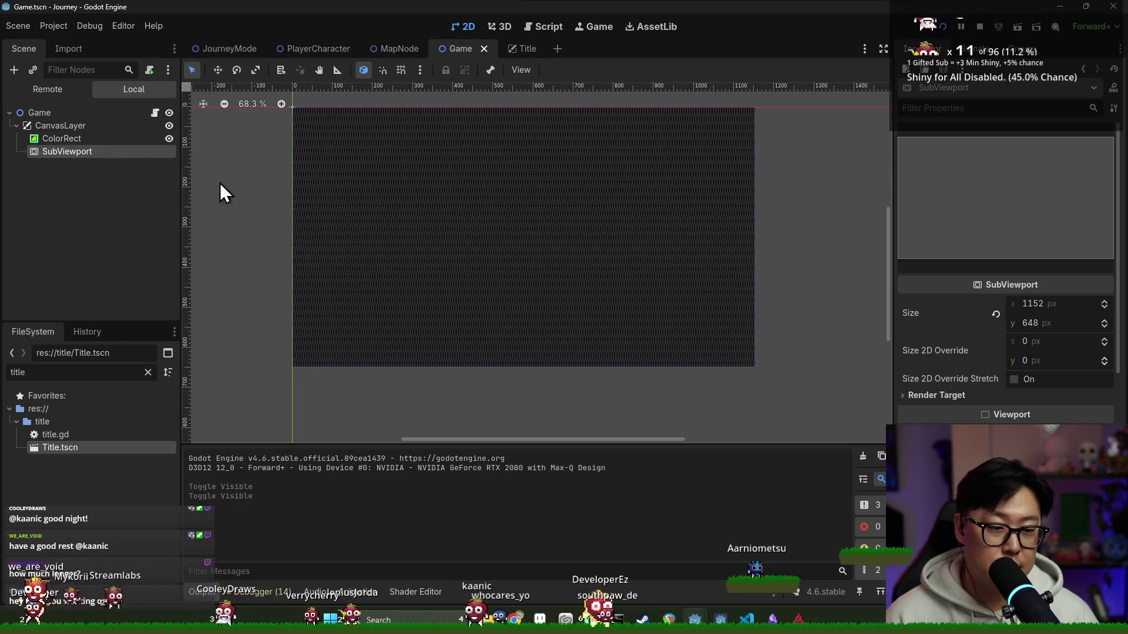
pyautogui.hotkey('alt', 'Tab')
pyautogui.click(699, 237)
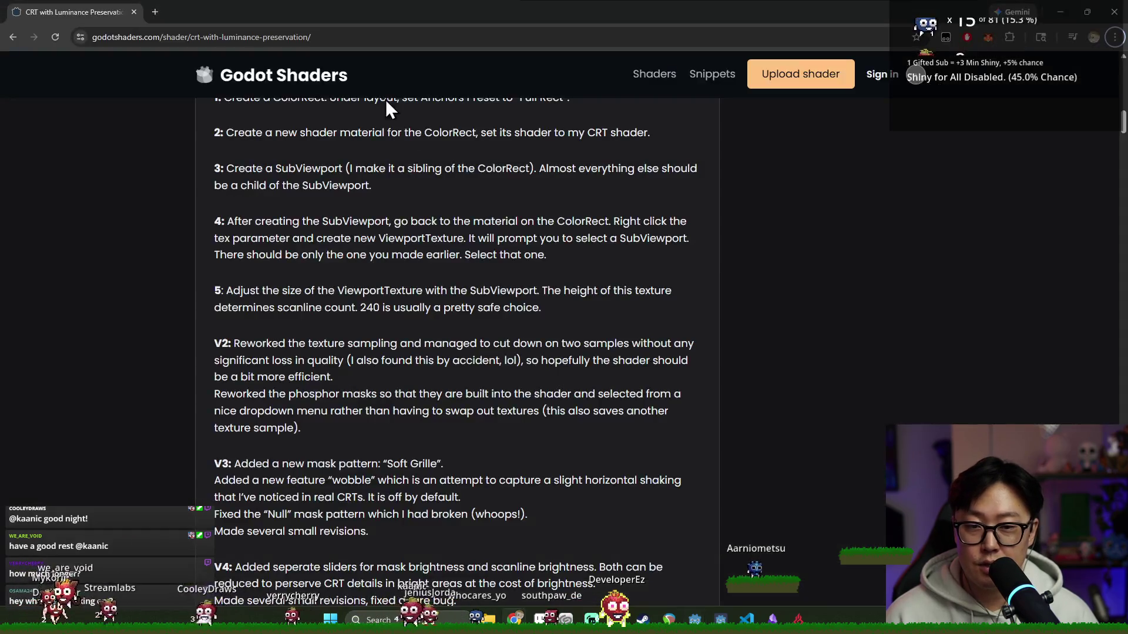
# - Search 'godot wild jam' in a new tab, open godotwildjam.com, then return to Godot's ColorRect
pyautogui.hotkey('ctrl', 't')
pyautogui.write('godot wild jam')
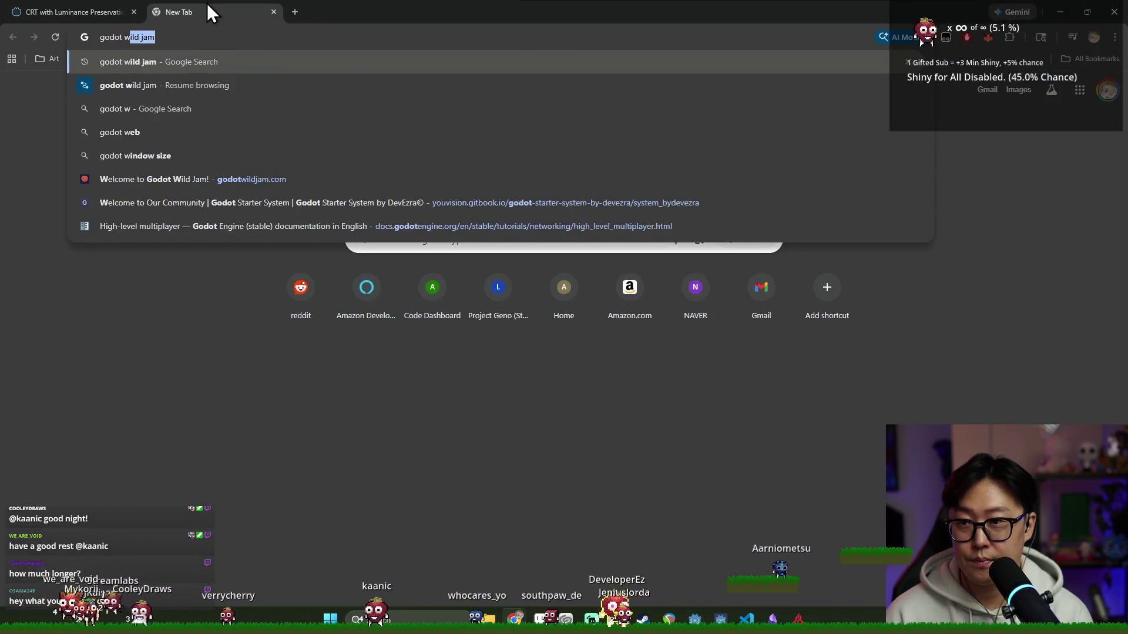
pyautogui.press('Return')
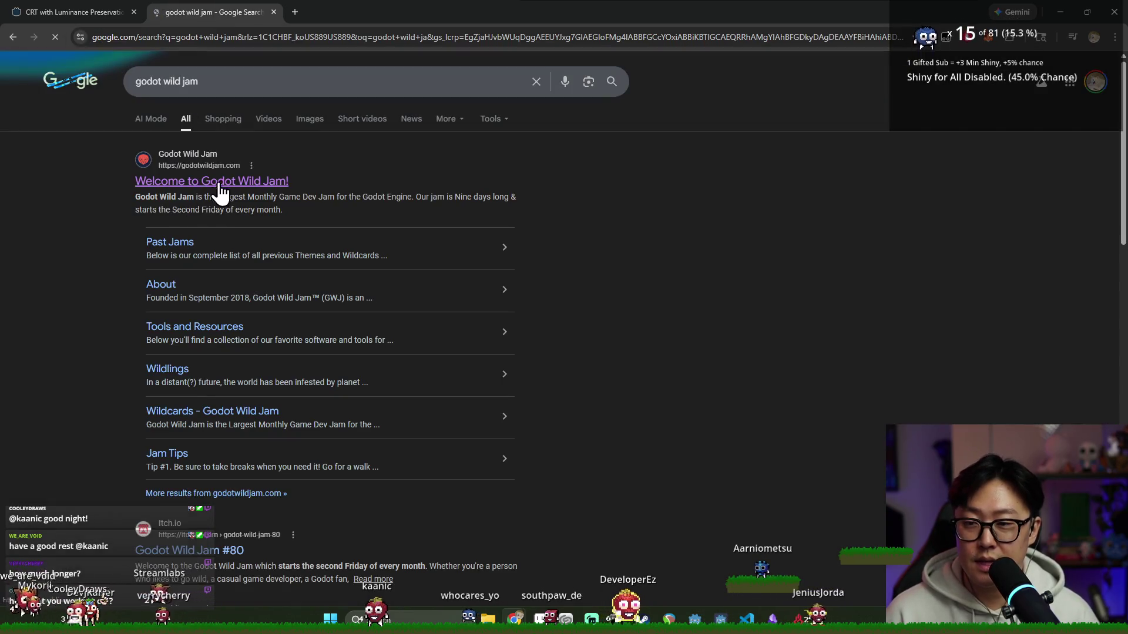
pyautogui.click(220, 194)
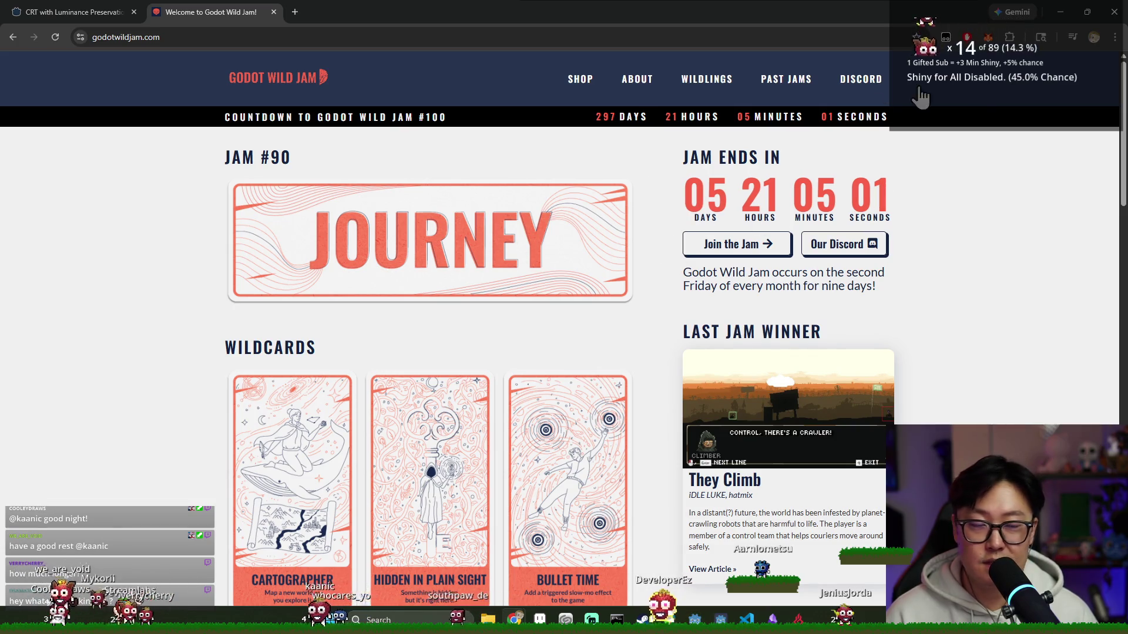
pyautogui.hotkey('alt', 'Tab')
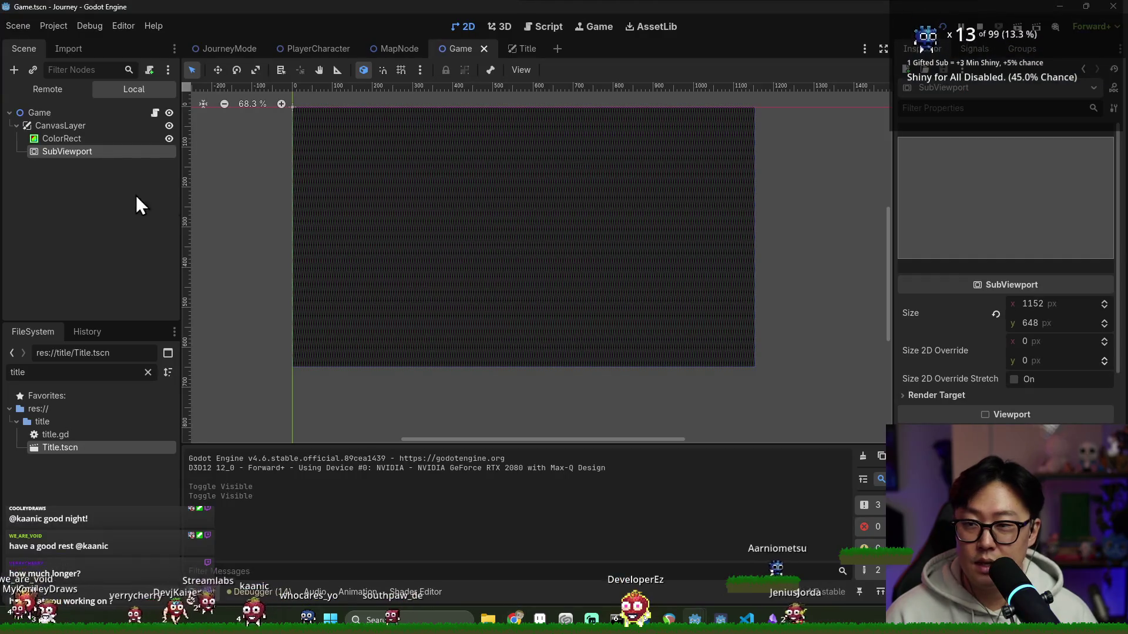
pyautogui.click(80, 141)
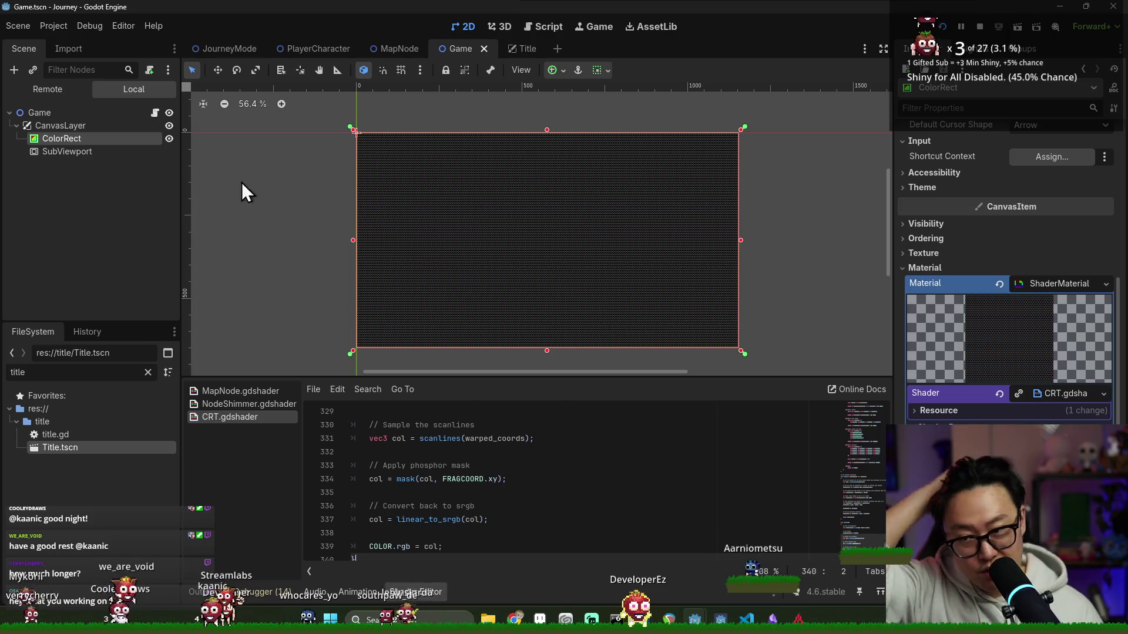
# - Delete the ColorRect and SubViewport together, then switch to the Godot Shaders browser tab
pyautogui.click(80, 151)
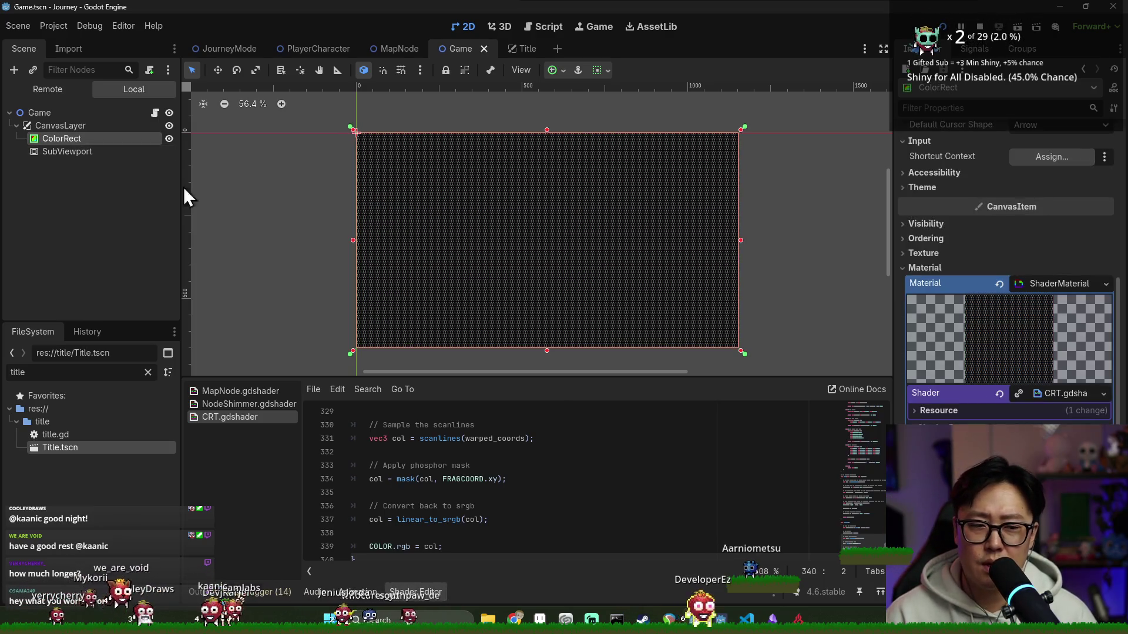
pyautogui.scroll(-1, 262, 183)
pyautogui.click(103, 151)
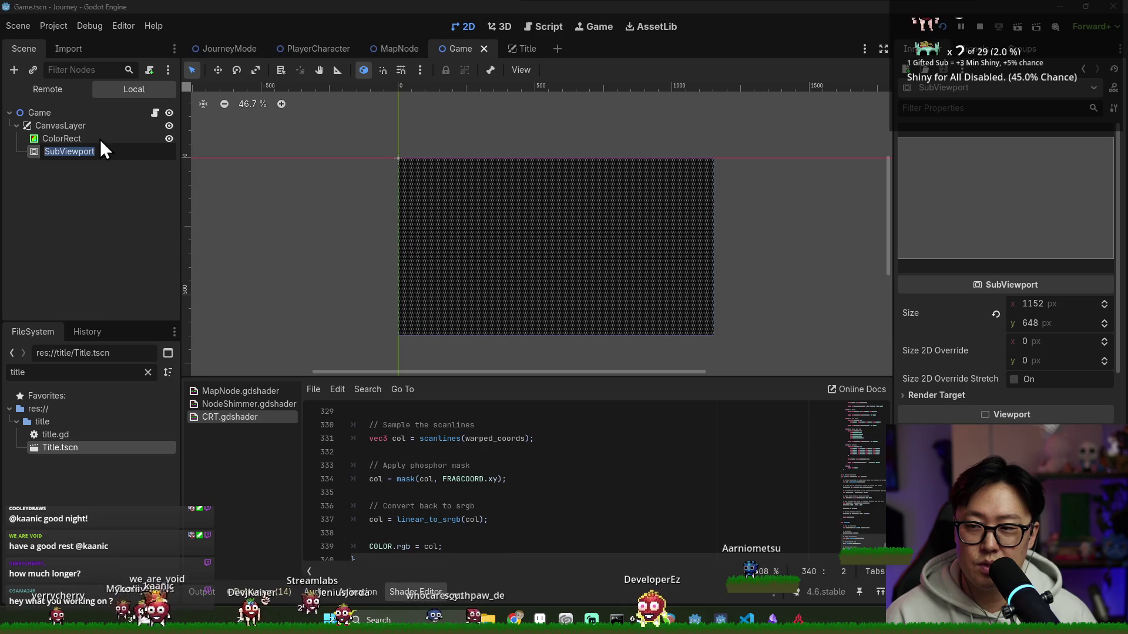
pyautogui.hotkey('shift', 'Up')
pyautogui.rightClick(78, 147)
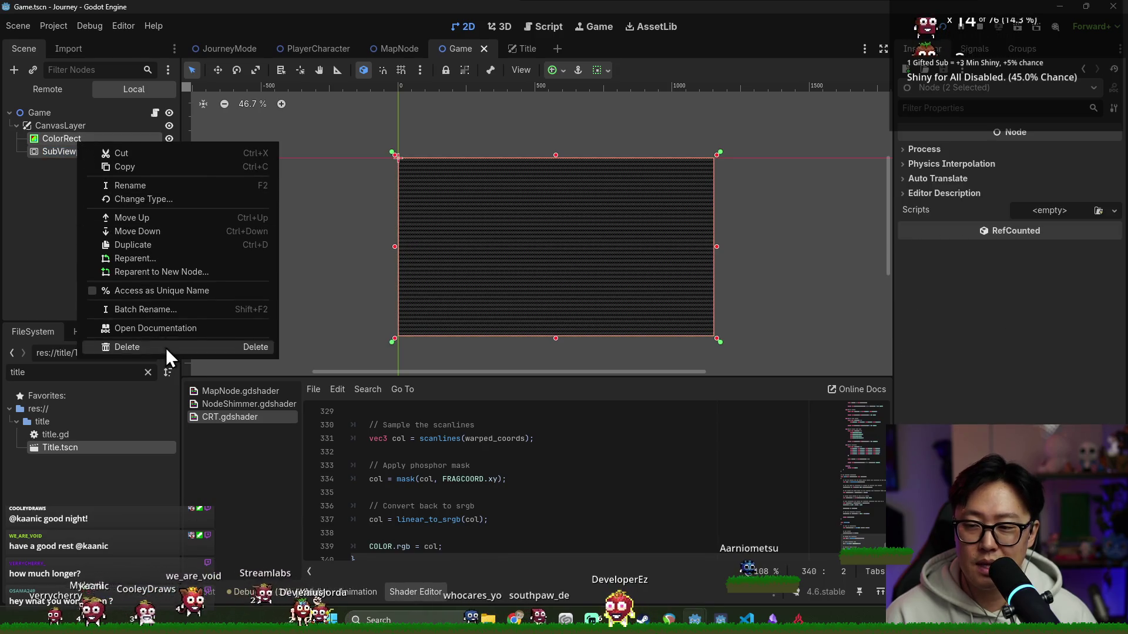
pyautogui.click(165, 348)
pyautogui.click(527, 336)
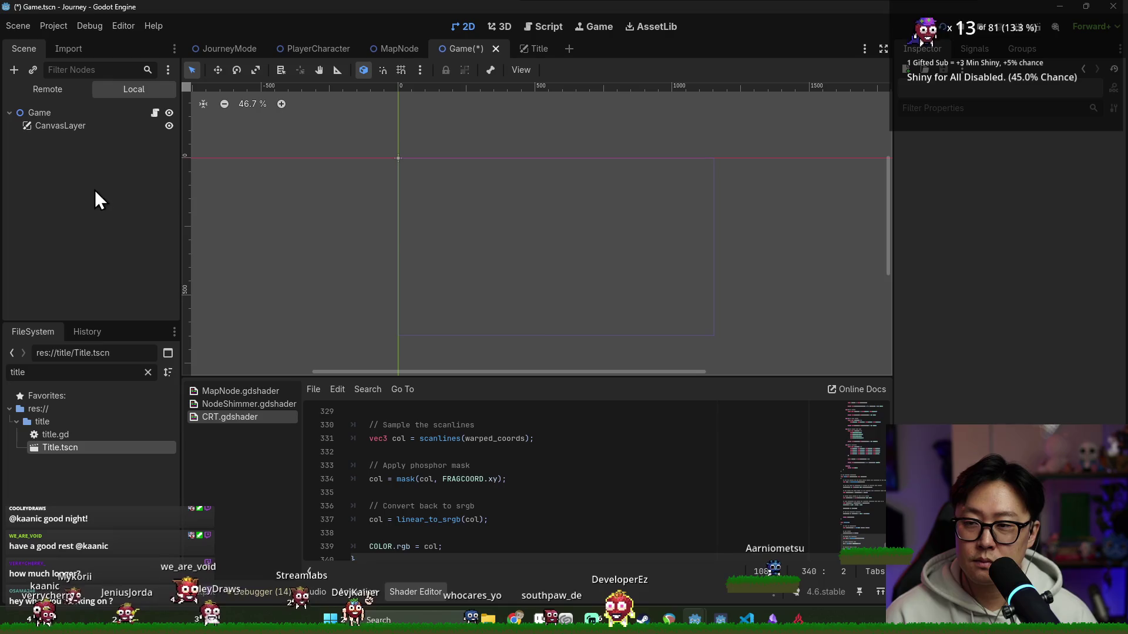
pyautogui.hotkey('alt', 'Tab')
pyautogui.click(108, 9)
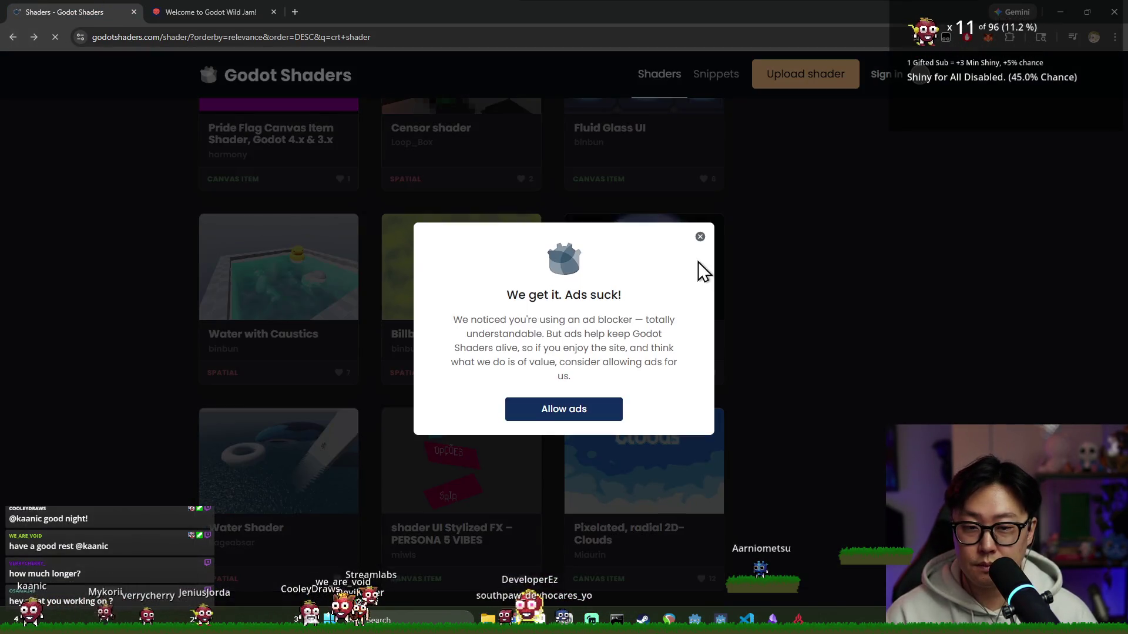
# - Browse the crt shader results, briefly opening and leaving the Mario World 1-1 page
pyautogui.click(700, 236)
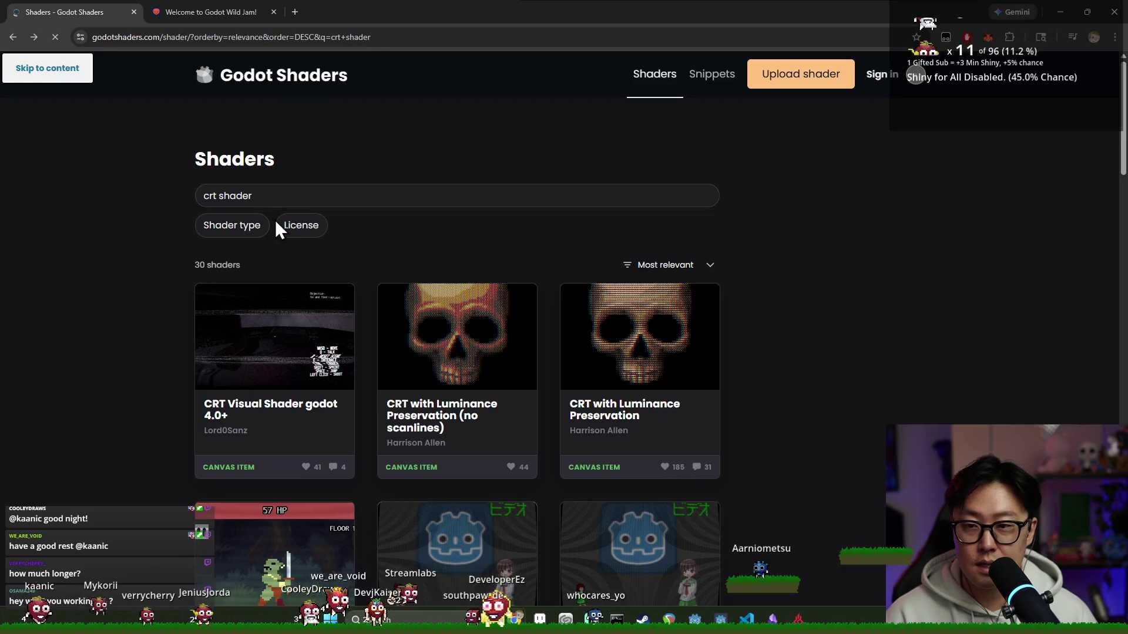
pyautogui.scroll(-2, 686, 270)
pyautogui.scroll(-2, 685, 289)
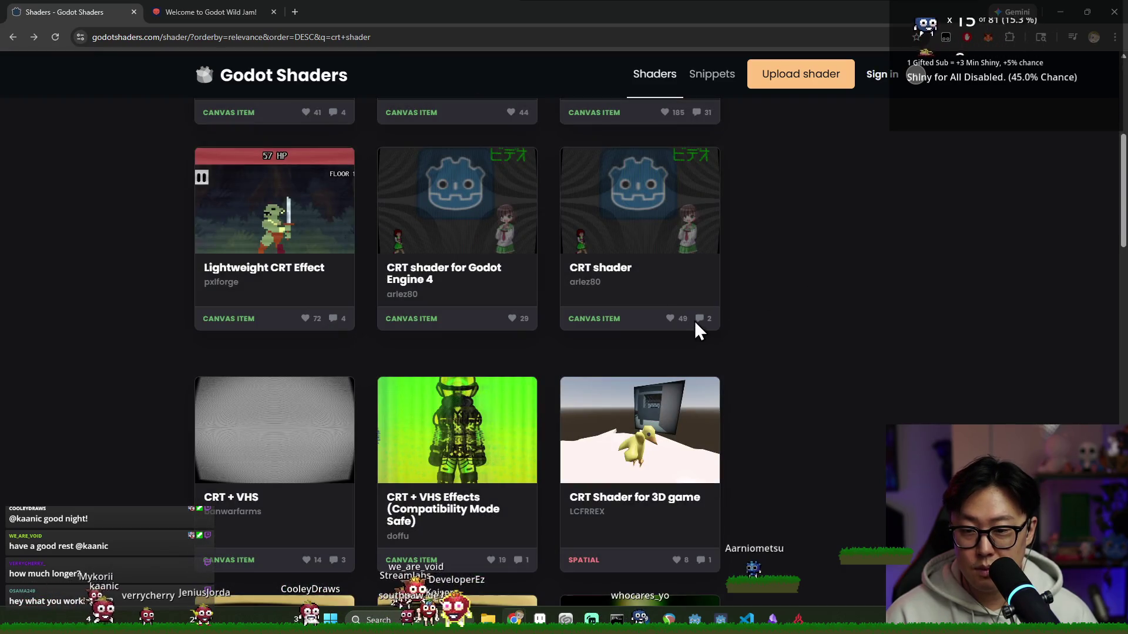
pyautogui.scroll(-2, 748, 300)
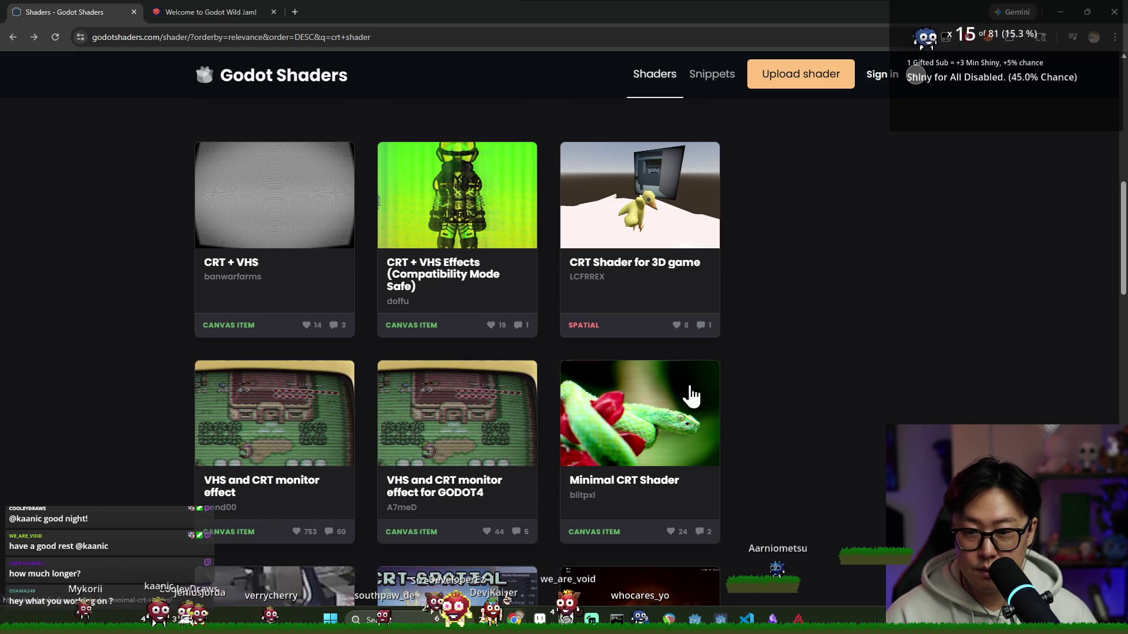
pyautogui.scroll(2, 739, 357)
pyautogui.scroll(1, 739, 366)
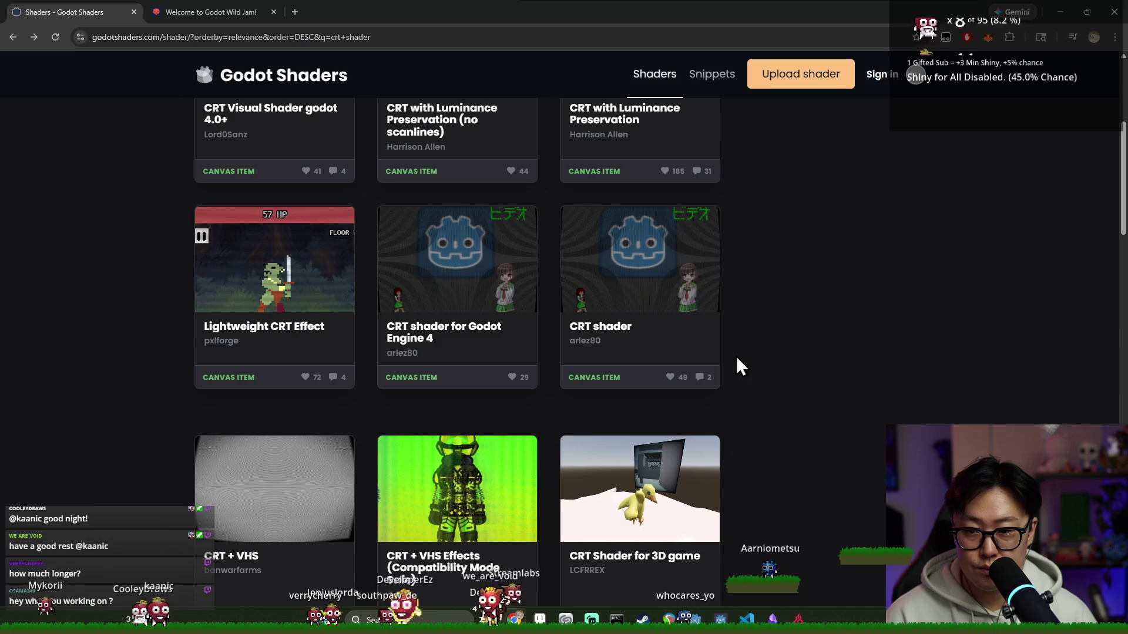
pyautogui.scroll(2, 617, 380)
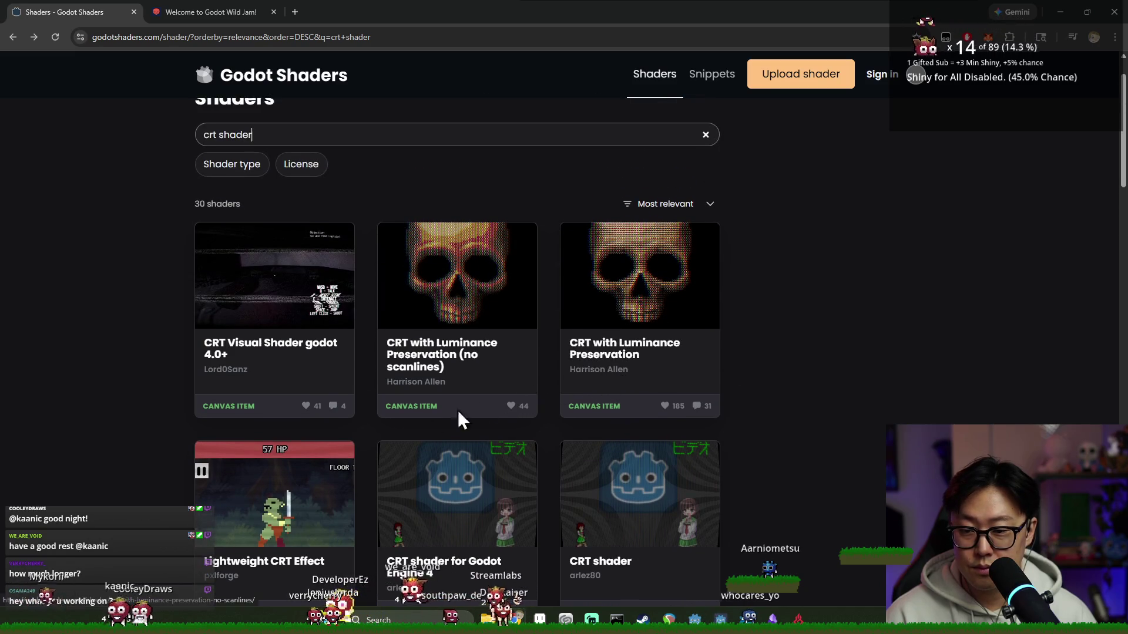
pyautogui.scroll(-1, 280, 485)
pyautogui.scroll(-2, 317, 471)
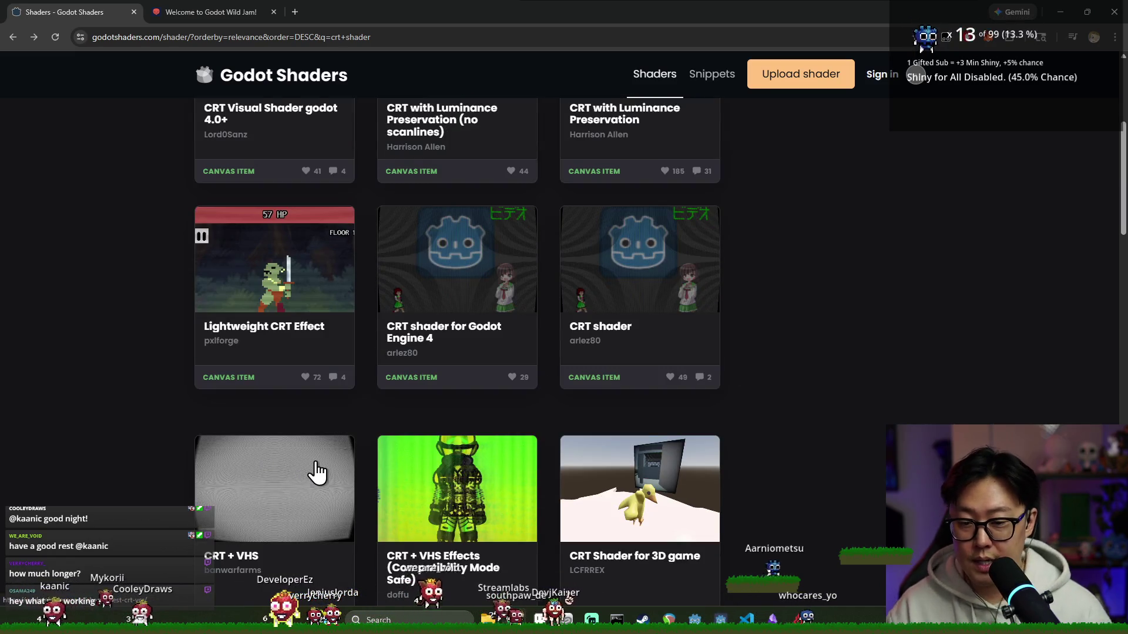
pyautogui.scroll(-2, 360, 473)
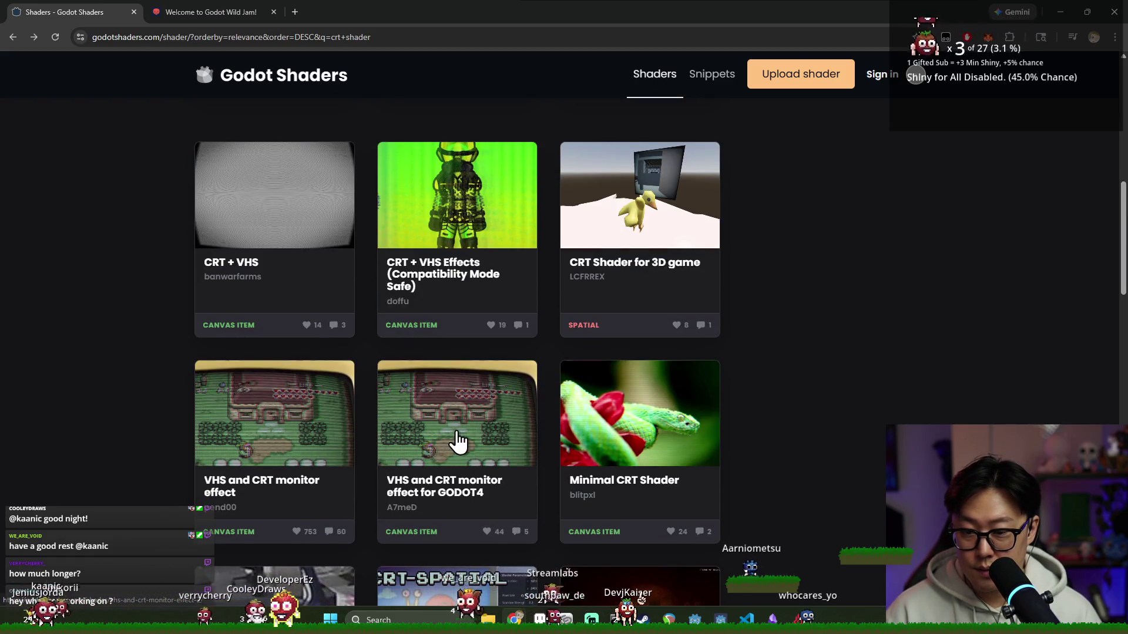
pyautogui.scroll(-2, 459, 442)
pyautogui.scroll(-3, 456, 444)
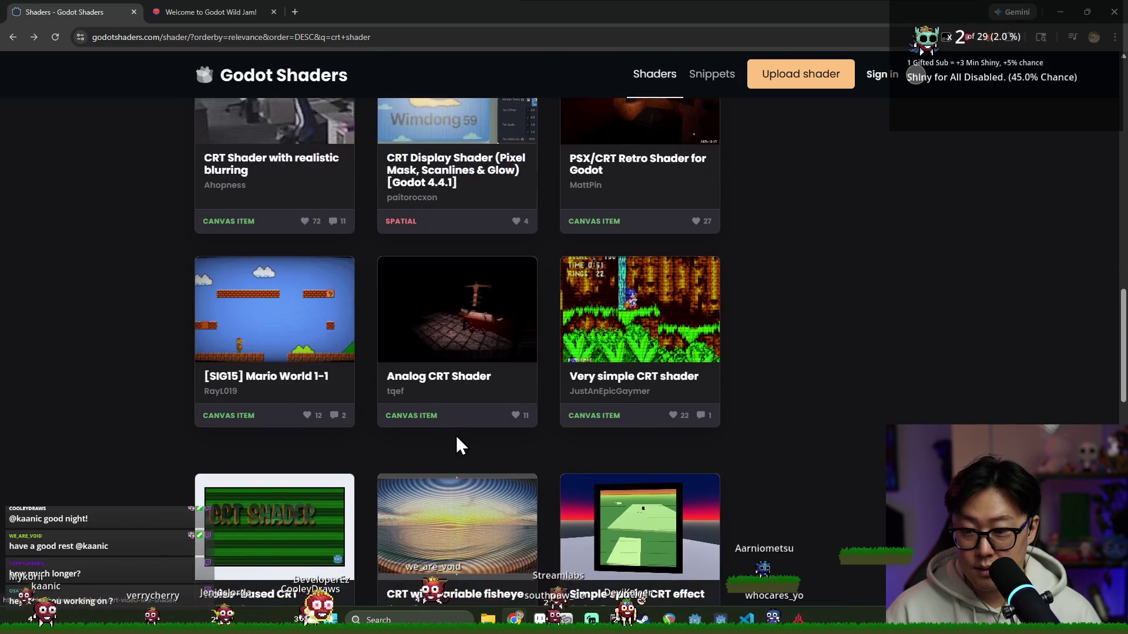
pyautogui.moveTo(275, 311)
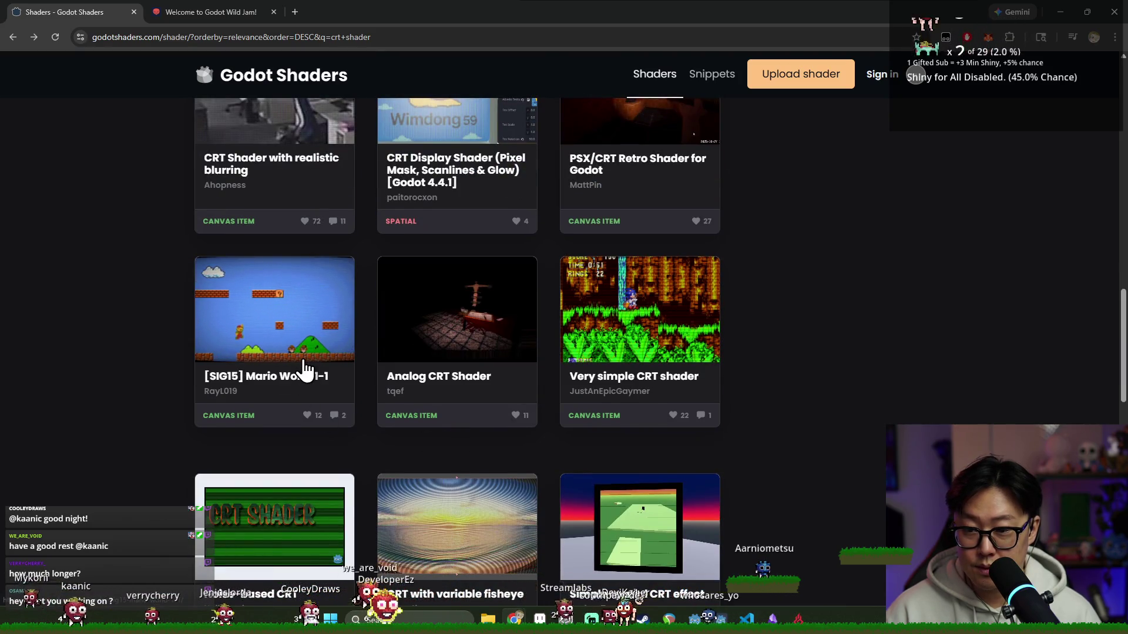
pyautogui.click(304, 353)
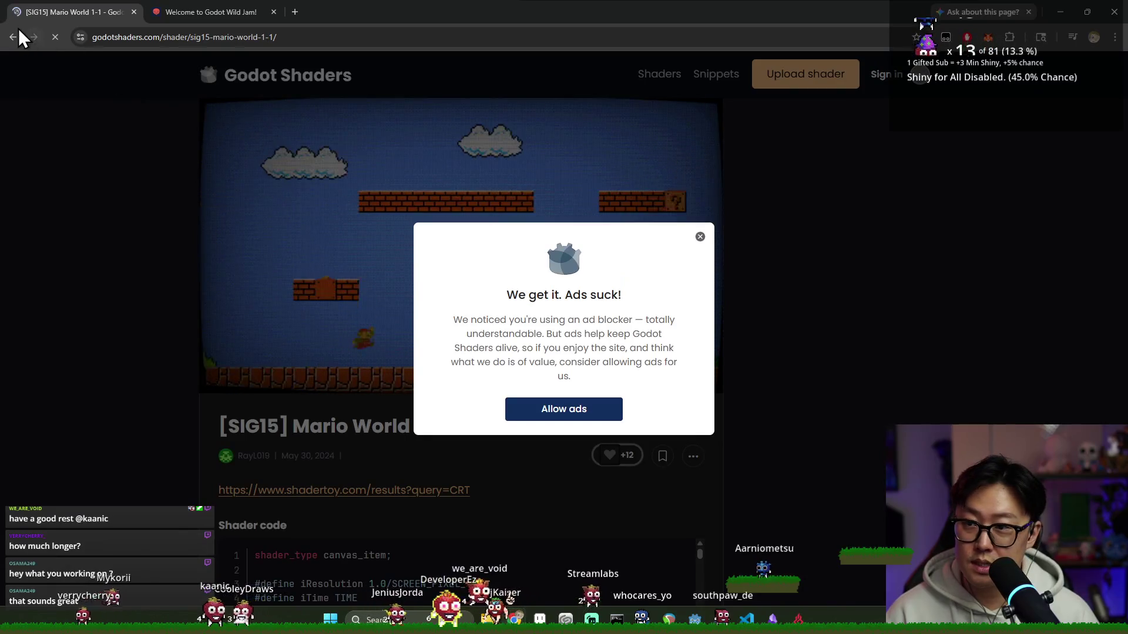
pyautogui.click(14, 39)
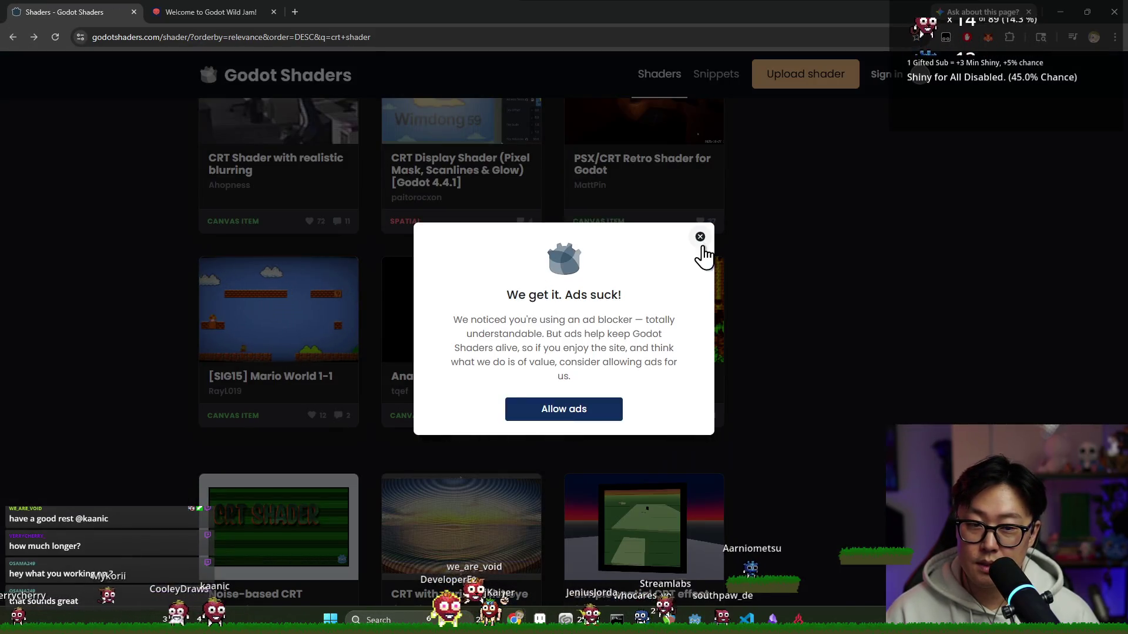
pyautogui.click(700, 237)
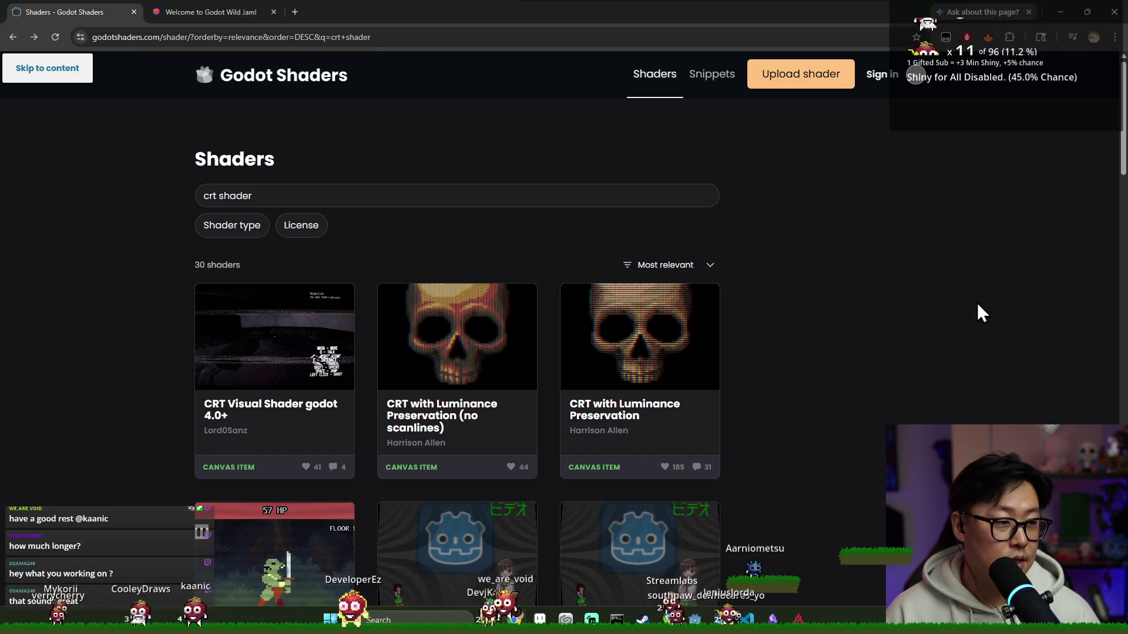
# - Open the Lightweight CRT Effect shader page and dismiss the ad popup
pyautogui.click(409, 200)
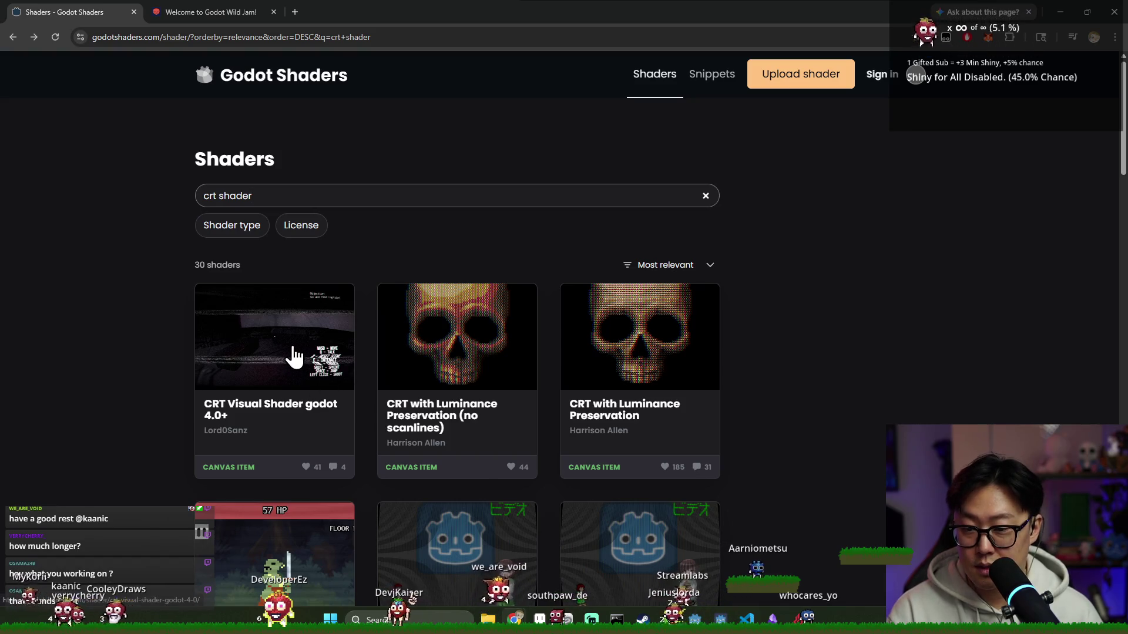
pyautogui.scroll(-2, 435, 386)
pyautogui.scroll(-2, 491, 376)
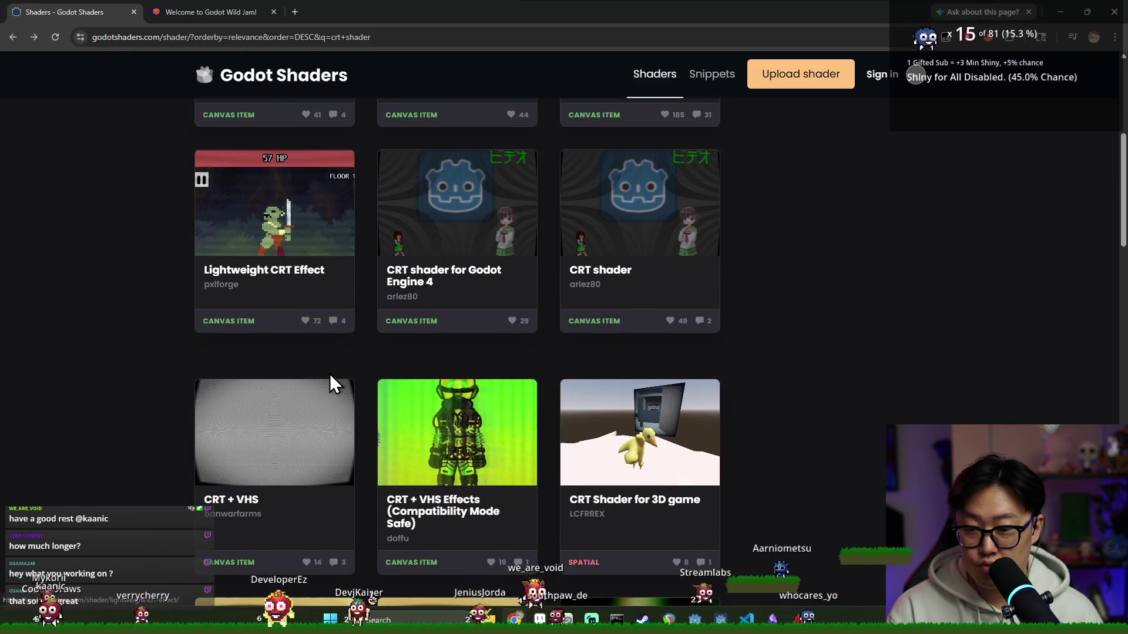
pyautogui.click(278, 234)
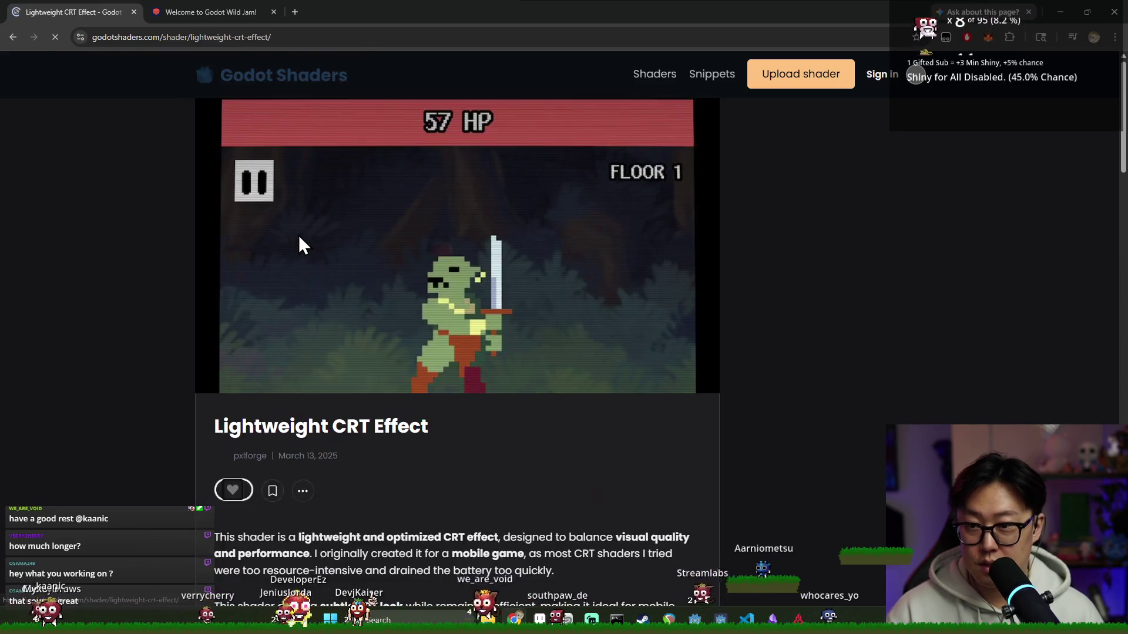
pyautogui.scroll(-3, 449, 353)
pyautogui.click(701, 236)
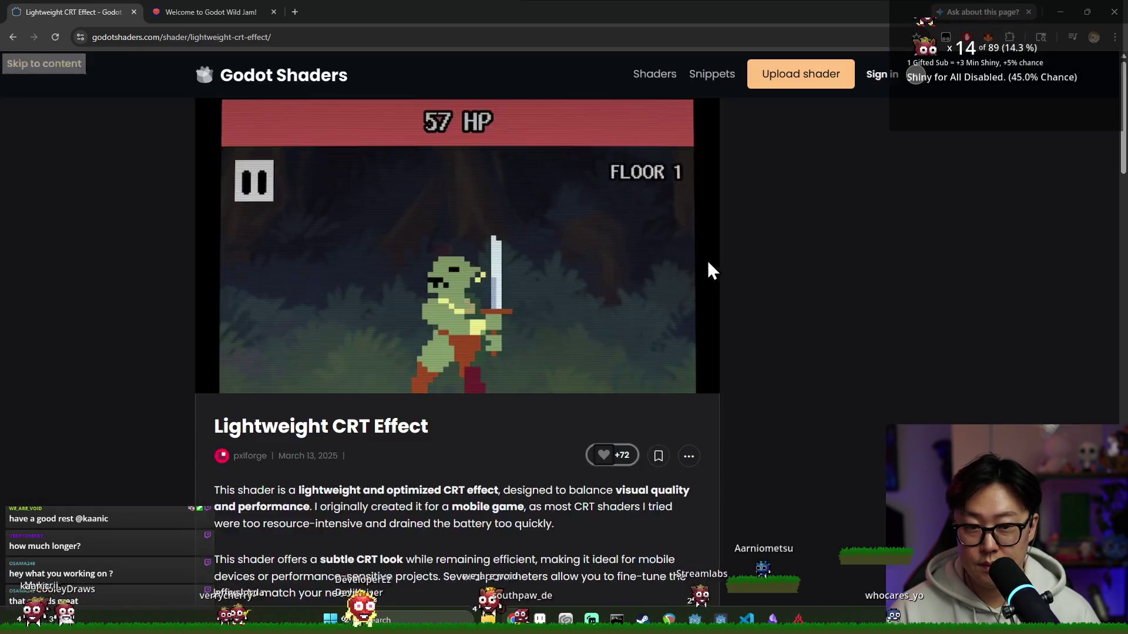
pyautogui.scroll(-5, 446, 356)
pyautogui.scroll(-3, 483, 414)
# - Select and deselect the Lightweight CRT Effect page text, then return to Godot
pyautogui.hotkey('ctrl', 'a')
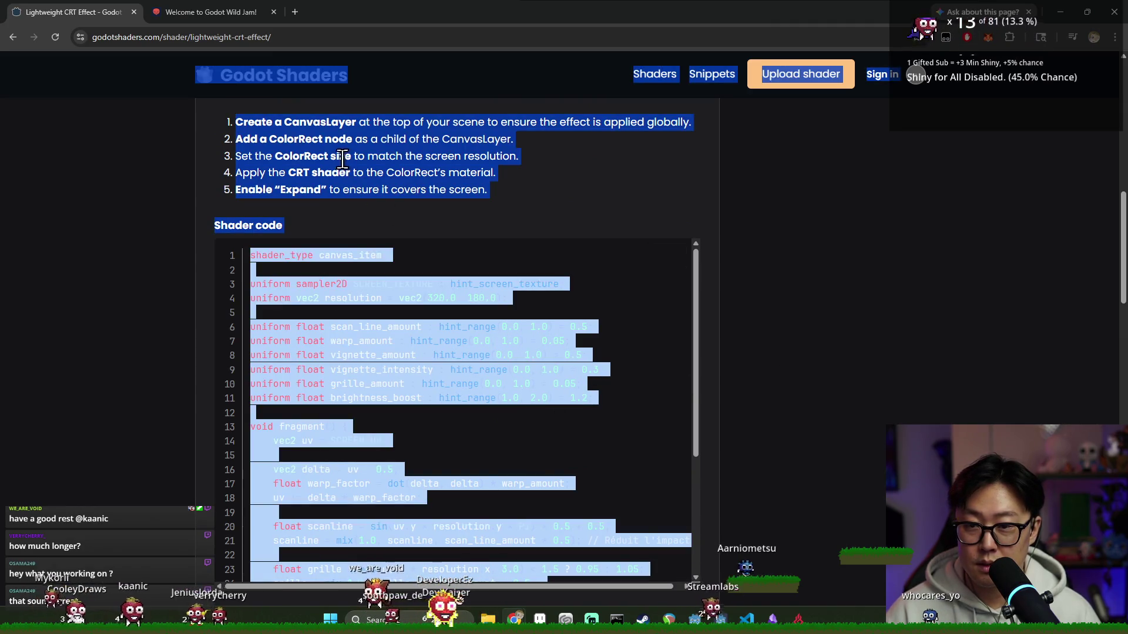
pyautogui.click(326, 334)
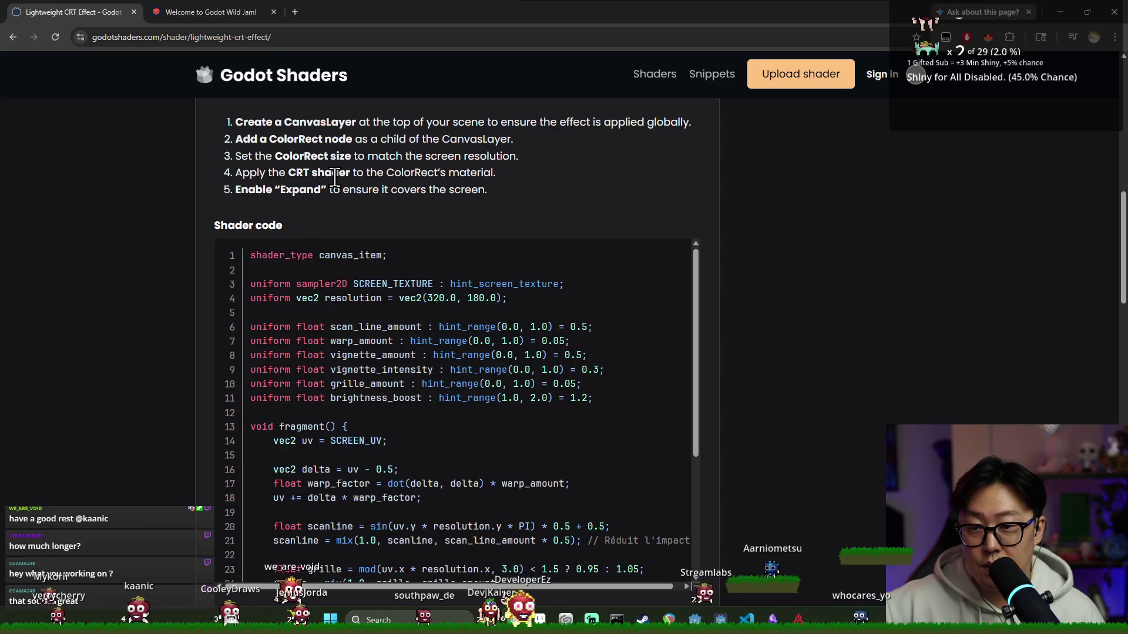
pyautogui.hotkey('alt', 'Tab')
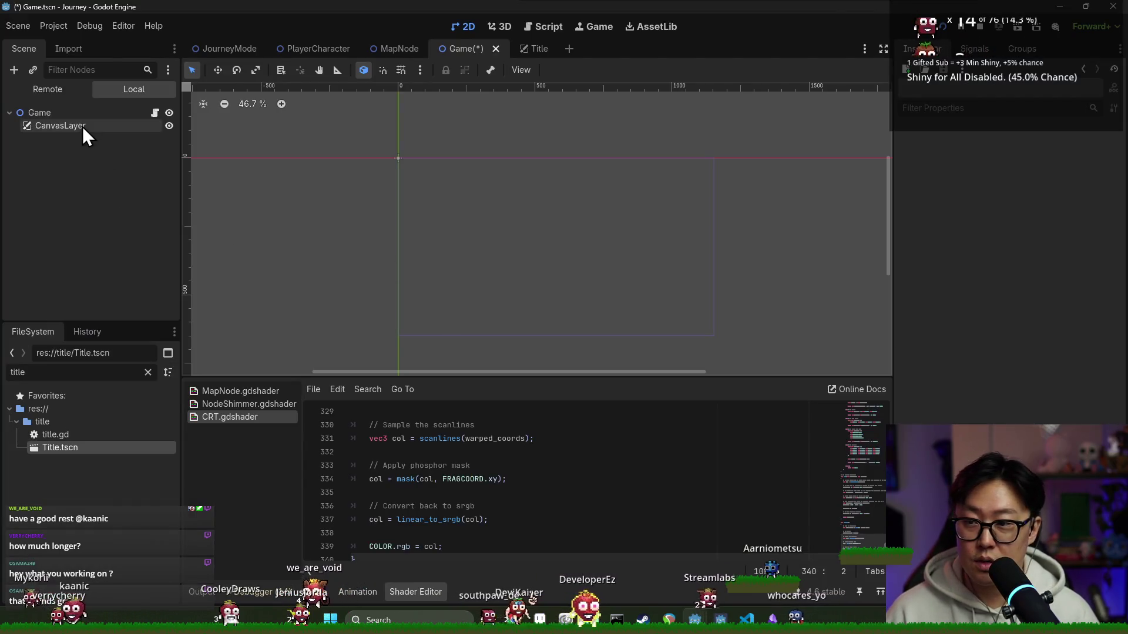
# - Add a new ColorRect node under the CanvasLayer
pyautogui.click(65, 129)
pyautogui.rightClick(64, 129)
pyautogui.click(83, 134)
pyautogui.write('collision')
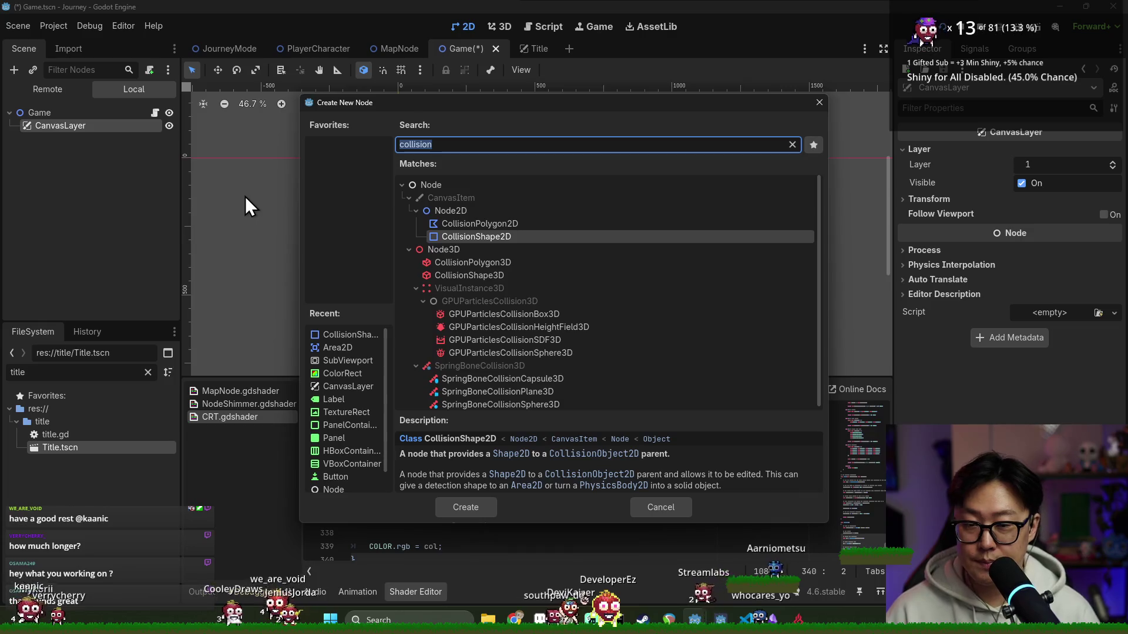
pyautogui.write('lor')
pyautogui.press('Return')
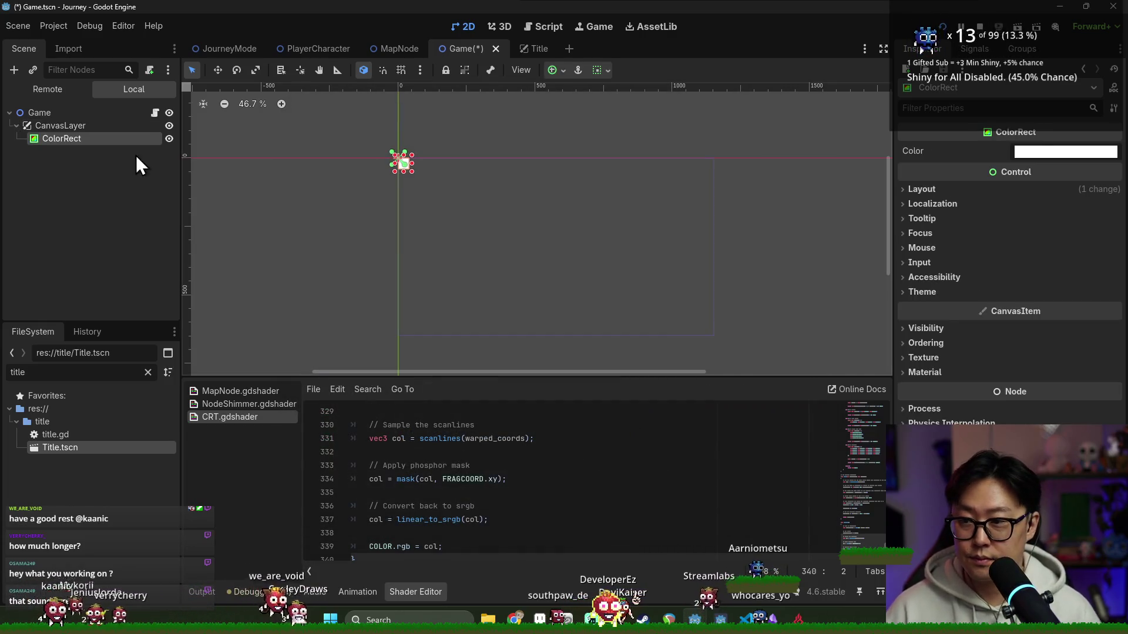
# - Set the ColorRect's anchors preset to Full Rect and apply CRT.gdshader as its material
pyautogui.click(944, 189)
pyautogui.click(1011, 322)
pyautogui.click(1032, 359)
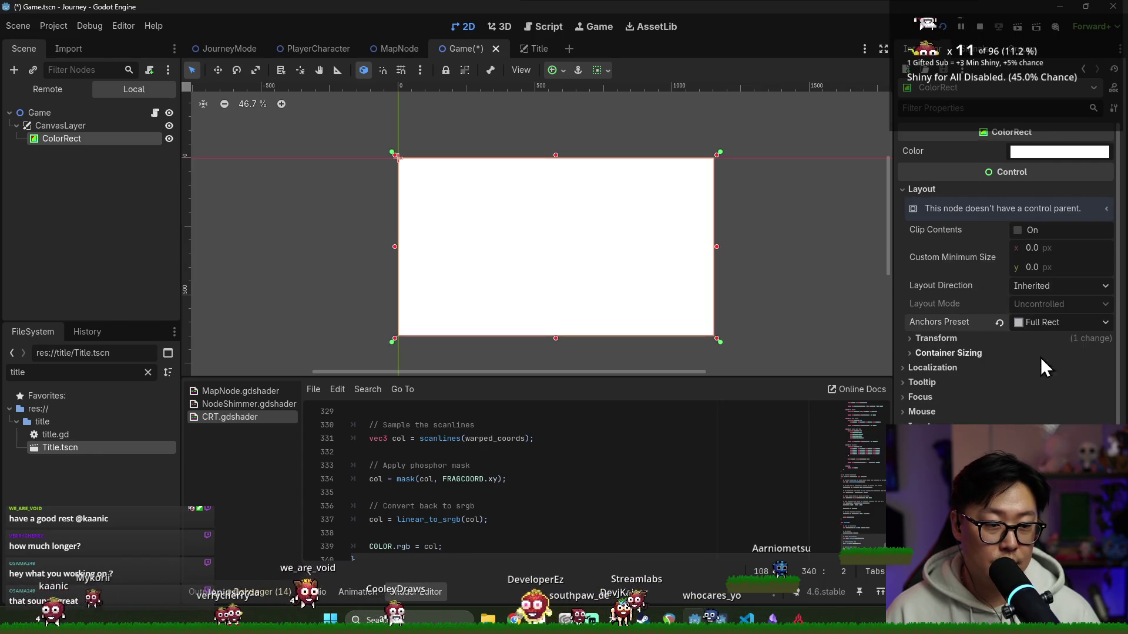
pyautogui.scroll(-2, 1005, 265)
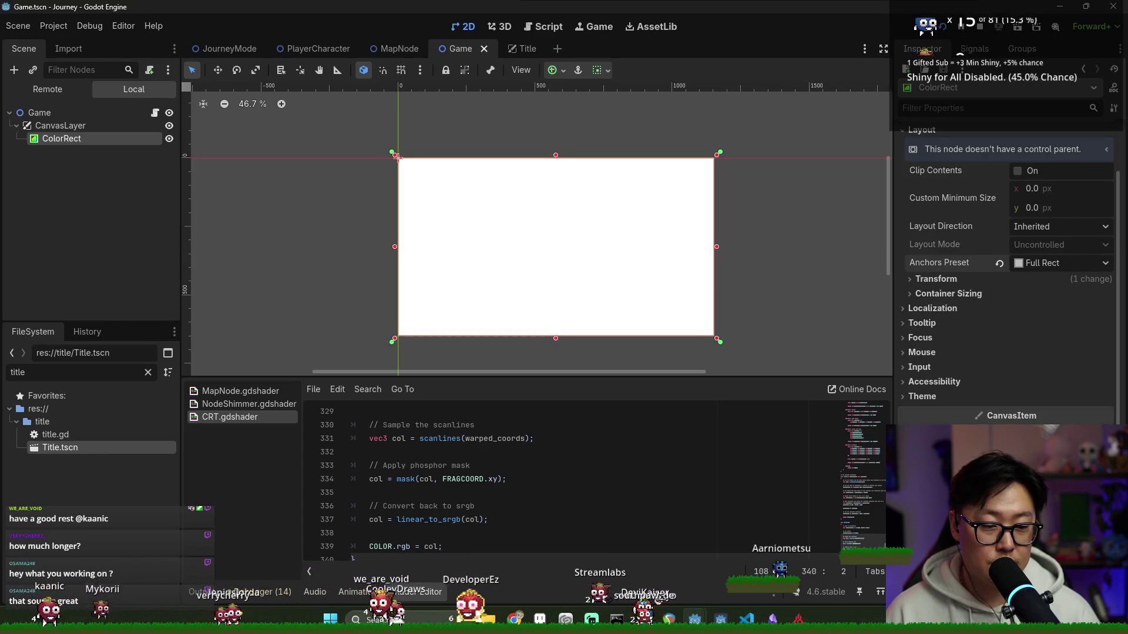
pyautogui.hotkey('ctrl', 'shift', 'o')
pyautogui.press('Escape')
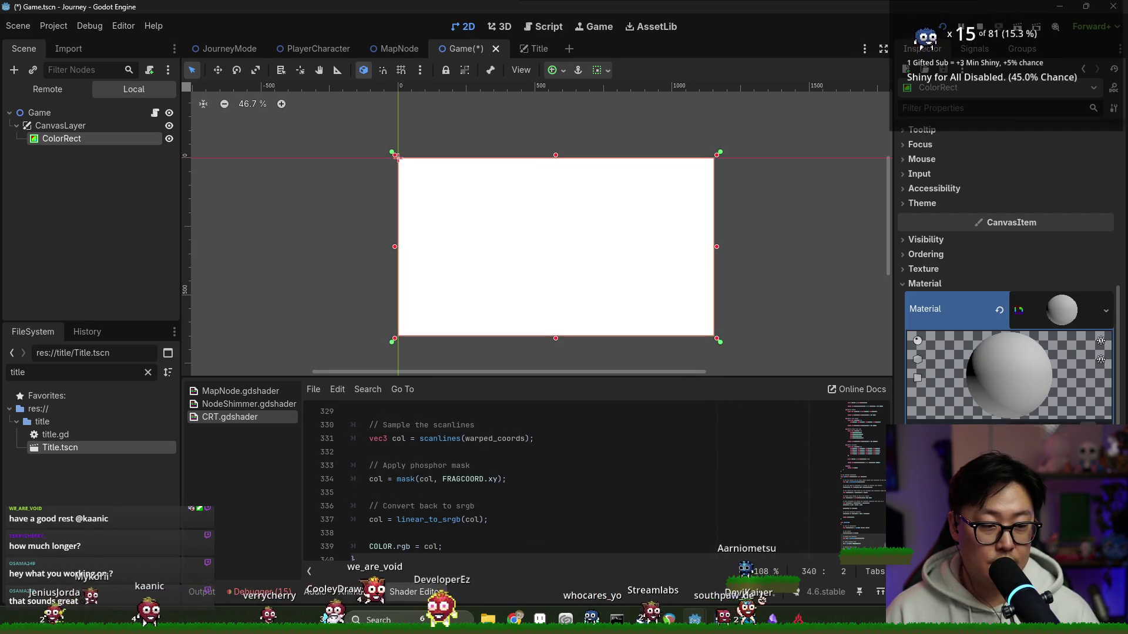
pyautogui.click(439, 176)
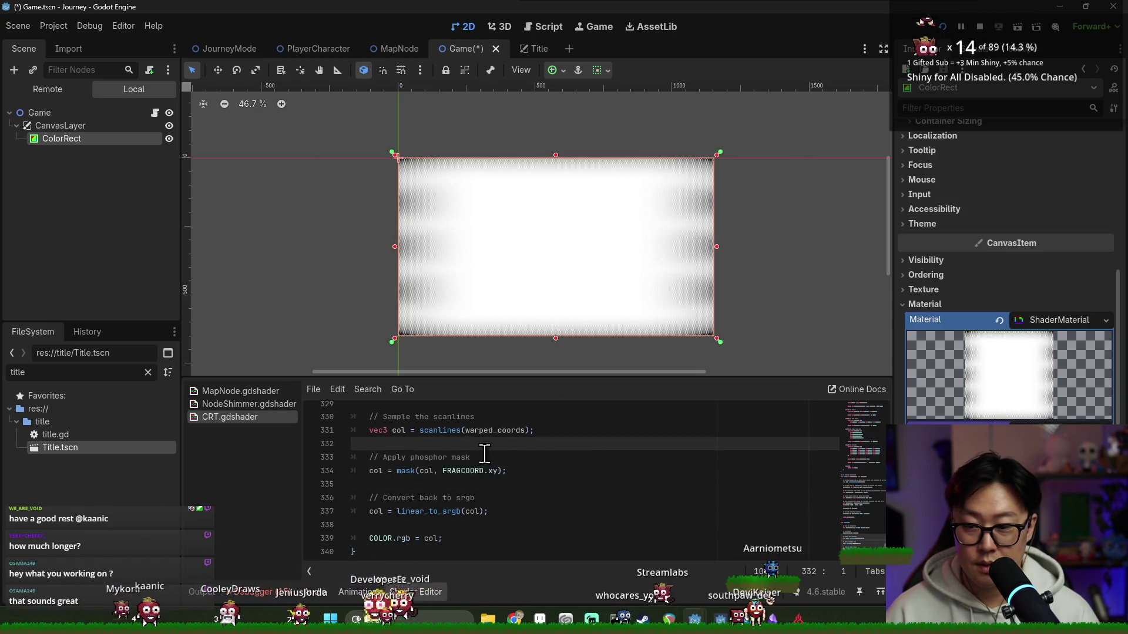
pyautogui.scroll(-4, 493, 456)
pyautogui.scroll(10, 503, 457)
# - Save the Game scene with the CRT material and open the game.gd script
pyautogui.hotkey('ctrl', 's')
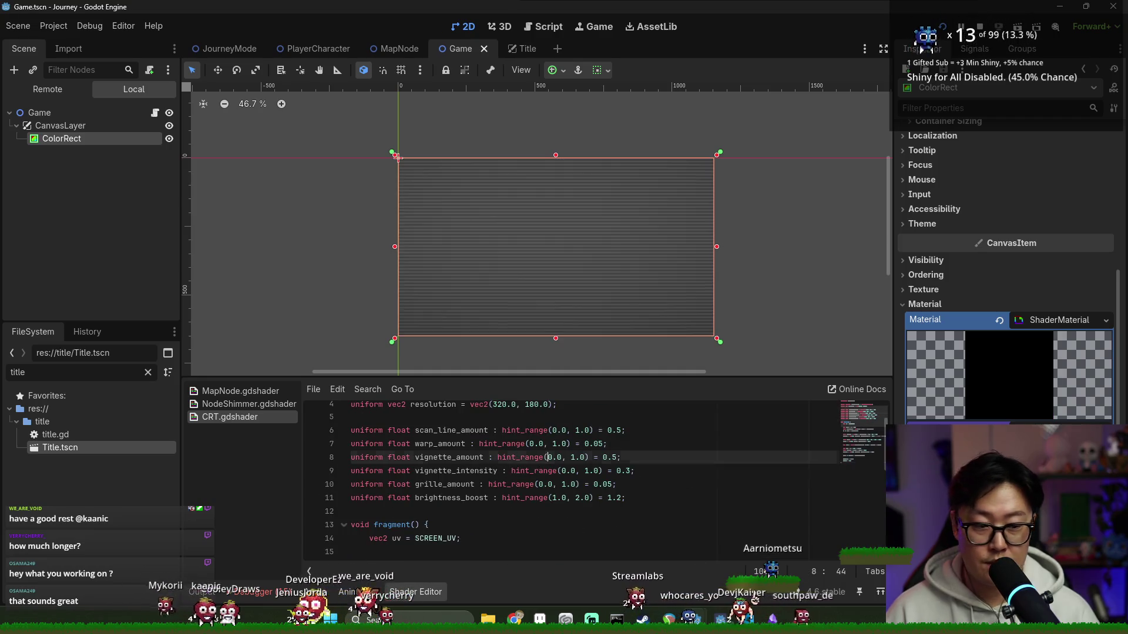
pyautogui.hotkey('ctrl', 's')
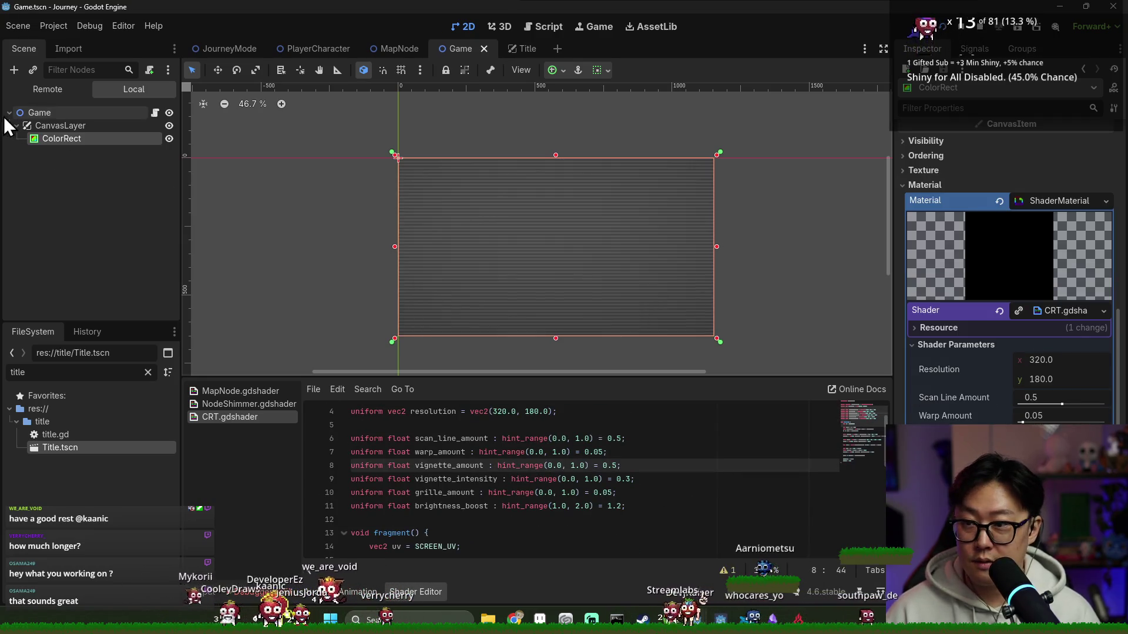
pyautogui.click(154, 114)
pyautogui.scroll(2, 498, 220)
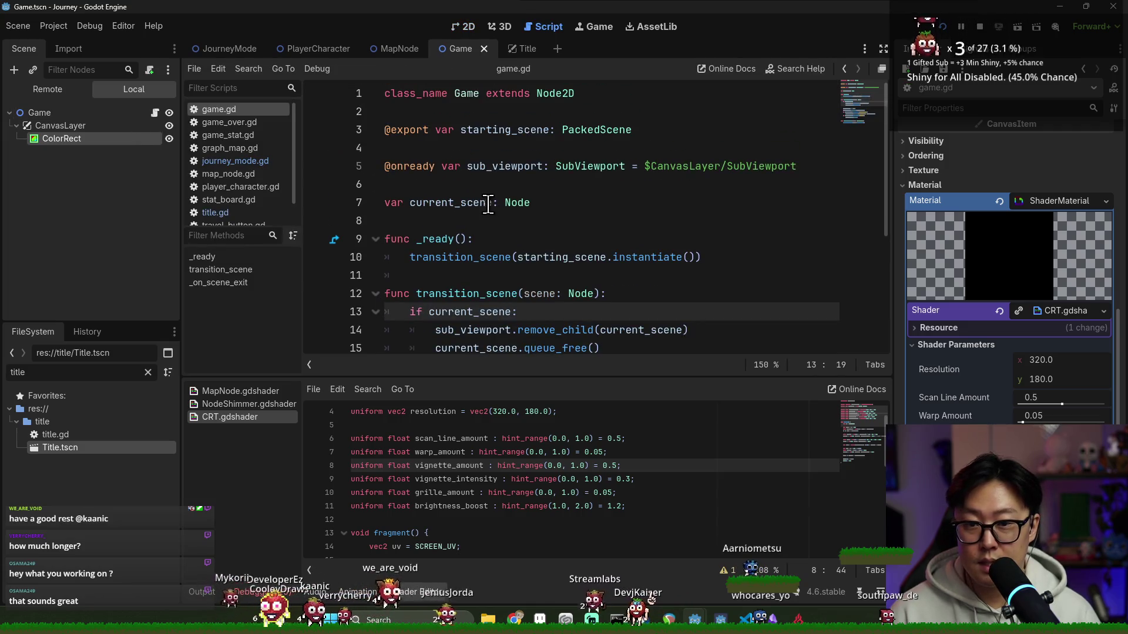
pyautogui.tripleClick(498, 168)
pyautogui.press('BackSpace')
pyautogui.press('BackSpace')
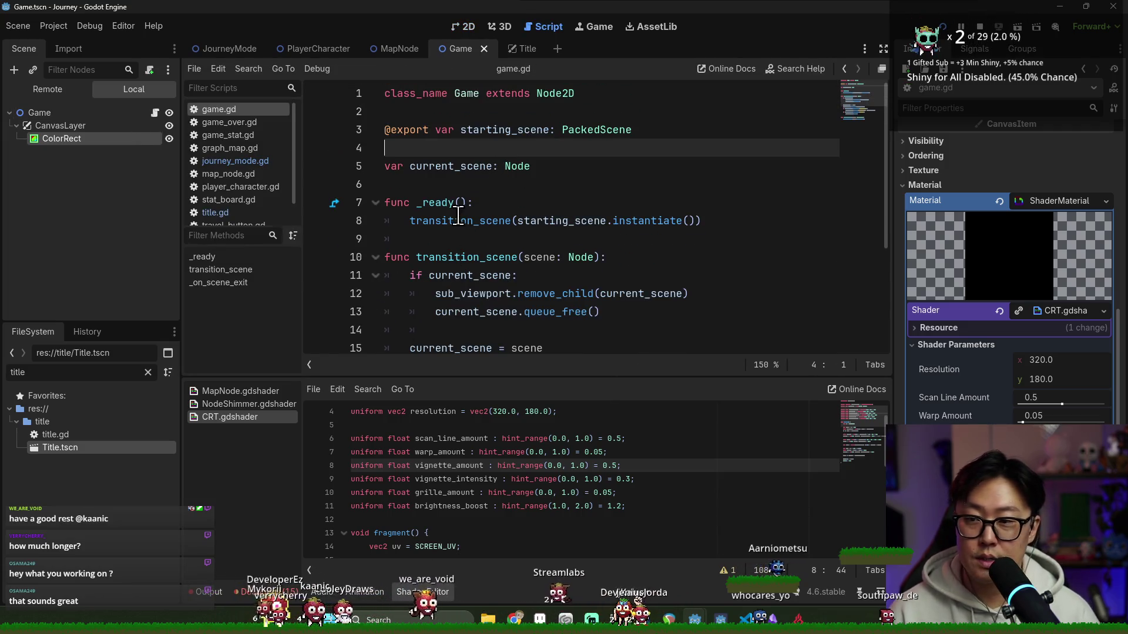
pyautogui.scroll(-2, 472, 216)
pyautogui.doubleClick(476, 184)
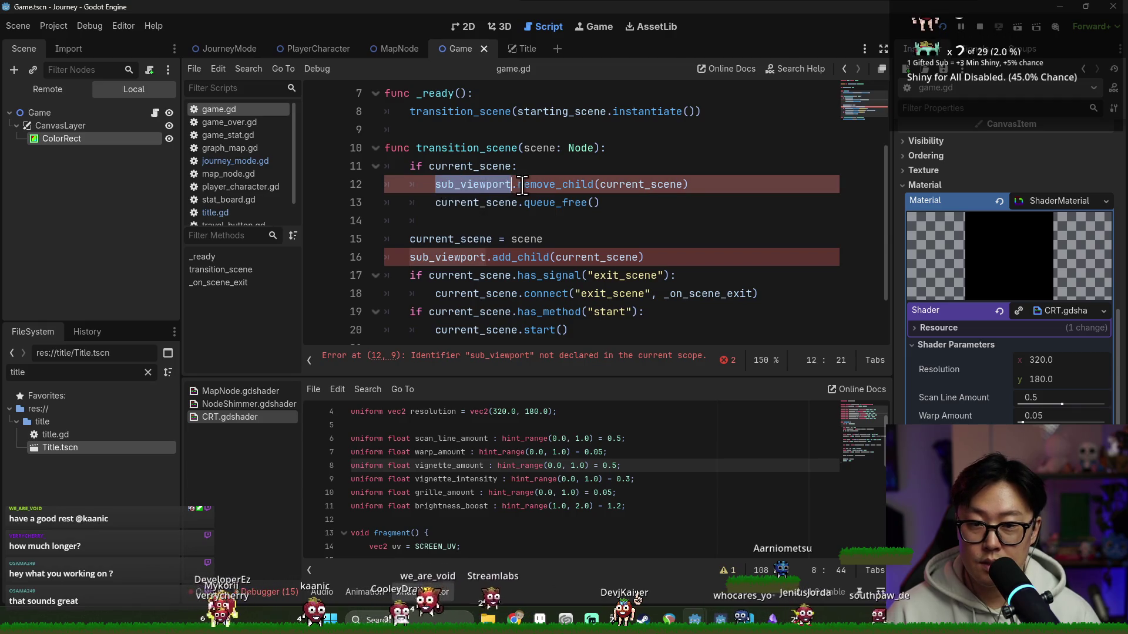
pyautogui.press('BackSpace')
pyautogui.moveTo(409, 257); pyautogui.dragTo(493, 256)
pyautogui.press('BackSpace')
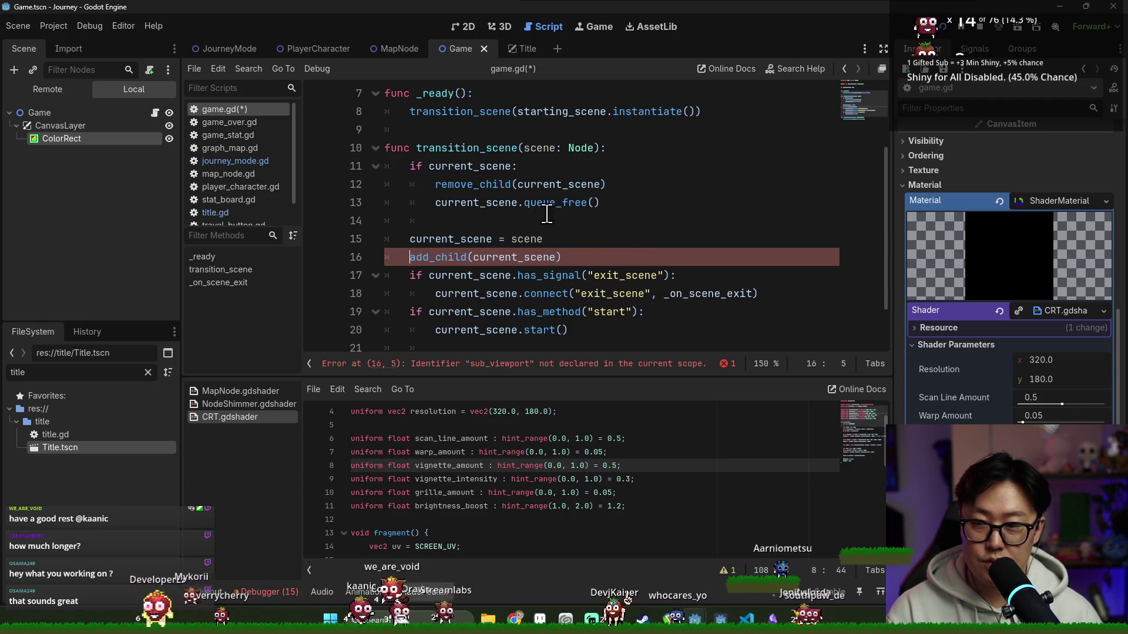
pyautogui.click(533, 222)
pyautogui.hotkey('ctrl', 's')
pyautogui.scroll(-1, 533, 232)
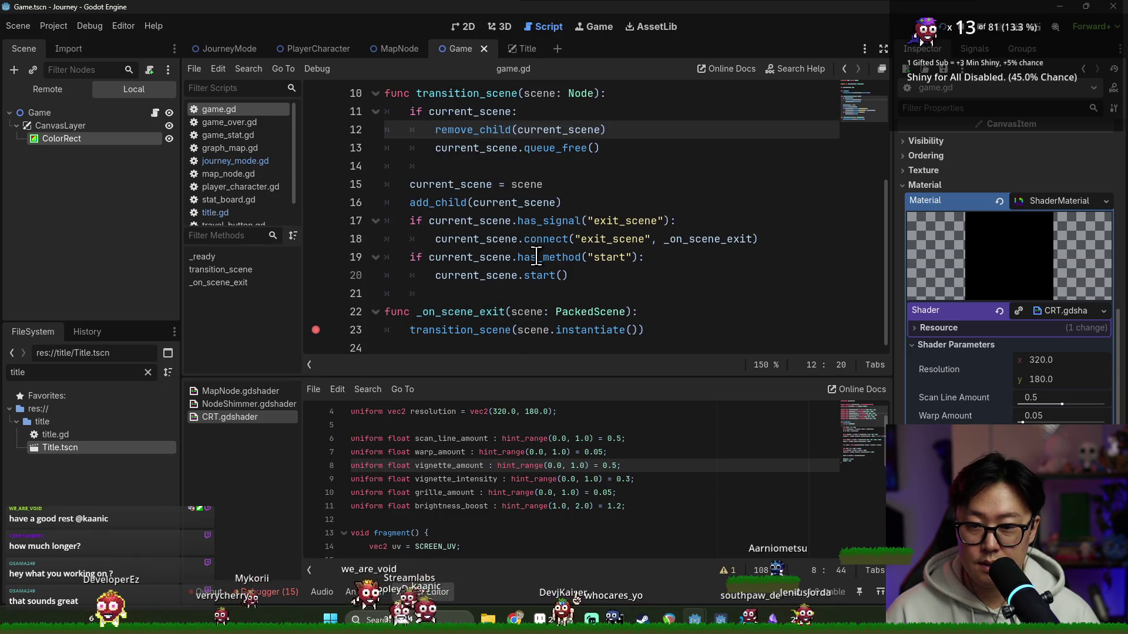
pyautogui.moveTo(580, 221); pyautogui.dragTo(561, 202)
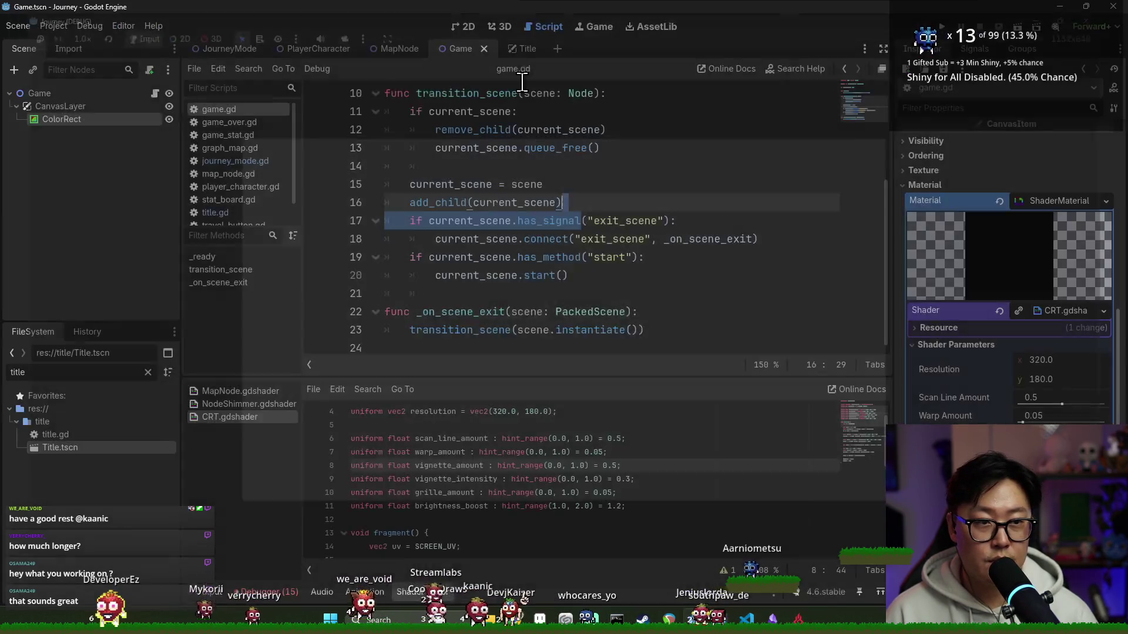
# - Delete the Area2D node with its collision shape from the Title scene and save it
pyautogui.click(520, 49)
pyautogui.rightClick(82, 151)
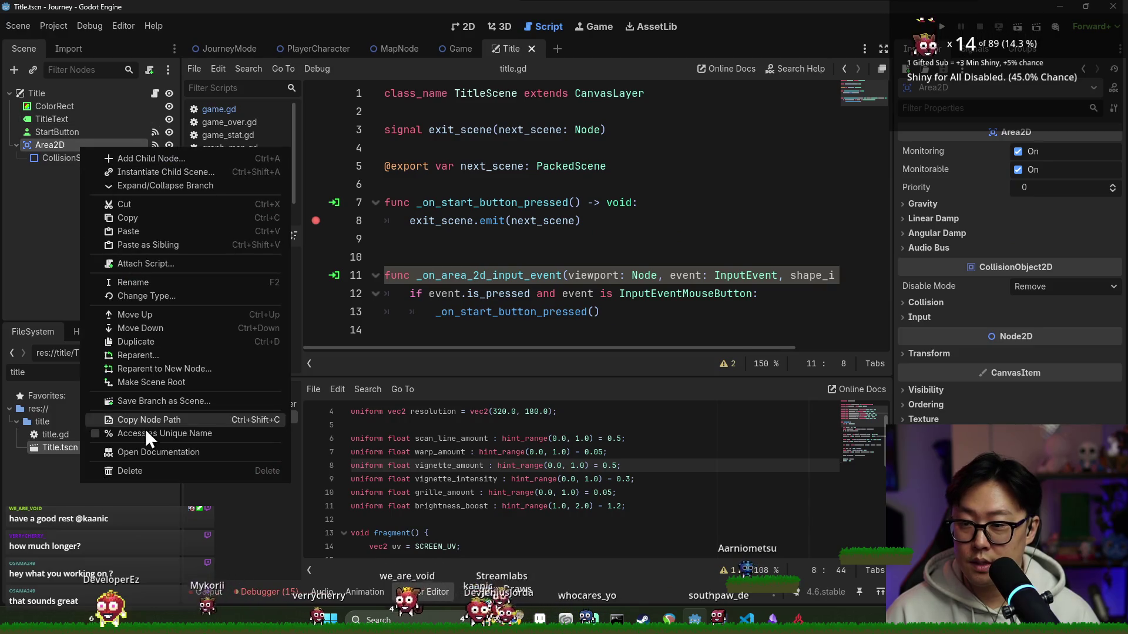
pyautogui.click(148, 468)
pyautogui.click(515, 326)
pyautogui.hotkey('ctrl', 's')
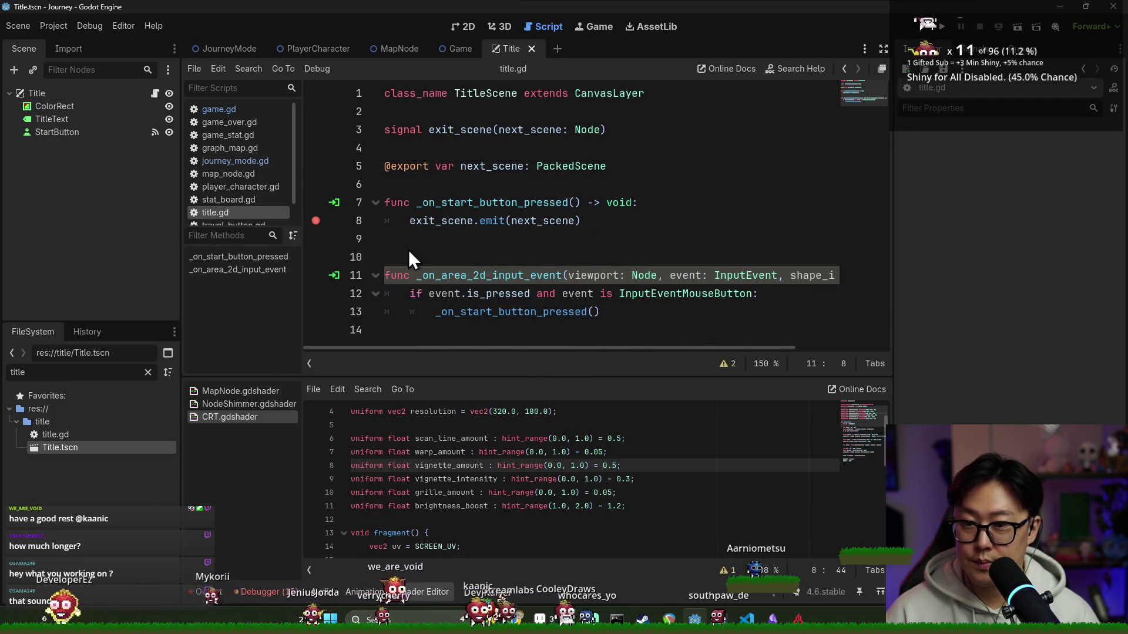
# - Delete the Area2D input handler (lines 10–13) from title.gd and launch the game
pyautogui.moveTo(408, 257); pyautogui.dragTo(608, 313)
pyautogui.press('BackSpace')
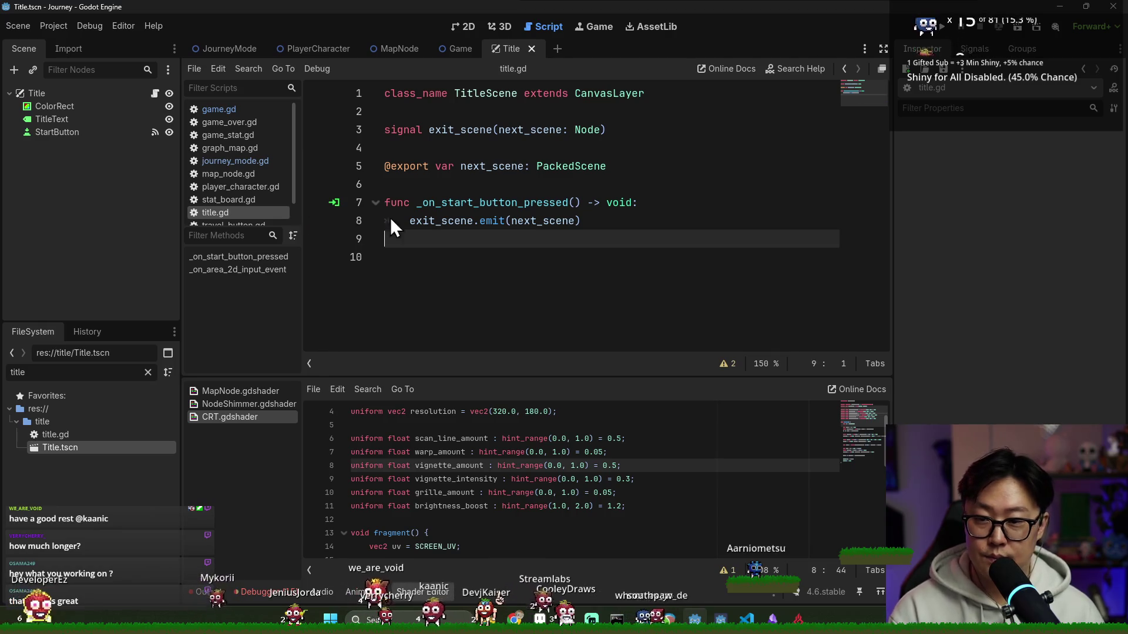
pyautogui.press('F5')
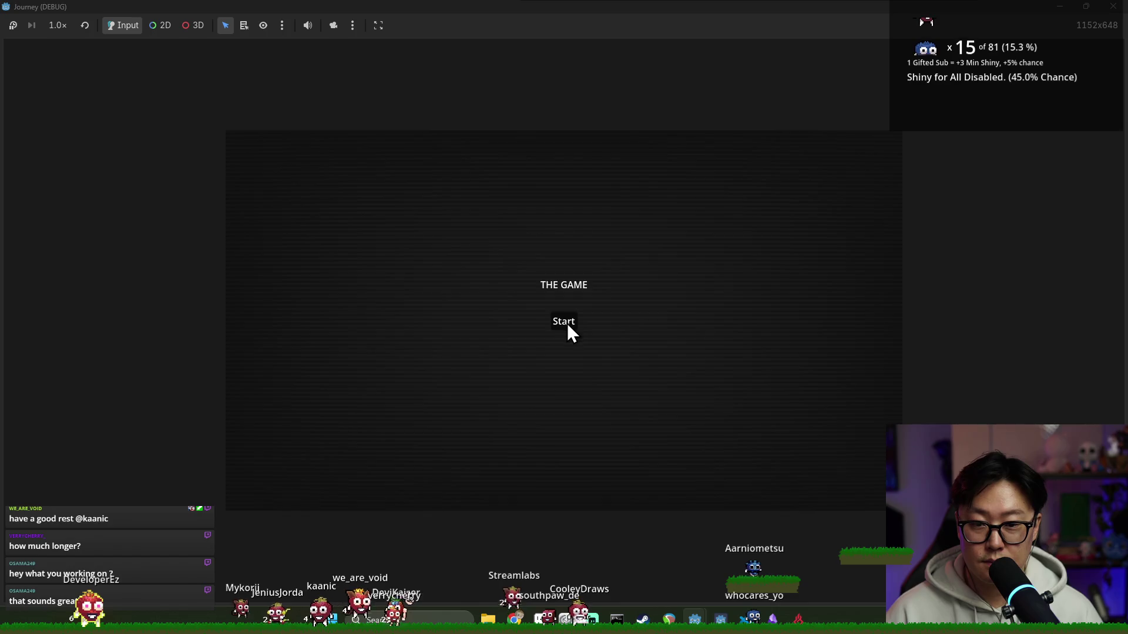
# - Start a run to reach the Journey map, then stop the game with F8 and save the Title scene
pyautogui.click(567, 324)
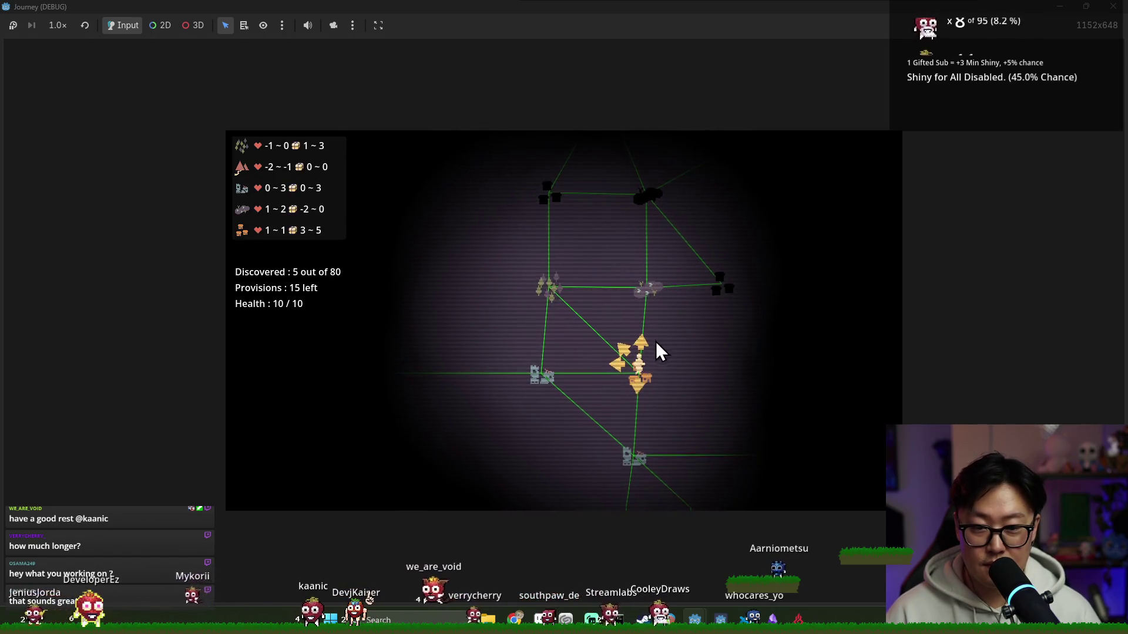
pyautogui.press('F8')
pyautogui.hotkey('ctrl', 's')
pyautogui.click(57, 151)
pyautogui.hotkey('ctrl', 's')
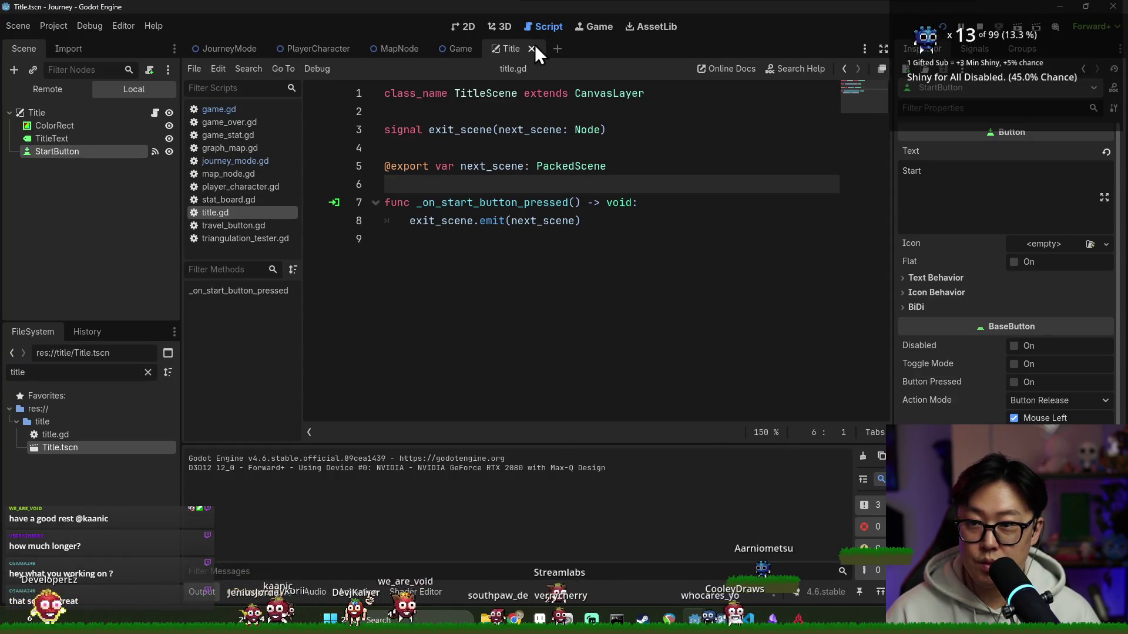
# - Set the CRT ColorRect's Mouse > Filter to Ignore in the Game scene and save
pyautogui.click(454, 50)
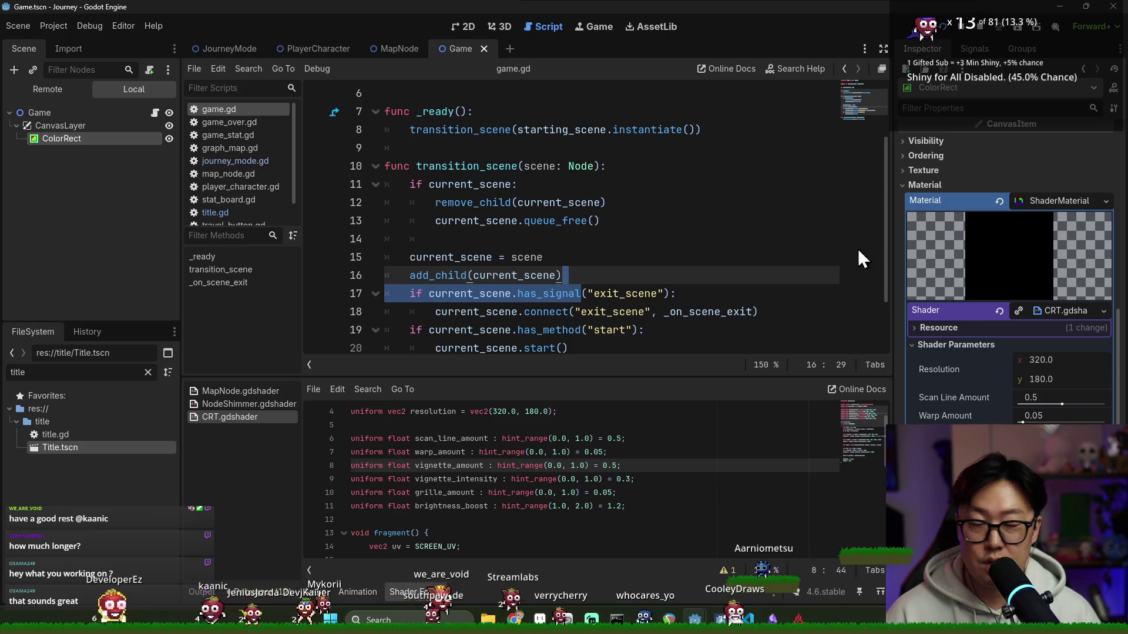
pyautogui.write('m')
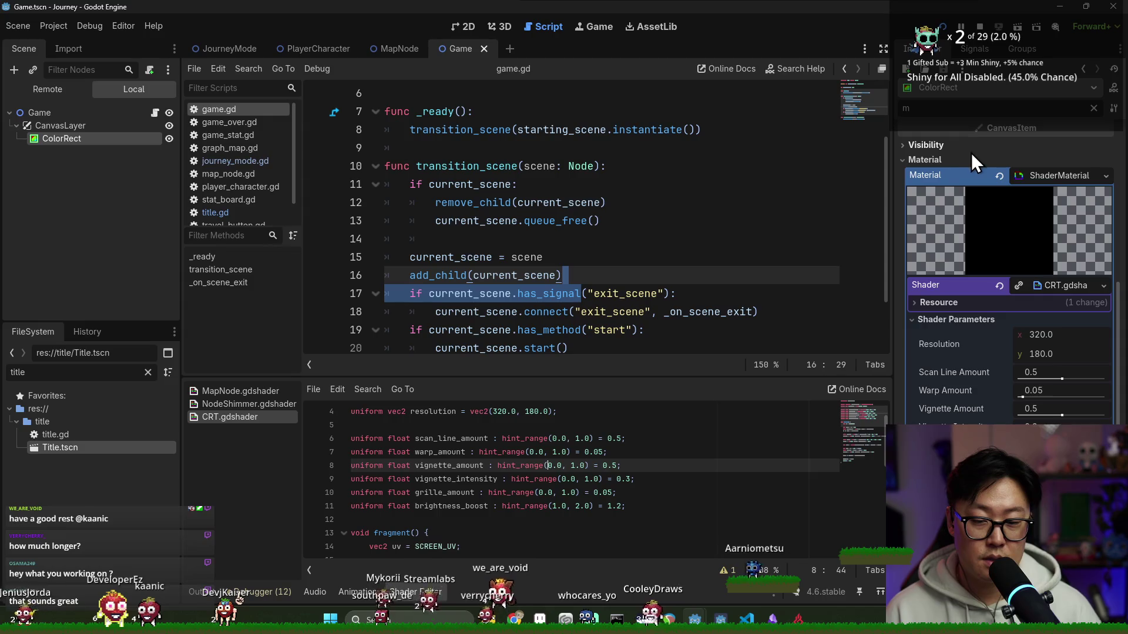
pyautogui.hotkey('ctrl', 'a')
pyautogui.hotkey('ctrl', 'z')
pyautogui.hotkey('ctrl', 'z')
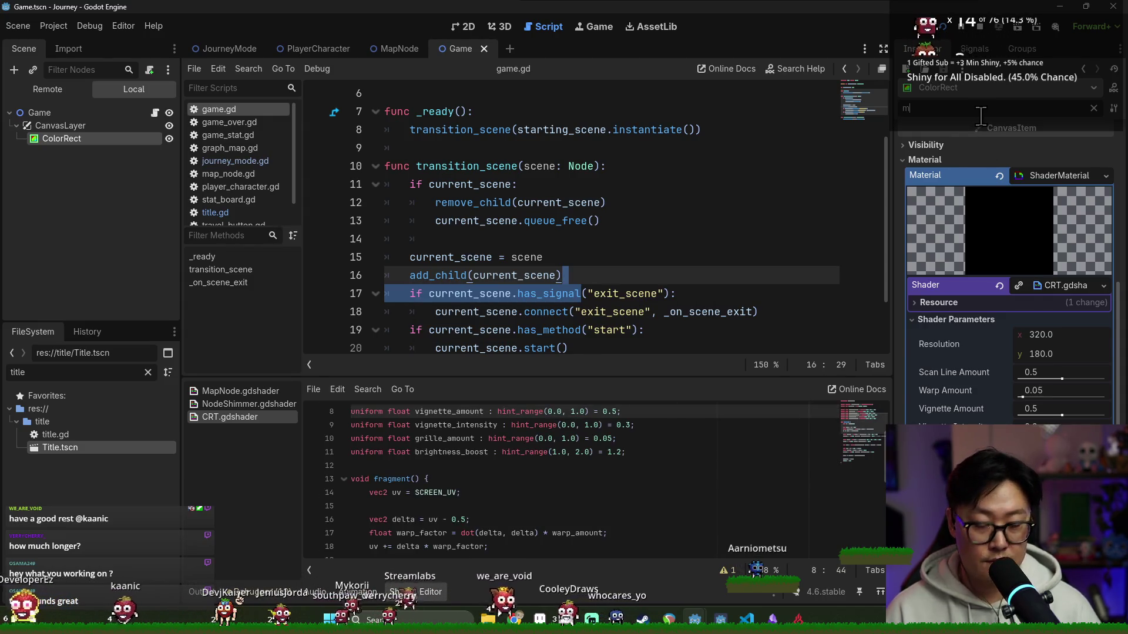
pyautogui.write('ouse')
pyautogui.click(985, 168)
pyautogui.click(1043, 185)
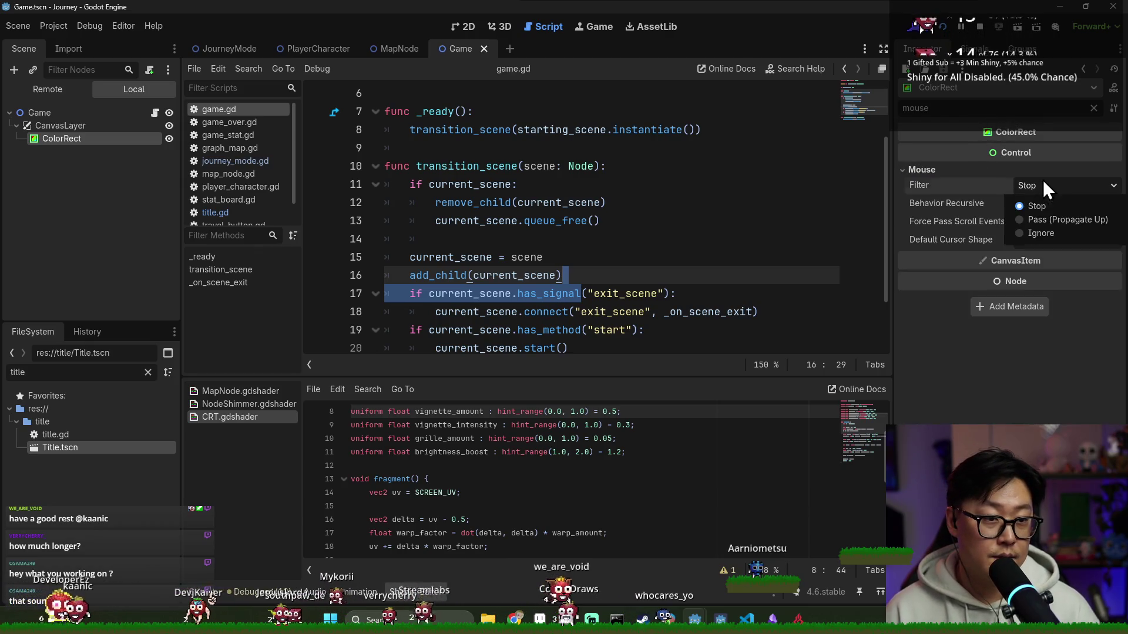
pyautogui.click(1048, 237)
pyautogui.click(608, 202)
pyautogui.click(205, 592)
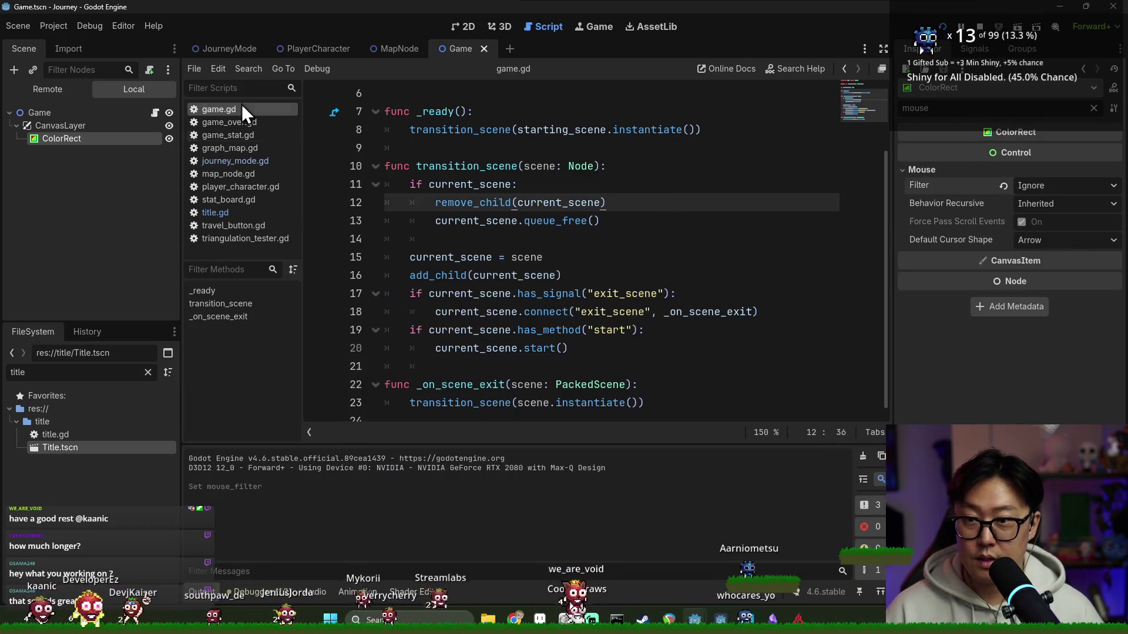
pyautogui.hotkey('ctrl', 's')
# - Run the game, start from the title screen and travel to the castle node on the map
pyautogui.click(943, 28)
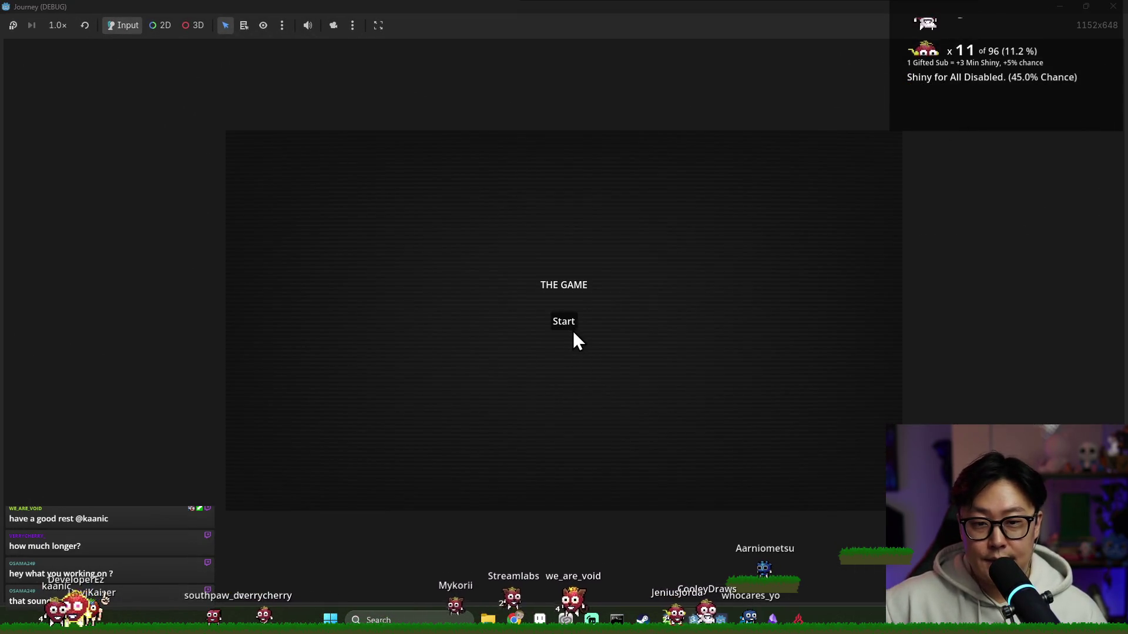
pyautogui.click(572, 330)
pyautogui.click(557, 309)
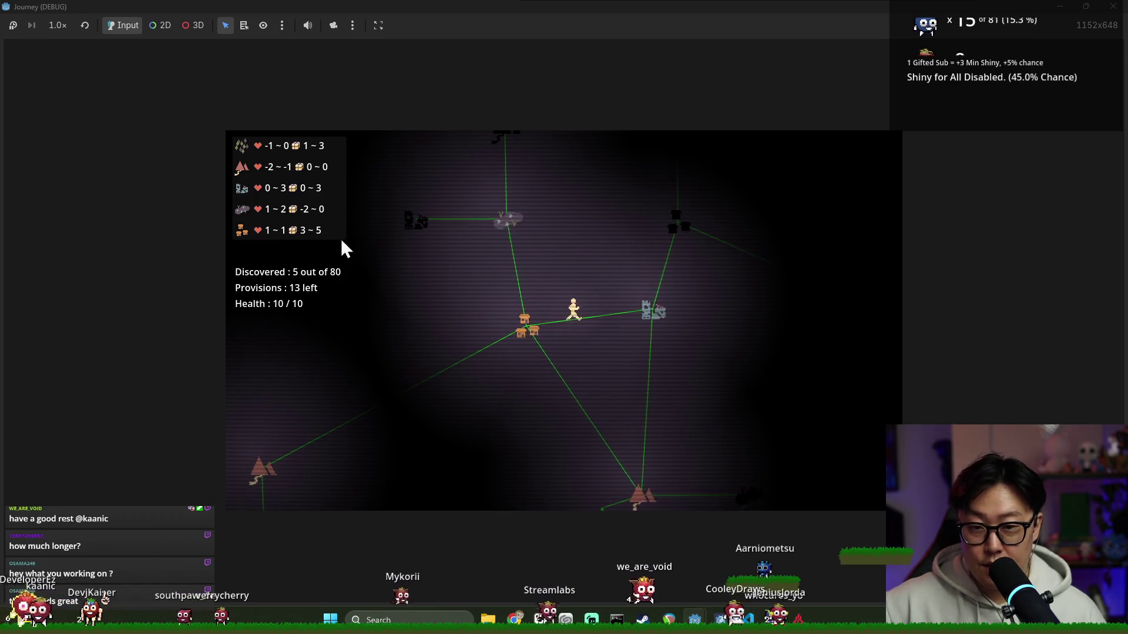
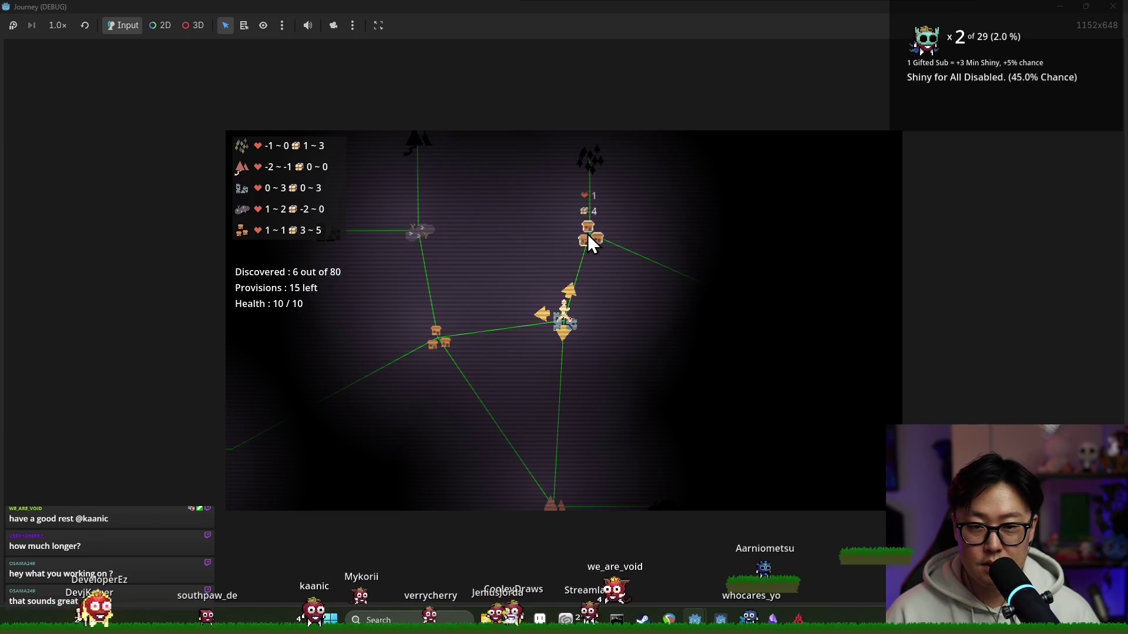
# - Travel between the village and tree map nodes to reach 8 of 80 discovered, then stop the run
pyautogui.click(567, 293)
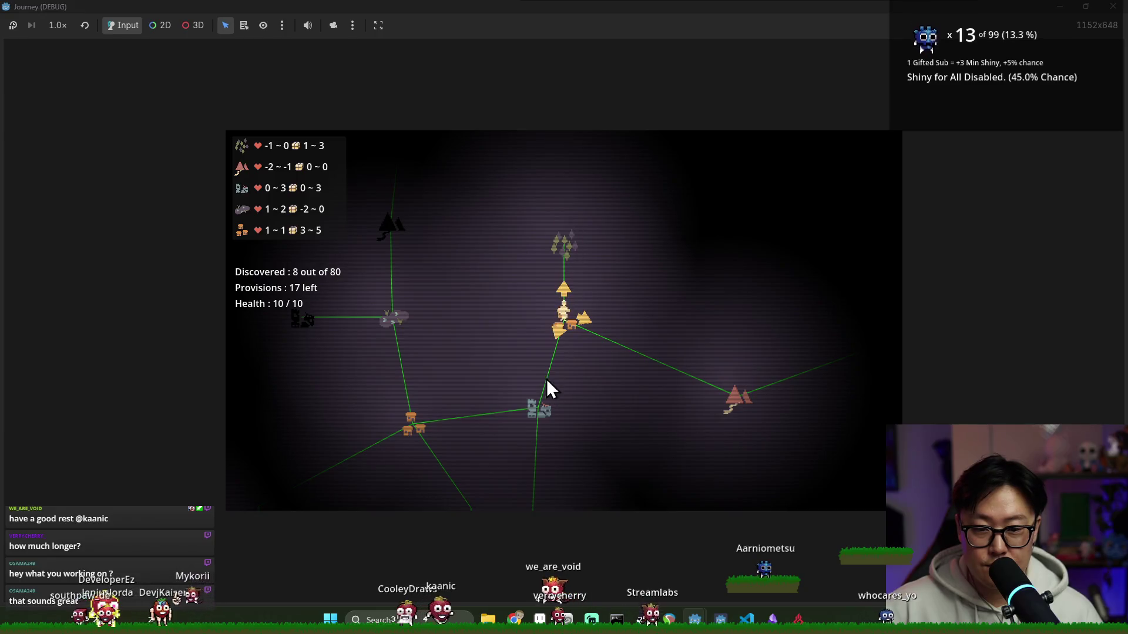
pyautogui.click(563, 290)
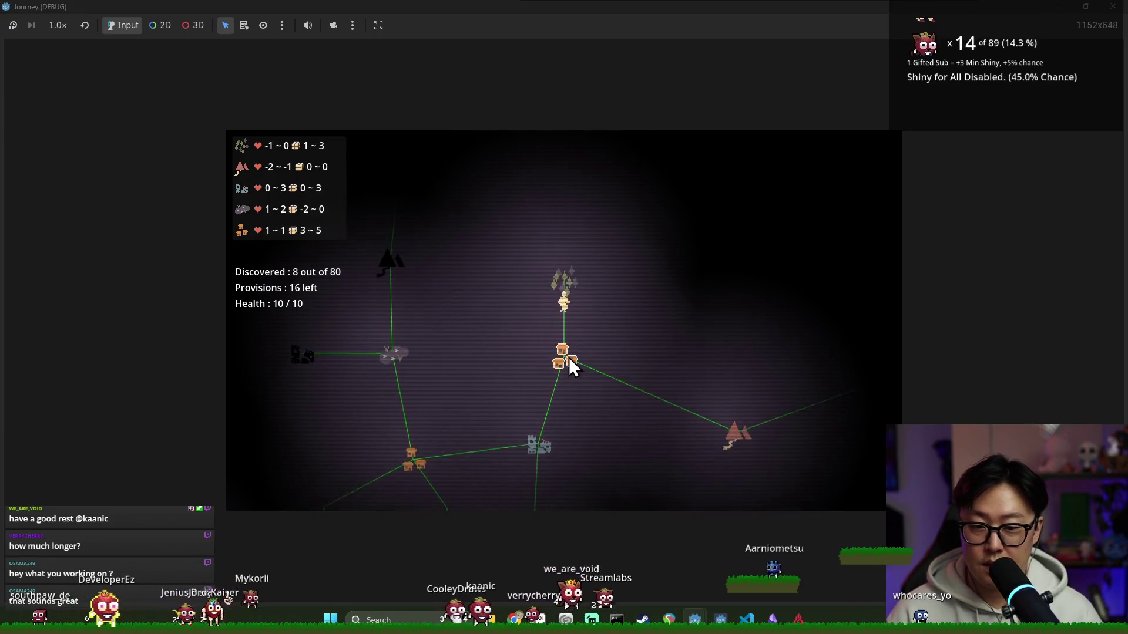
pyautogui.click(566, 363)
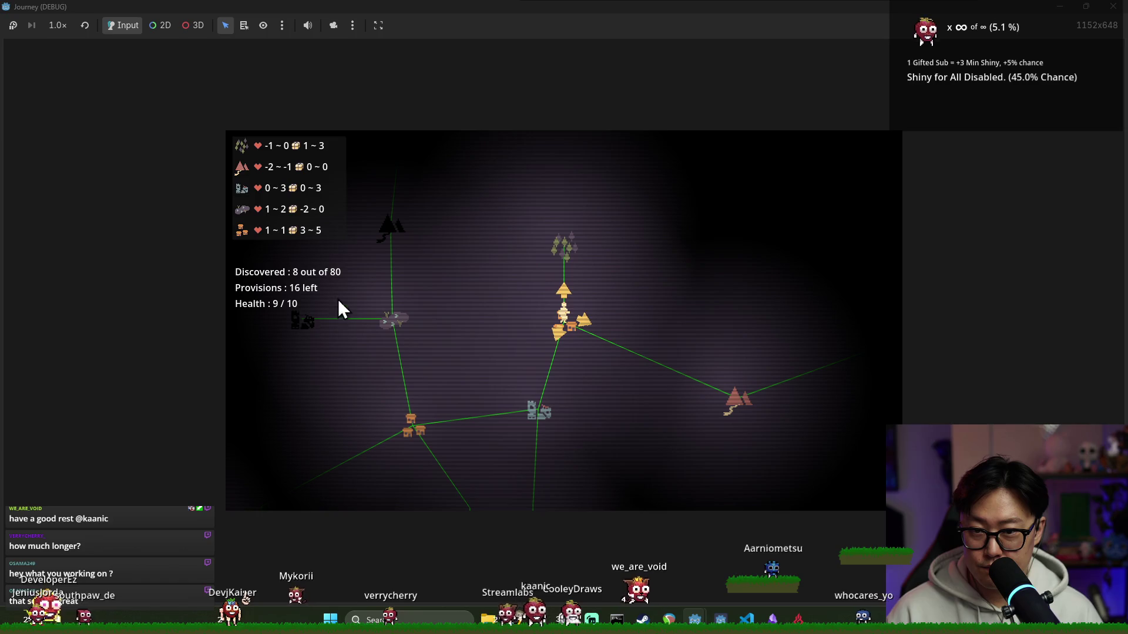
pyautogui.press('F8')
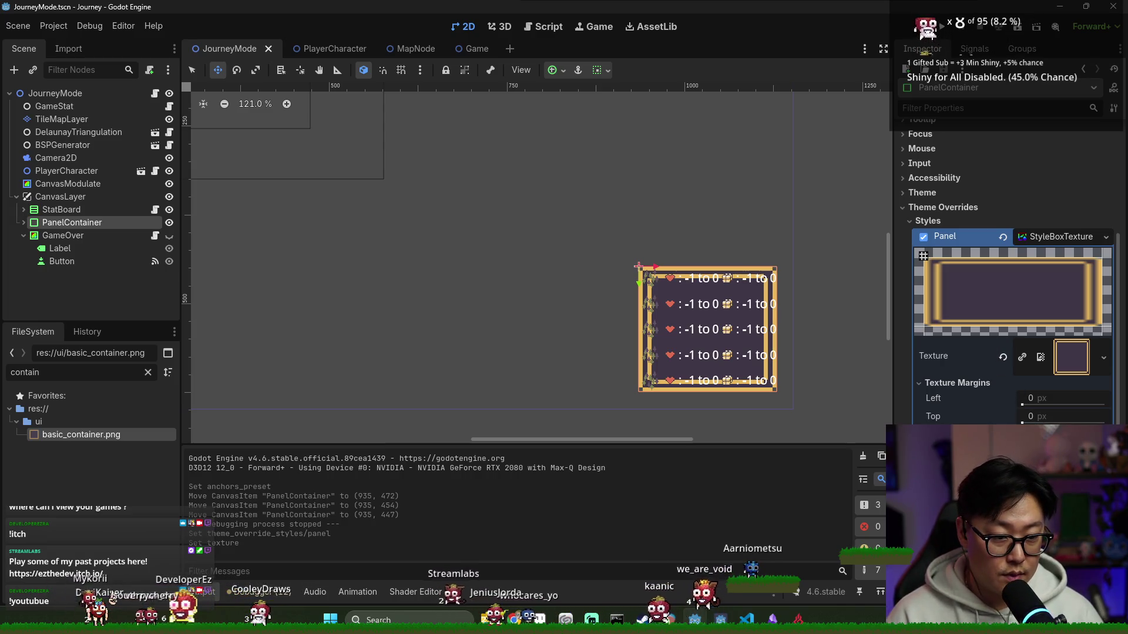
pyautogui.scroll(3, 723, 313)
pyautogui.scroll(2, 705, 289)
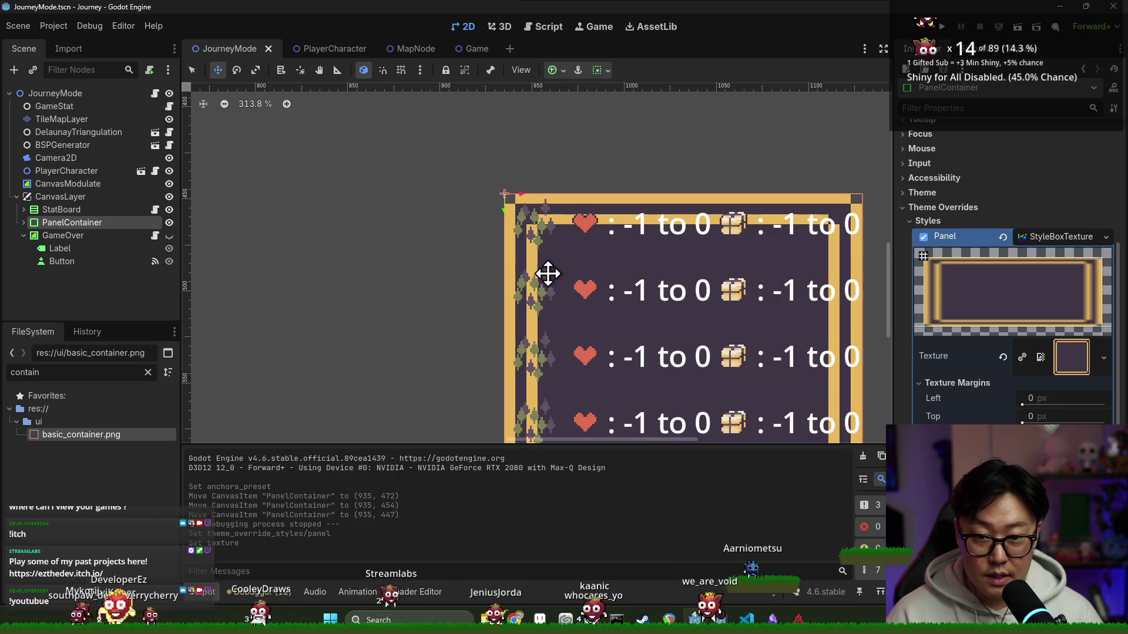
pyautogui.scroll(-3, 516, 237)
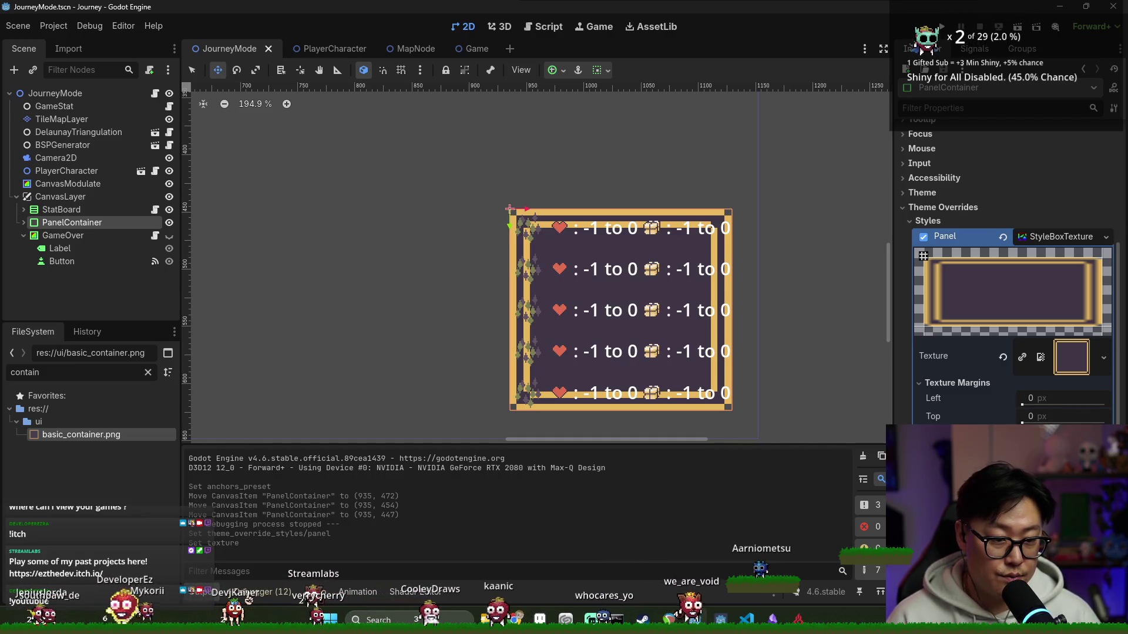
# - Set the legend panel's StyleBoxTexture margins Left, Top, Right and Bottom to 10 px
pyautogui.click(1045, 398)
pyautogui.write('32/')
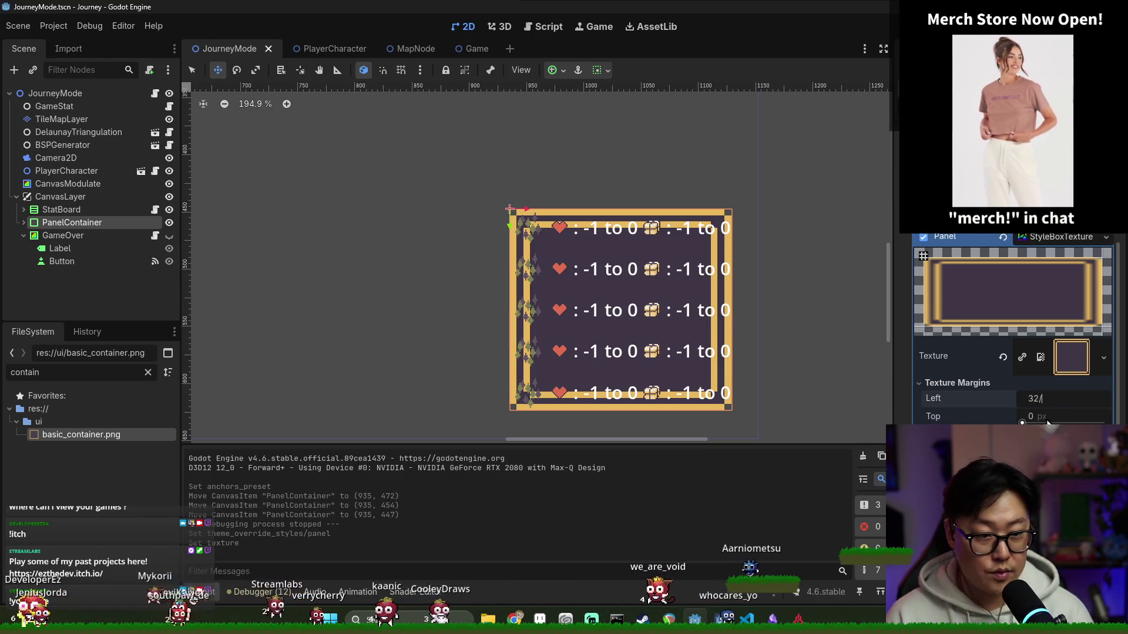
pyautogui.write('3')
pyautogui.press('Return')
pyautogui.click(1045, 417)
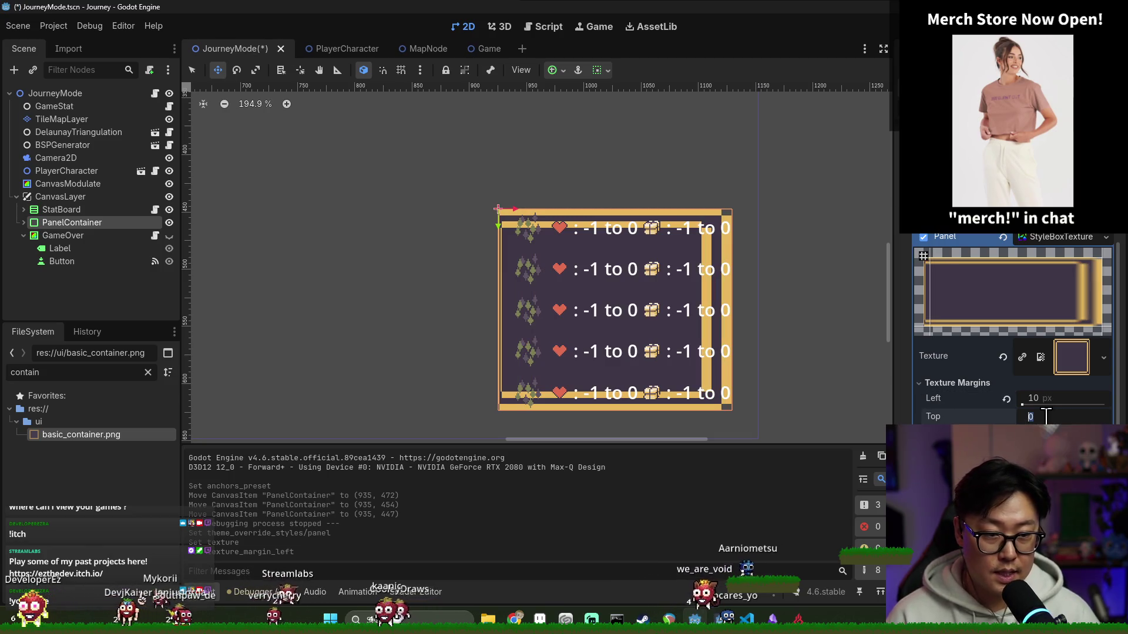
pyautogui.write('10')
pyautogui.press('Tab')
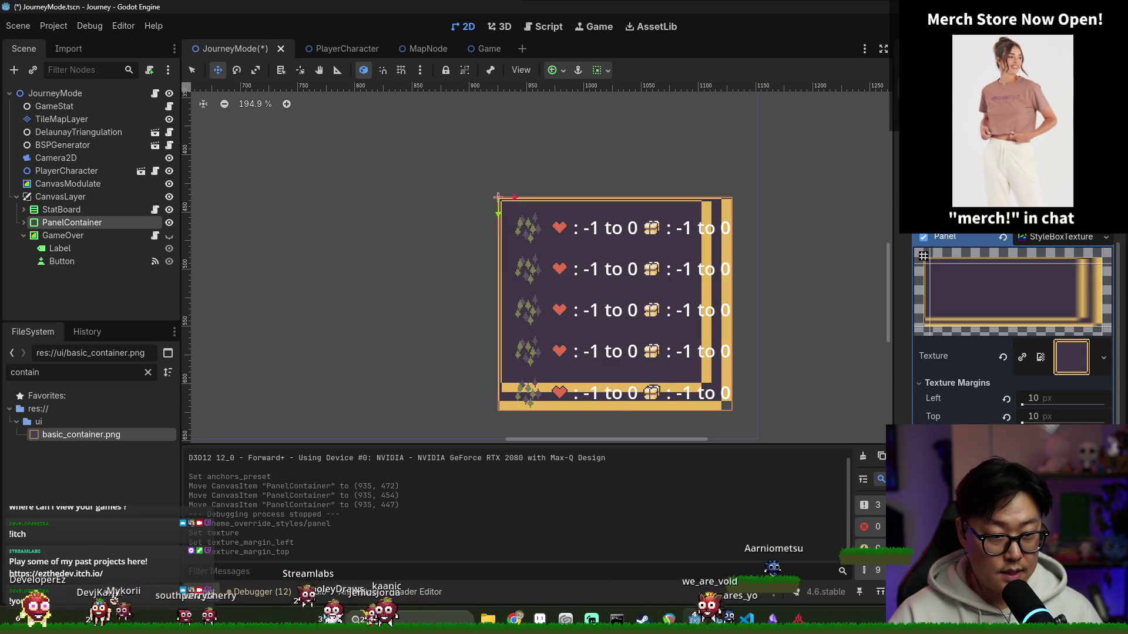
pyautogui.write('10')
pyautogui.press('Tab')
pyautogui.write('10')
pyautogui.press('Return')
# - Save the JourneyMode scene and run the game to the title screen
pyautogui.hotkey('ctrl', 's')
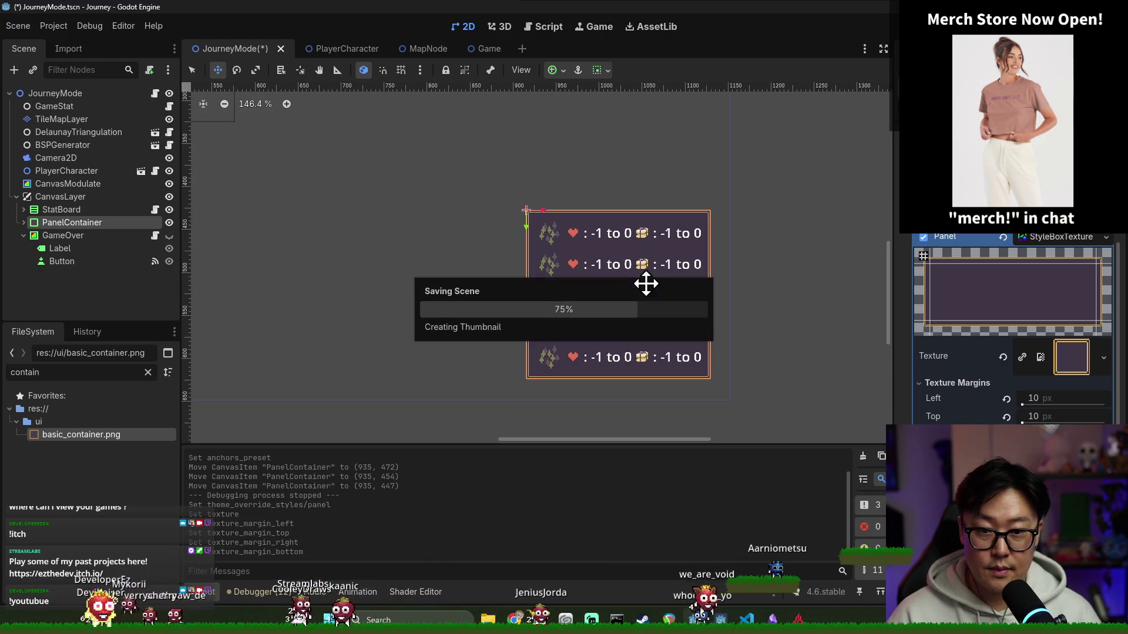
pyautogui.scroll(3, 657, 301)
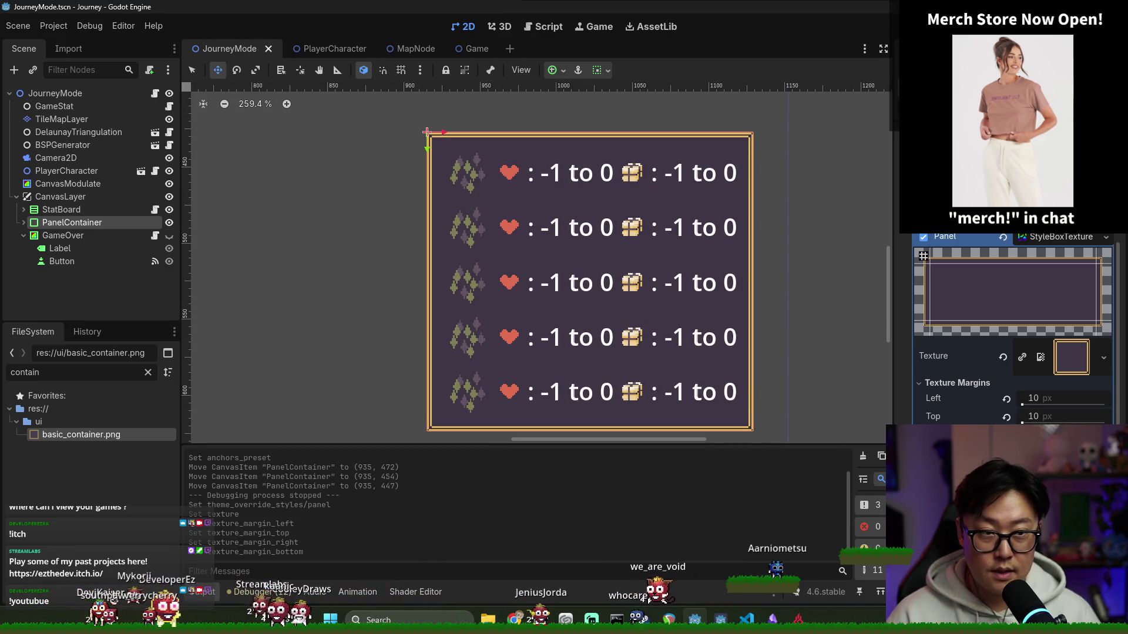
pyautogui.press('F5')
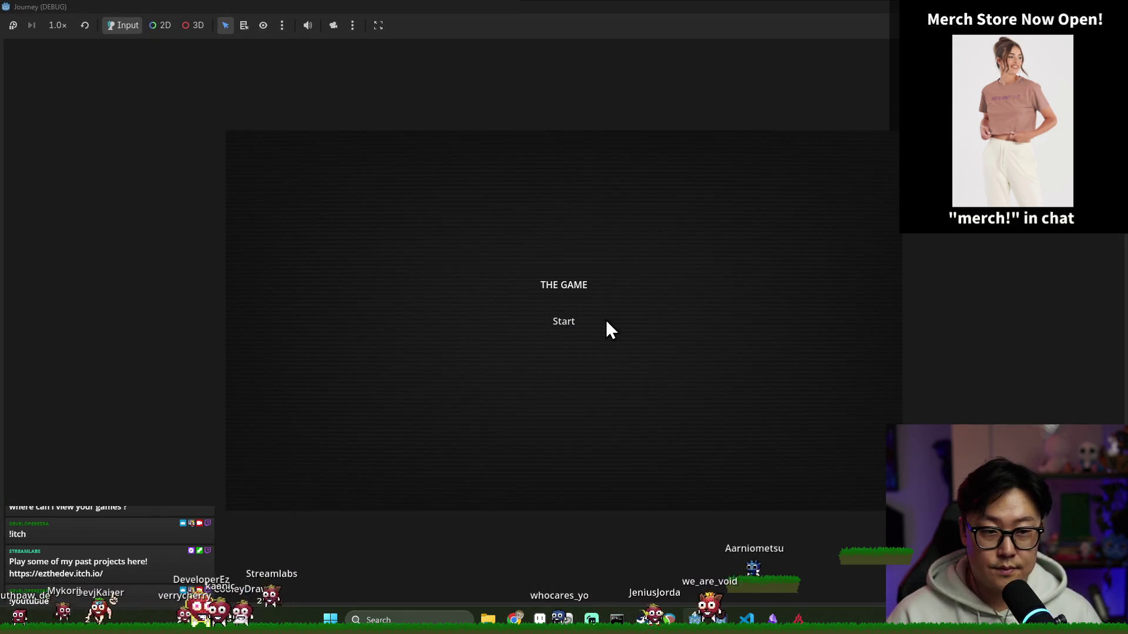
# - Start a run to check the bordered legend panel, then return to the Godot editor
pyautogui.click(564, 321)
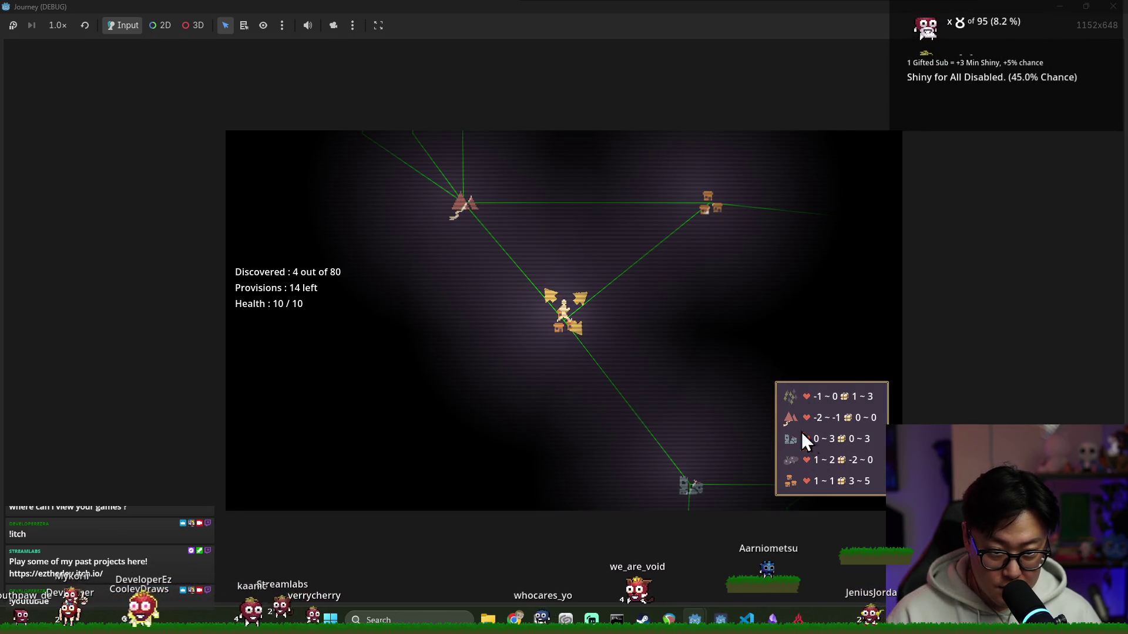
pyautogui.hotkey('alt', 'Tab')
pyautogui.click(475, 238)
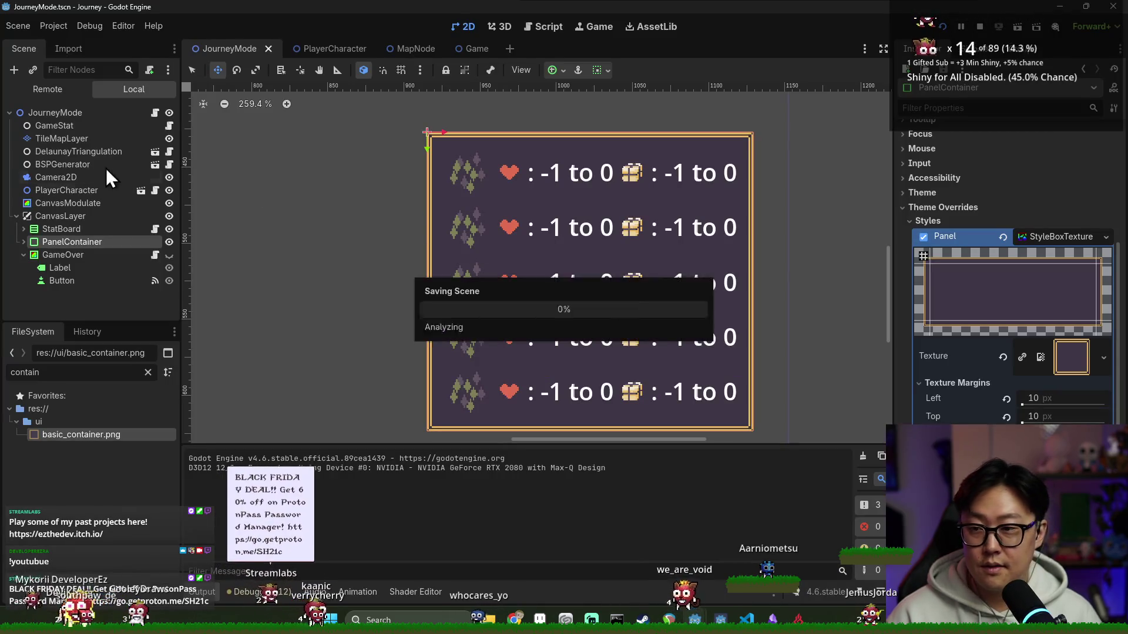
# - Select the CanvasLayer in the Game scene for layer 2 and switch back to the running game
pyautogui.click(470, 50)
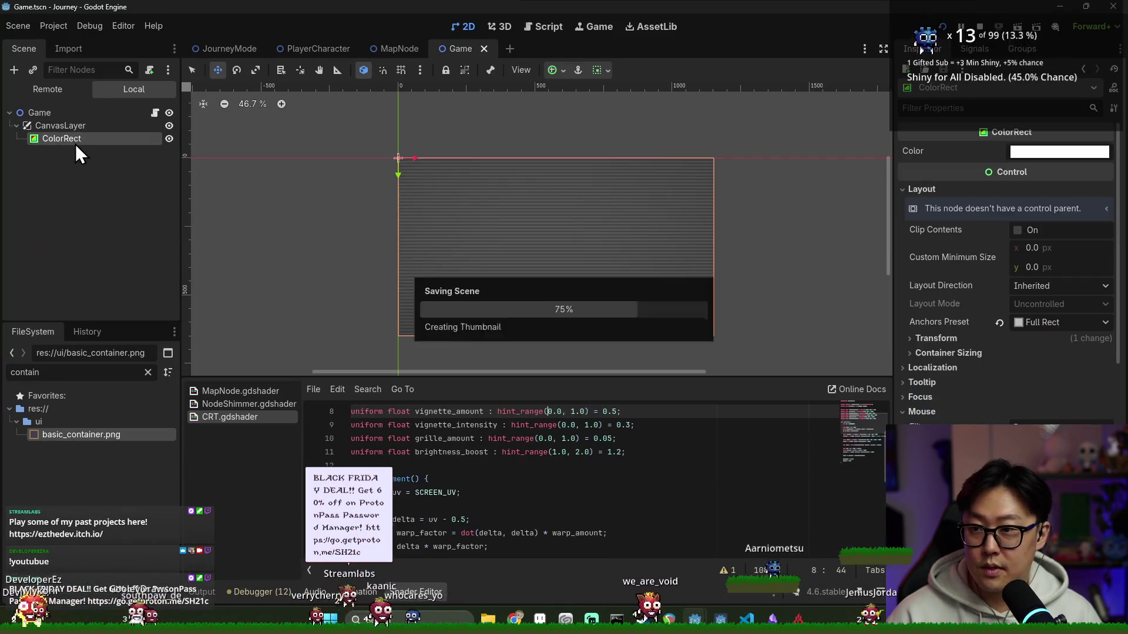
pyautogui.click(80, 127)
pyautogui.press('F5')
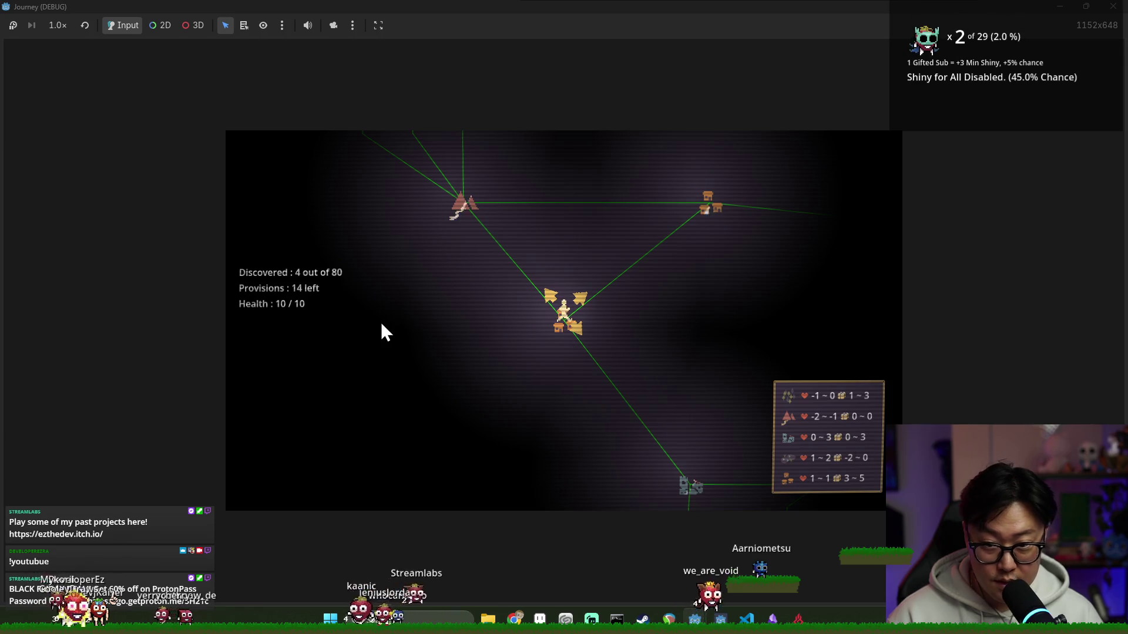
pyautogui.hotkey('alt', 'Tab')
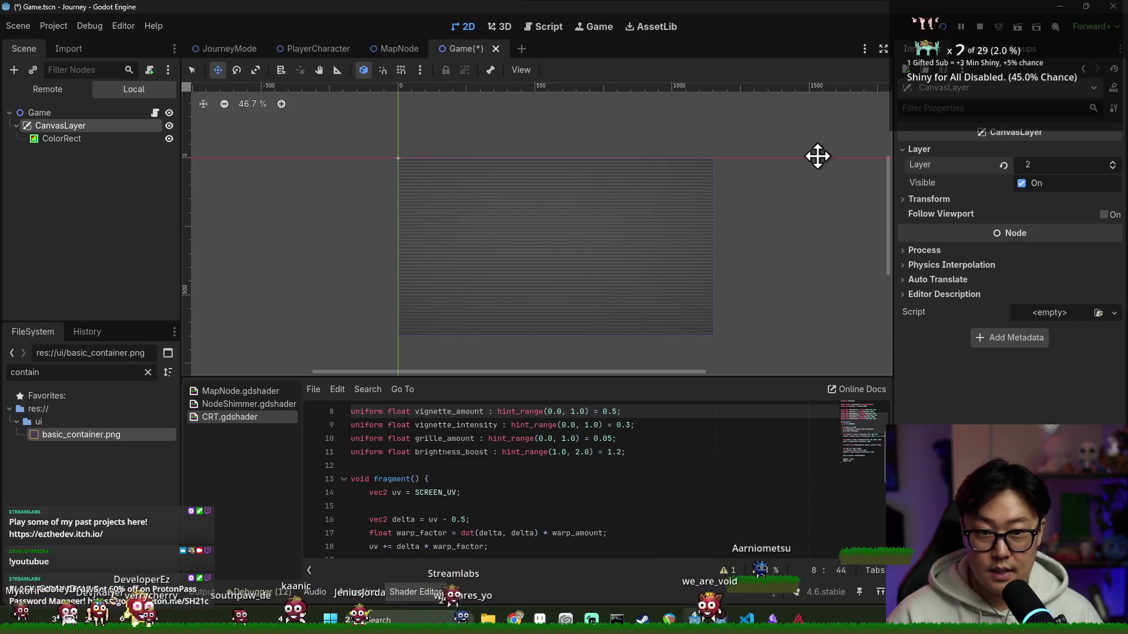
# - Stop and relaunch the game twice to start a fresh Journey run
pyautogui.hotkey('alt', 'Tab')
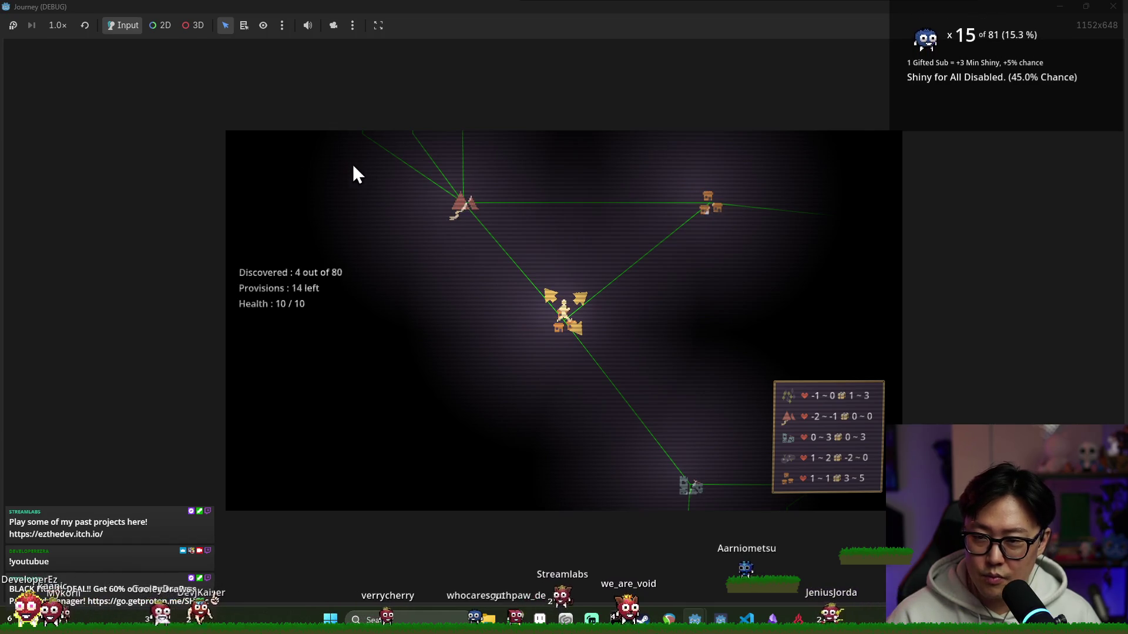
pyautogui.press('F8')
pyautogui.press('F5')
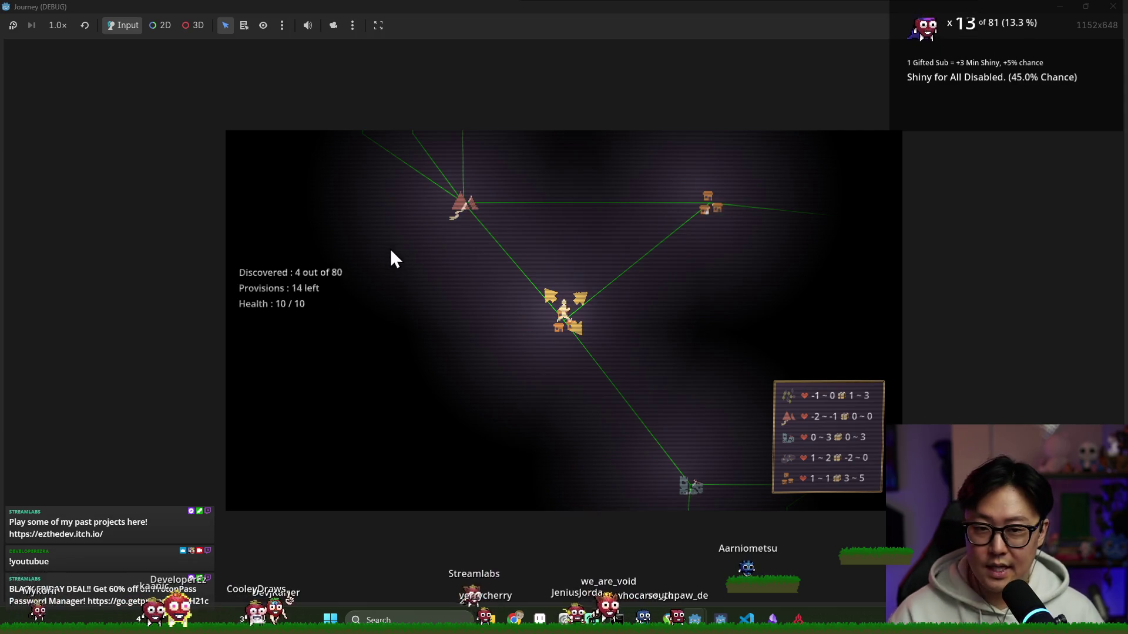
pyautogui.press('F8')
pyautogui.press('F5')
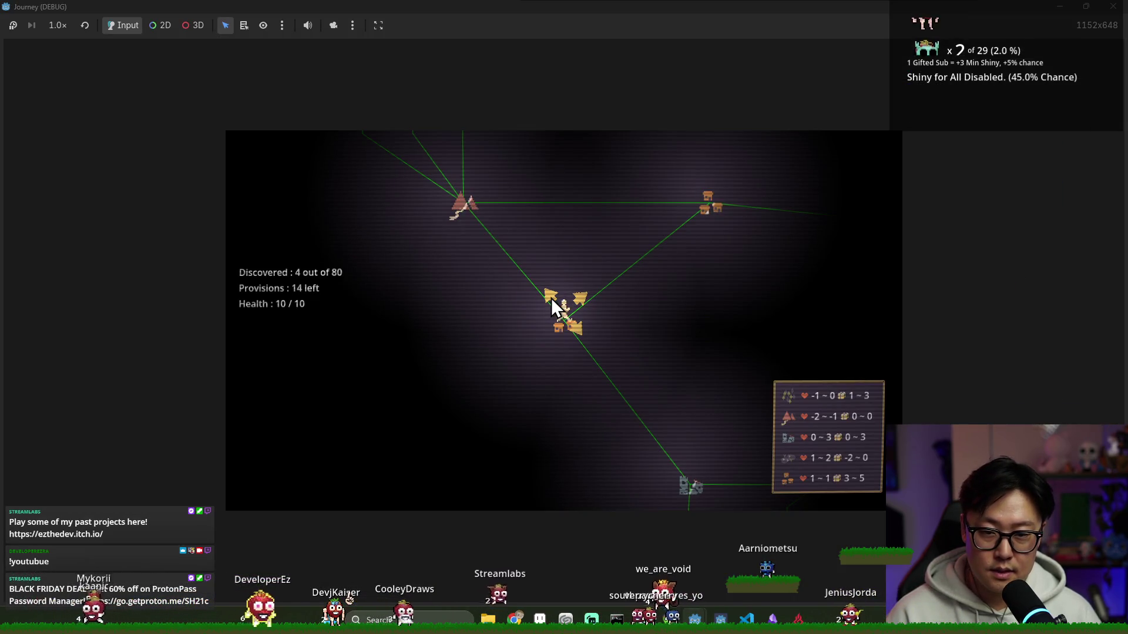
# - Travel to the upper-left mountain node reaching 7 of 80 discovered, then close the game
pyautogui.click(551, 298)
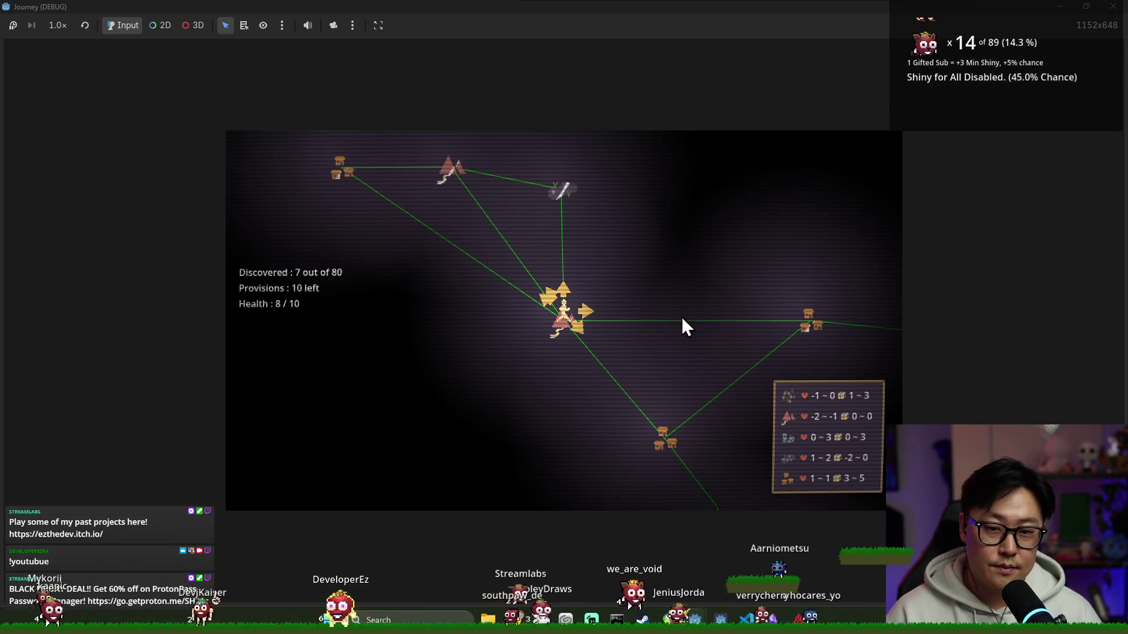
pyautogui.press('F8')
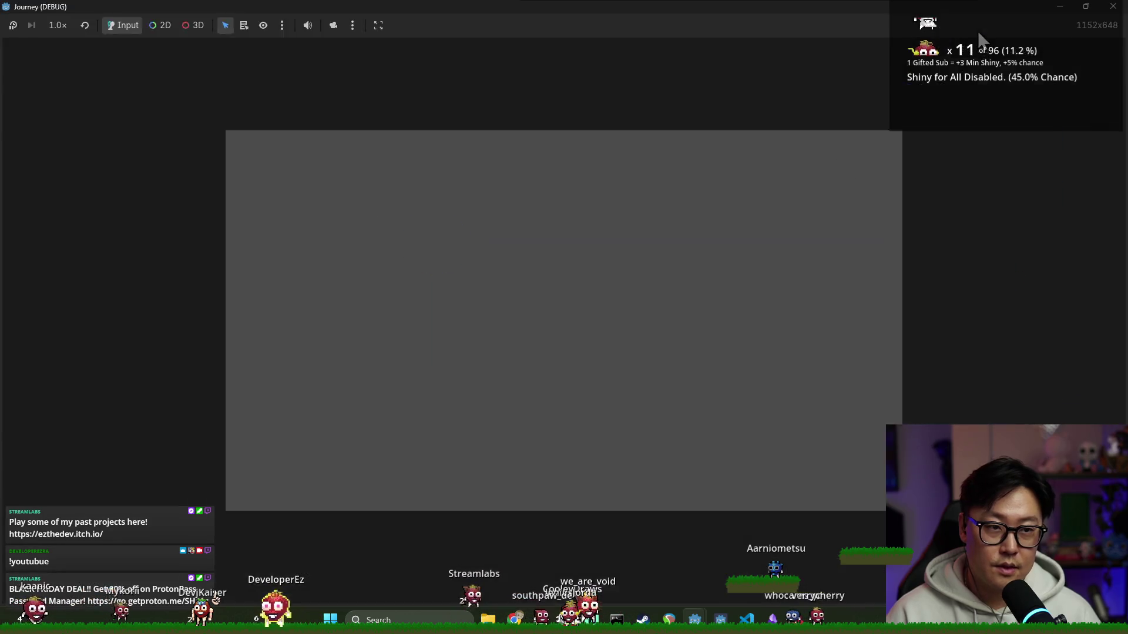
# - Close the basic_container sprite in Aseprite and return to the Godot editor
pyautogui.hotkey('alt', 'Tab')
pyautogui.click(786, 258)
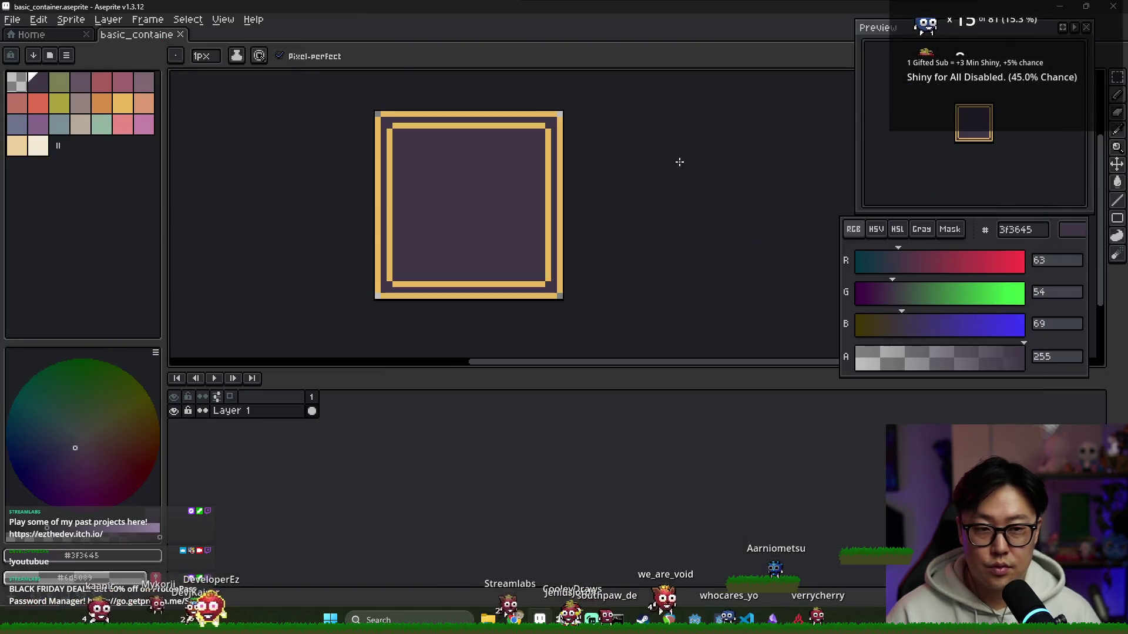
pyautogui.click(174, 35)
pyautogui.hotkey('alt', 'Tab')
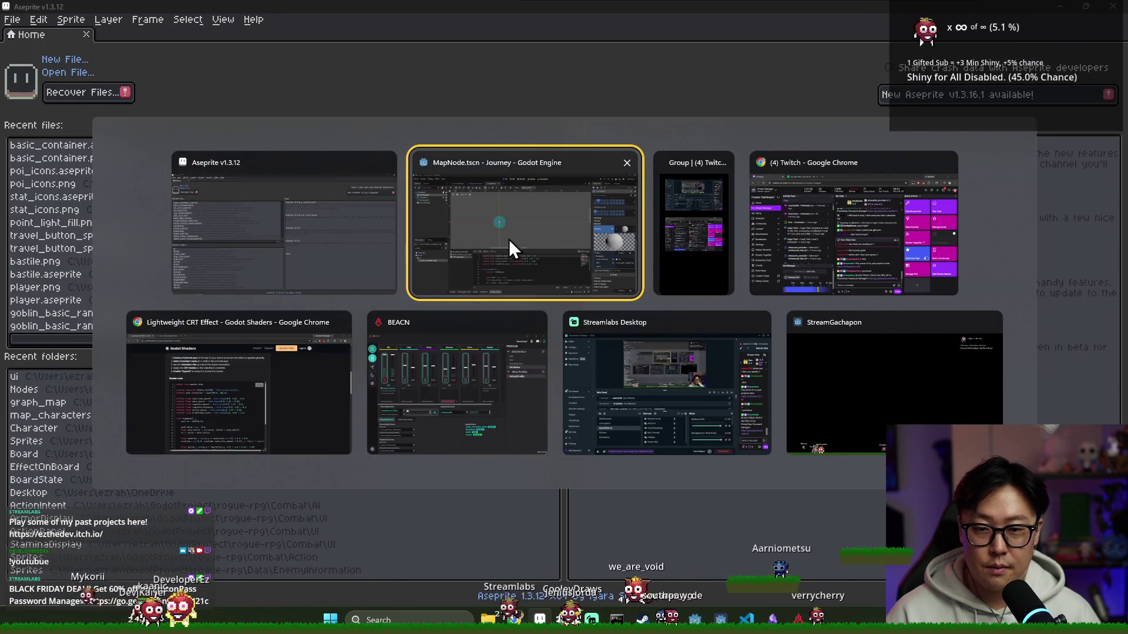
pyautogui.click(509, 239)
pyautogui.hotkey('ctrl', 's')
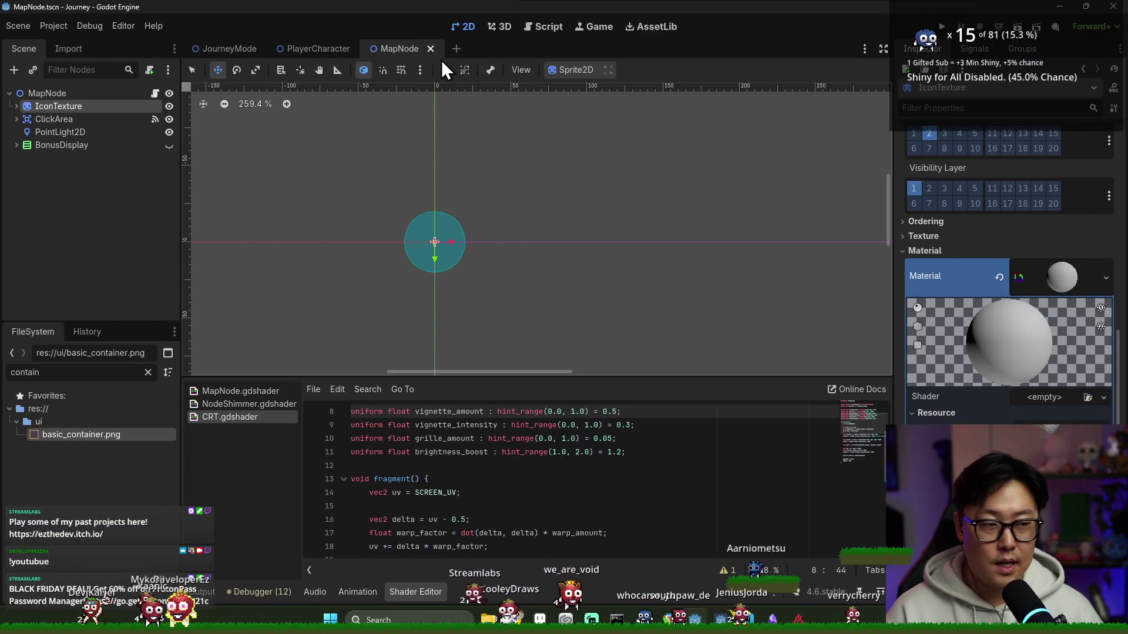
pyautogui.moveTo(318, 49)
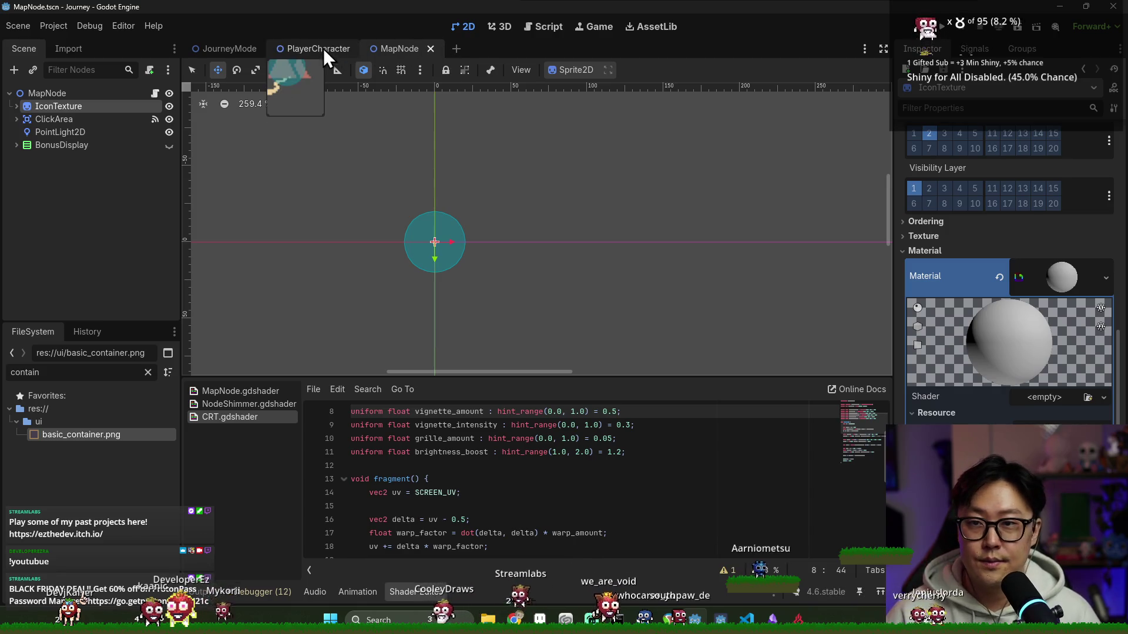
# - Tidy the JourneyMode scene tree around StatBoard and clear the FileSystem file filter
pyautogui.click(251, 48)
pyautogui.scroll(-4, 542, 157)
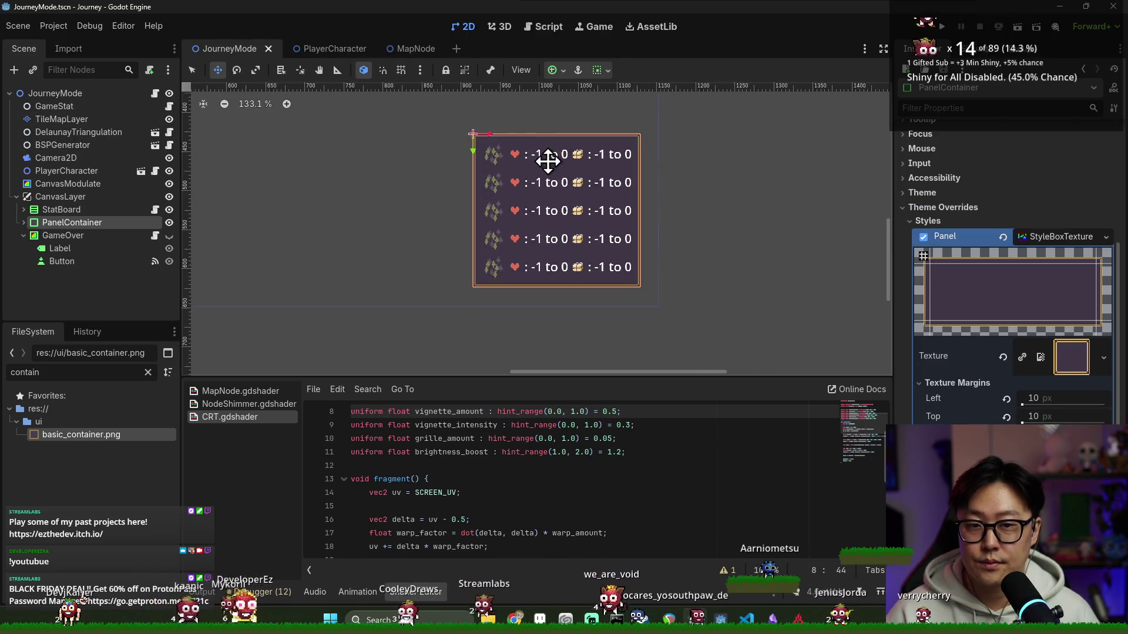
pyautogui.scroll(-1, 574, 220)
pyautogui.scroll(-1, 398, 209)
pyautogui.scroll(-1, 280, 206)
pyautogui.click(24, 236)
pyautogui.hotkey('ctrl', 's')
pyautogui.click(25, 212)
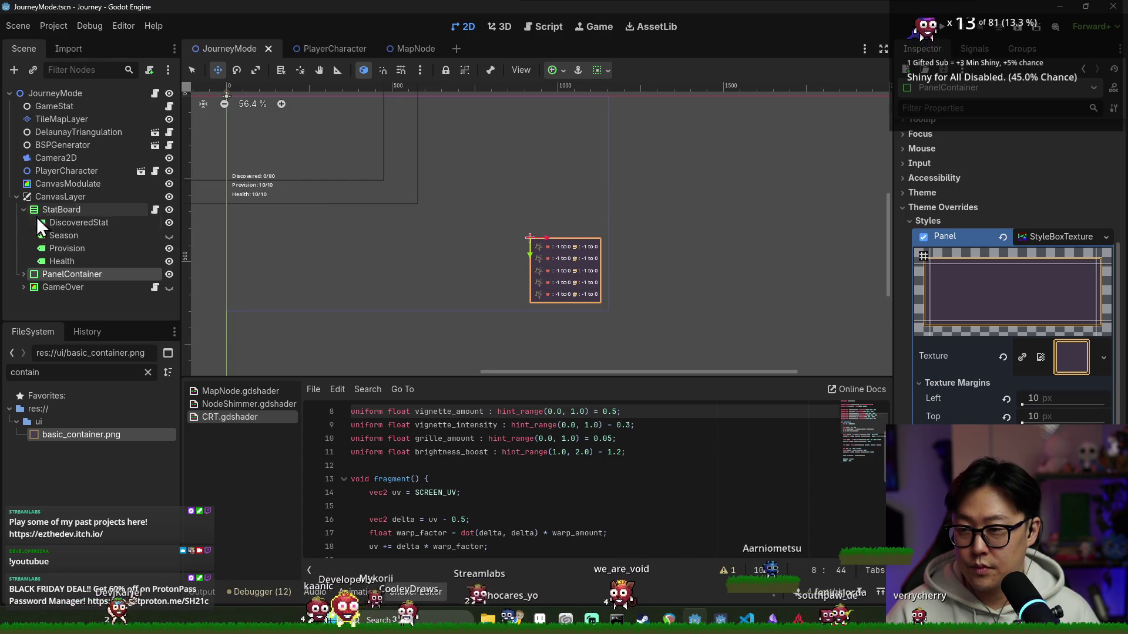
pyautogui.click(18, 421)
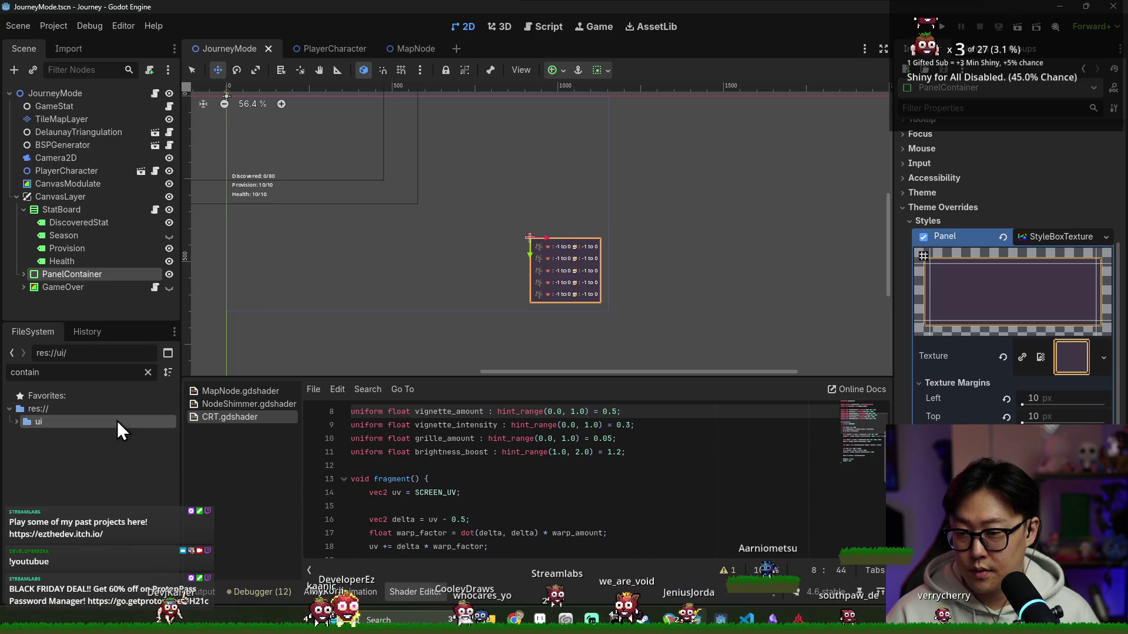
pyautogui.click(148, 372)
pyautogui.scroll(-4, 48, 467)
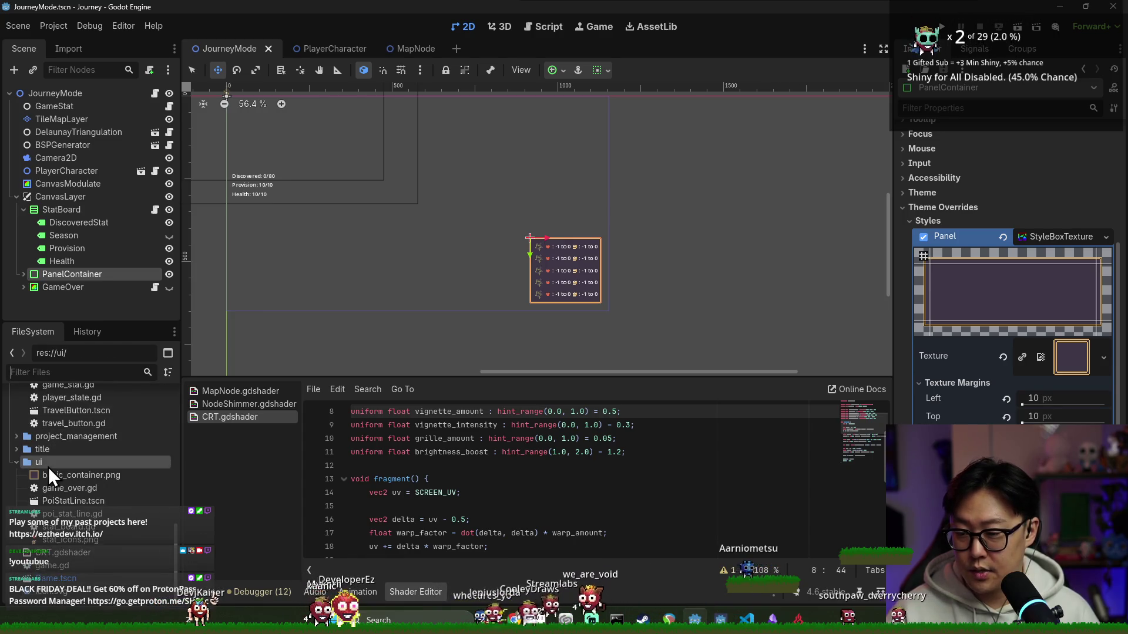
pyautogui.rightClick(33, 467)
pyautogui.moveTo(84, 397)
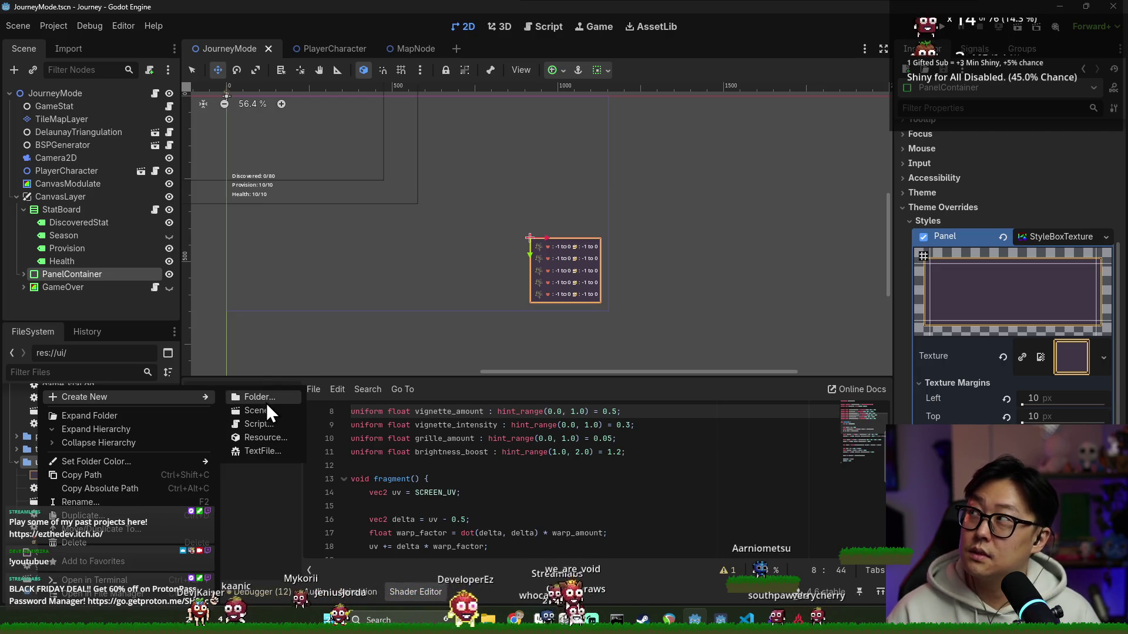
# - Start adding a child node under CanvasLayer via Add Child Node
pyautogui.rightClick(82, 274)
pyautogui.click(82, 273)
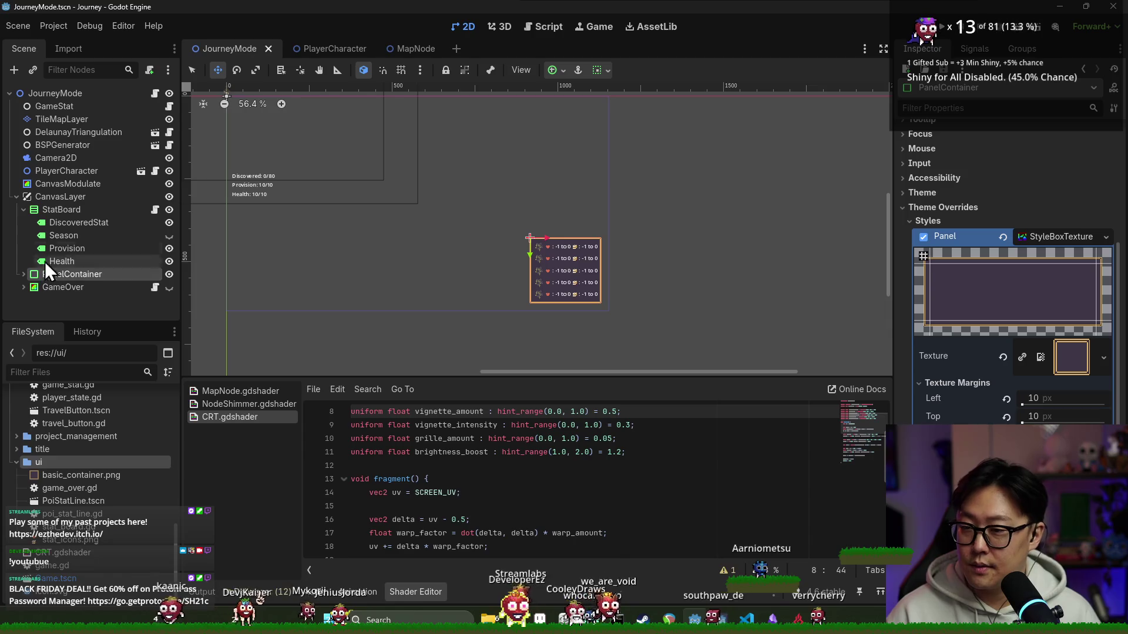
pyautogui.rightClick(54, 199)
pyautogui.click(123, 228)
pyautogui.write('texture')
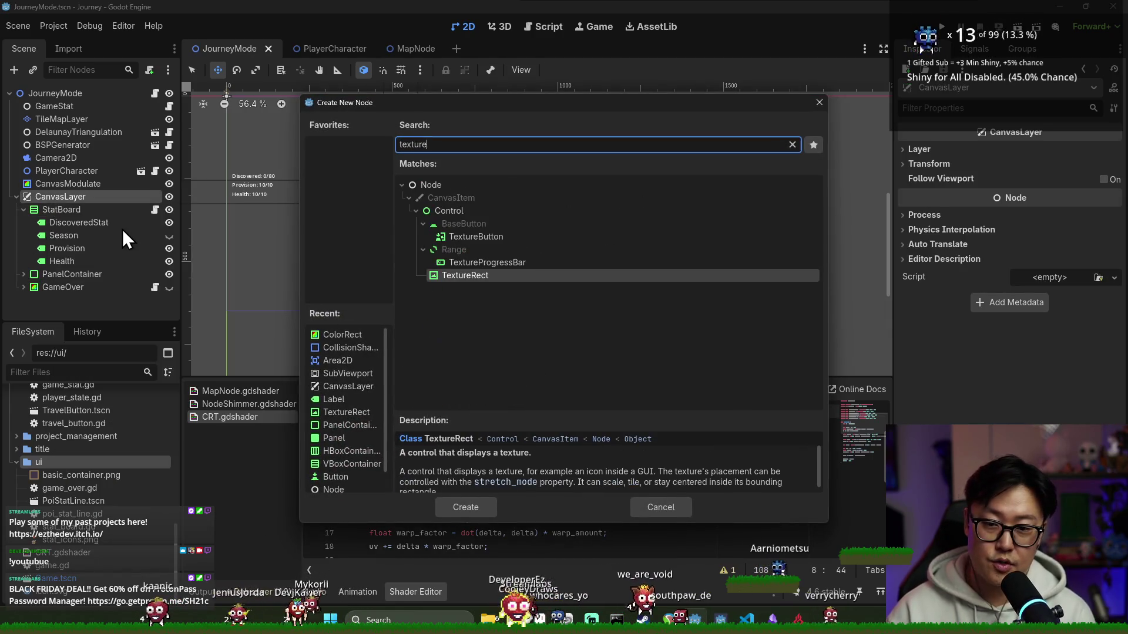
# - Add a TextureProgressBar node with Fill Mode set to Bilinear (Left and Right)
pyautogui.doubleClick(449, 264)
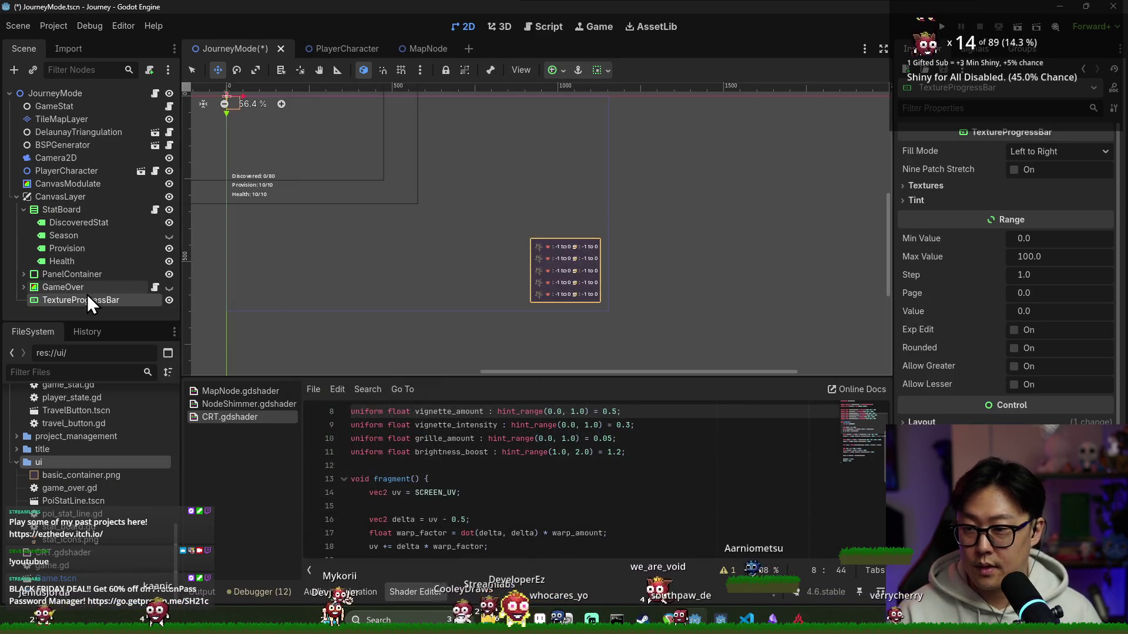
pyautogui.click(934, 186)
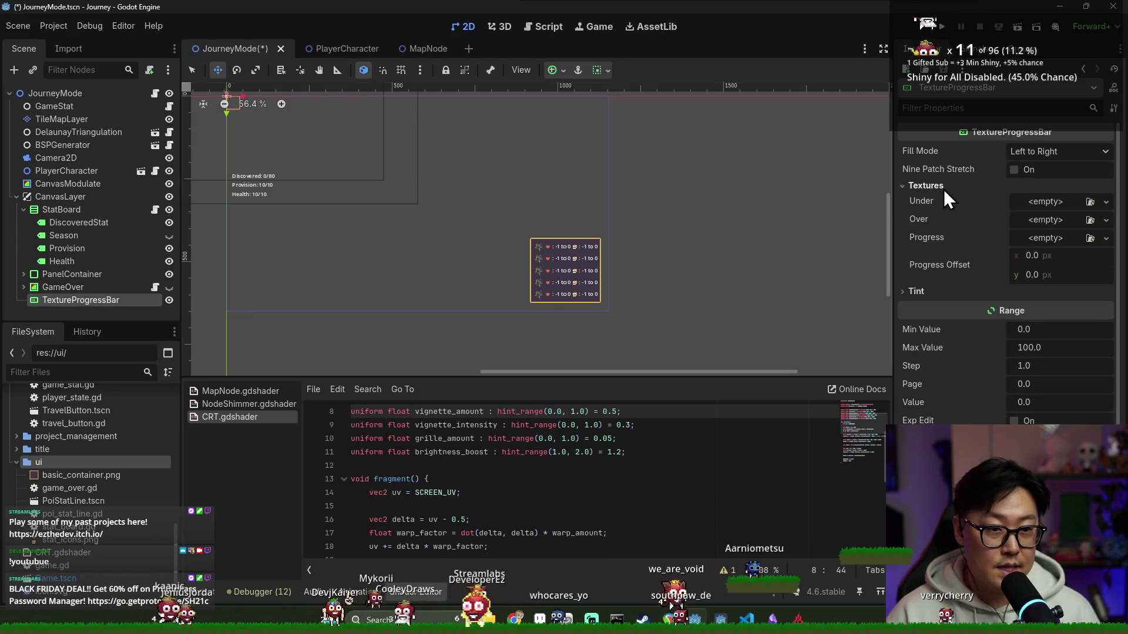
pyautogui.click(1049, 153)
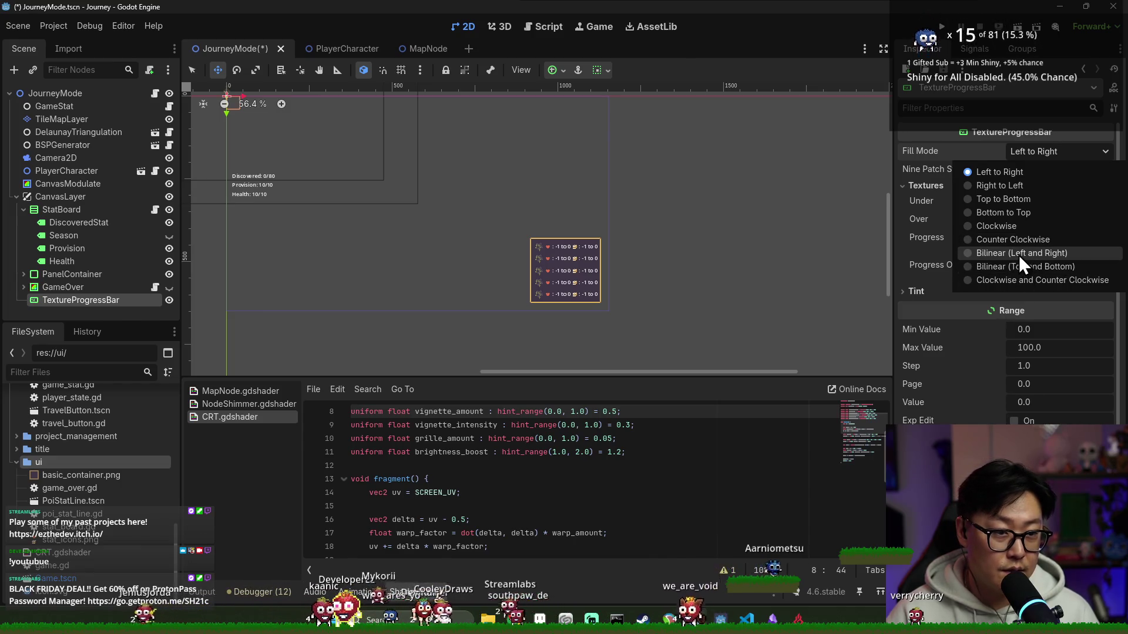
pyautogui.click(1020, 256)
# - Review the Fill Mode choices and bring up the property's options menu
pyautogui.click(1043, 156)
pyautogui.click(1043, 156)
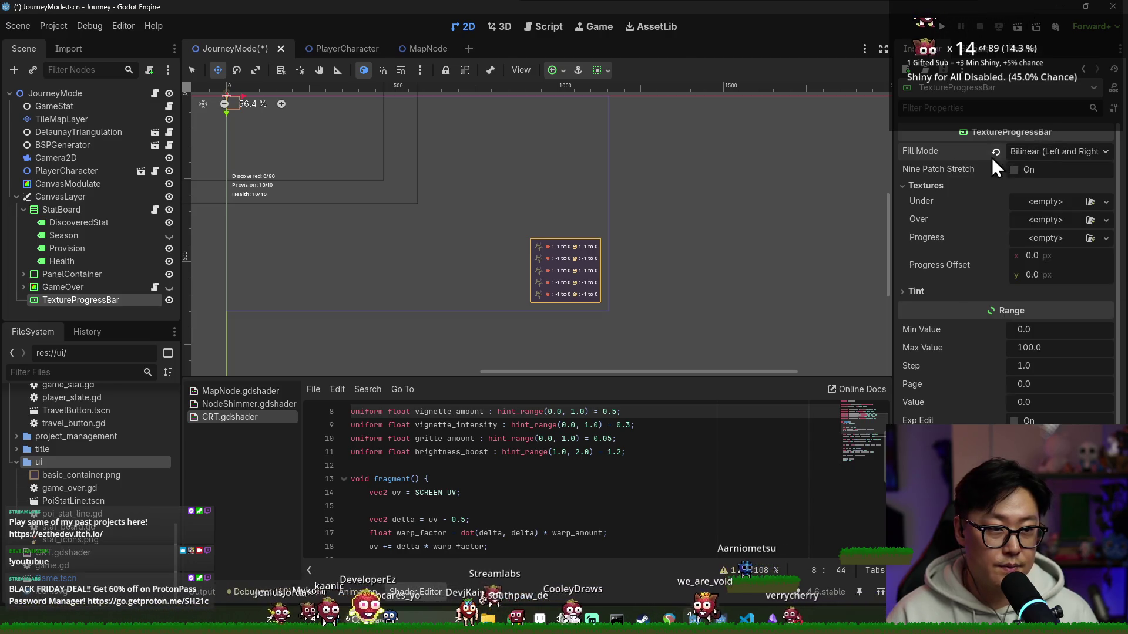
pyautogui.click(1035, 153)
pyautogui.rightClick(978, 154)
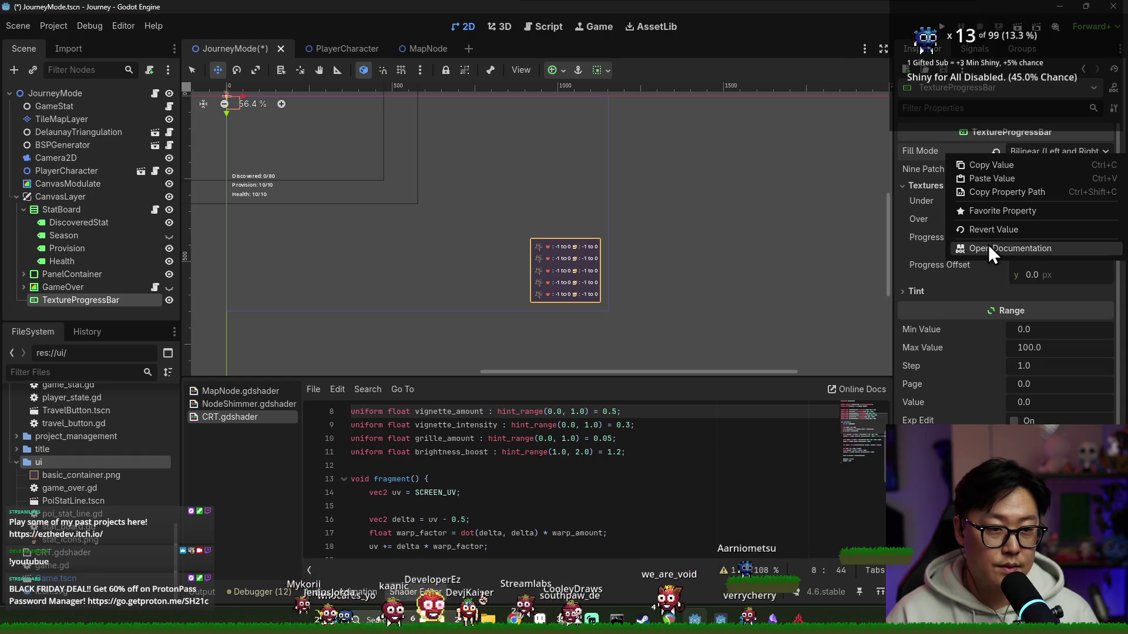
# - Read the FillMode documentation and revert the fill mode to its default
pyautogui.click(988, 247)
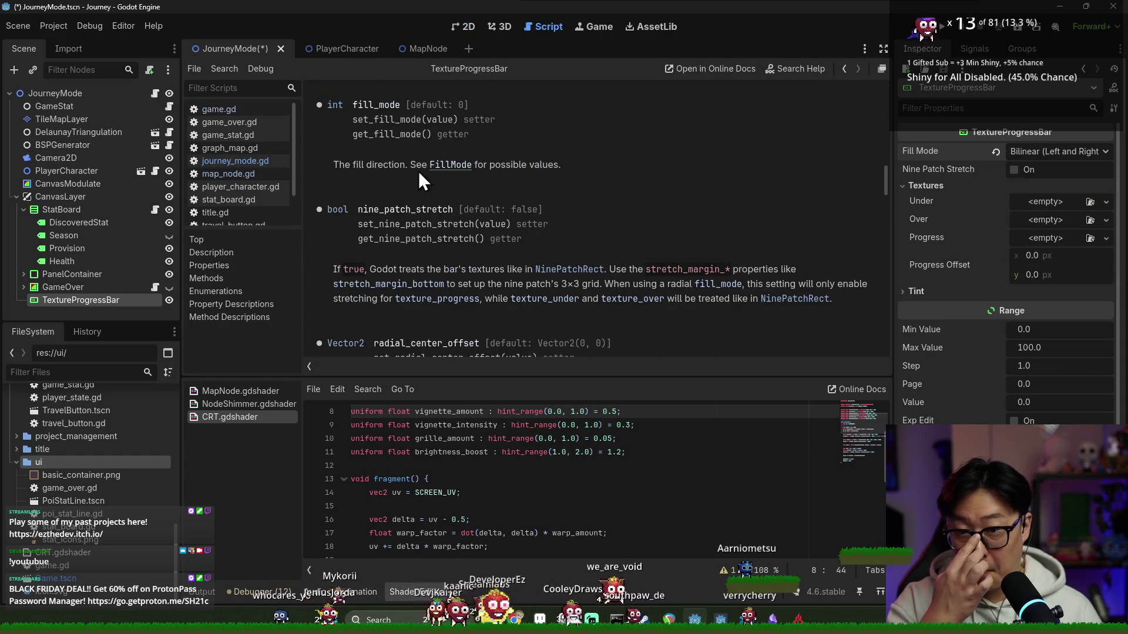
pyautogui.scroll(2, 505, 221)
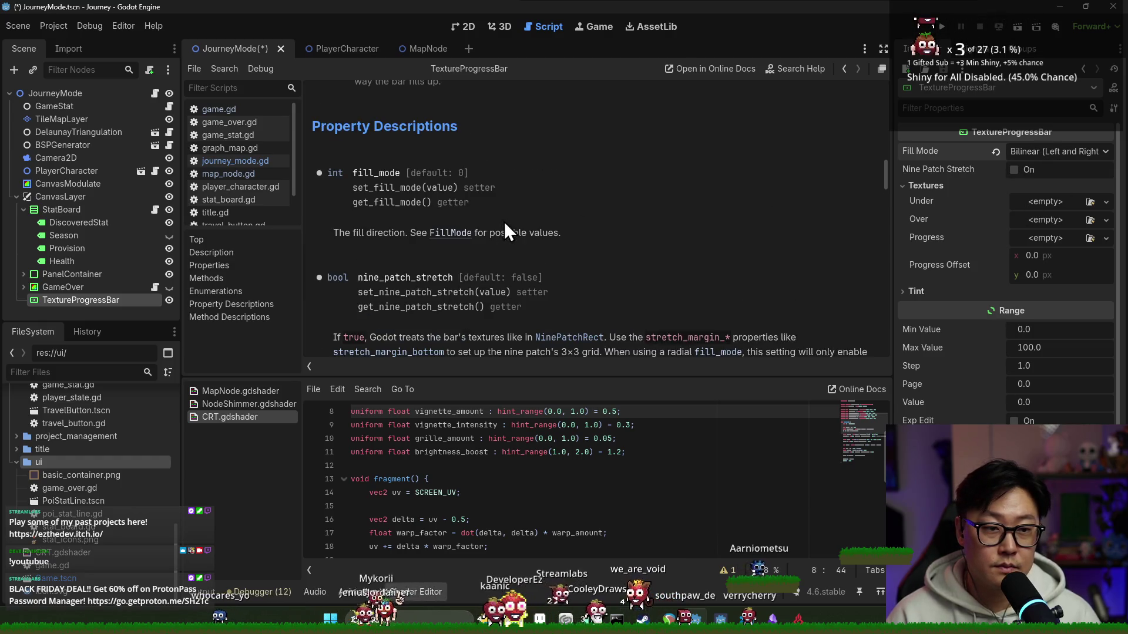
pyautogui.click(452, 240)
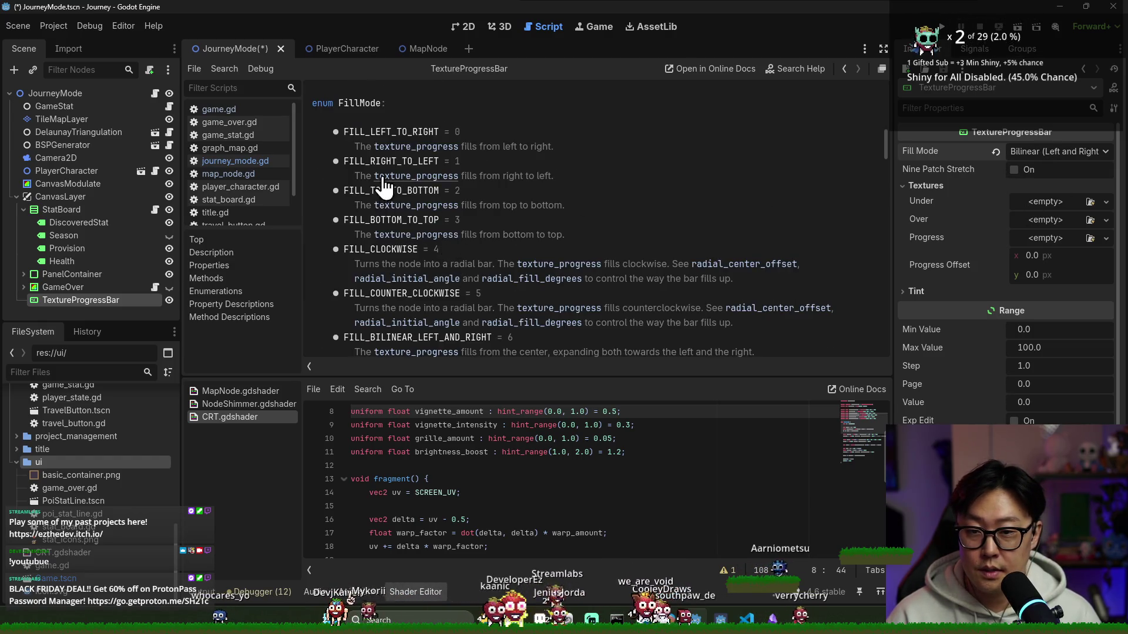
pyautogui.scroll(-2, 415, 250)
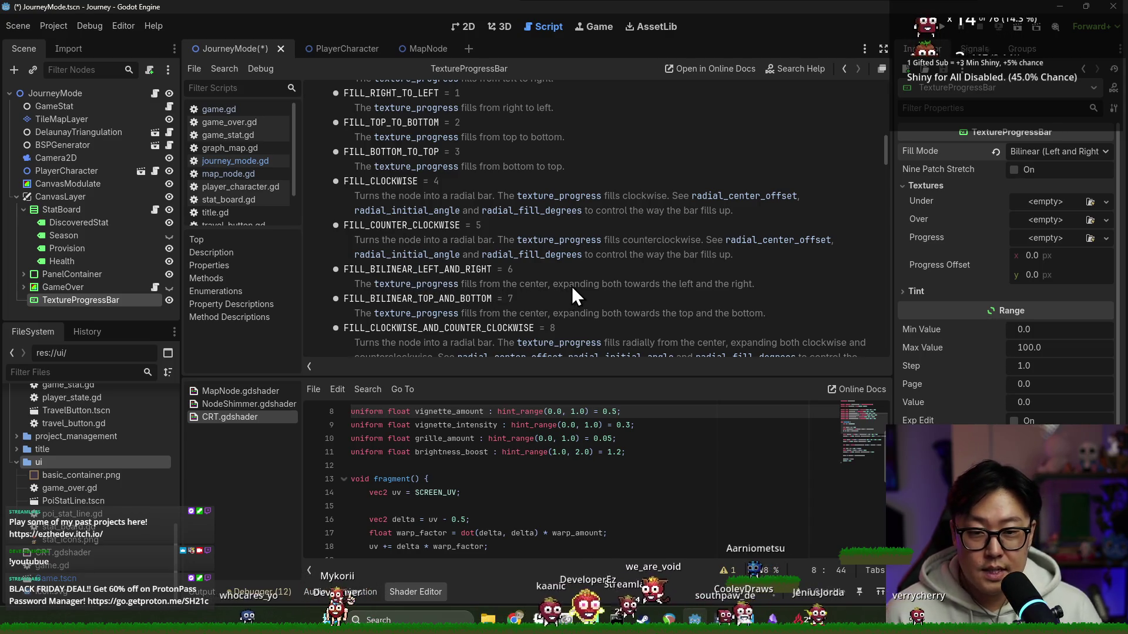
pyautogui.scroll(-3, 475, 305)
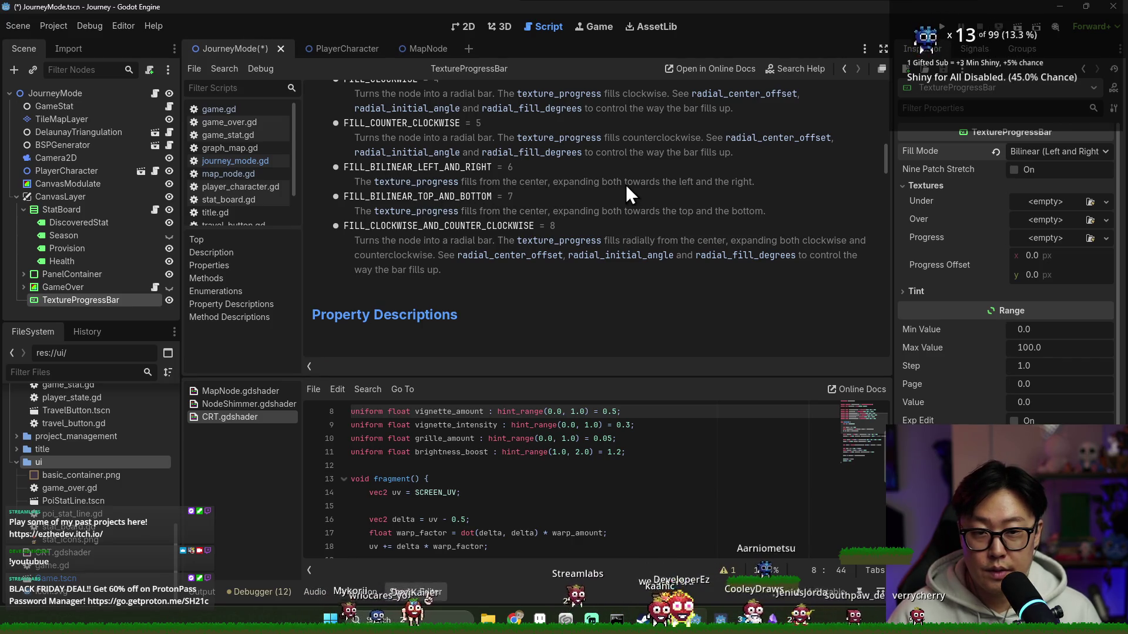
pyautogui.click(996, 152)
# - Delete the TextureProgressBar node, save the scene and return to the 2D view
pyautogui.rightClick(104, 301)
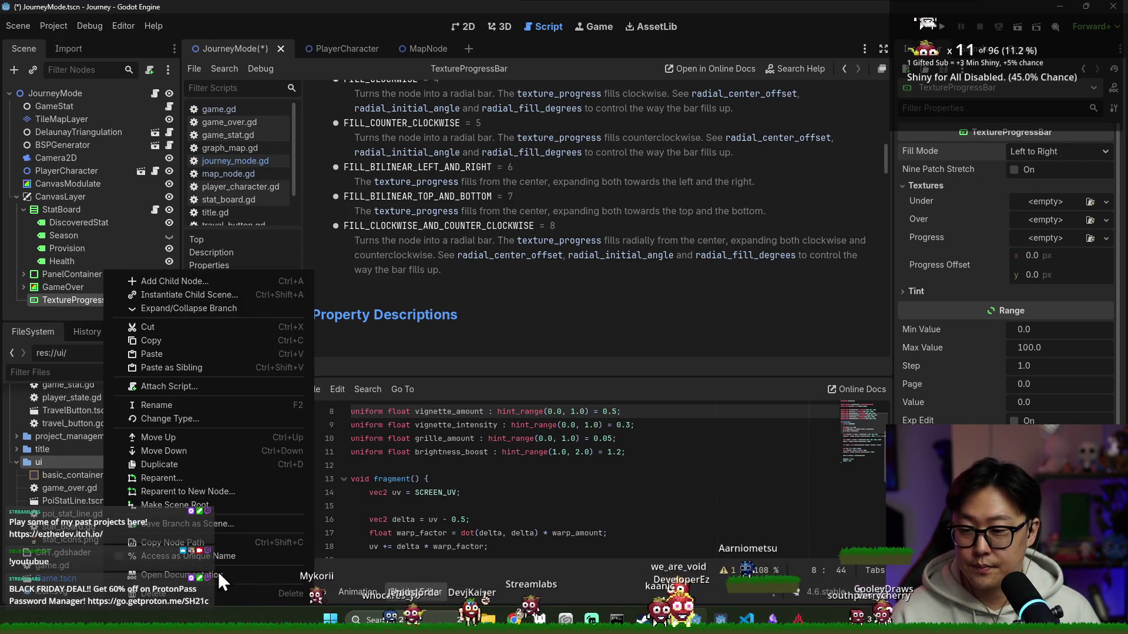
pyautogui.click(263, 593)
pyautogui.click(527, 327)
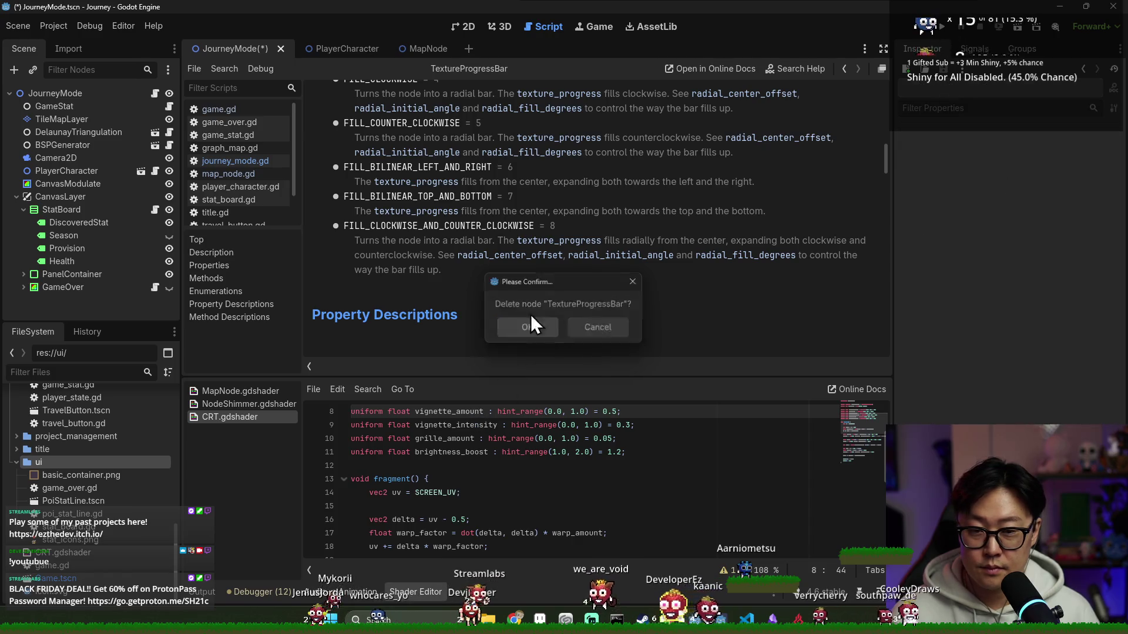
pyautogui.hotkey('ctrl', 's')
pyautogui.click(469, 26)
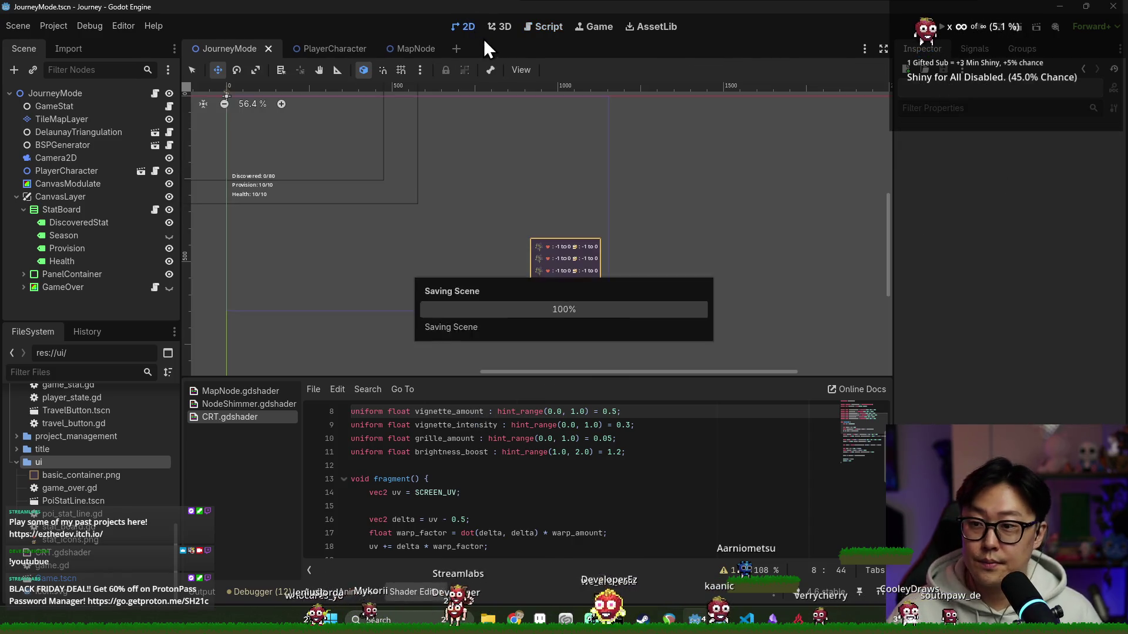
# - Select StatBoard, briefly opening and cancelling a rename, leaving its name unchanged
pyautogui.hotkey('ctrl', 's')
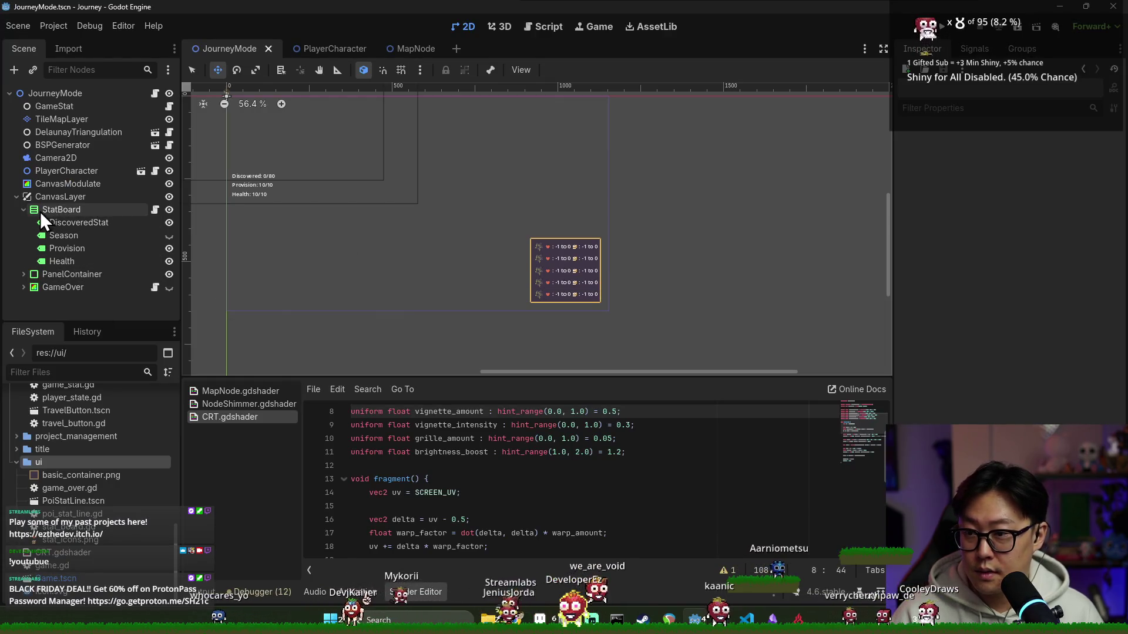
pyautogui.click(29, 211)
pyautogui.hotkey('ctrl', 's')
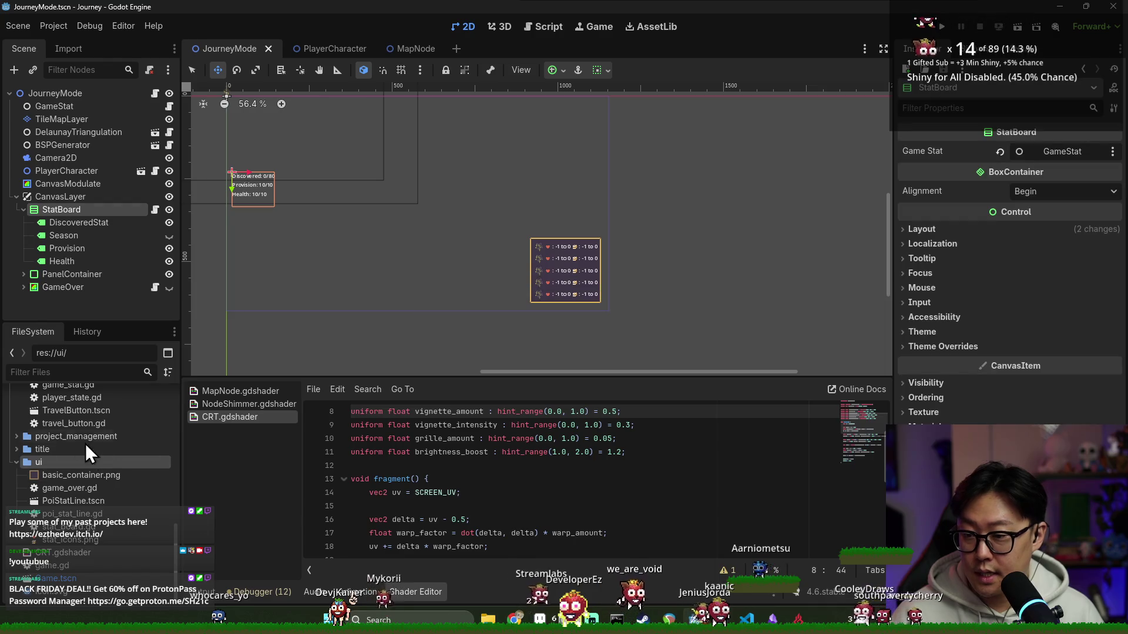
pyautogui.doubleClick(58, 209)
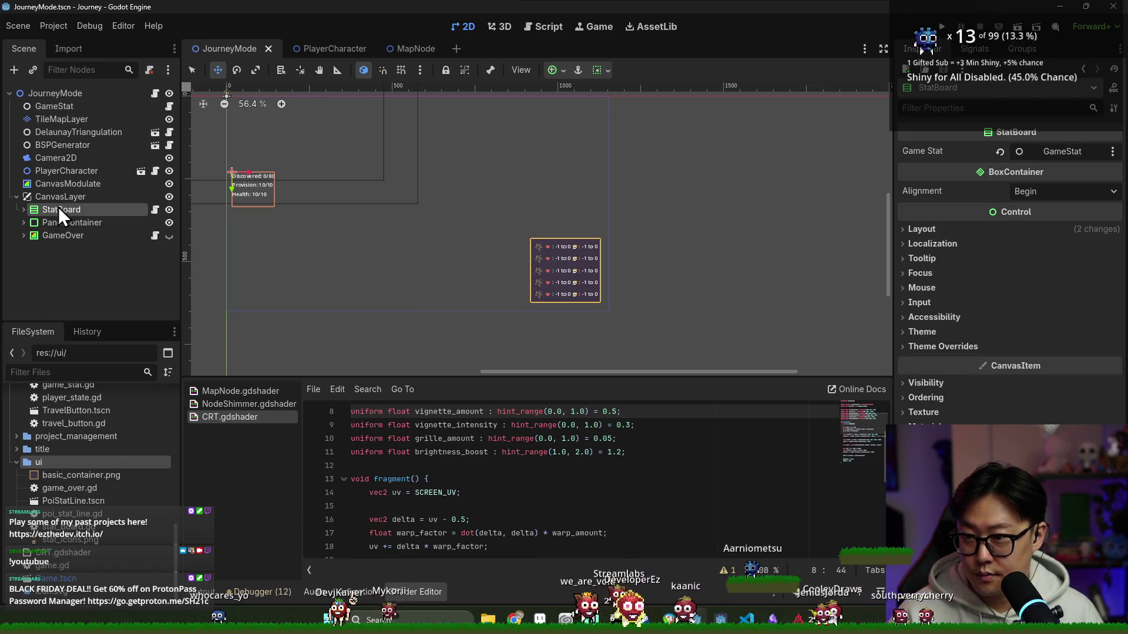
pyautogui.click(23, 209)
pyautogui.press('F2')
pyautogui.rightClick(73, 214)
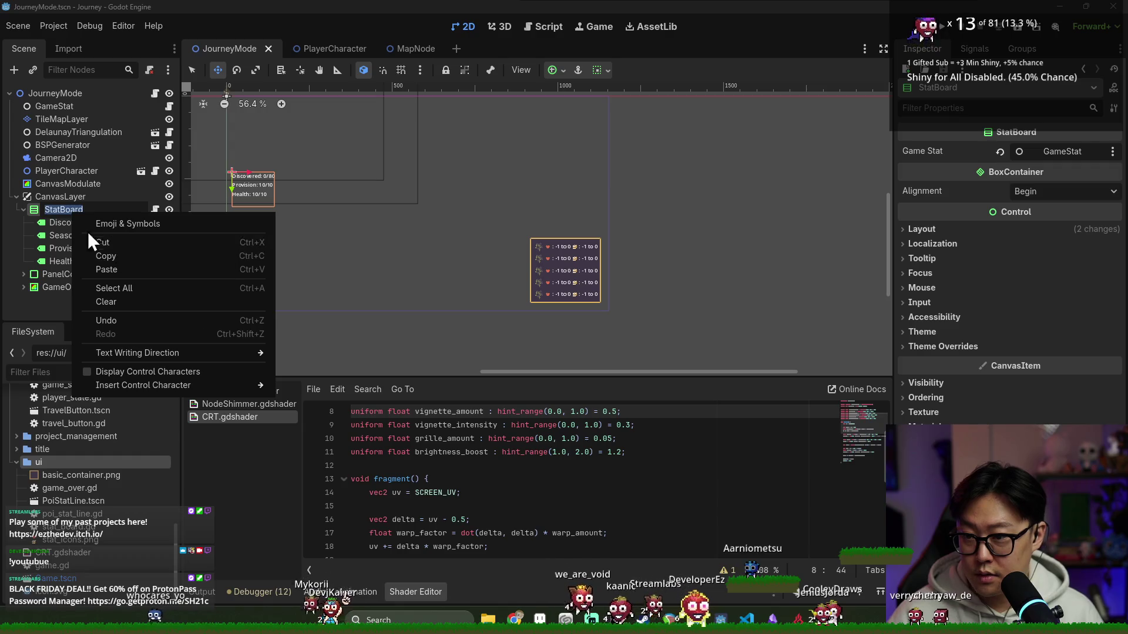
pyautogui.press('Escape')
pyautogui.rightClick(77, 215)
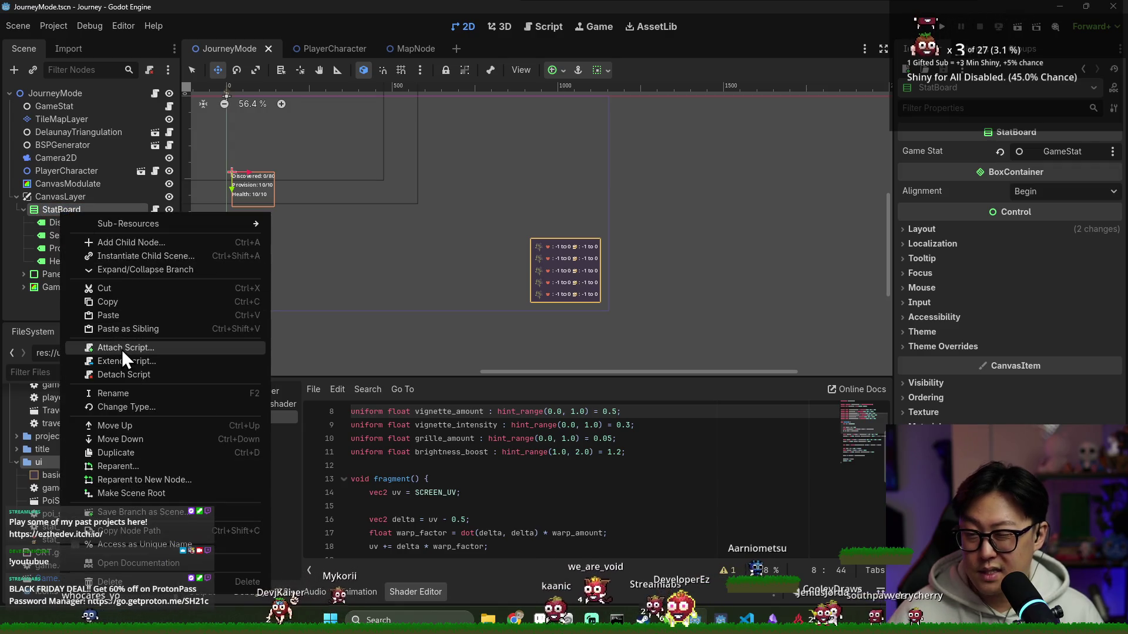
pyautogui.click(294, 270)
# - Add an HBoxContainer under StatBoard with a 16×16 custom minimum size
pyautogui.hotkey('ctrl', 'a')
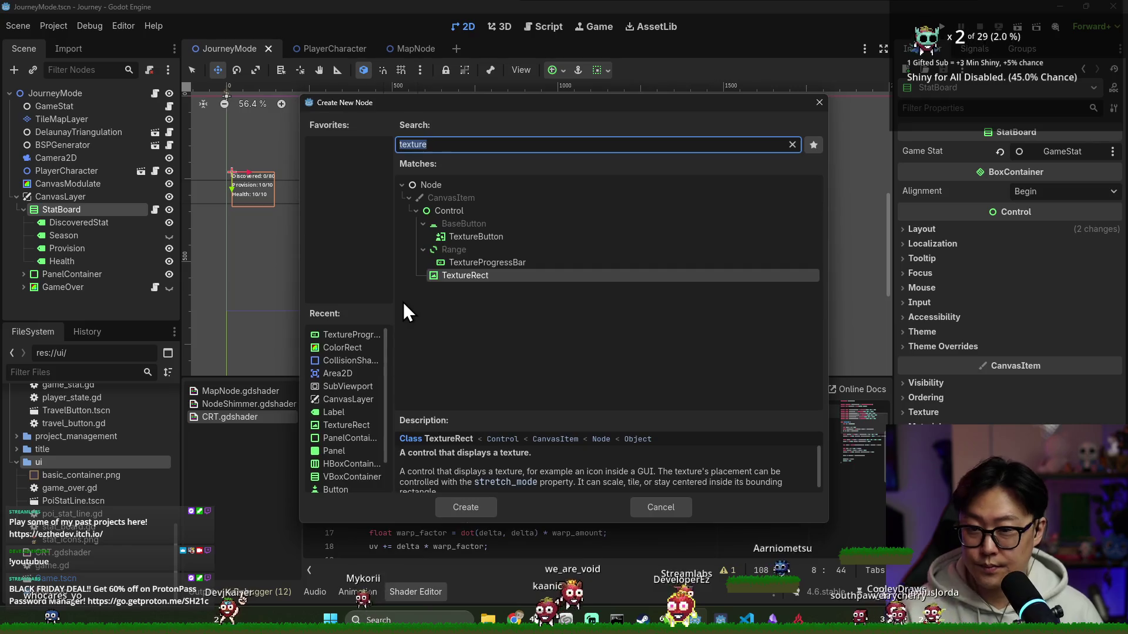
pyautogui.write('hb')
pyautogui.press('Return')
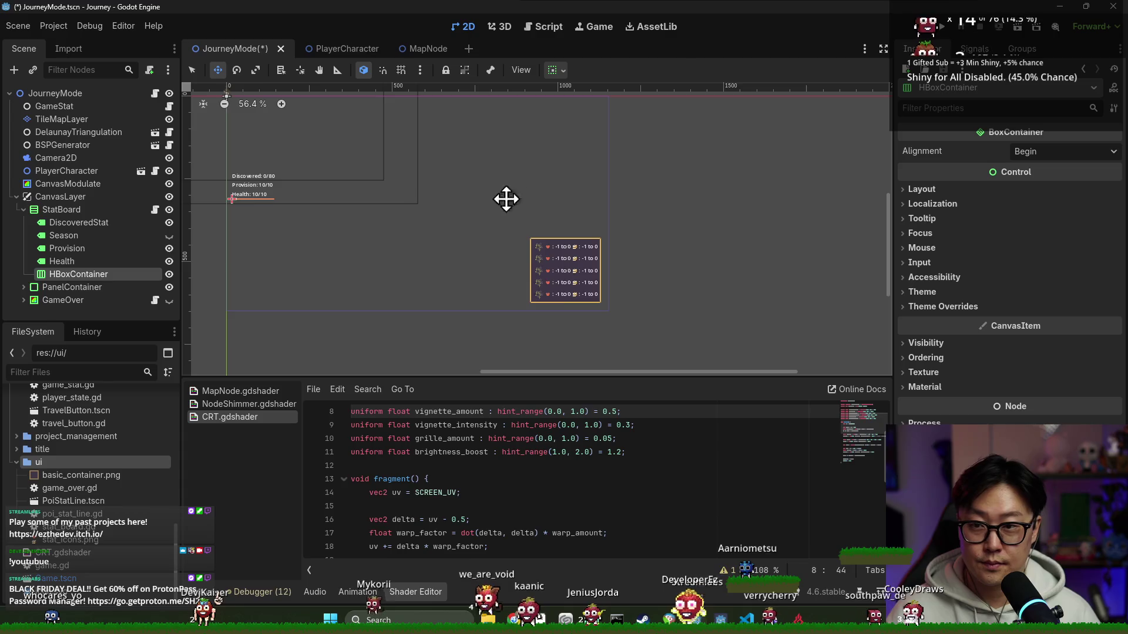
pyautogui.hotkey('ctrl', 's')
pyautogui.scroll(2, 342, 207)
pyautogui.scroll(2, 274, 190)
pyautogui.moveTo(274, 191); pyautogui.dragTo(362, 199)
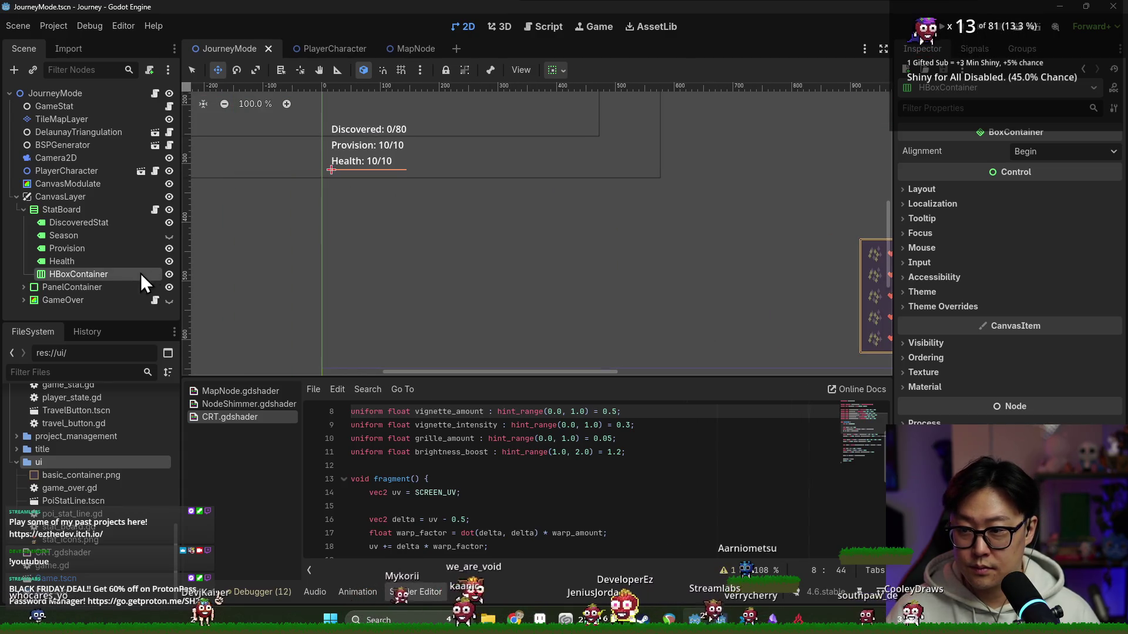
pyautogui.click(922, 189)
pyautogui.click(1033, 247)
pyautogui.write('16')
pyautogui.press('Tab')
pyautogui.write('16')
pyautogui.press('Return')
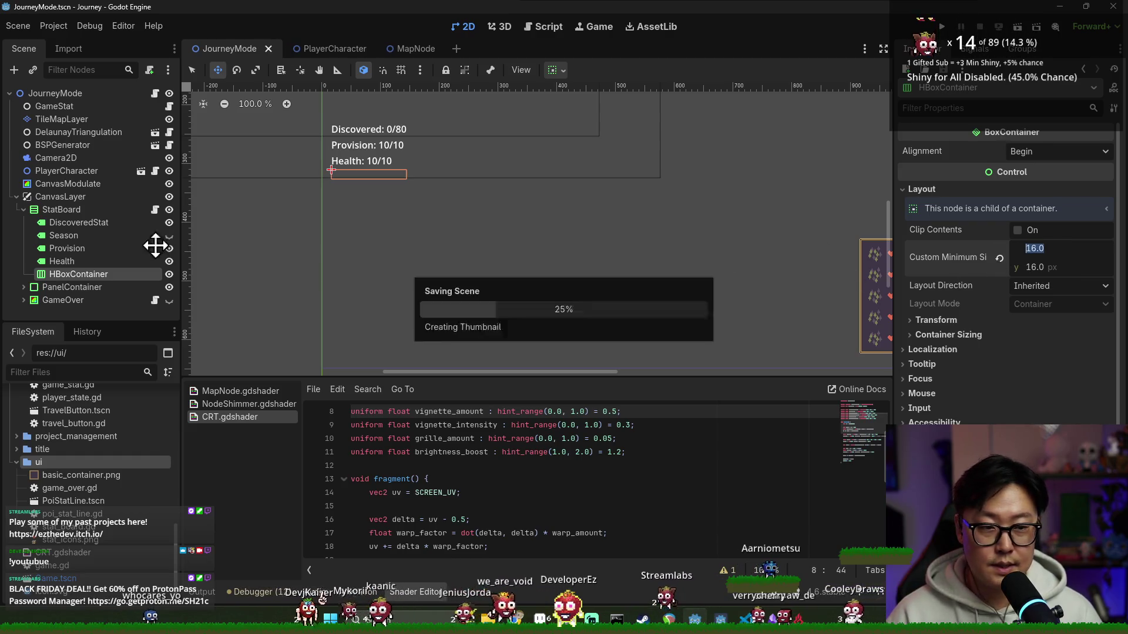
# - Rename the HBoxContainer to IconProgressBar
pyautogui.rightClick(82, 275)
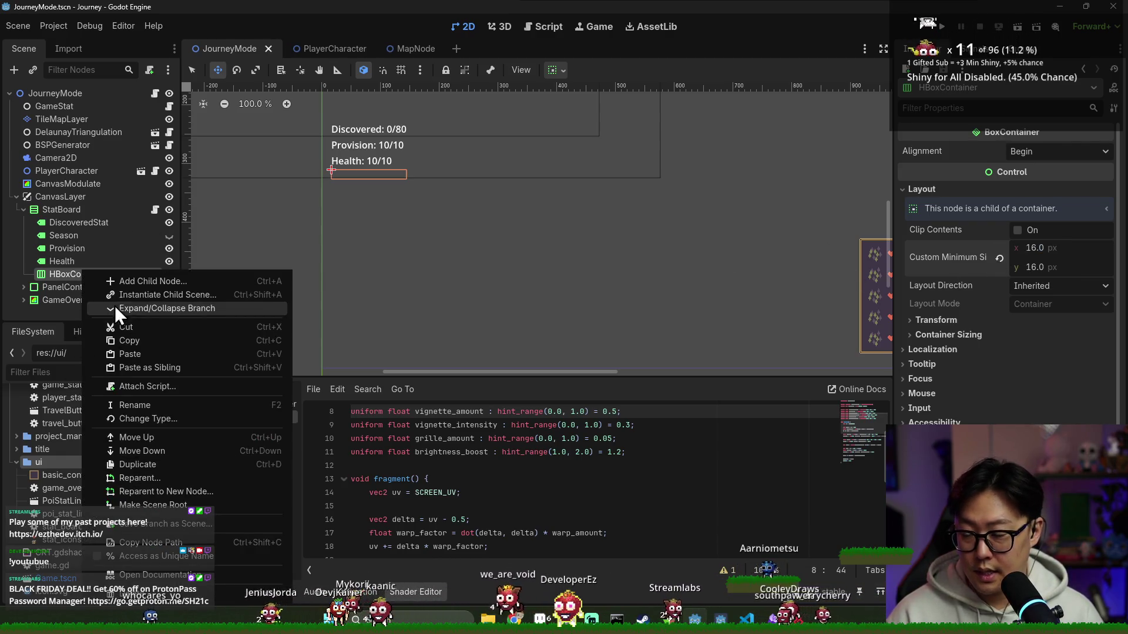
pyautogui.click(64, 273)
pyautogui.doubleClick(65, 273)
pyautogui.write('IconProgressBar')
pyautogui.press('Return')
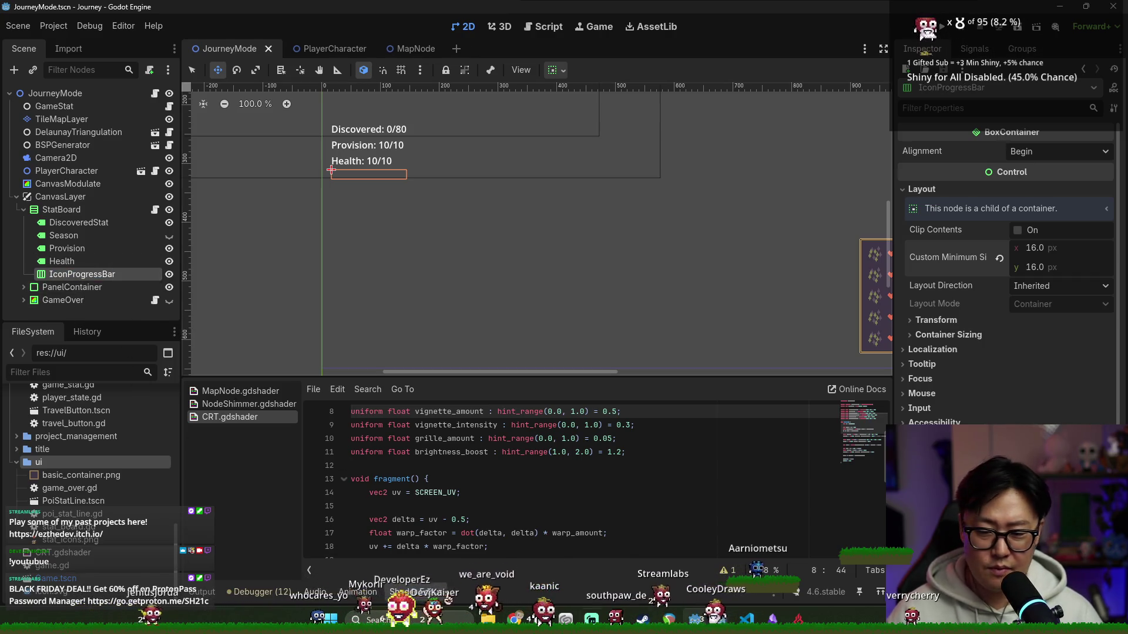
pyautogui.rightClick(699, 620)
# - Open the PlatformerWithEzra project from Project Manager, accepting the Godot 4.6 upgrade warning
pyautogui.click(702, 537)
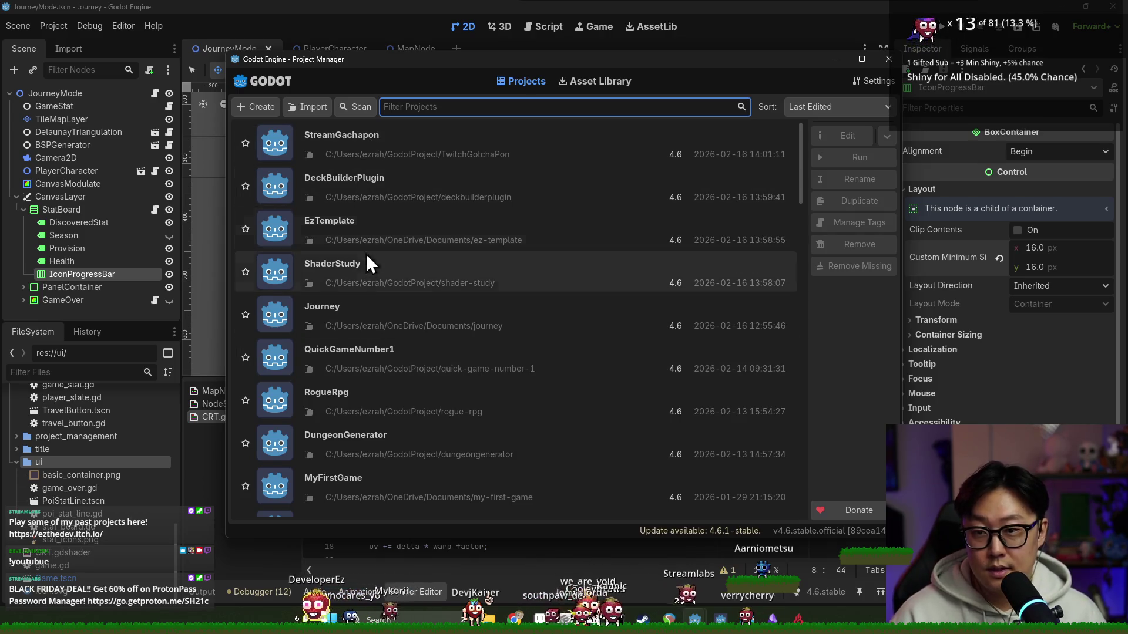
pyautogui.scroll(-1, 357, 291)
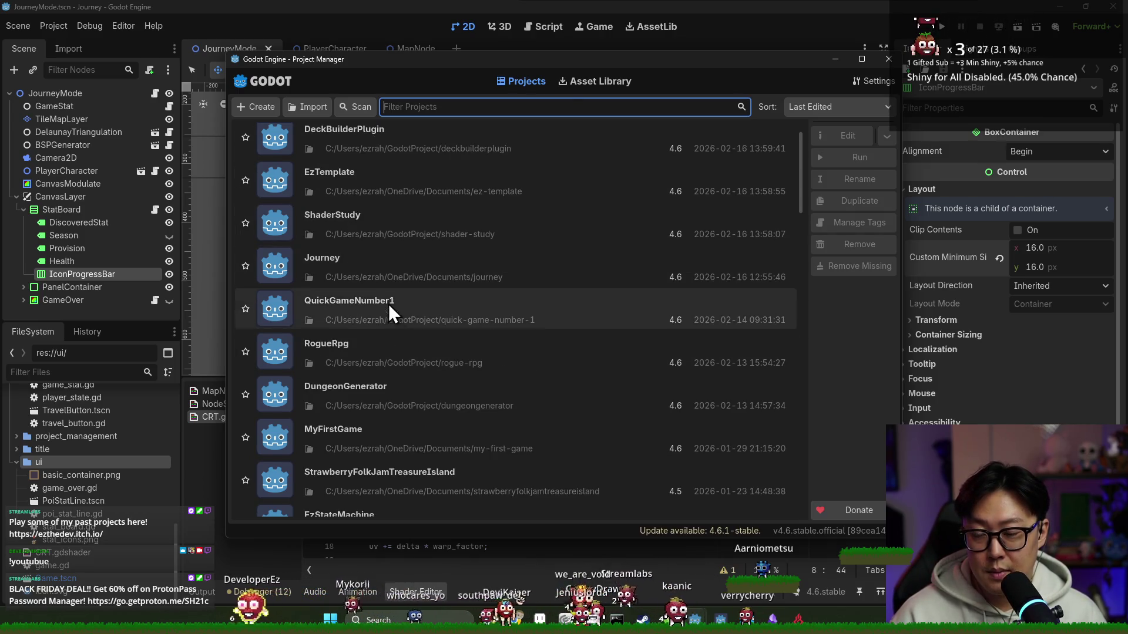
pyautogui.scroll(-1, 383, 306)
pyautogui.scroll(-3, 373, 311)
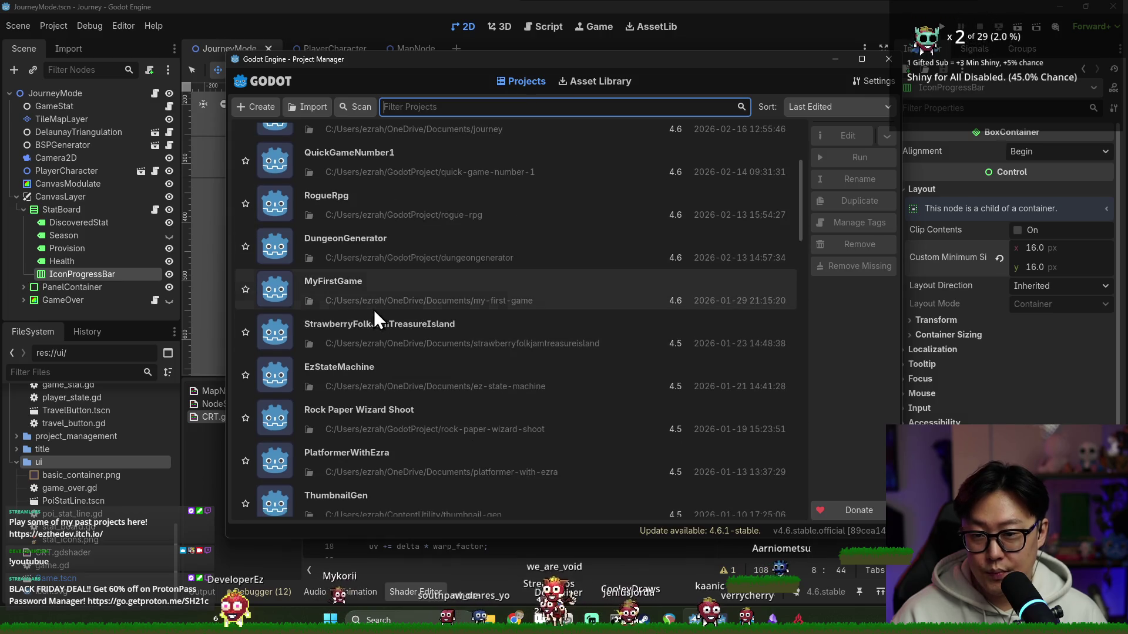
pyautogui.scroll(-1, 371, 364)
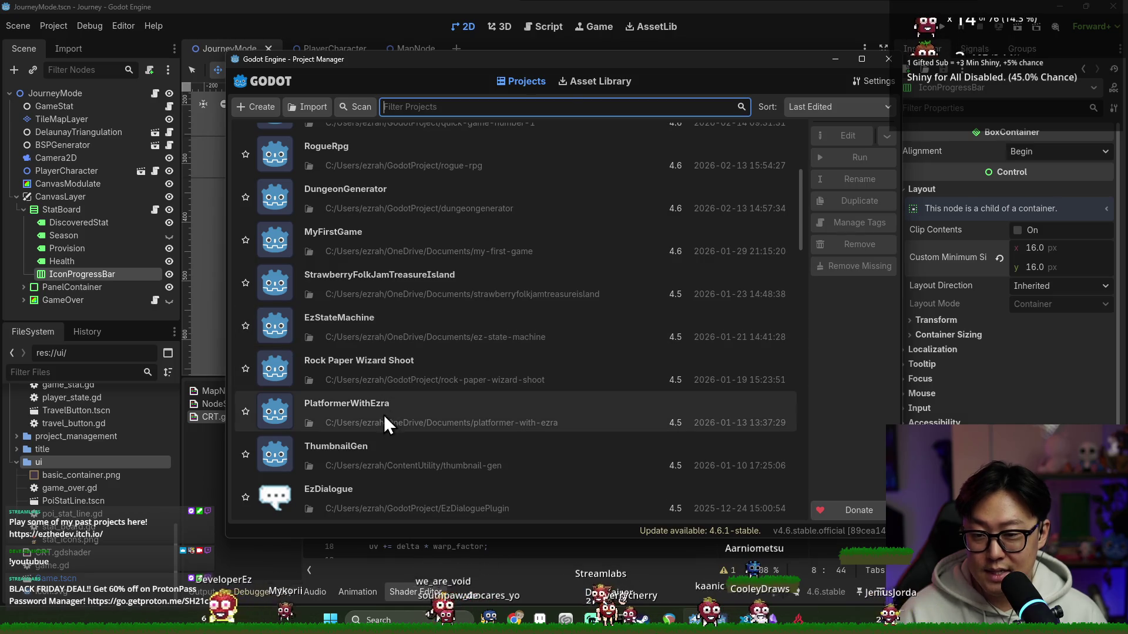
pyautogui.scroll(-1, 384, 417)
pyautogui.click(372, 364)
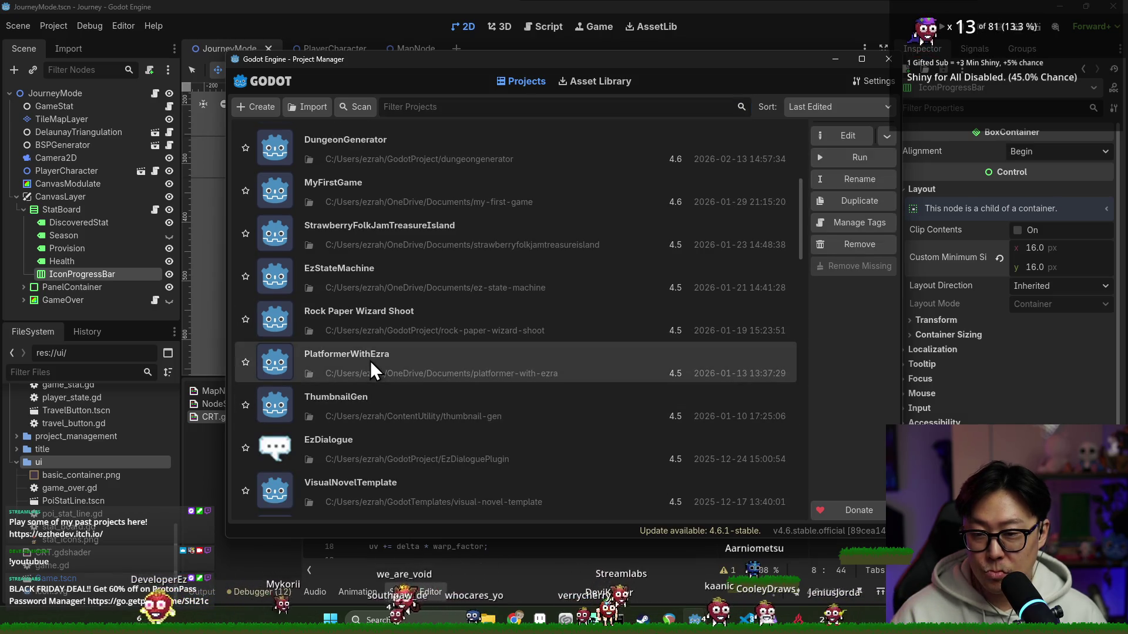
pyautogui.doubleClick(370, 361)
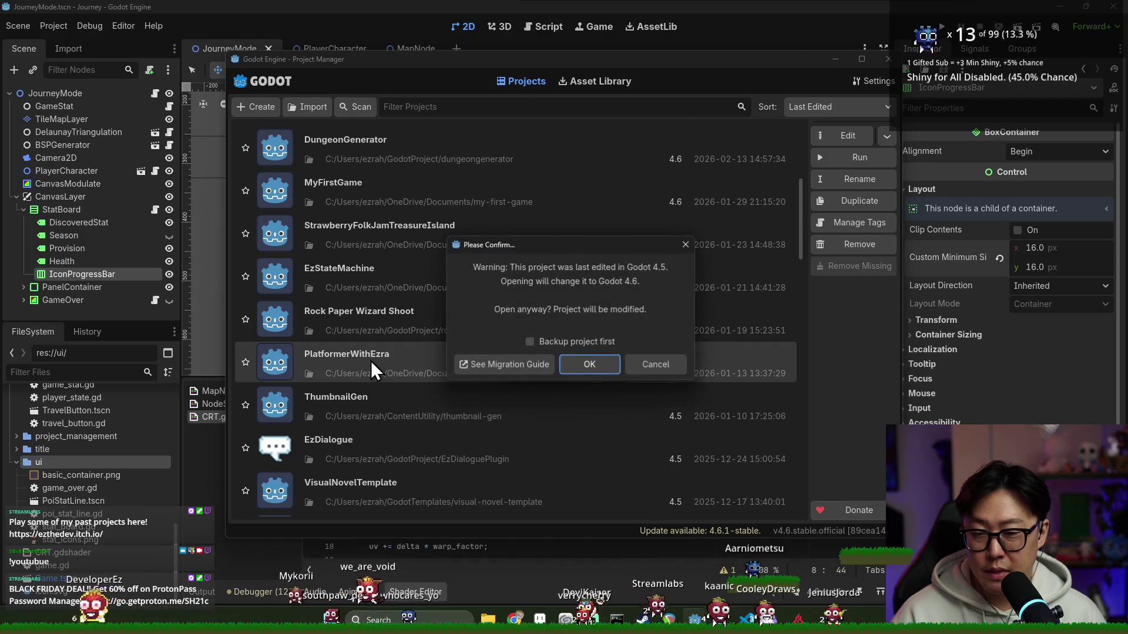
pyautogui.click(587, 362)
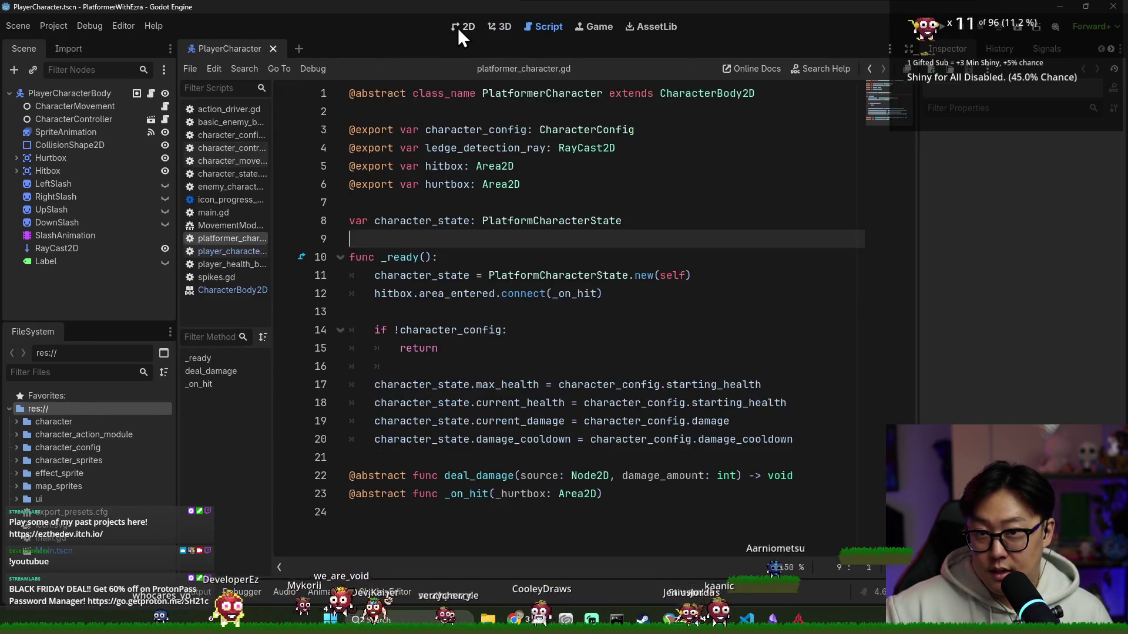
# - Reveal res://ui/icon_progress_bar from the FileSystem dock in the system file manager
pyautogui.click(463, 26)
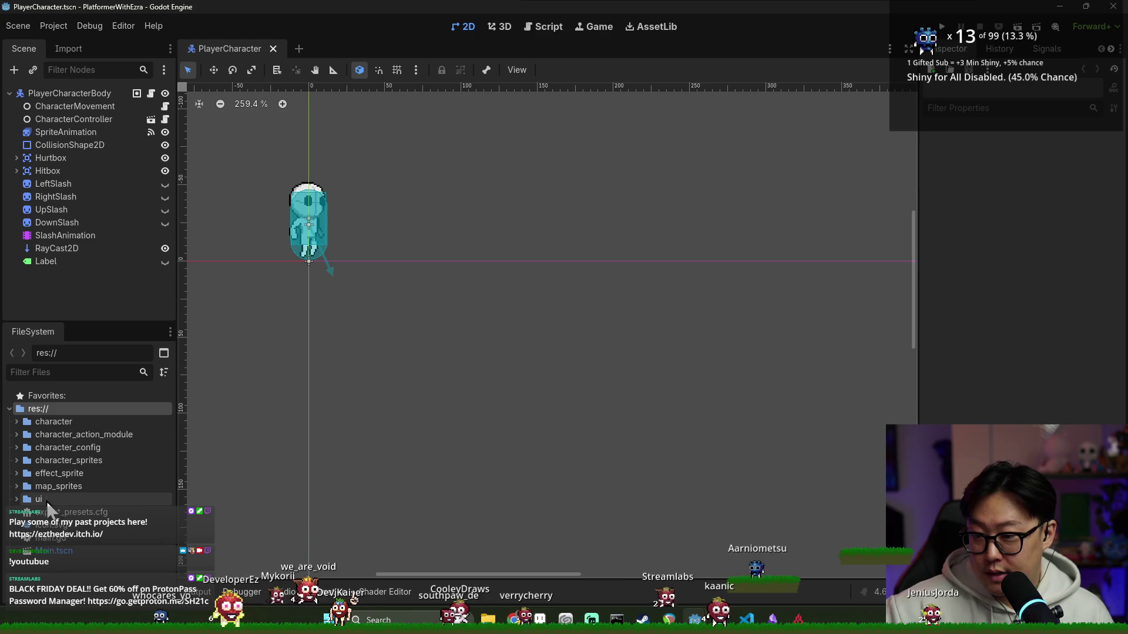
pyautogui.doubleClick(79, 499)
pyautogui.doubleClick(113, 511)
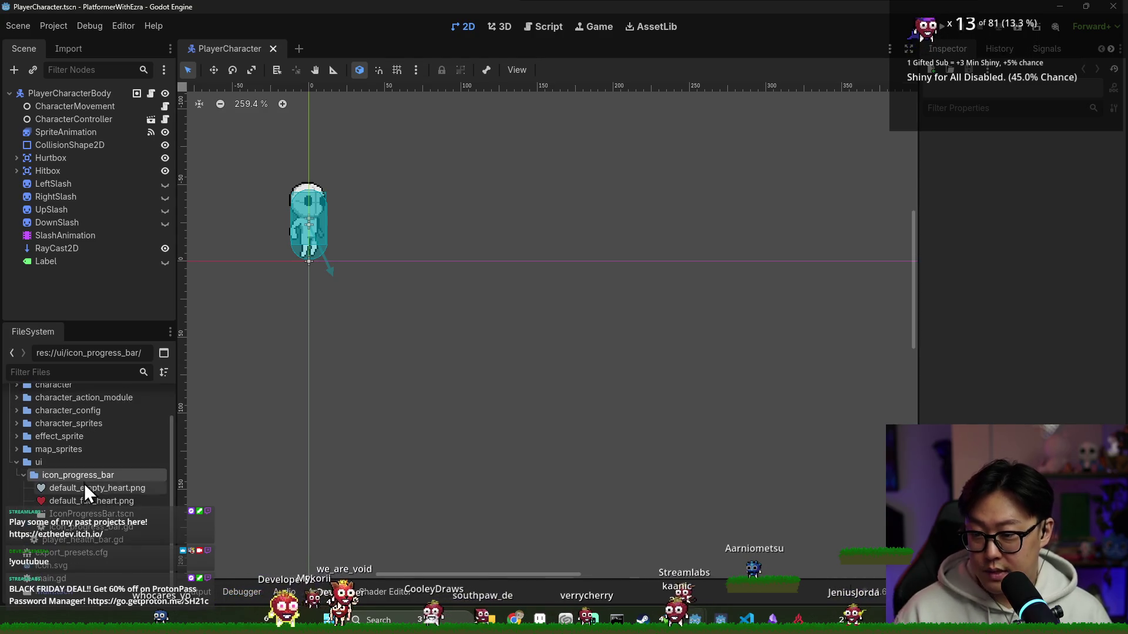
pyautogui.scroll(-1, 84, 539)
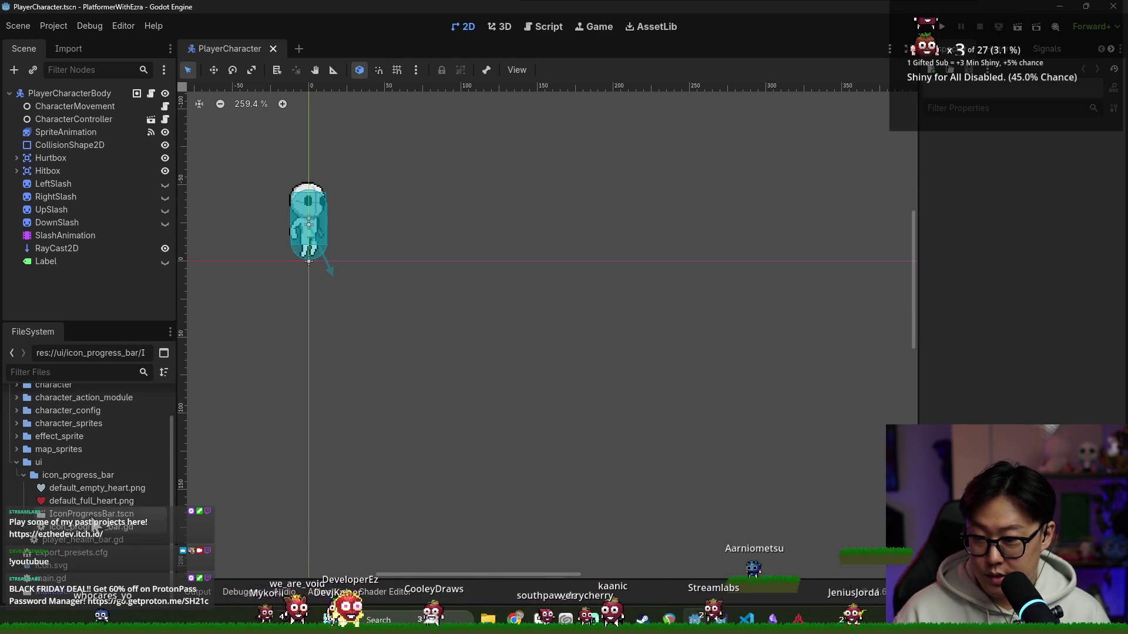
pyautogui.rightClick(68, 478)
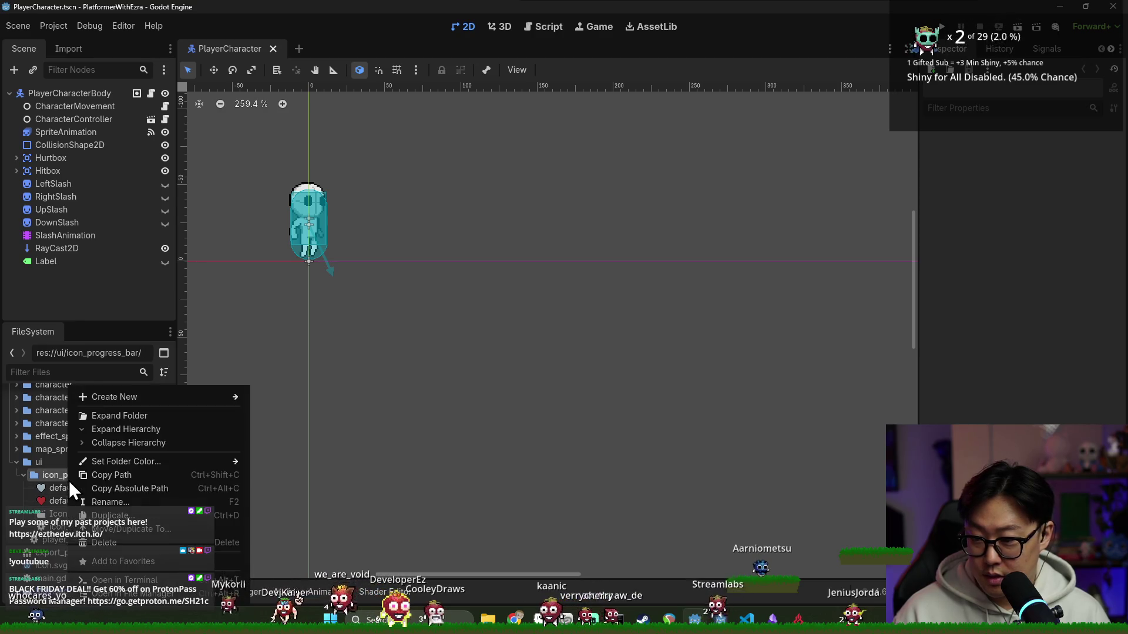
pyautogui.click(128, 597)
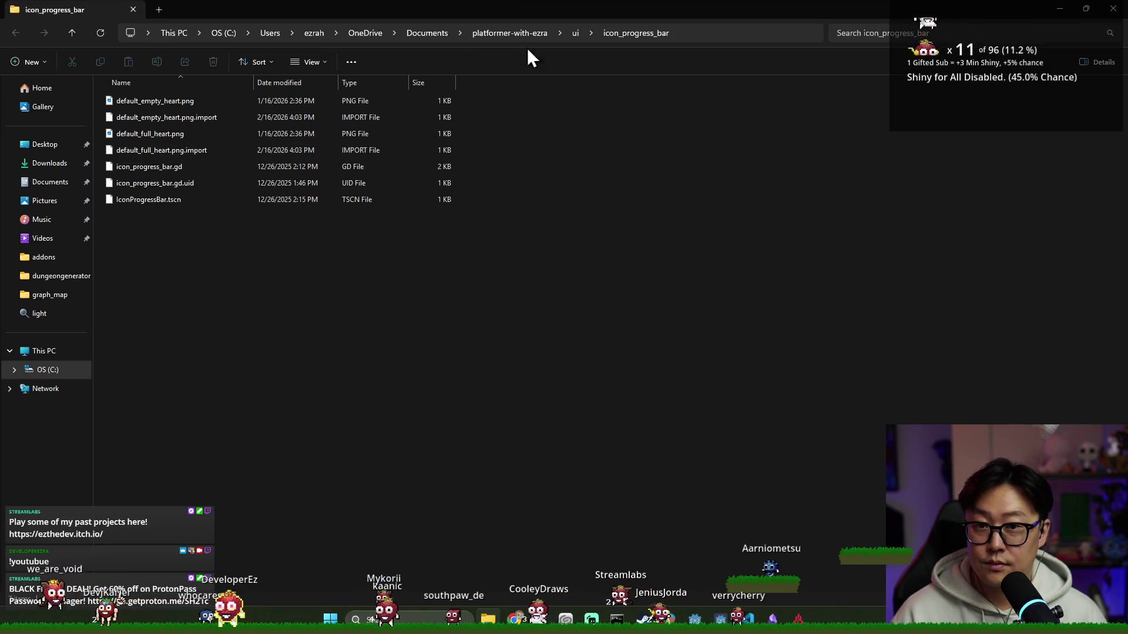
# - Copy both heart PNGs, icon_progress_bar.gd and IconProgressBar.tscn from the icon_progress_bar folder
pyautogui.click(575, 33)
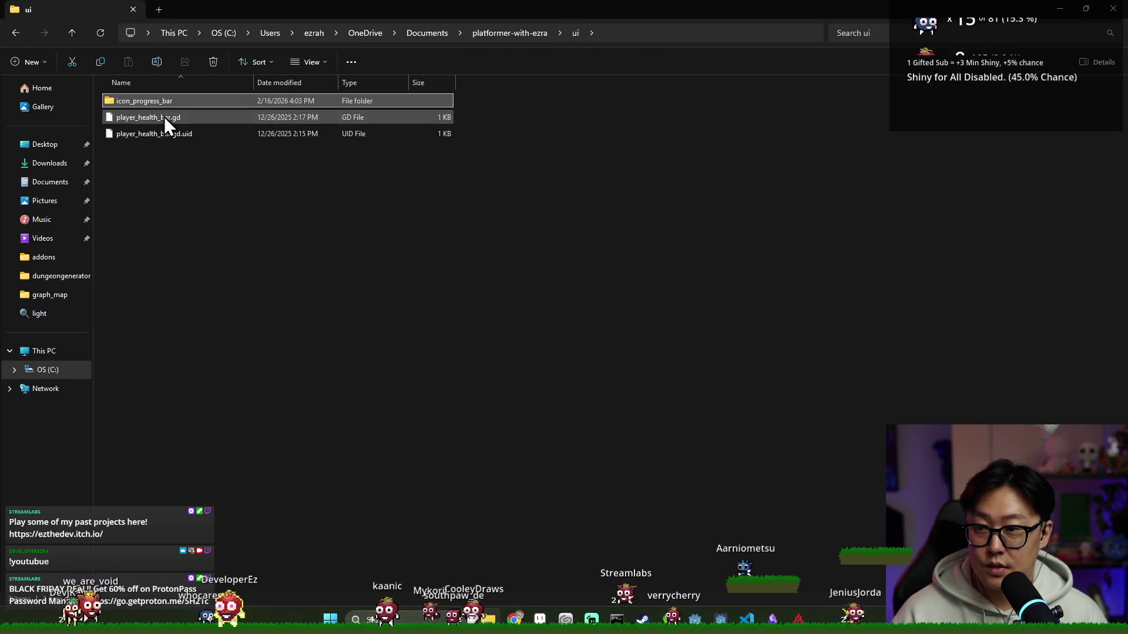
pyautogui.click(150, 100)
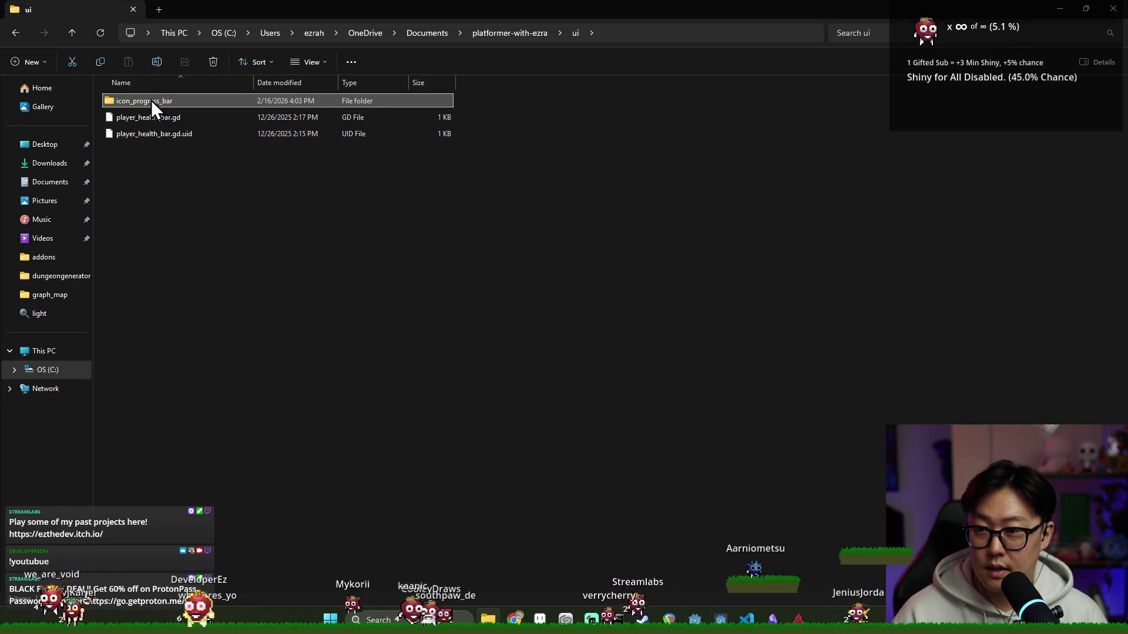
pyautogui.doubleClick(151, 100)
pyautogui.click(168, 99)
pyautogui.keyDown('ctrl'); pyautogui.click(189, 134); pyautogui.keyUp('ctrl')
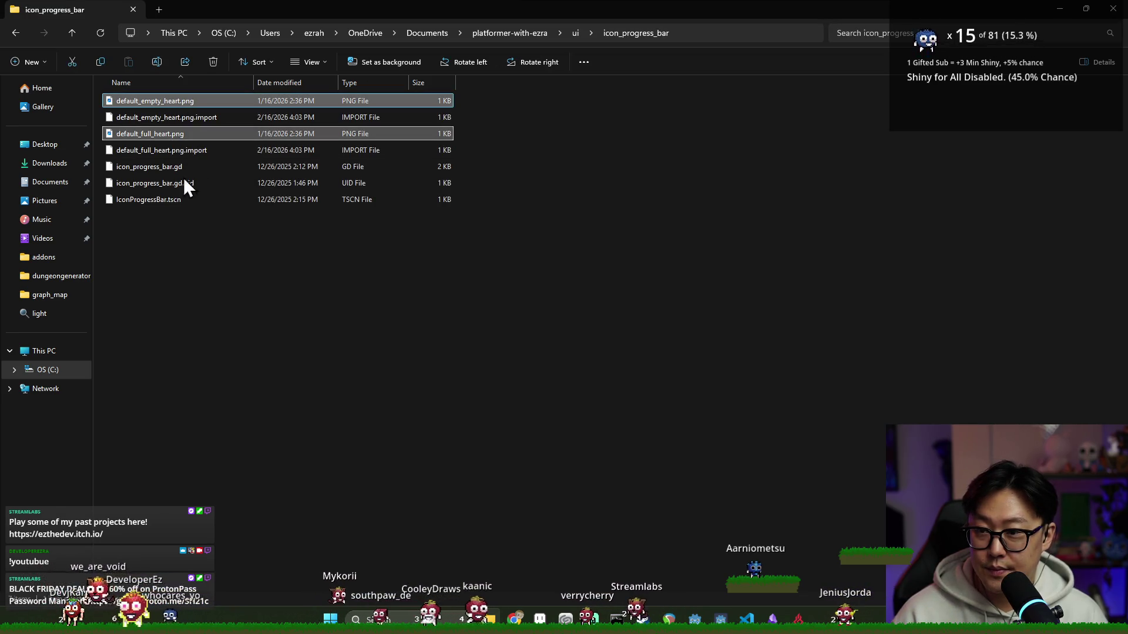
pyautogui.keyDown('ctrl'); pyautogui.click(188, 170); pyautogui.keyUp('ctrl')
pyautogui.keyDown('ctrl'); pyautogui.click(176, 202); pyautogui.keyUp('ctrl')
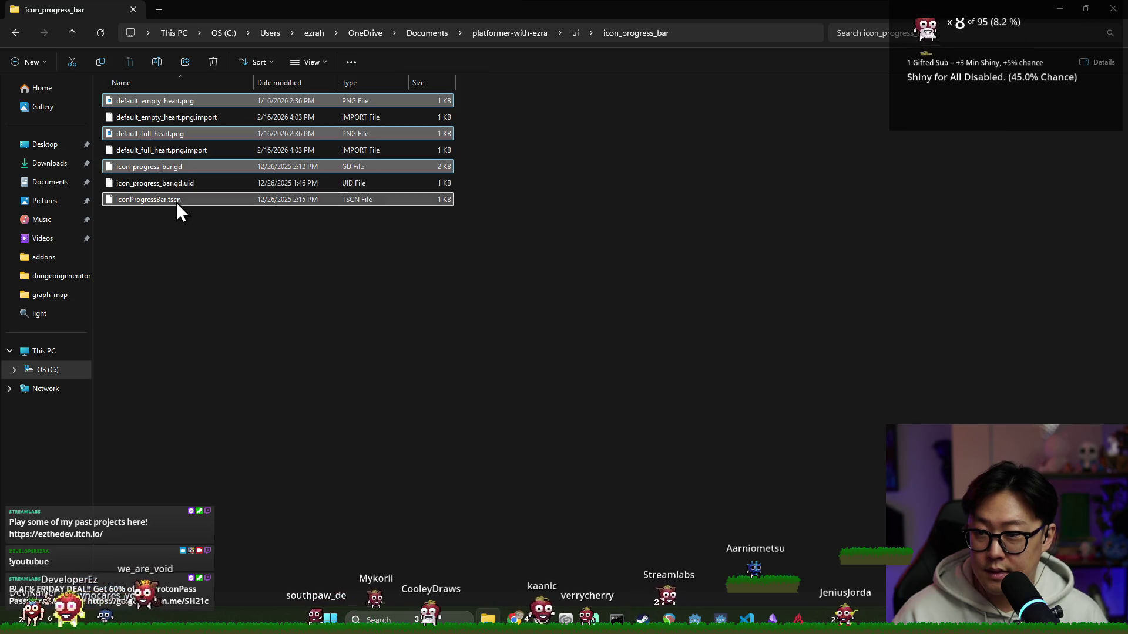
pyautogui.rightClick(193, 202)
pyautogui.click(250, 221)
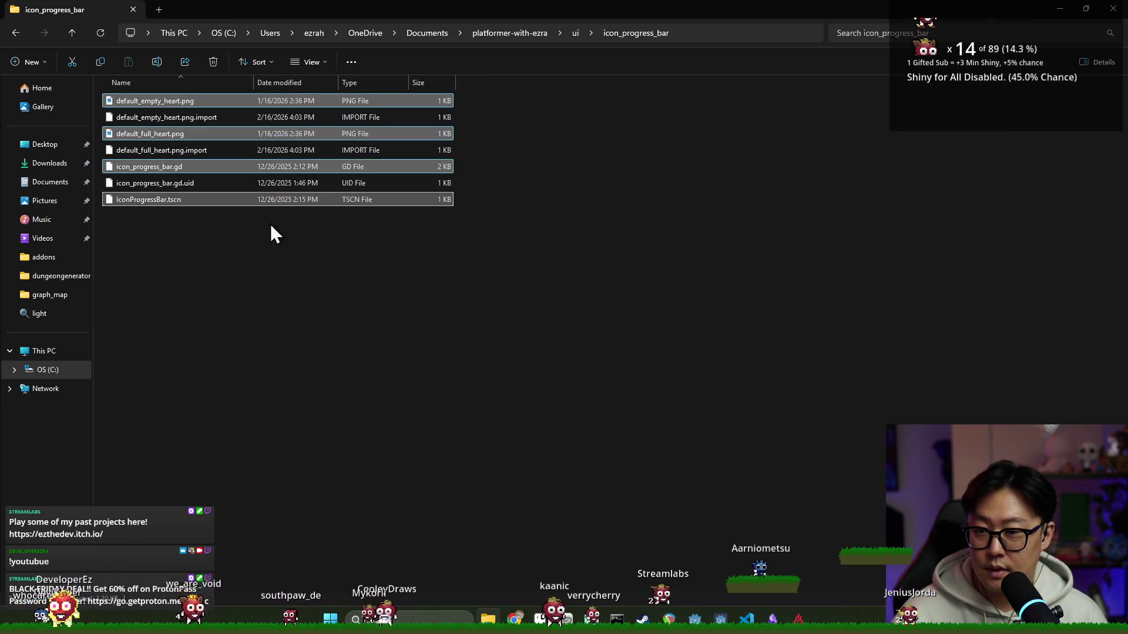
# - Create ui/icon_progress_bar in the Journey project and paste the four files into it via File Explorer
pyautogui.hotkey('alt', 'Tab')
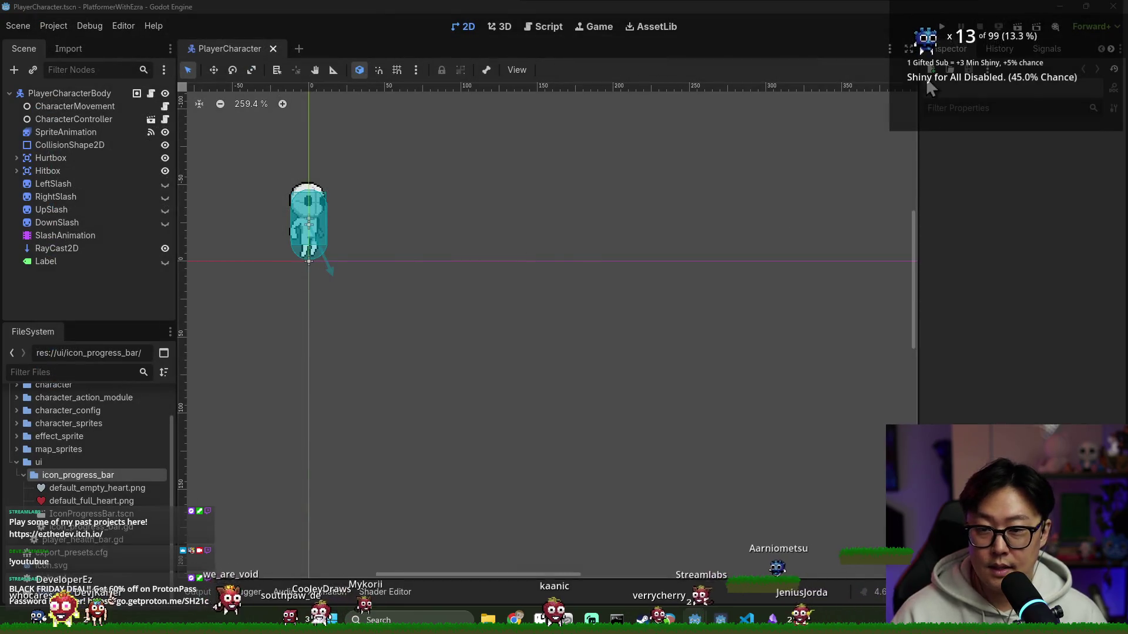
pyautogui.hotkey('alt', 'Tab')
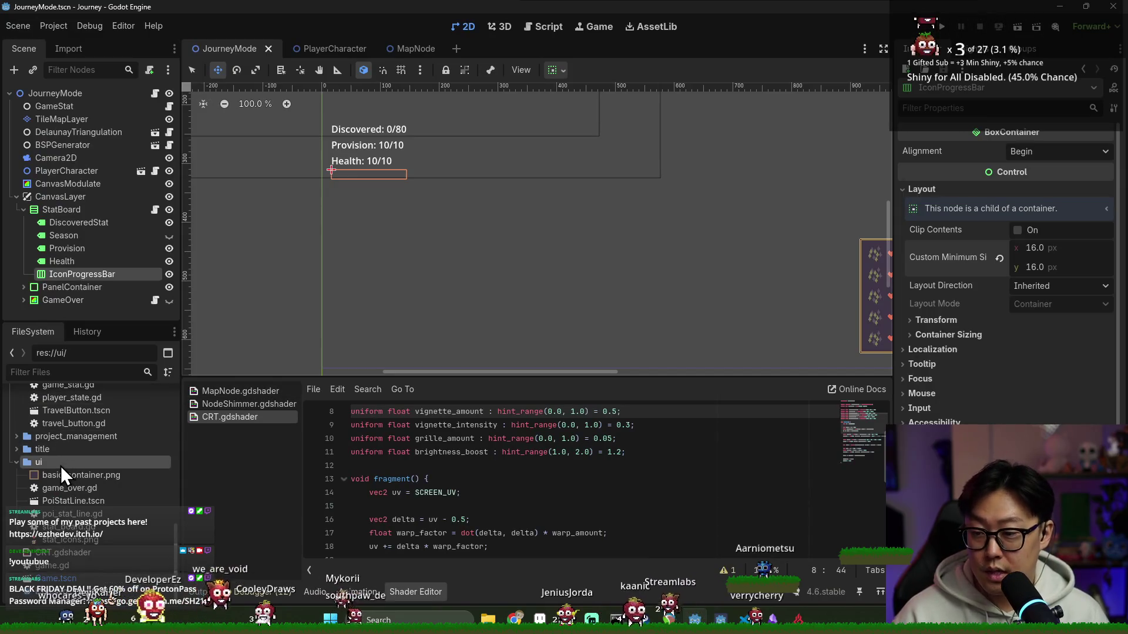
pyautogui.rightClick(62, 468)
pyautogui.click(283, 399)
pyautogui.write('icon_progress_bar')
pyautogui.press('Return')
pyautogui.rightClick(56, 472)
pyautogui.click(110, 579)
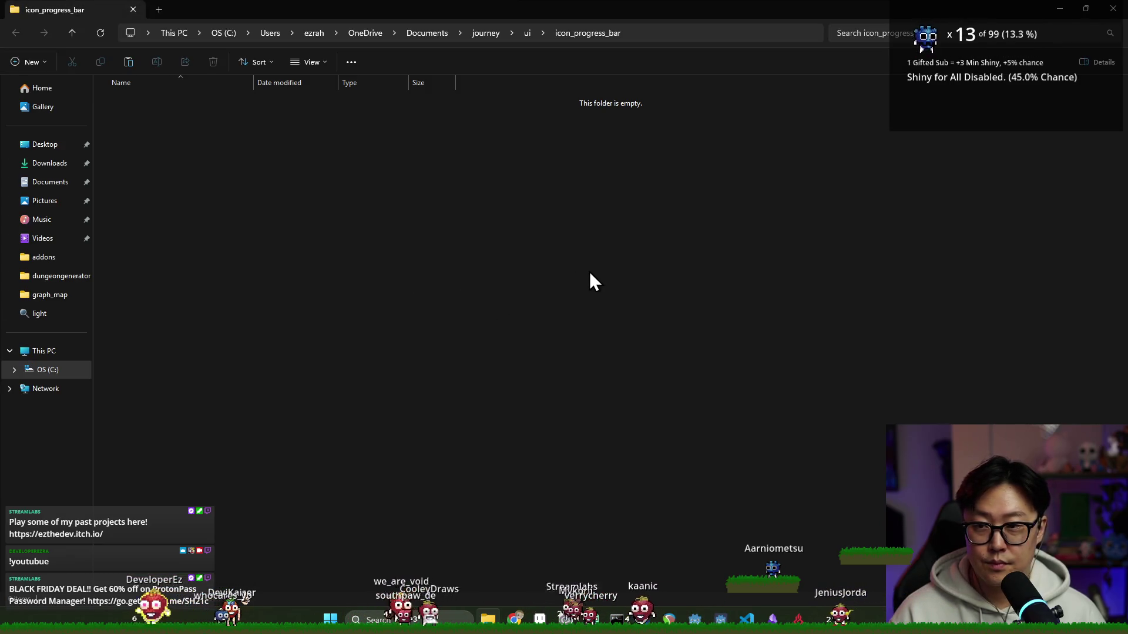
pyautogui.hotkey('ctrl', 'v')
pyautogui.hotkey('alt', 'Tab')
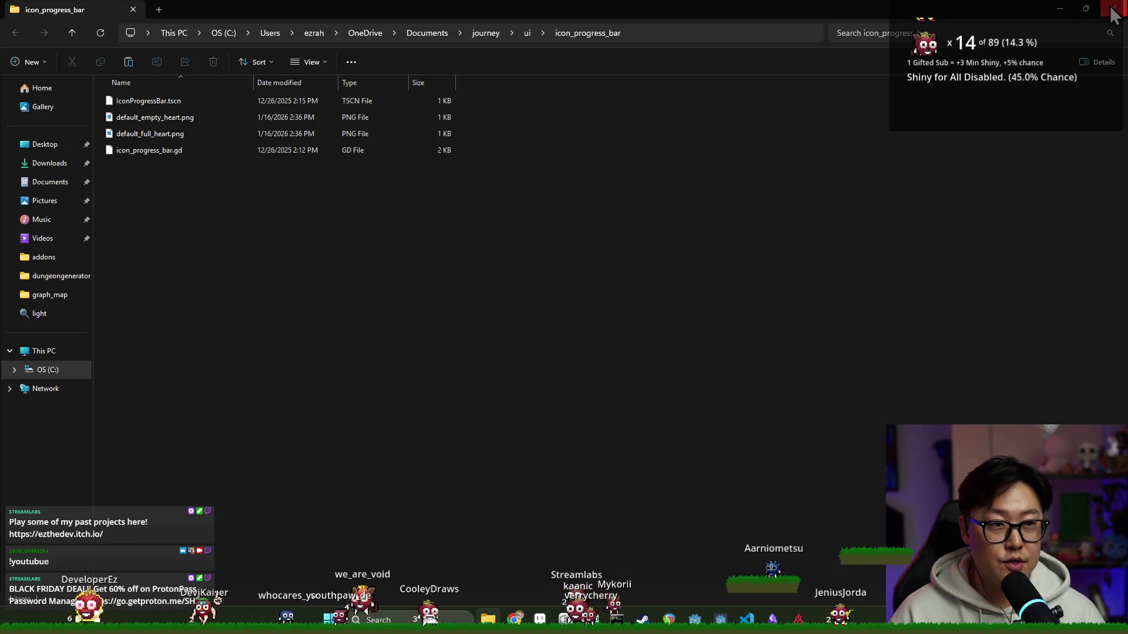
pyautogui.doubleClick(69, 477)
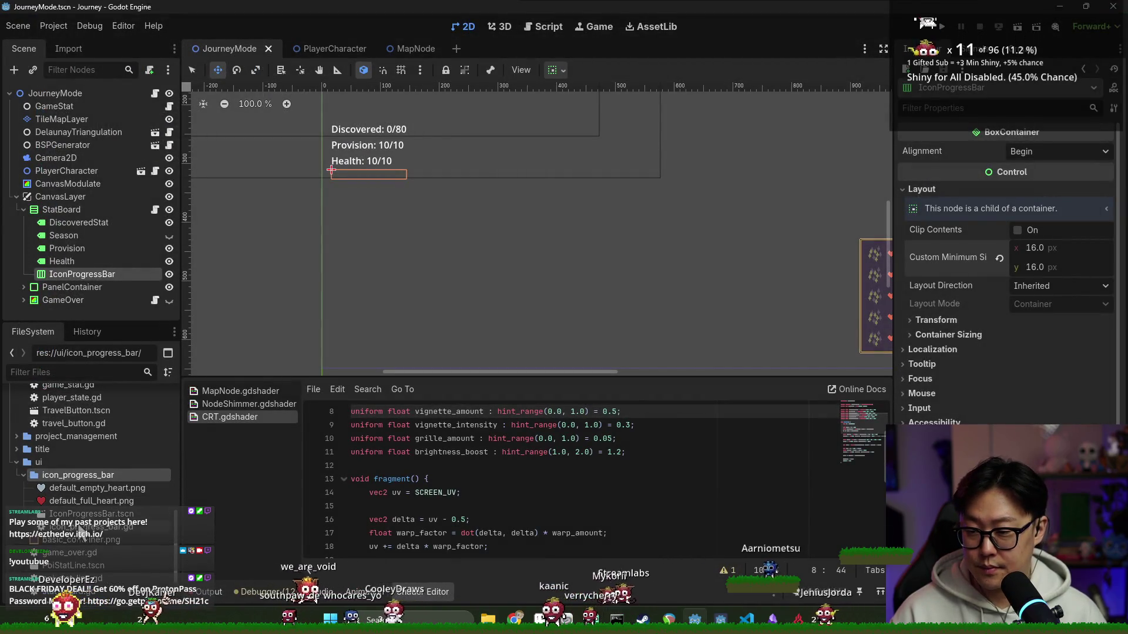
# - Open IconProgressBar.tscn and its script, check the heart icons and Value 5 of 10, and save
pyautogui.doubleClick(88, 514)
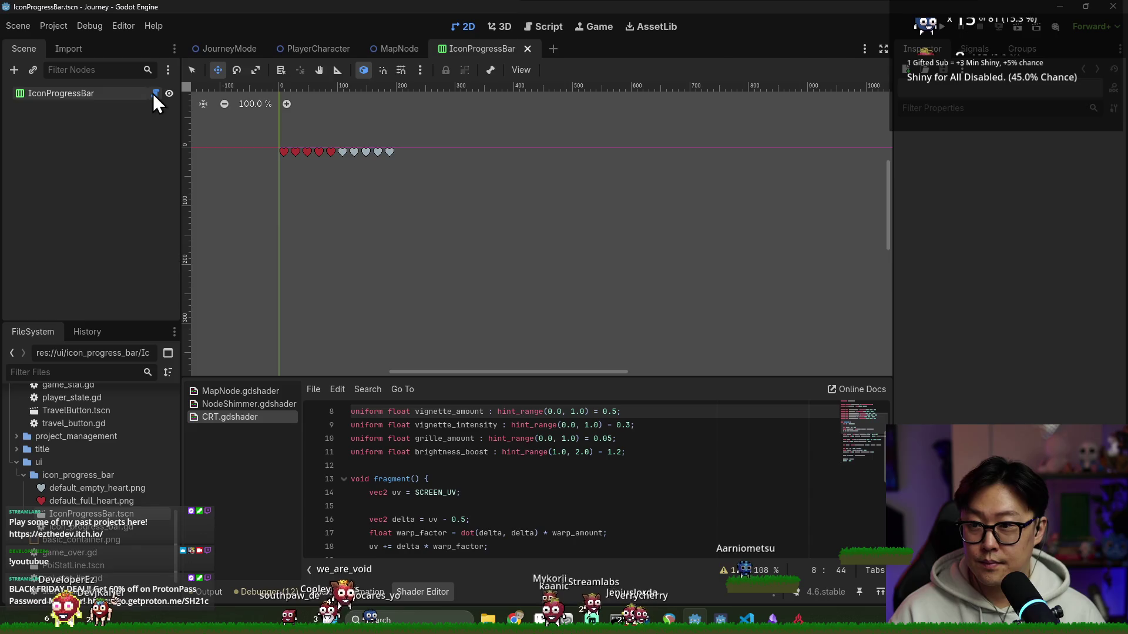
pyautogui.click(156, 92)
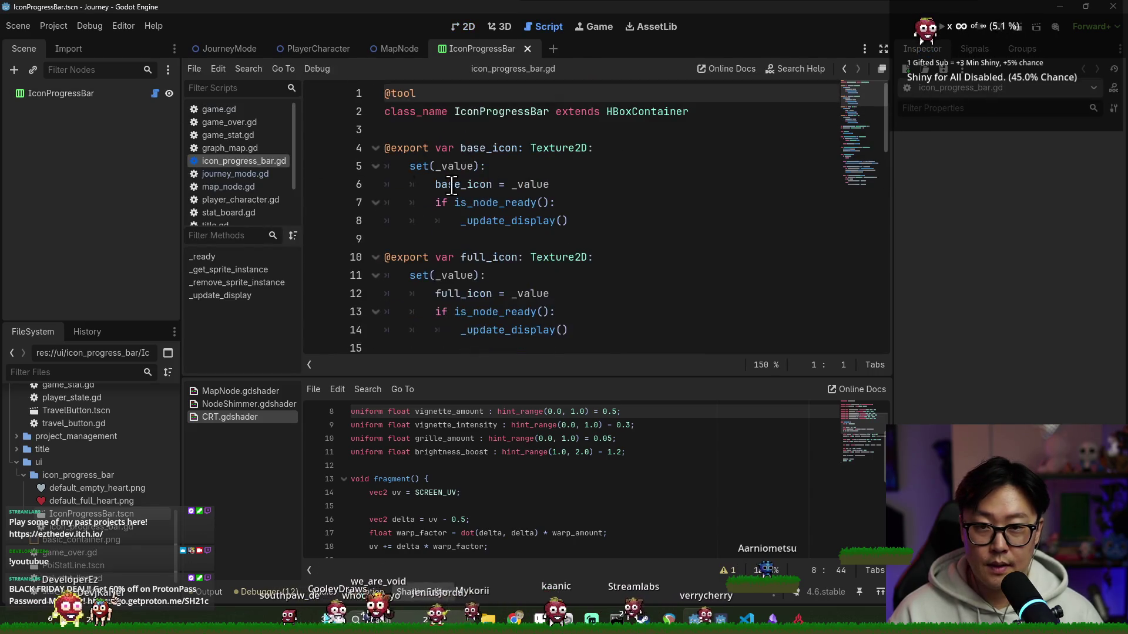
pyautogui.click(75, 94)
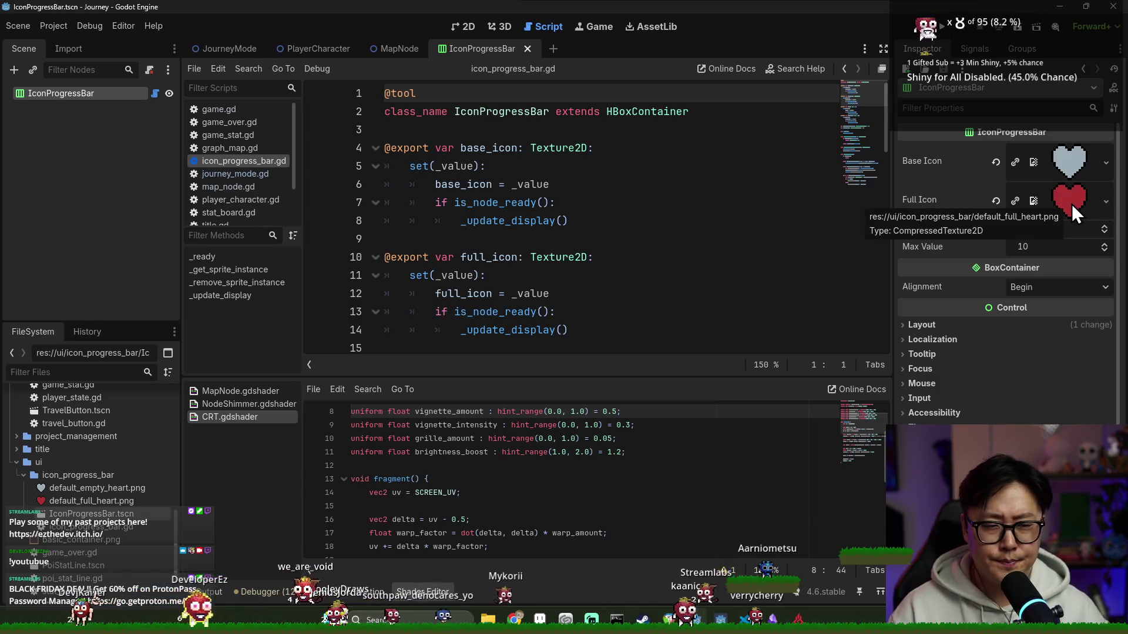
pyautogui.click(1032, 231)
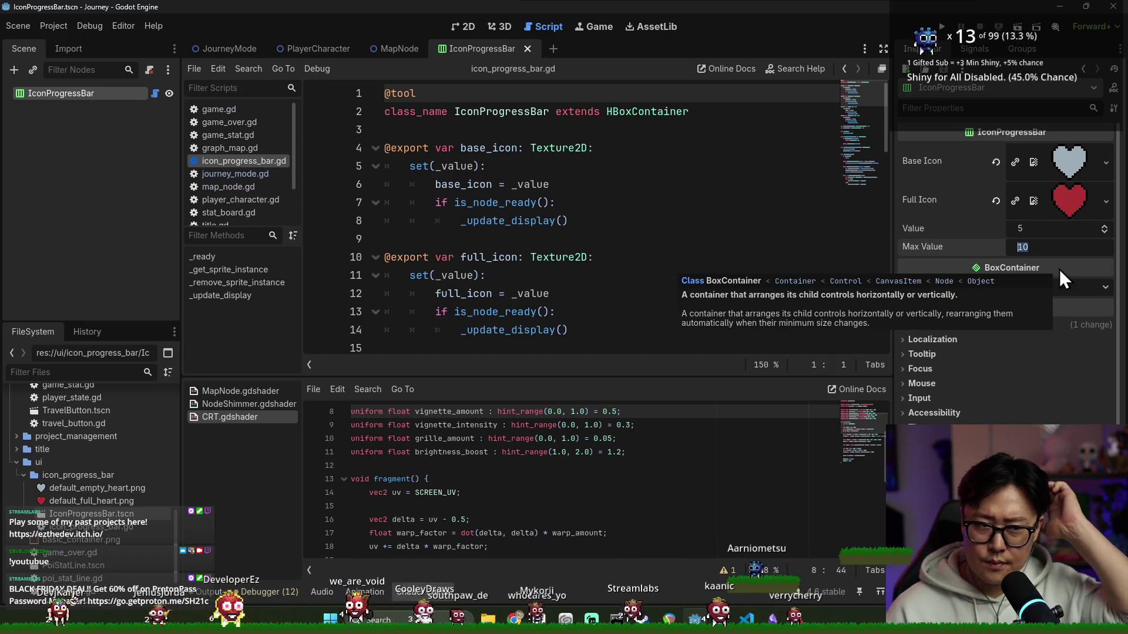
pyautogui.click(696, 256)
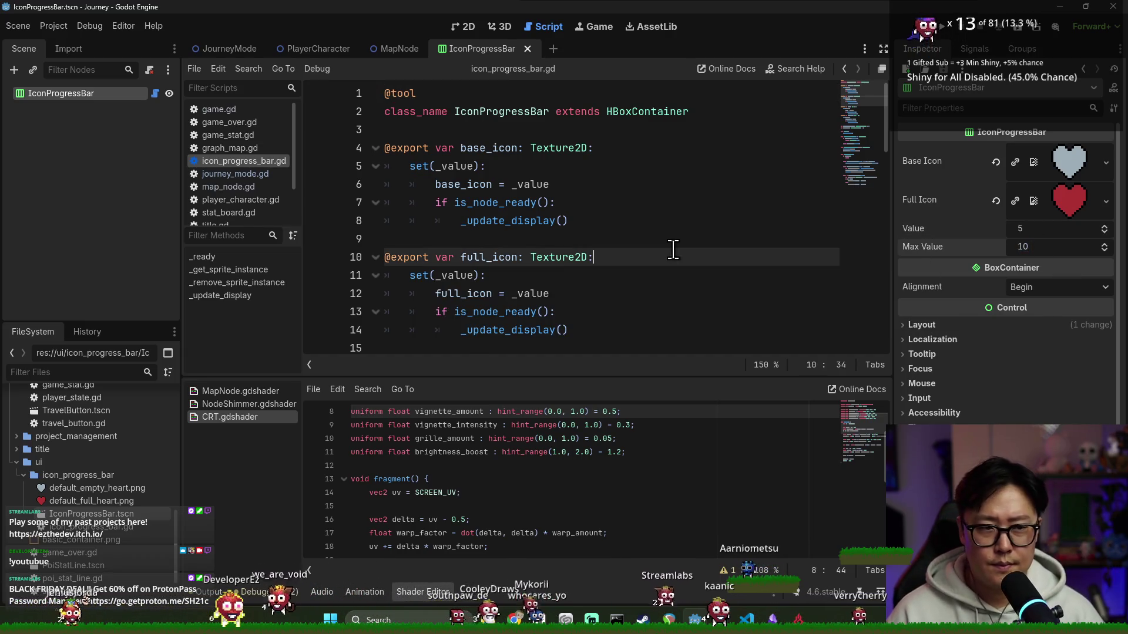
pyautogui.moveTo(539, 620)
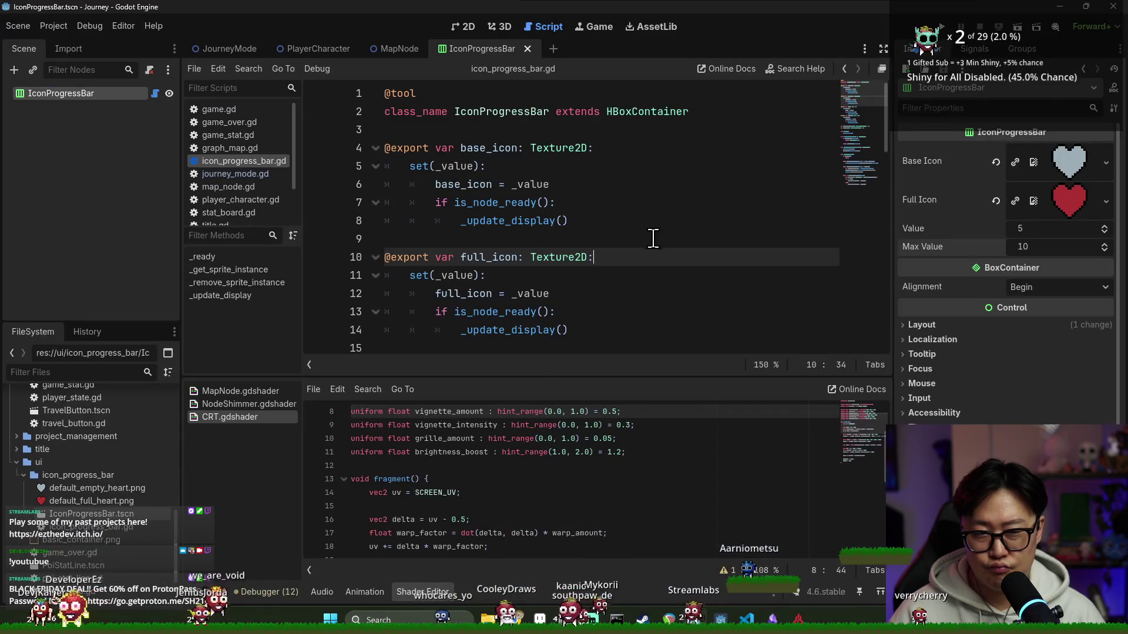
pyautogui.click(642, 240)
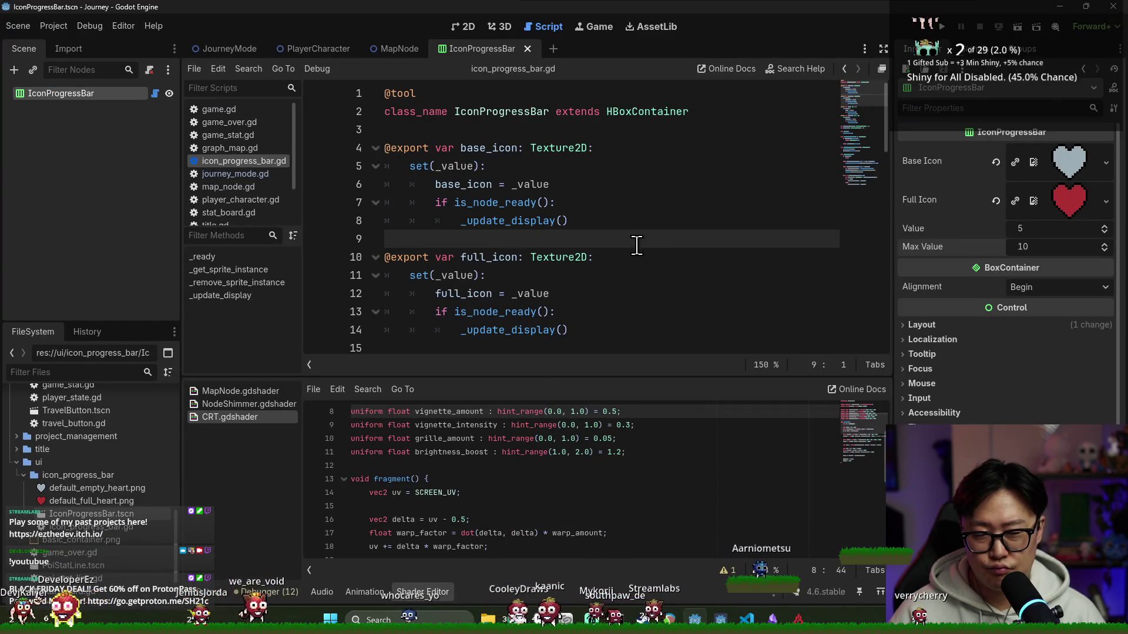
pyautogui.scroll(-2, 513, 203)
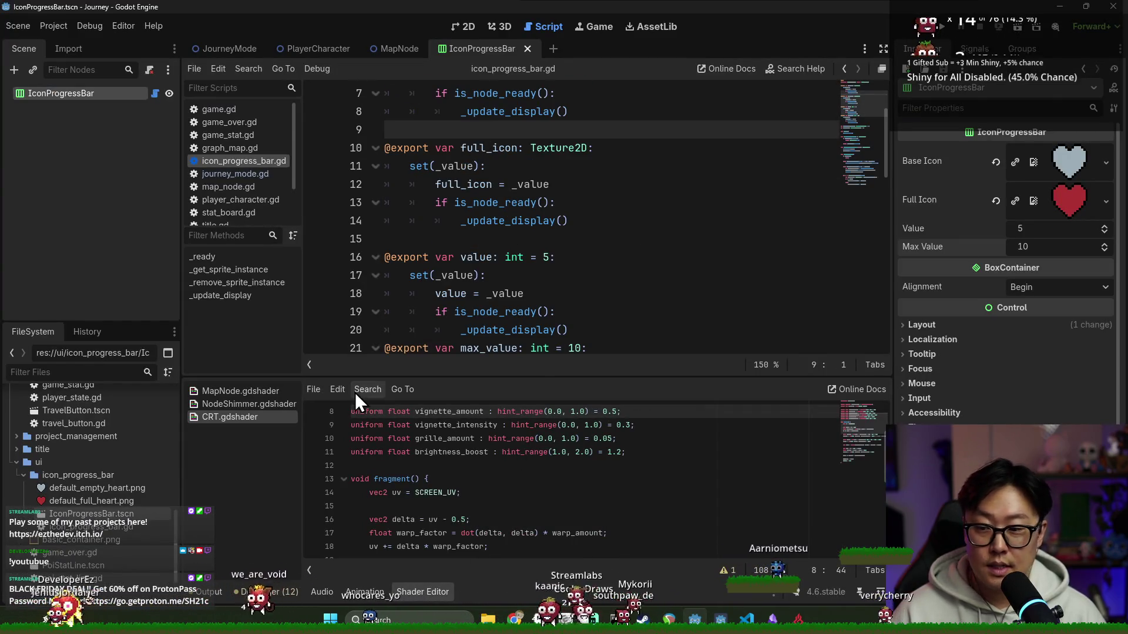
pyautogui.hotkey('ctrl', 's')
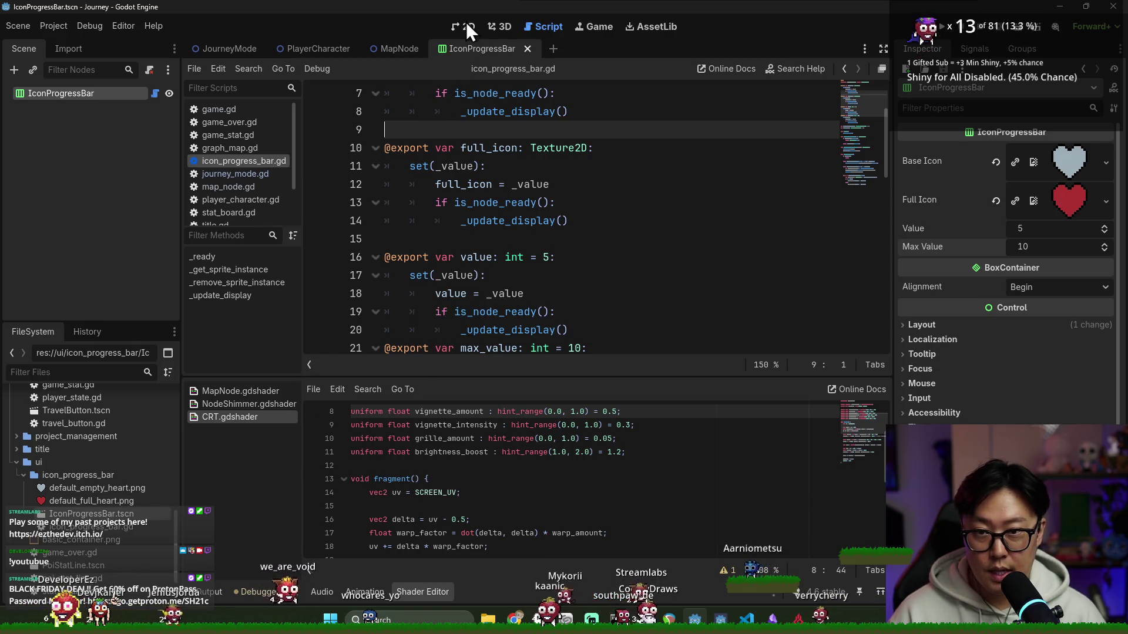
pyautogui.click(466, 27)
# - In JourneyMode, delete the old IconProgressBar node and add IconProgressBar.tscn under StatBoard
pyautogui.click(230, 50)
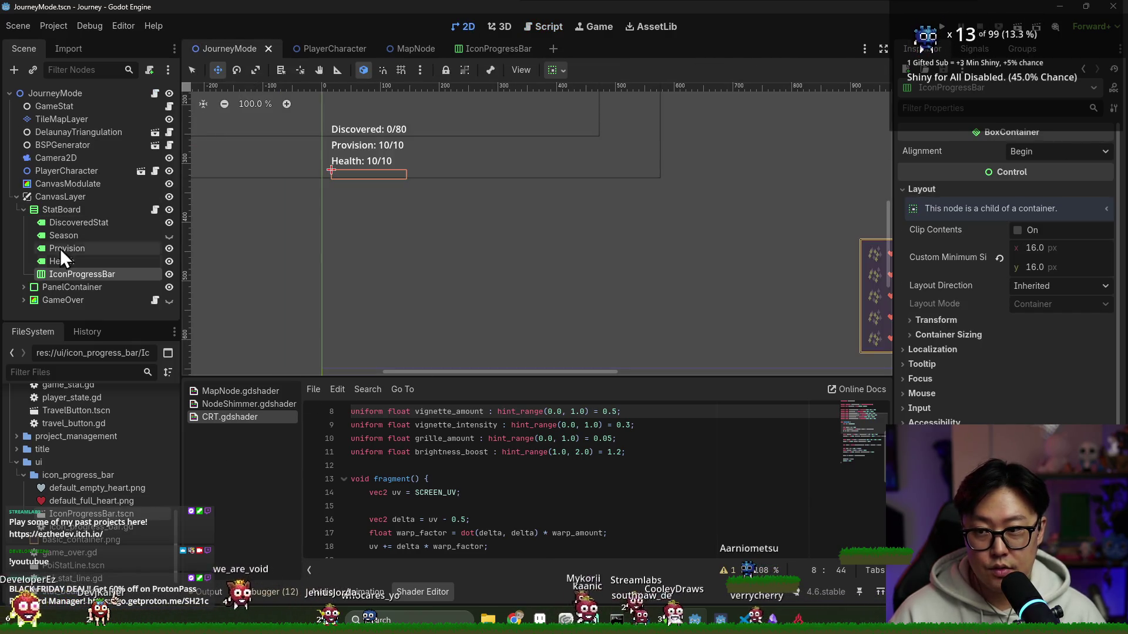
pyautogui.rightClick(111, 277)
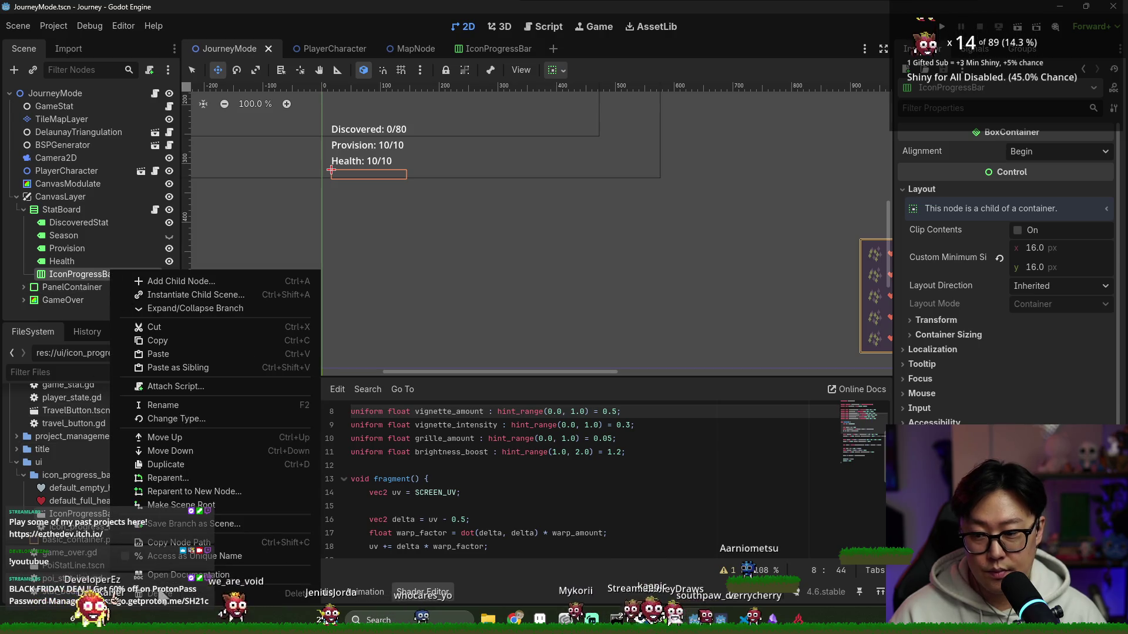
pyautogui.click(155, 593)
pyautogui.click(527, 327)
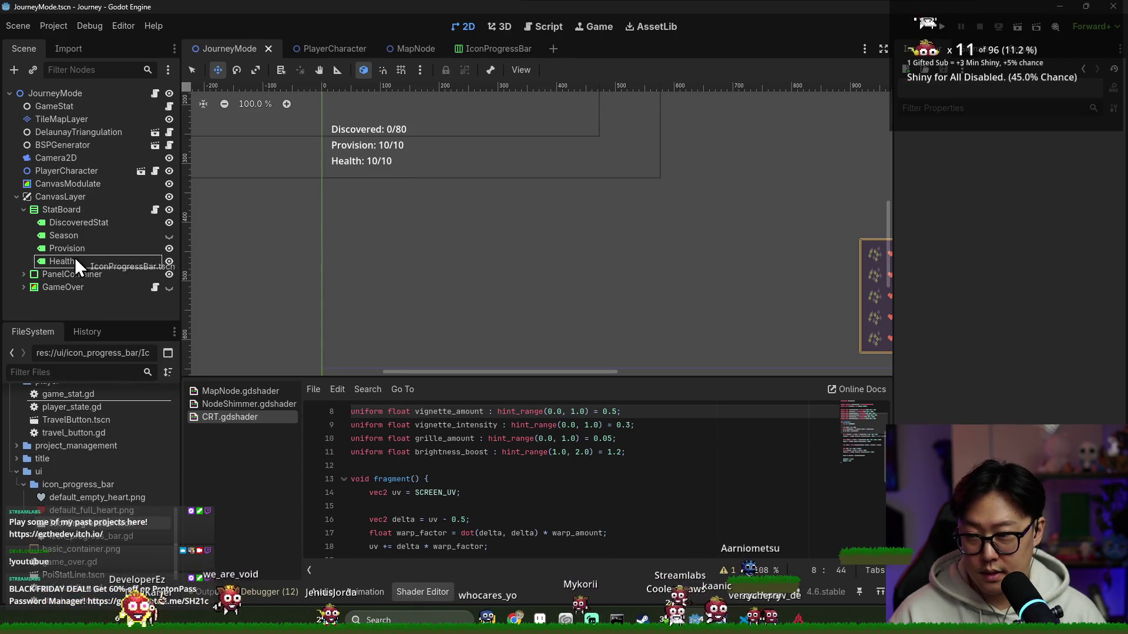
pyautogui.moveTo(79, 220); pyautogui.dragTo(79, 216)
pyautogui.scroll(2, 378, 123)
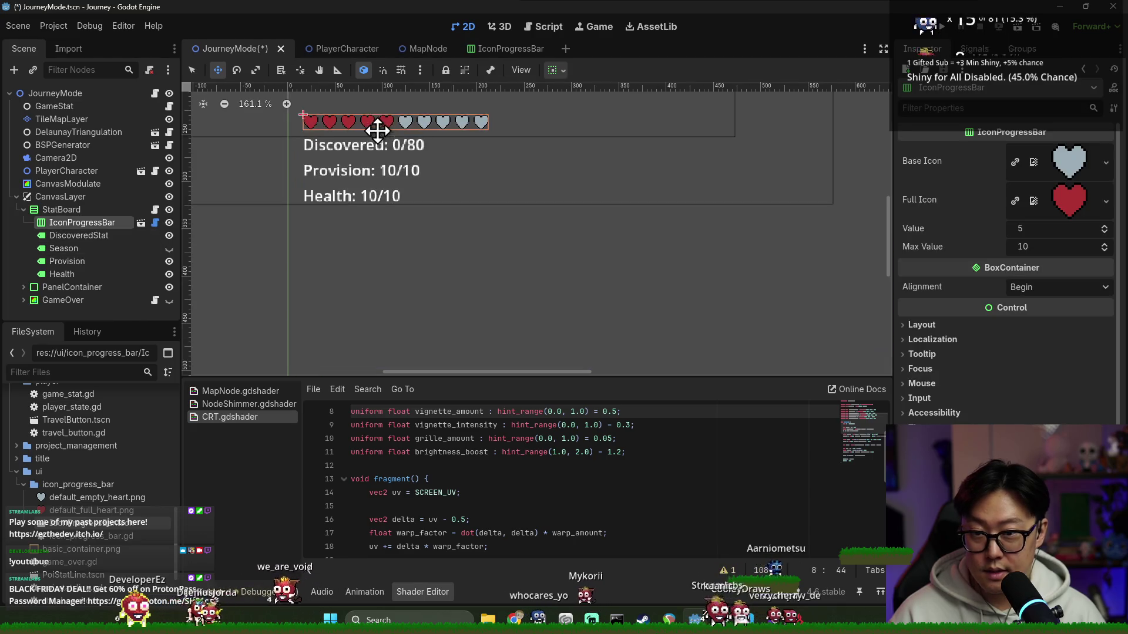
pyautogui.scroll(3, 446, 215)
pyautogui.scroll(2, 391, 225)
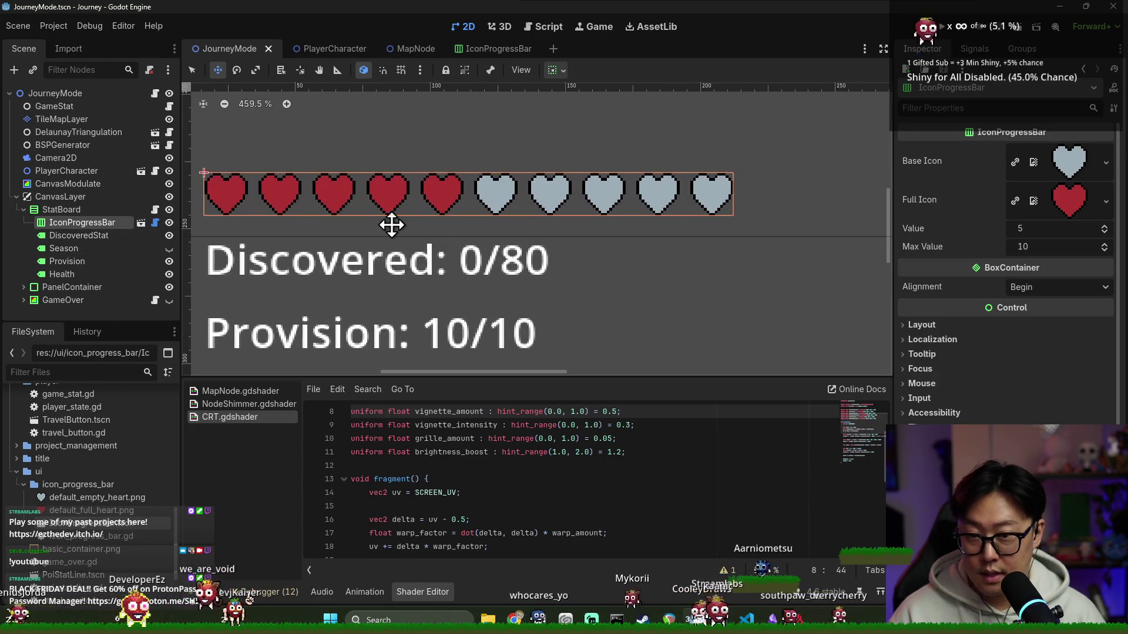
pyautogui.scroll(-1, 391, 224)
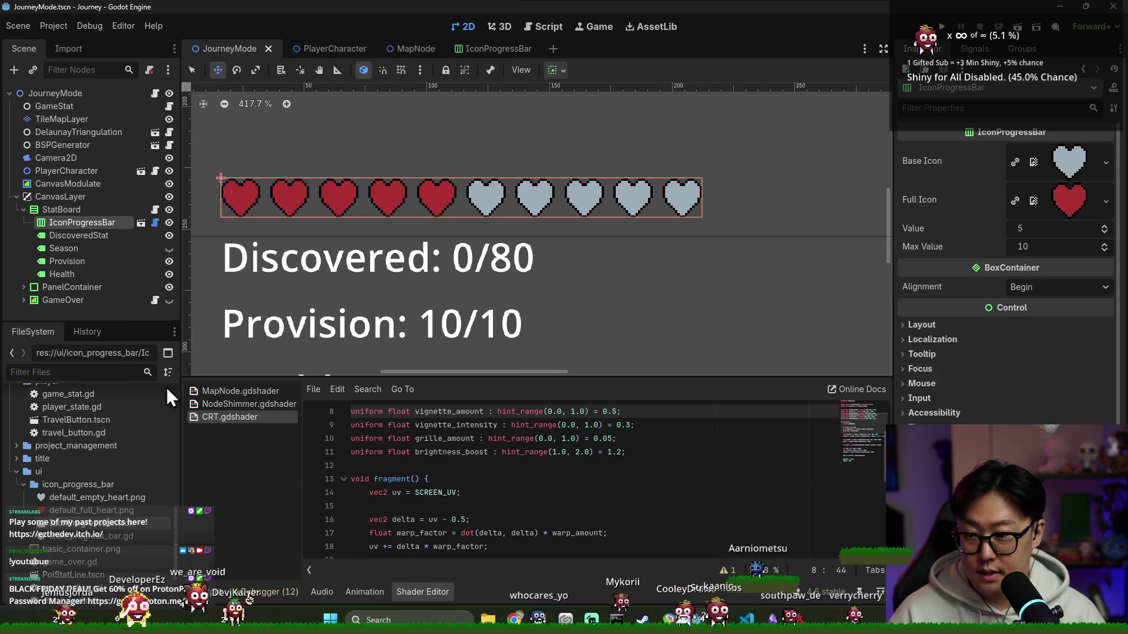
# - Review the new bar's Full and Base Icon textures, previewing the grey base heart, without changes
pyautogui.click(1106, 213)
pyautogui.click(1036, 169)
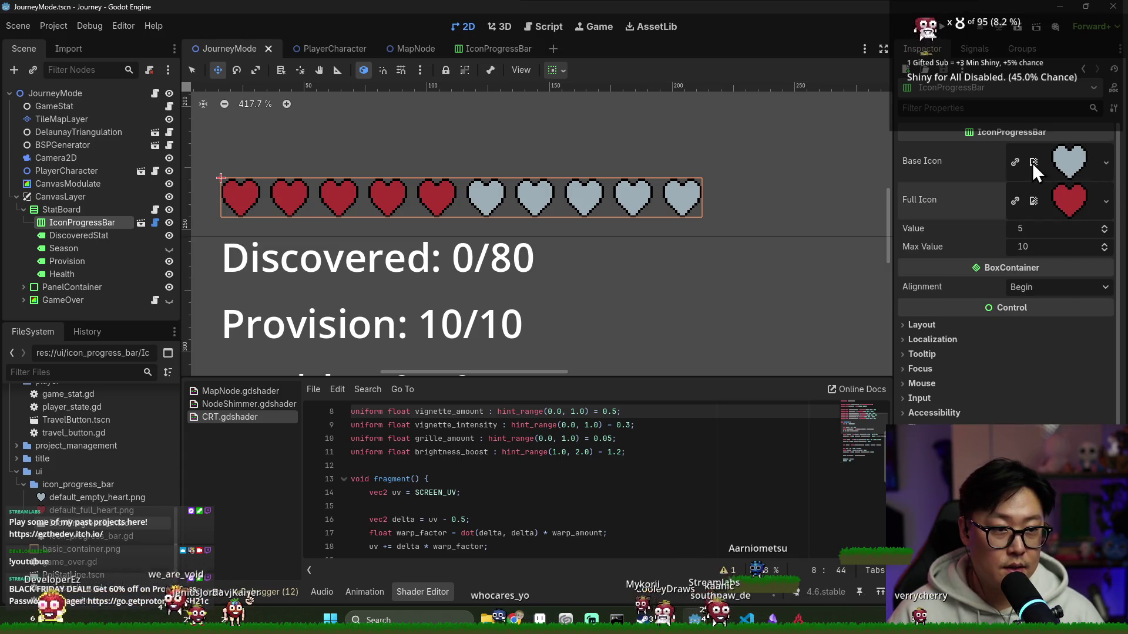
pyautogui.click(1106, 164)
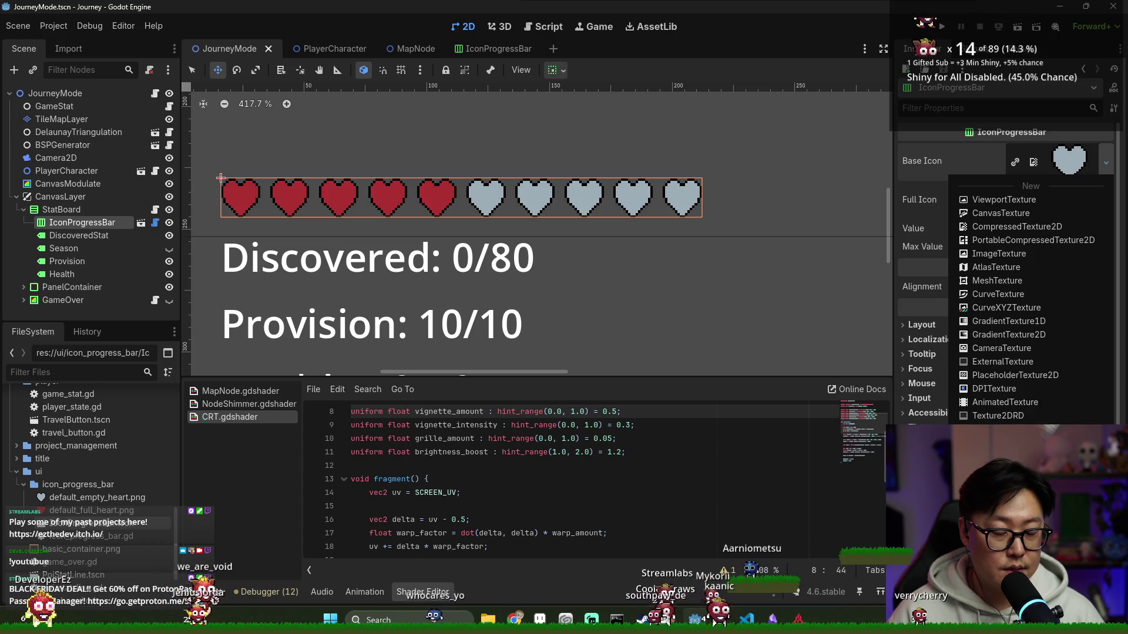
pyautogui.click(1086, 173)
pyautogui.click(1085, 165)
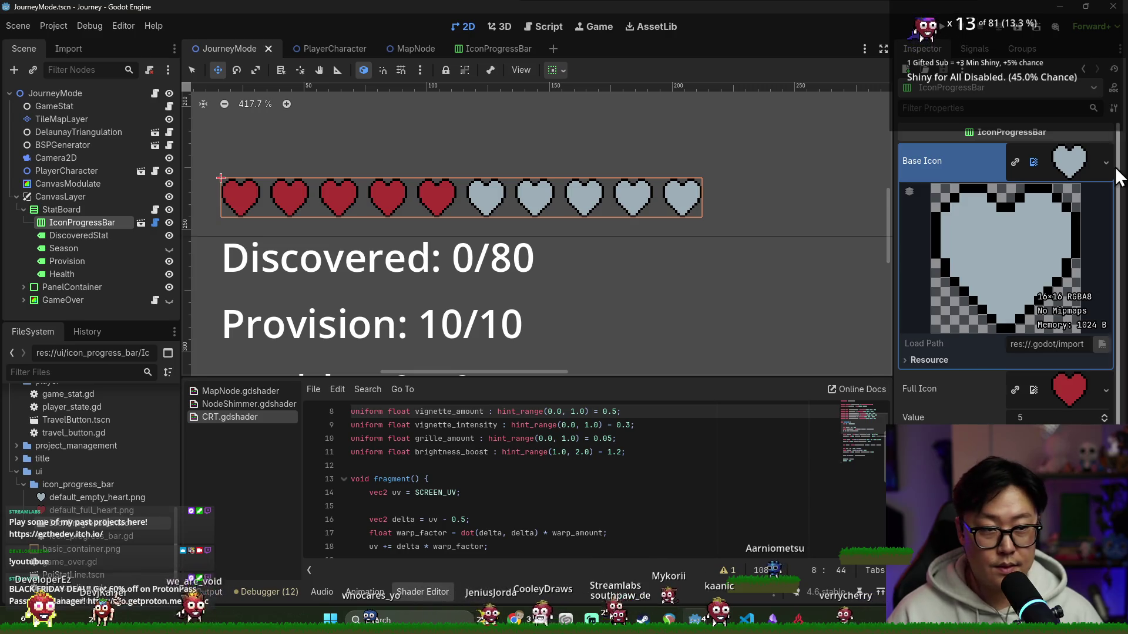
pyautogui.click(1086, 161)
pyautogui.scroll(-2, 496, 231)
pyautogui.scroll(-1, 503, 252)
pyautogui.scroll(-1, 578, 174)
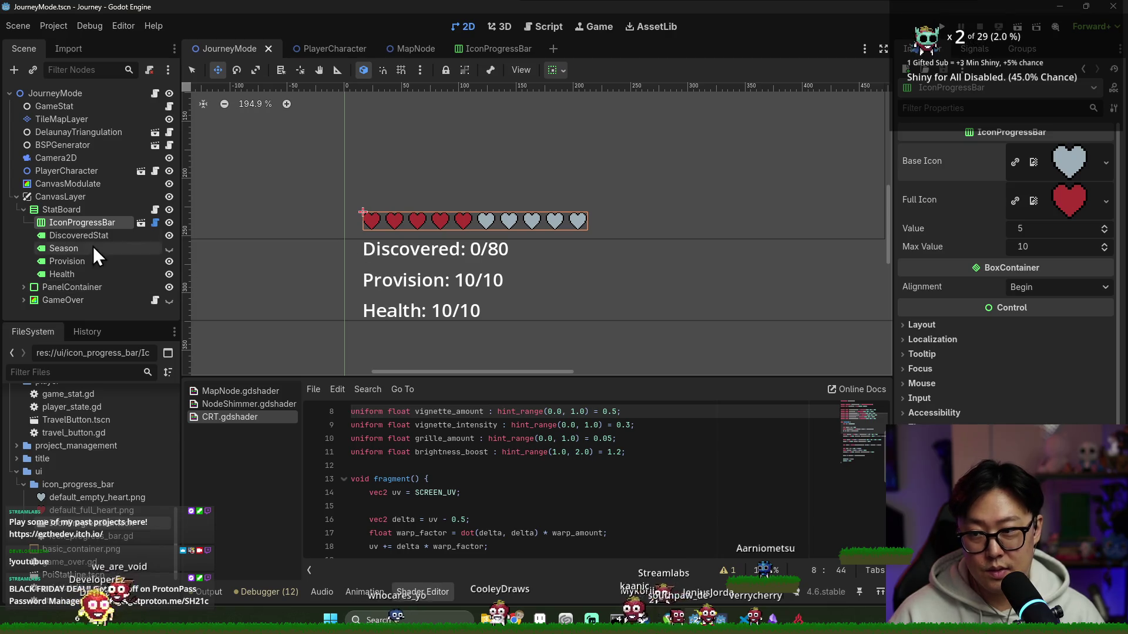
pyautogui.click(70, 211)
pyautogui.click(82, 223)
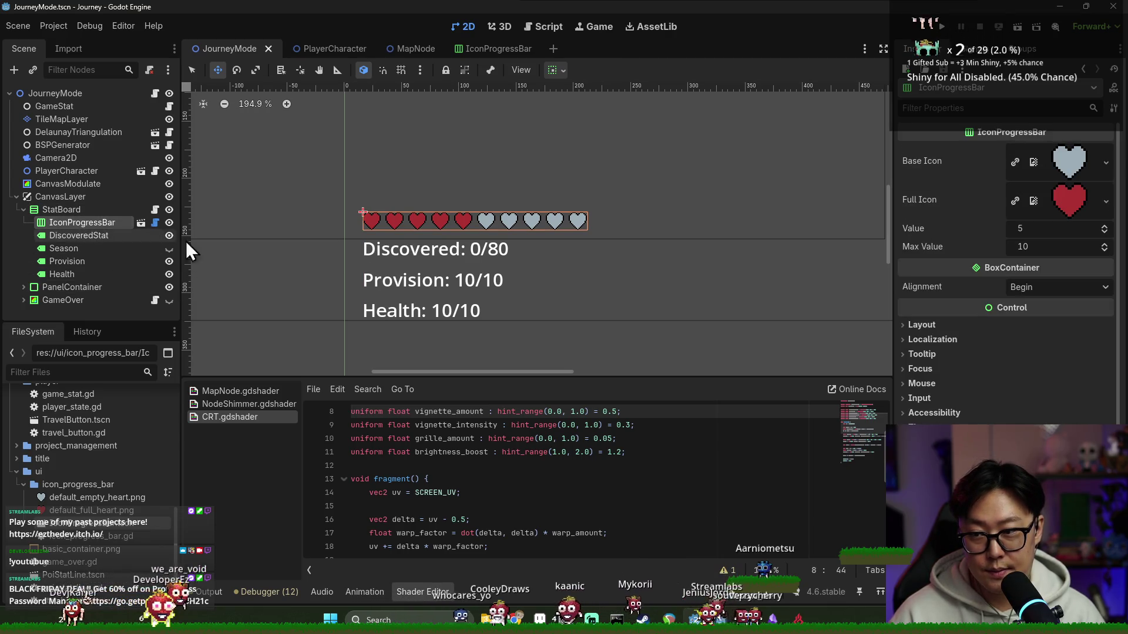
pyautogui.click(97, 276)
# - Move the bar between Provision and Health, rename it HealthProgressBar, and delete the Health label
pyautogui.click(83, 214)
pyautogui.moveTo(92, 226); pyautogui.dragTo(91, 272)
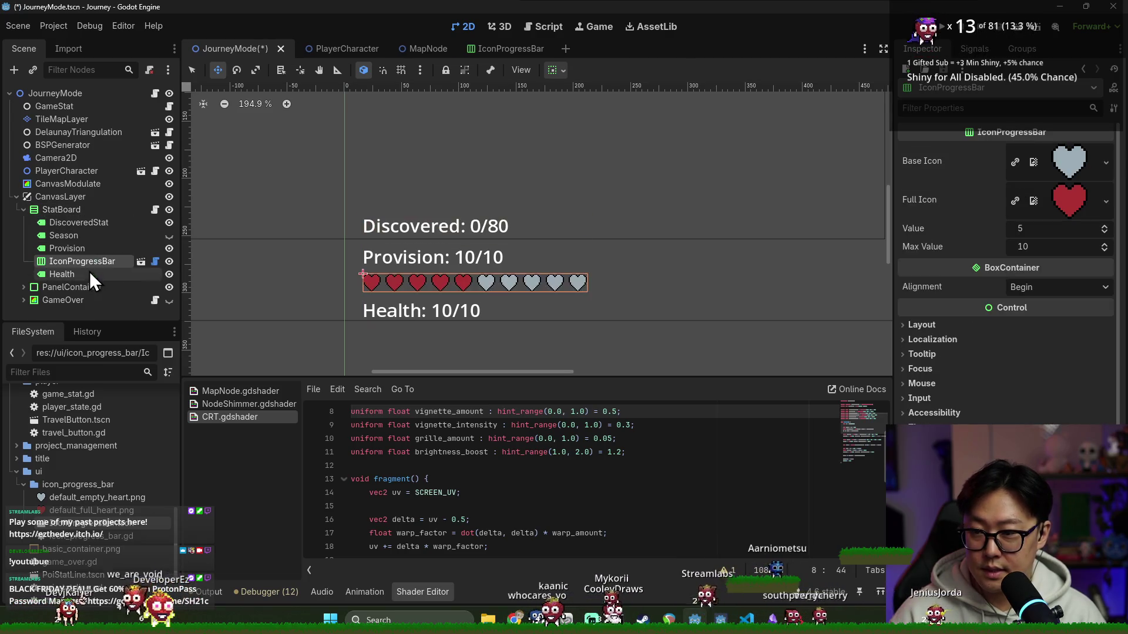
pyautogui.write('HealthProgressBar')
pyautogui.press('Return')
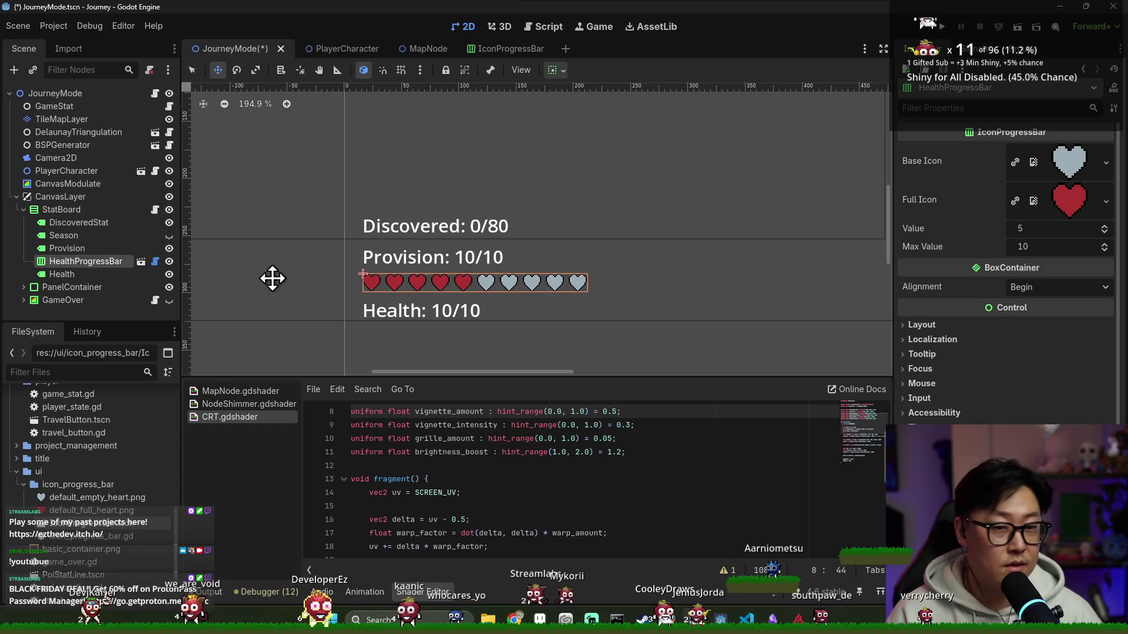
pyautogui.rightClick(124, 275)
pyautogui.click(217, 593)
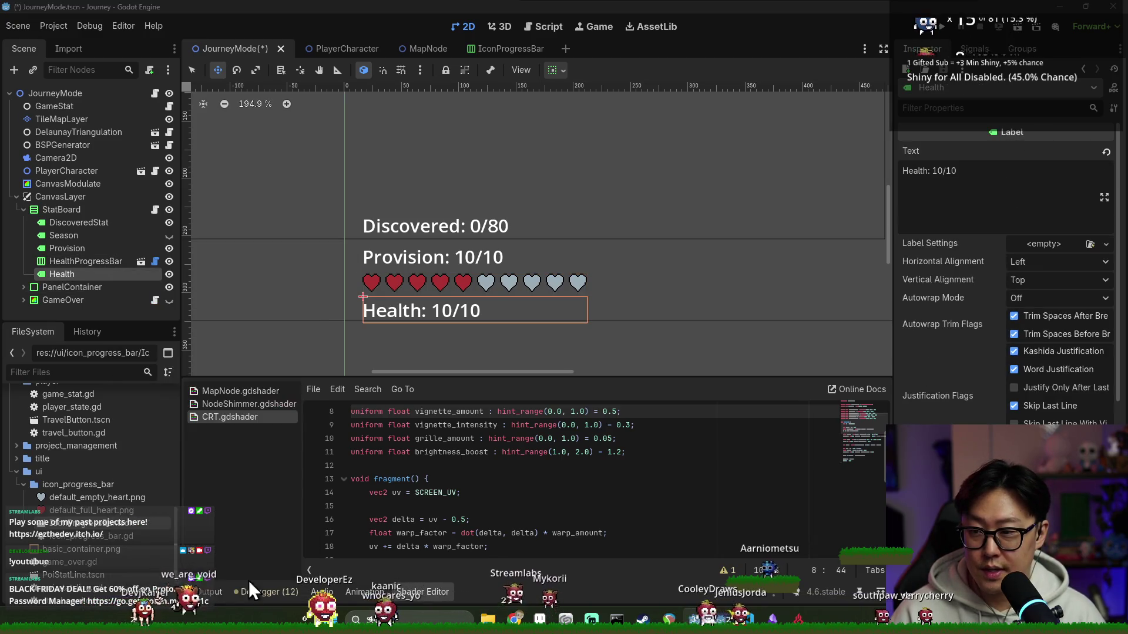
pyautogui.click(531, 328)
# - Duplicate HealthProgressBar, place the copy above it, and delete the Provision label
pyautogui.click(97, 261)
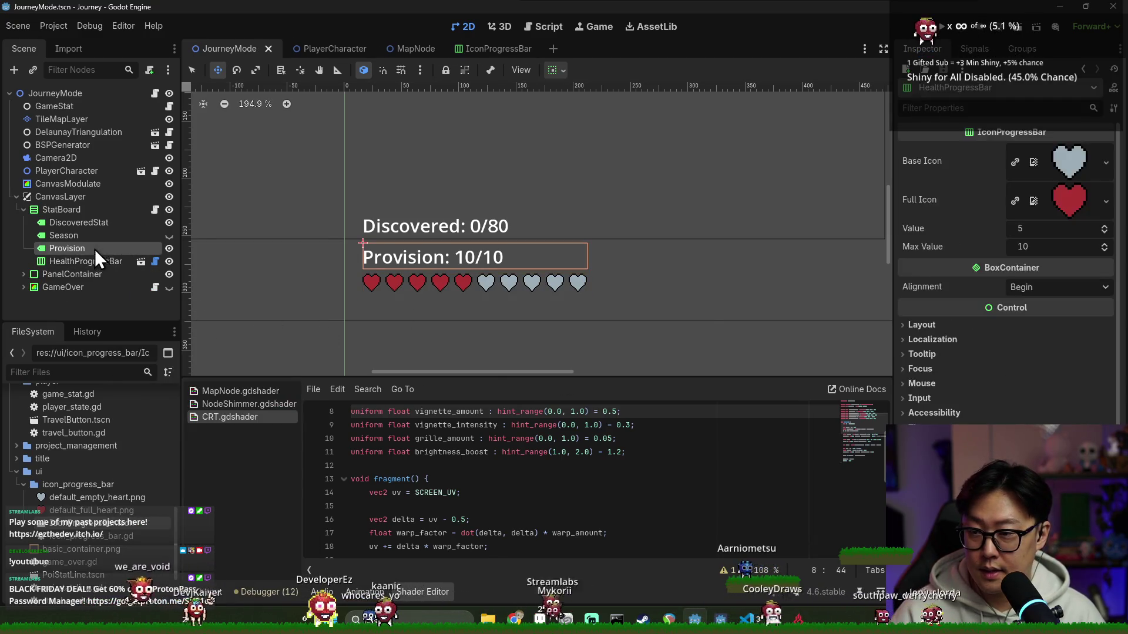
pyautogui.hotkey('ctrl', 'd')
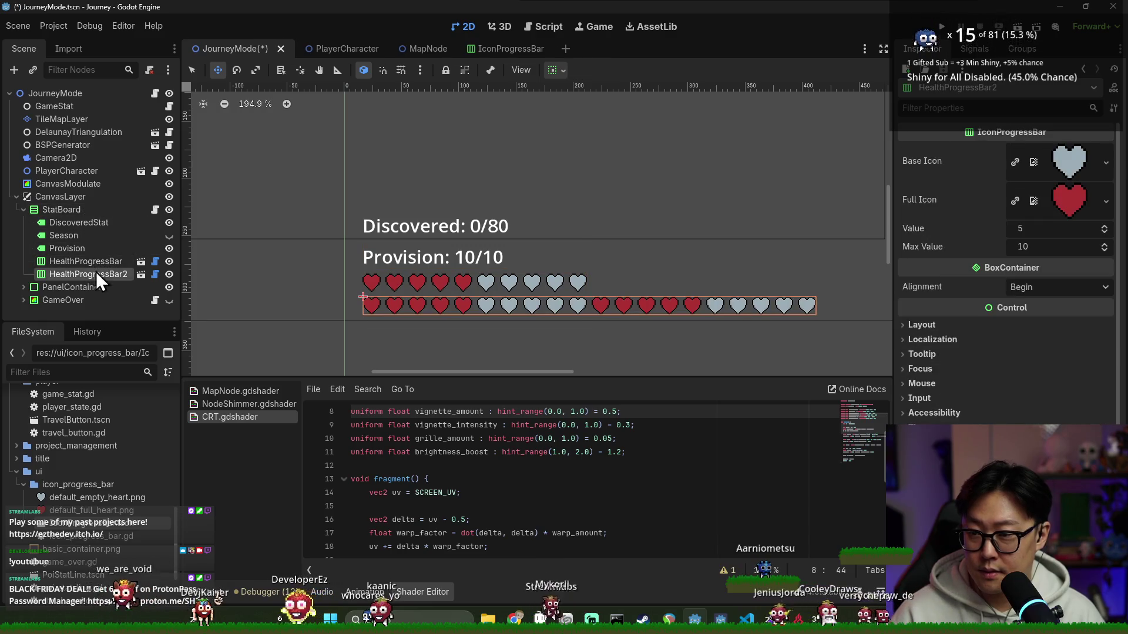
pyautogui.moveTo(96, 271); pyautogui.dragTo(98, 257)
pyautogui.click(76, 250)
pyautogui.rightClick(91, 254)
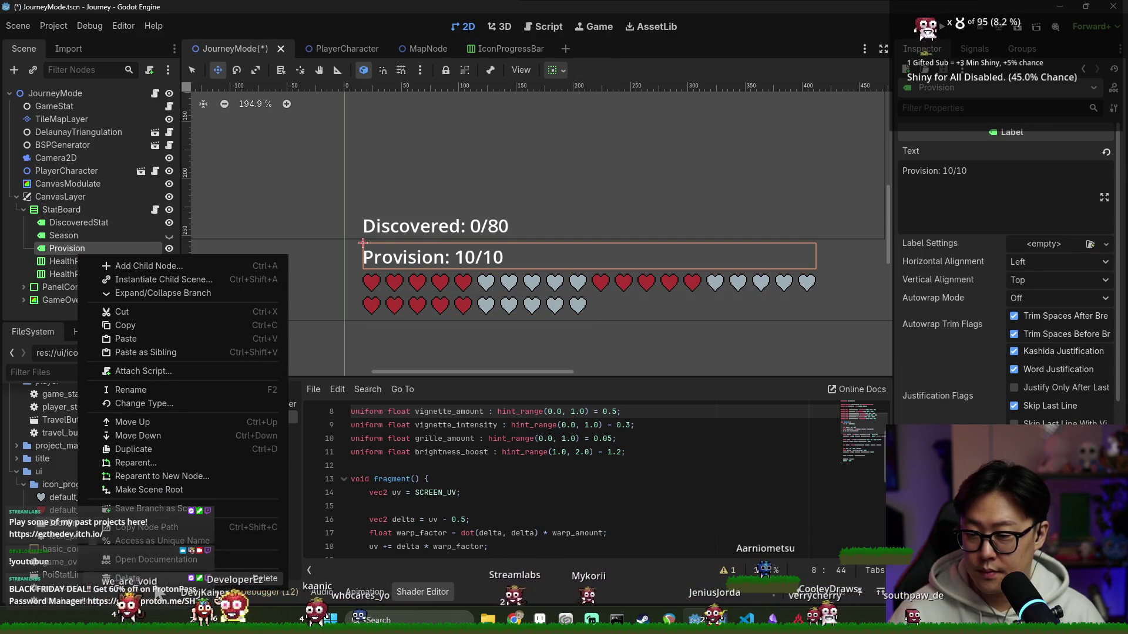
pyautogui.click(132, 579)
pyautogui.click(534, 321)
# - Rename the duplicate bar ProvisionBar and save the scene
pyautogui.doubleClick(113, 247)
pyautogui.write('ProvisionBar')
pyautogui.press('Return')
pyautogui.hotkey('ctrl', 's')
pyautogui.click(77, 262)
pyautogui.click(78, 237)
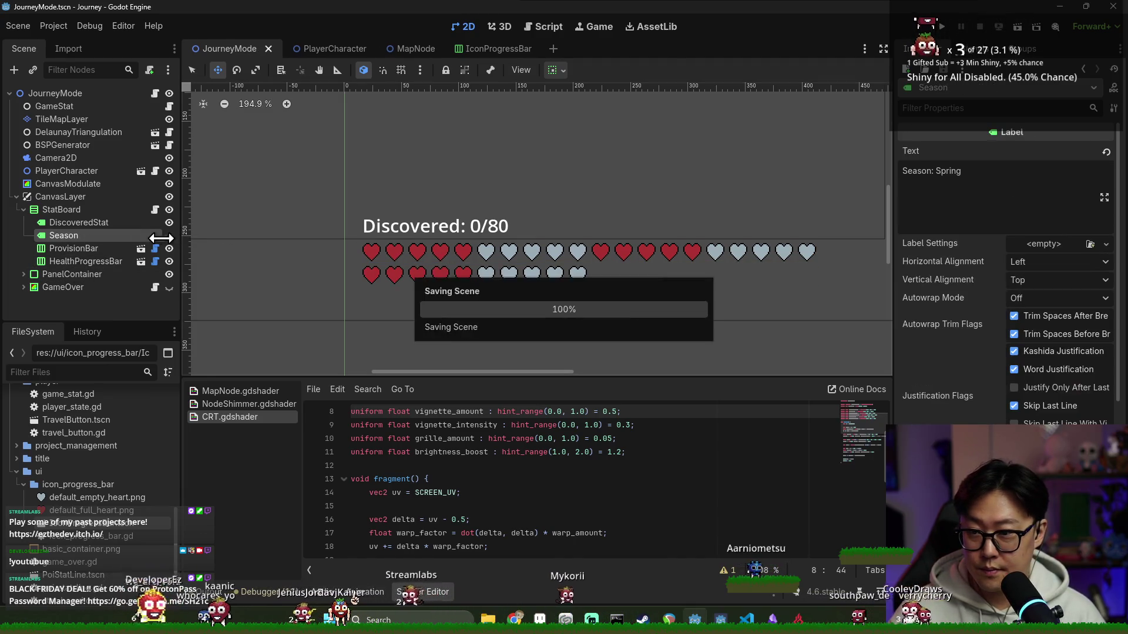
# - Reorder HealthProgressBar above ProvisionBar in the Scene dock and save, with a brief detour to Aseprite
pyautogui.click(105, 223)
pyautogui.scroll(-4, 500, 269)
pyautogui.scroll(-2, 537, 270)
pyautogui.scroll(2, 549, 265)
pyautogui.scroll(3, 584, 293)
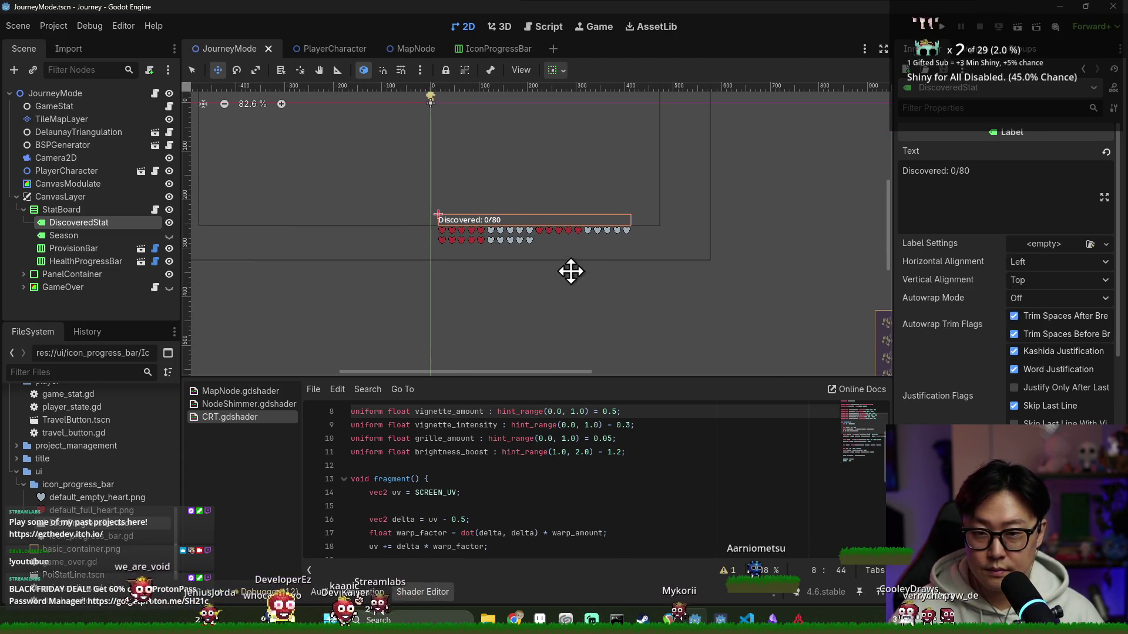
pyautogui.hotkey('ctrl', 's')
pyautogui.click(73, 249)
pyautogui.moveTo(83, 263)
pyautogui.mouseDown()
pyautogui.moveTo(103, 244)
pyautogui.moveTo(109, 255)
pyautogui.mouseUp()
pyautogui.hotkey('ctrl', 's')
pyautogui.click(87, 264)
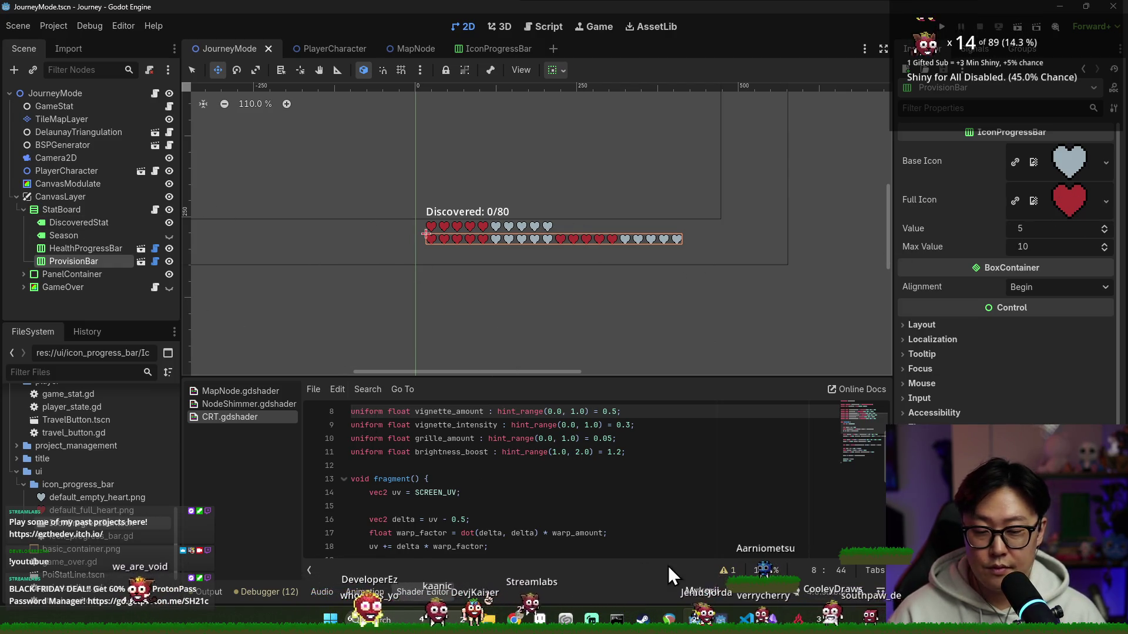
pyautogui.click(370, 619)
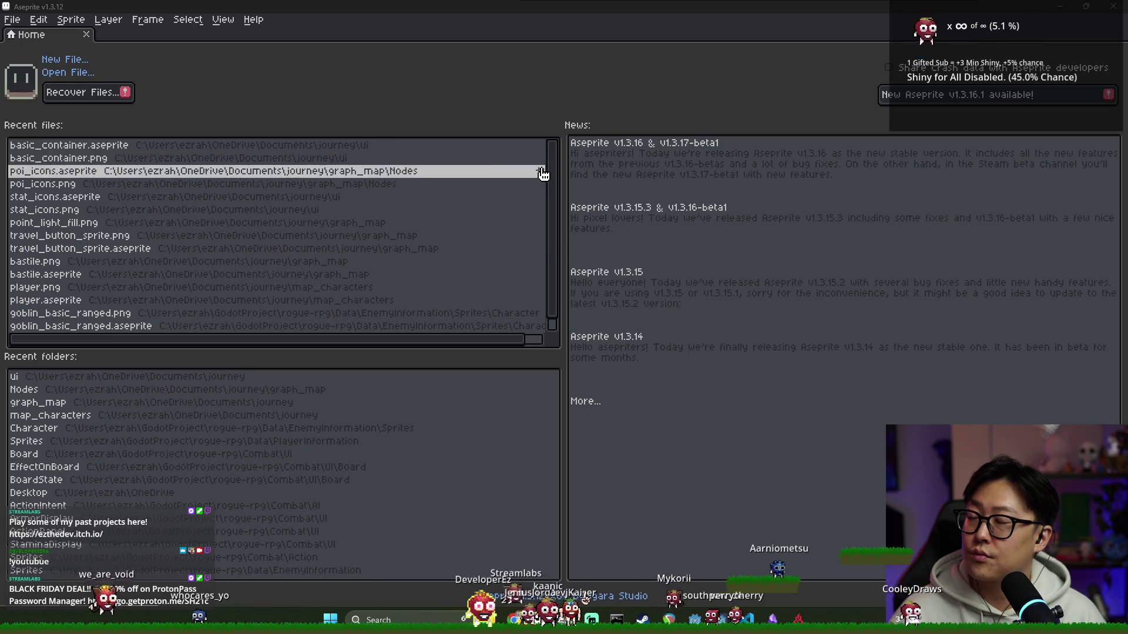
pyautogui.hotkey('alt', 'Tab')
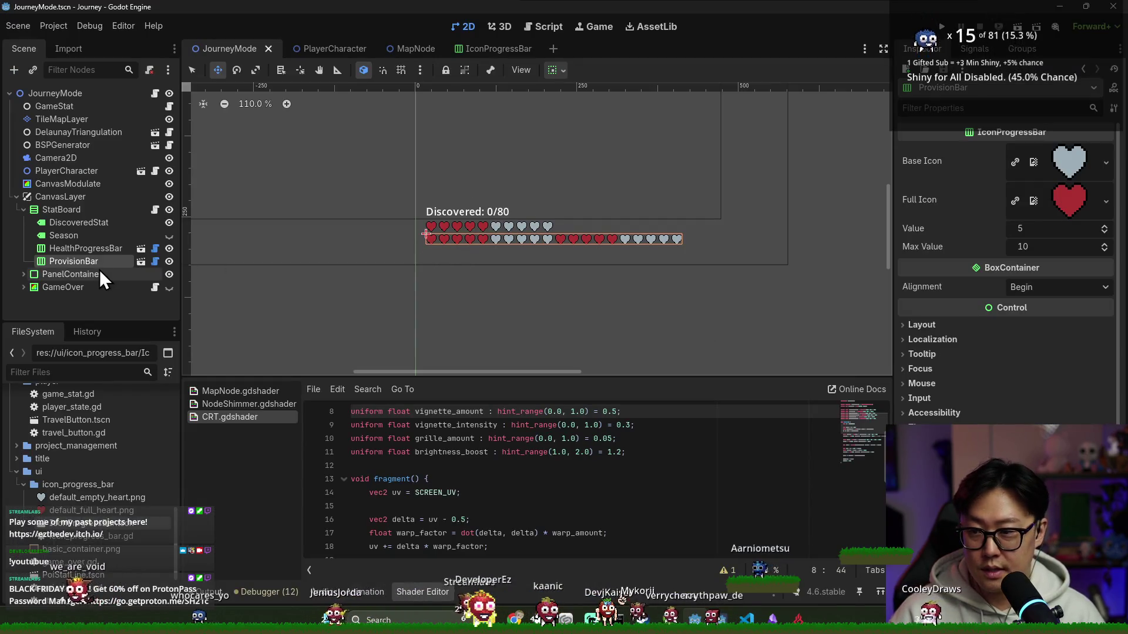
# - Clear the Base Icon texture on both ProvisionBar and HealthProgressBar and save
pyautogui.click(1106, 162)
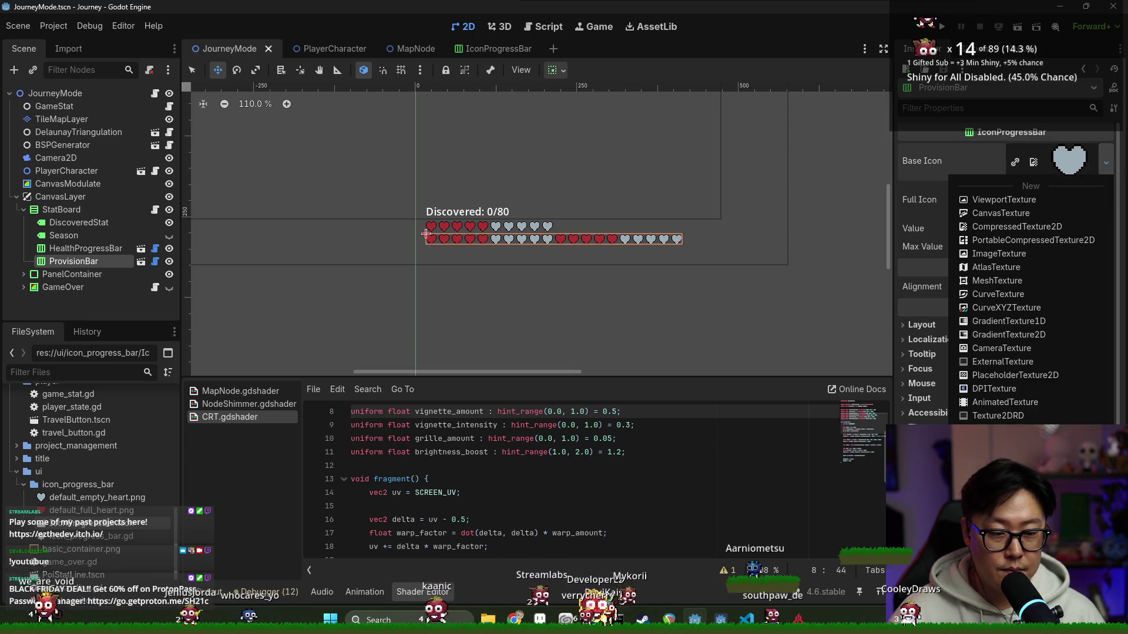
pyautogui.click(976, 403)
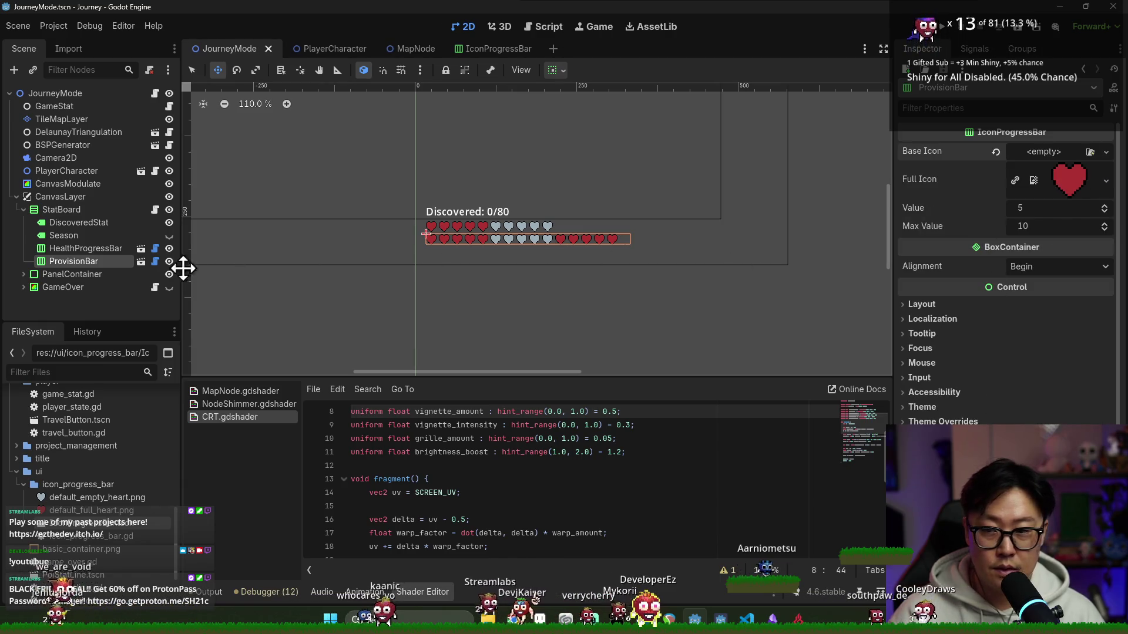
pyautogui.click(100, 248)
pyautogui.click(1105, 163)
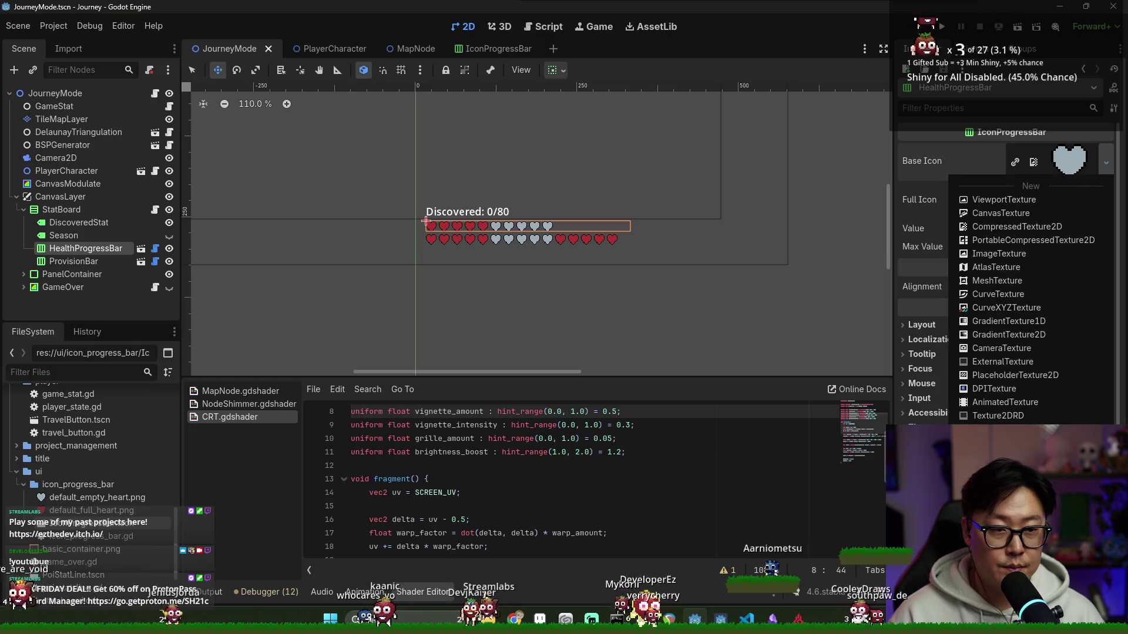
pyautogui.click(995, 471)
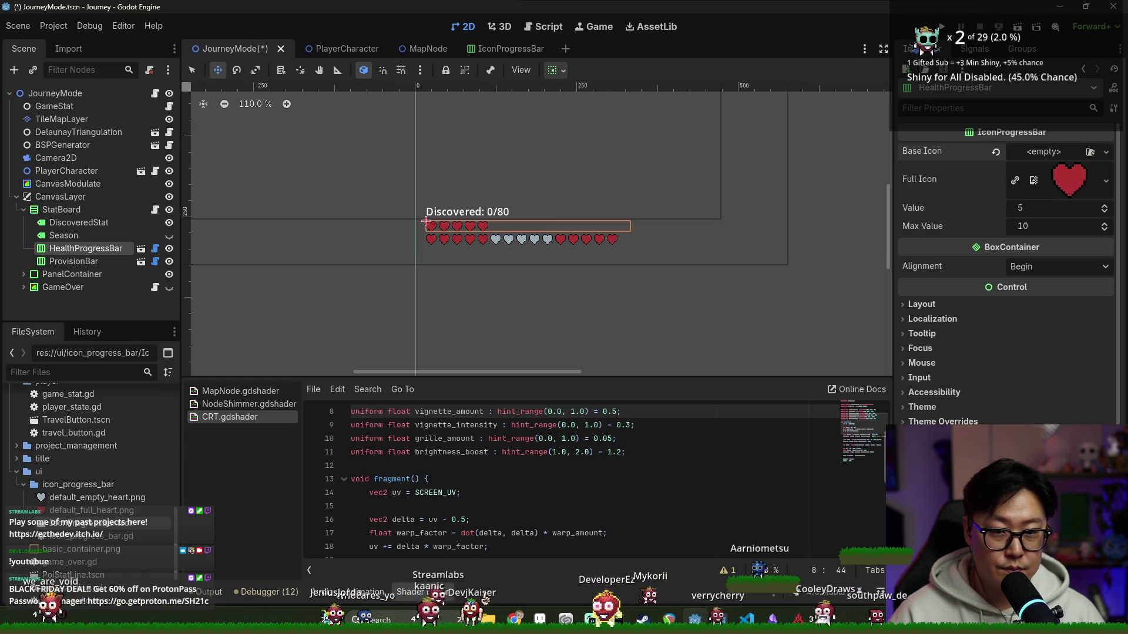
pyautogui.click(133, 264)
pyautogui.hotkey('ctrl', 's')
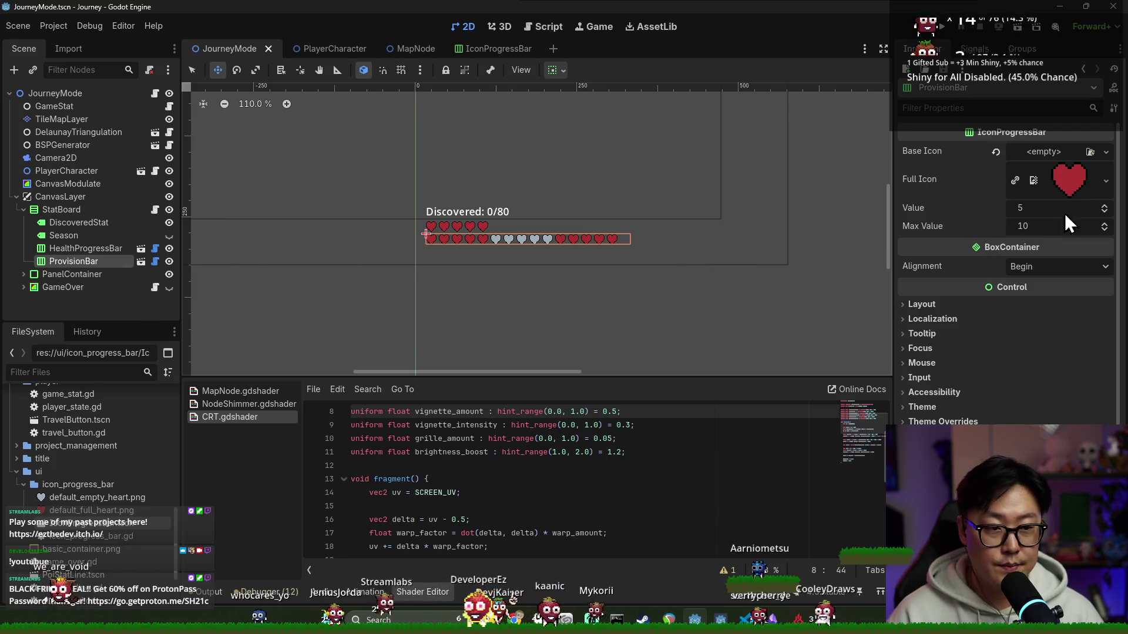
# - Lower ProvisionBar's Value and Max Value so it shows fewer hearts, and save the scene
pyautogui.click(1104, 212)
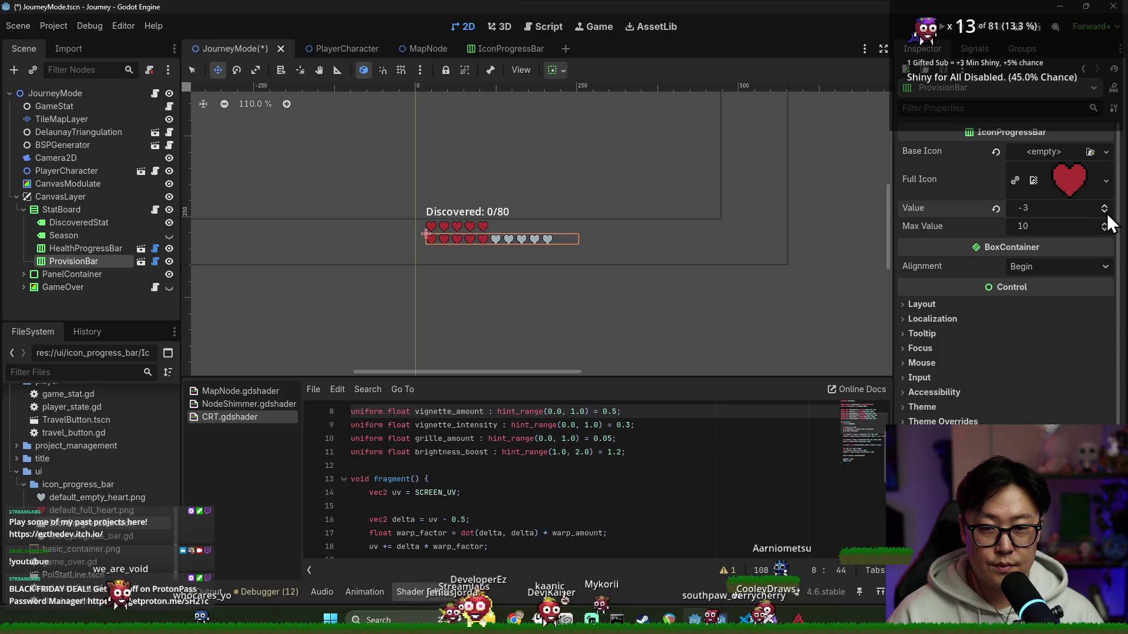
pyautogui.click(1104, 231)
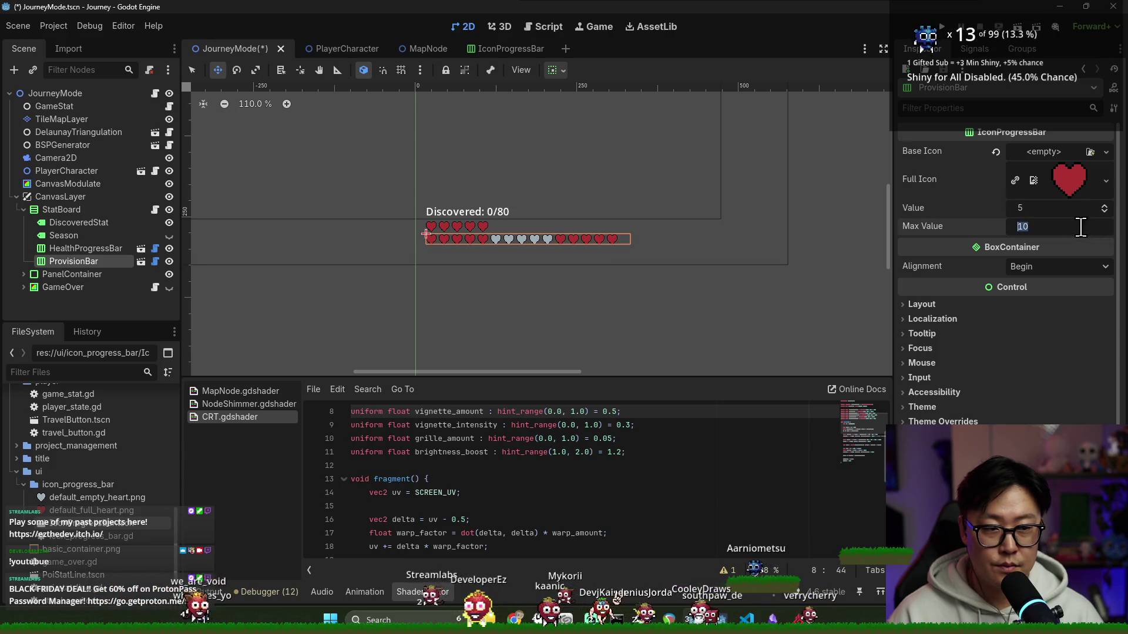
pyautogui.hotkey('ctrl', 's')
pyautogui.click(73, 250)
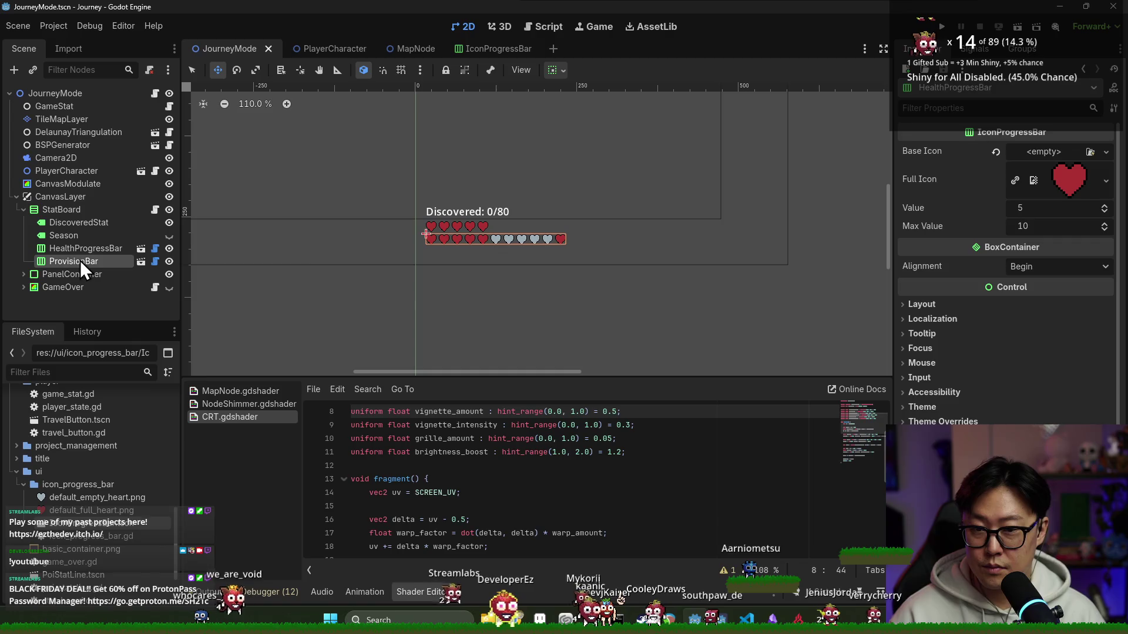
pyautogui.click(101, 251)
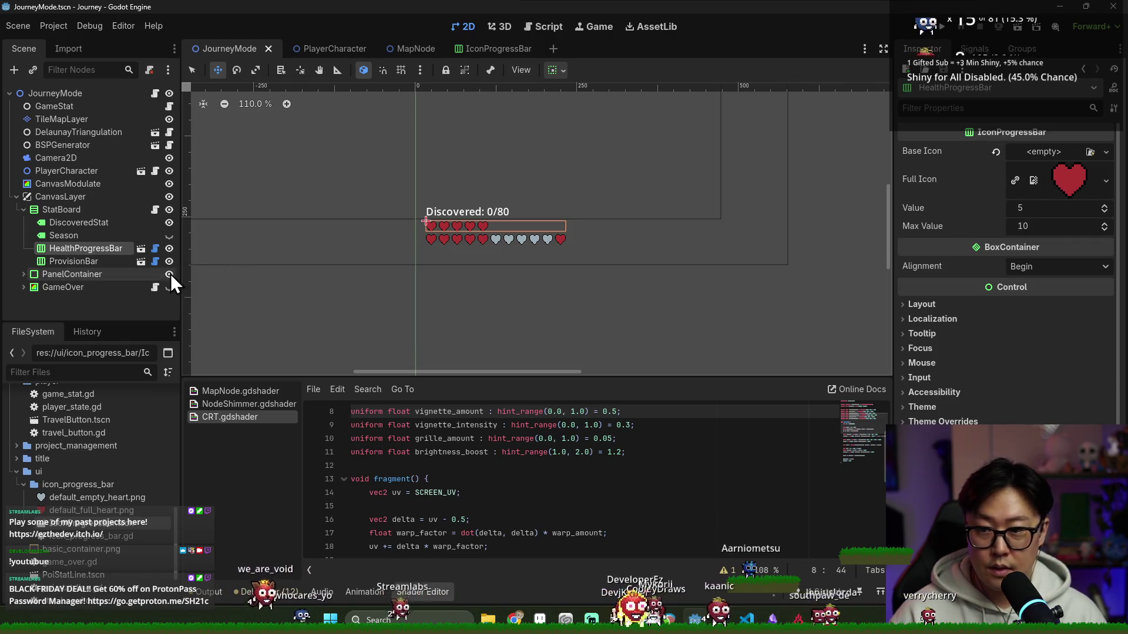
pyautogui.click(63, 263)
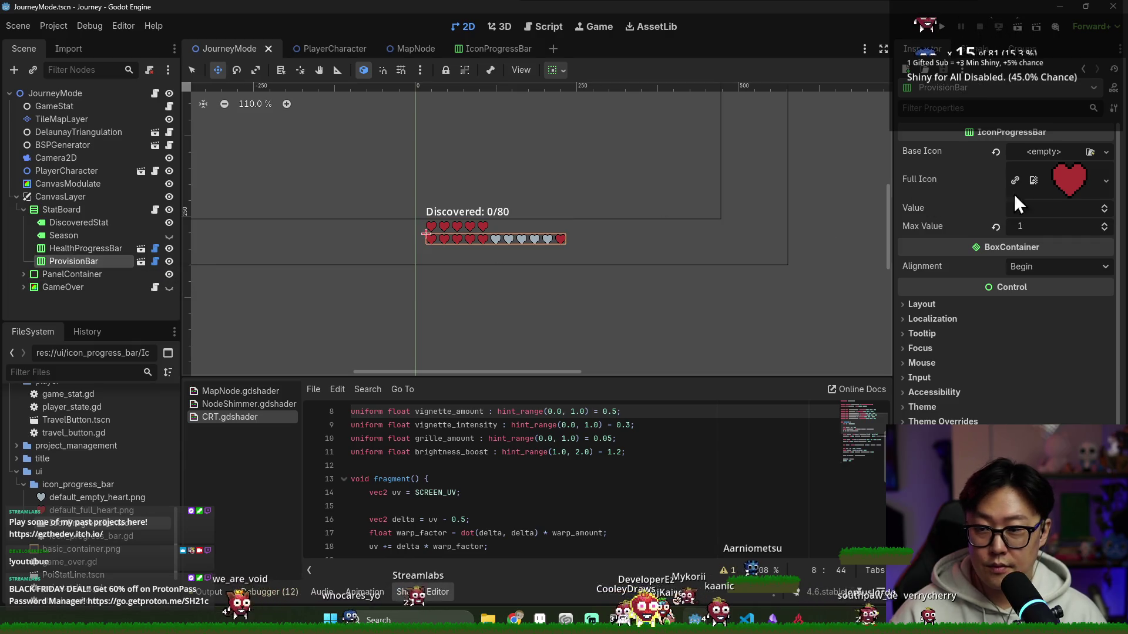
pyautogui.click(1106, 181)
pyautogui.click(996, 431)
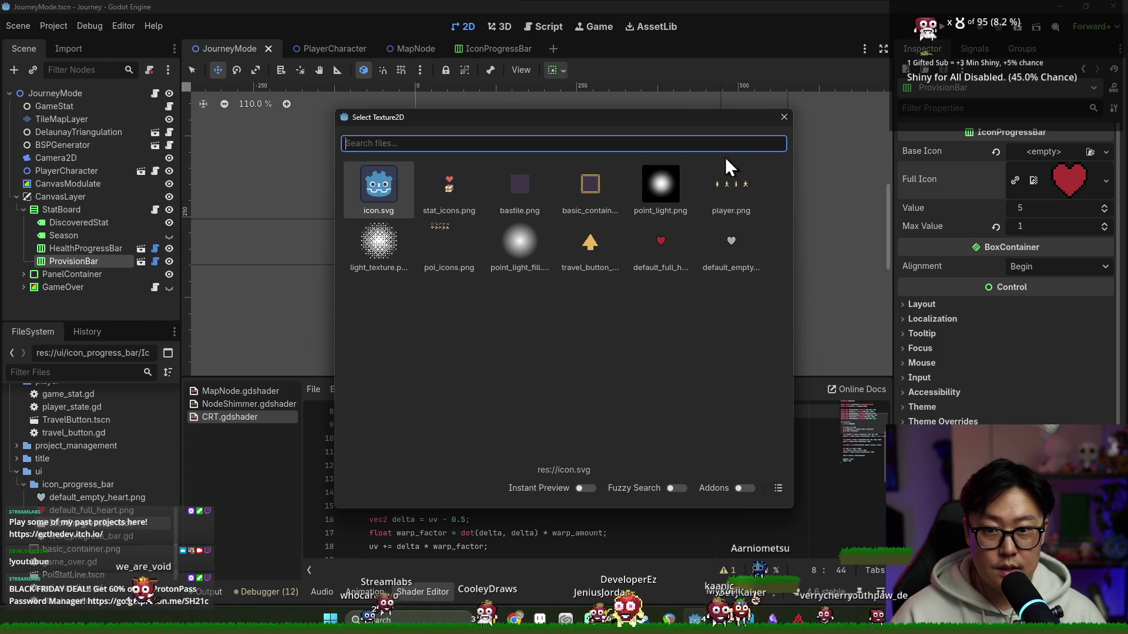
# - Set ProvisionBar's Full Icon to a new AtlasTexture of stat_icons.png with region y 16, 16×16, and save
pyautogui.click(784, 117)
pyautogui.click(1106, 181)
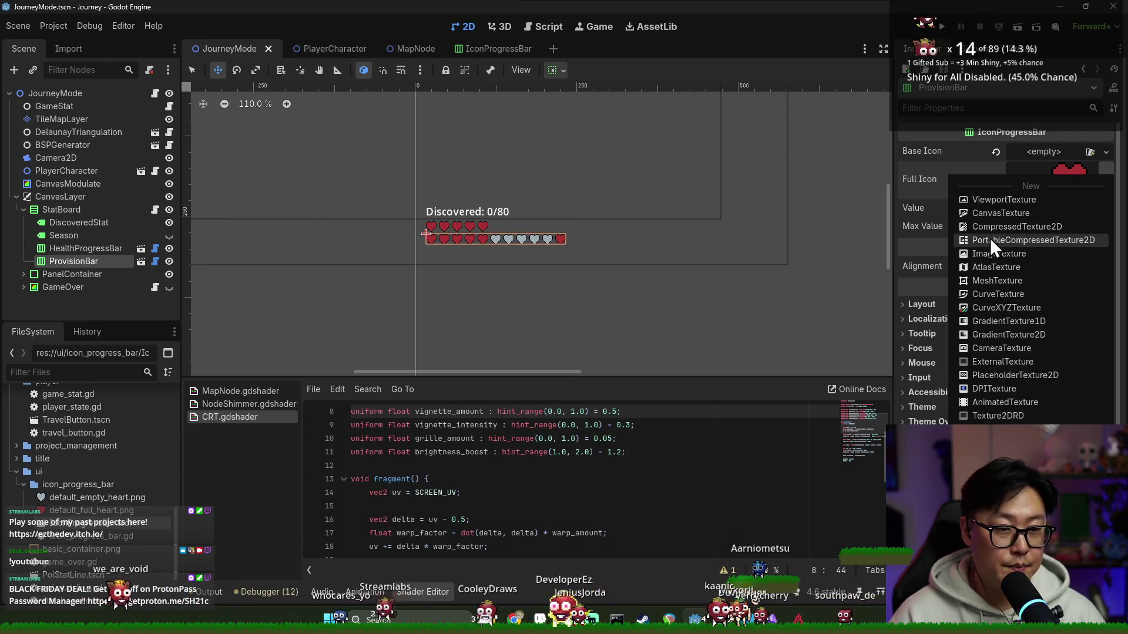
pyautogui.click(998, 268)
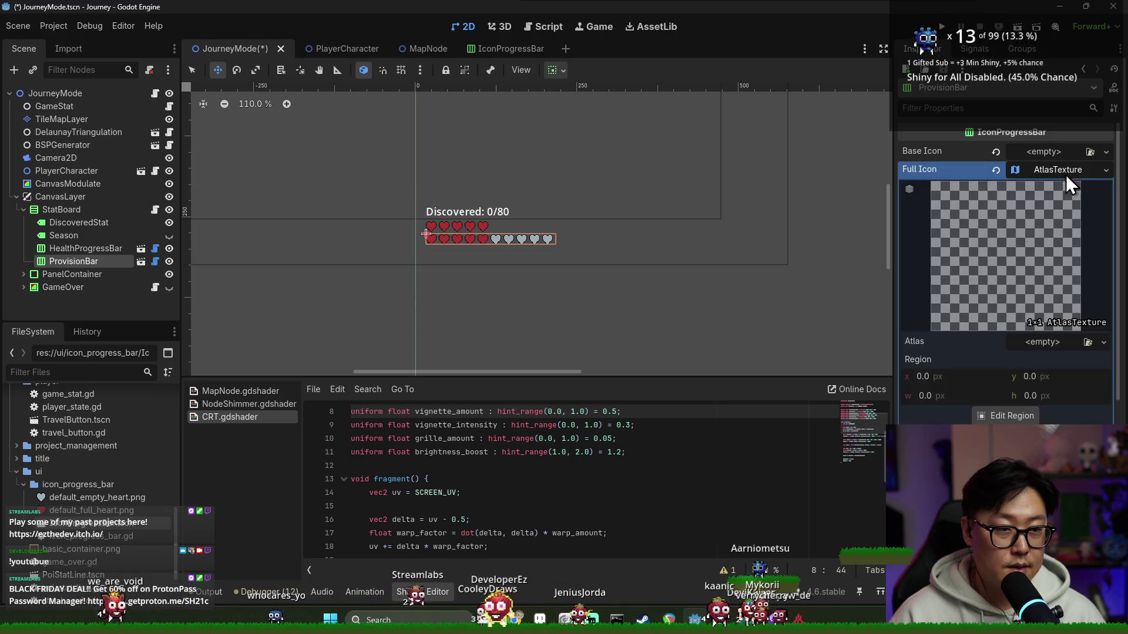
pyautogui.click(1087, 342)
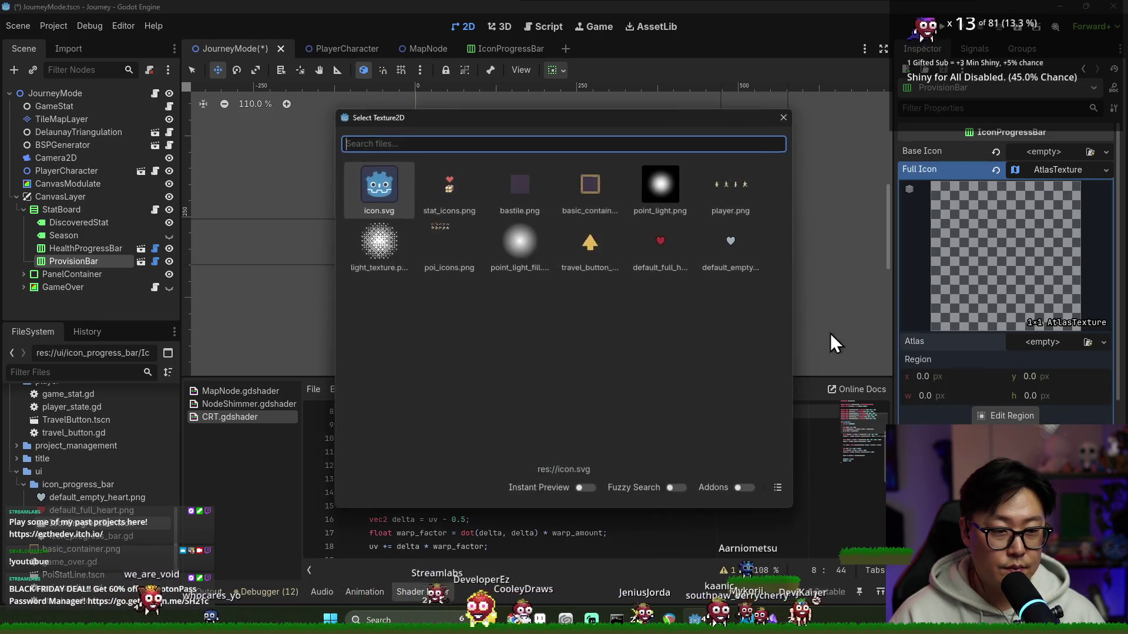
pyautogui.doubleClick(446, 183)
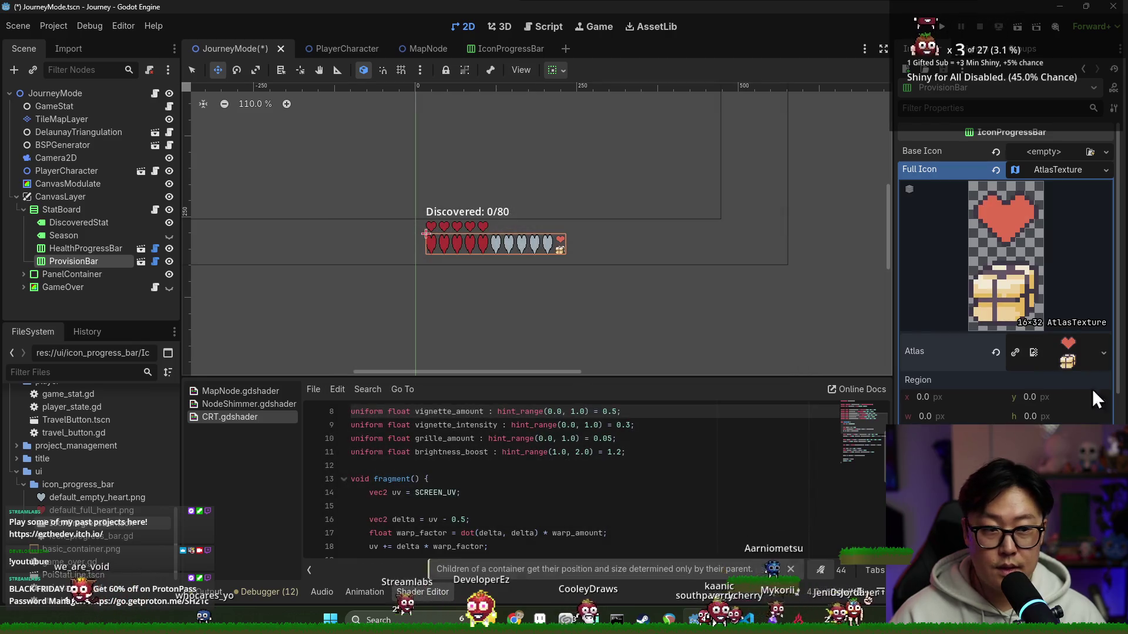
pyautogui.click(1027, 417)
pyautogui.write('16')
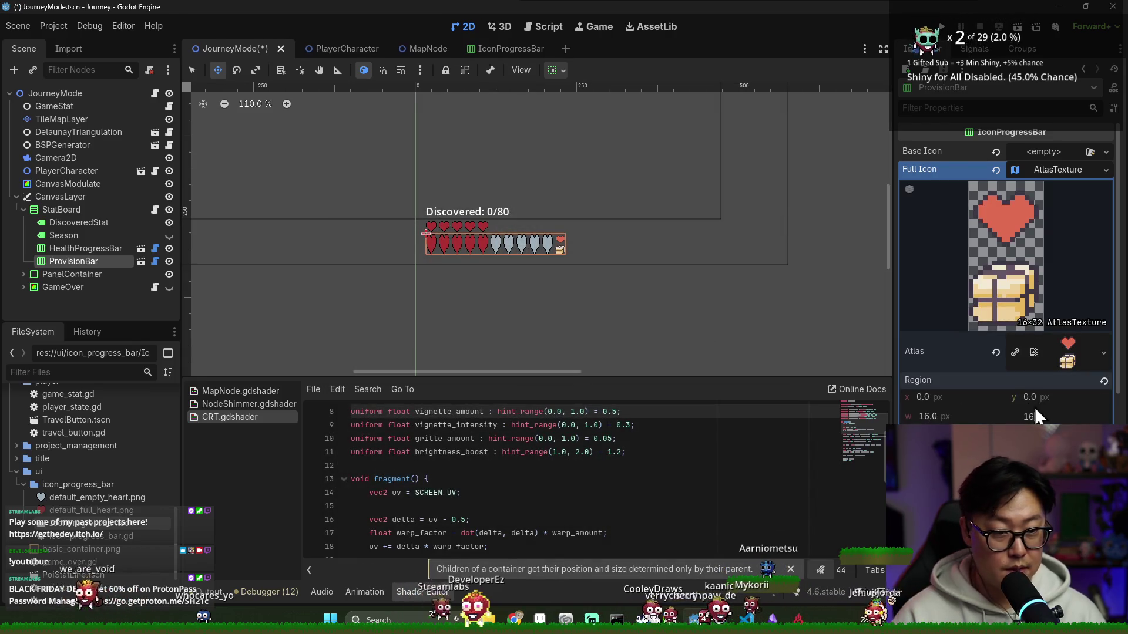
pyautogui.click(1040, 399)
pyautogui.click(1049, 418)
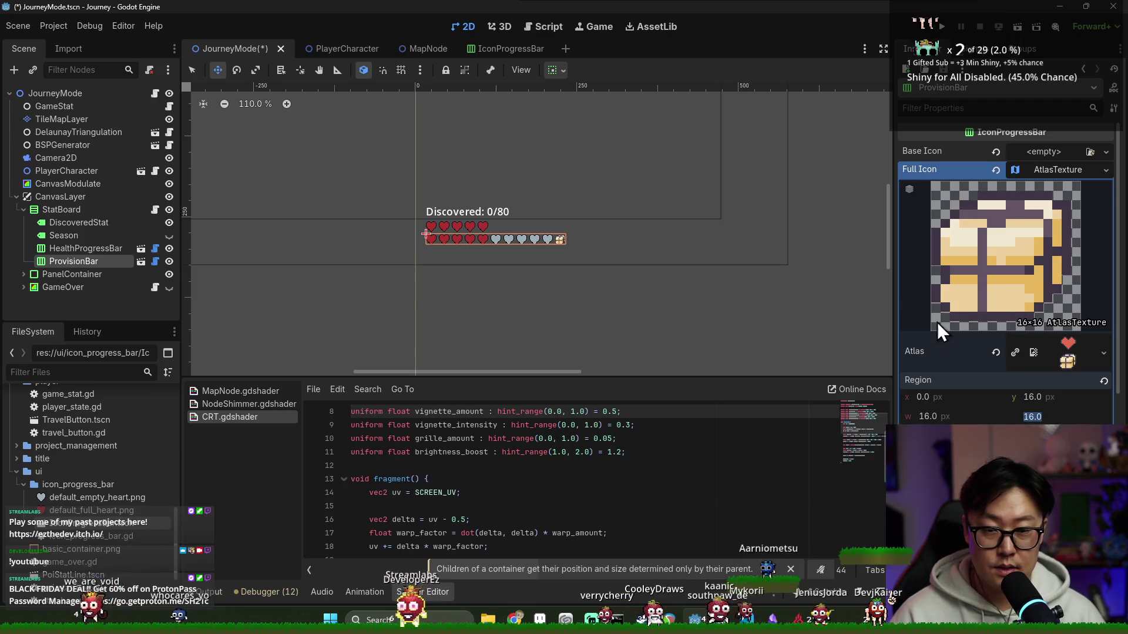
pyautogui.hotkey('ctrl', 's')
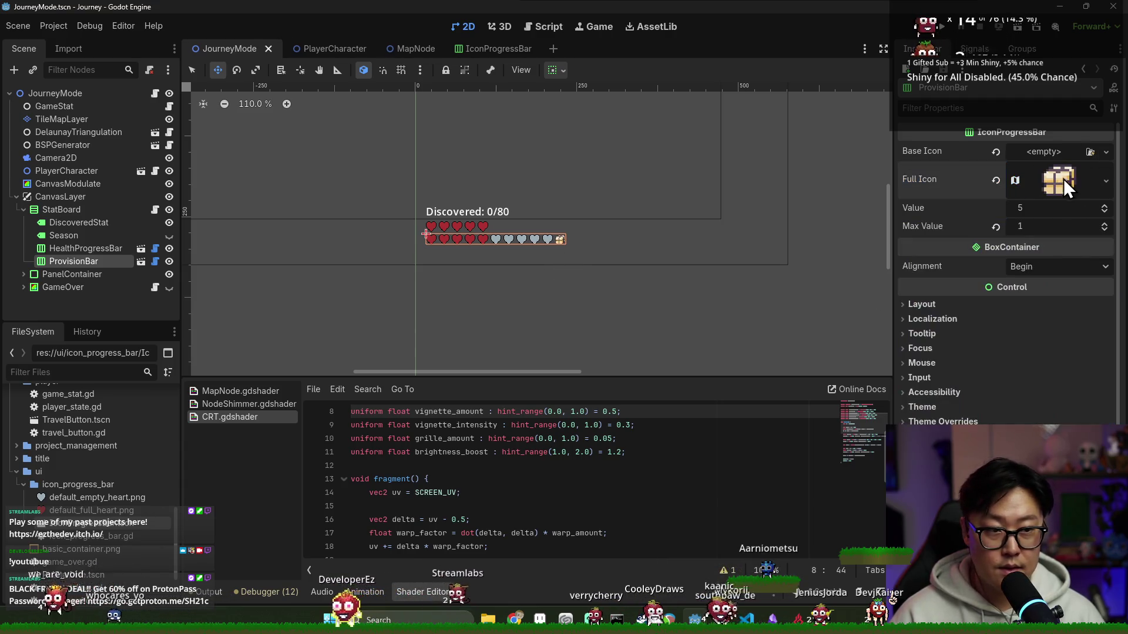
# - Compare with HealthProgressBar, set ProvisionBar's Value to 1, and save JourneyMode
pyautogui.click(107, 251)
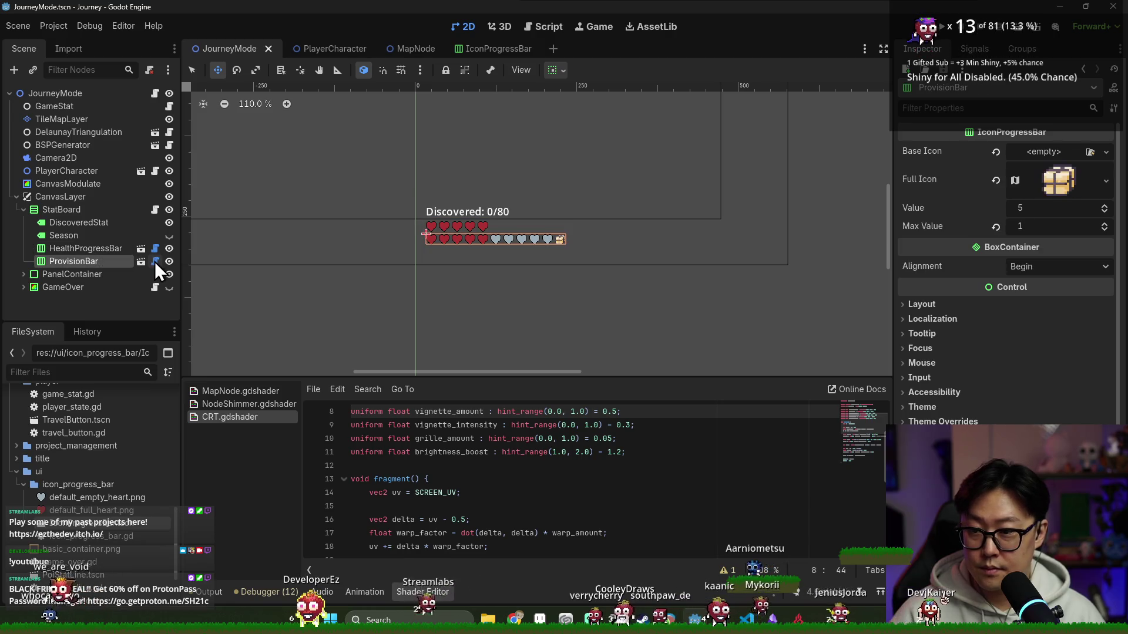
pyautogui.scroll(5, 530, 268)
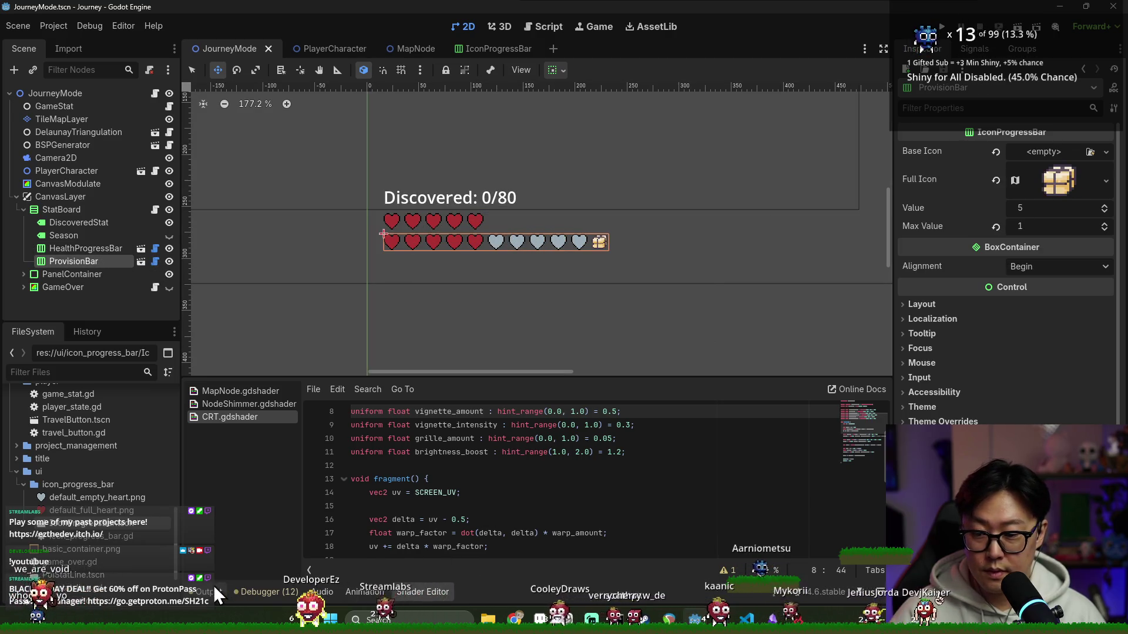
pyautogui.click(209, 592)
pyautogui.hotkey('ctrl', 's')
pyautogui.hotkey('ctrl', 's')
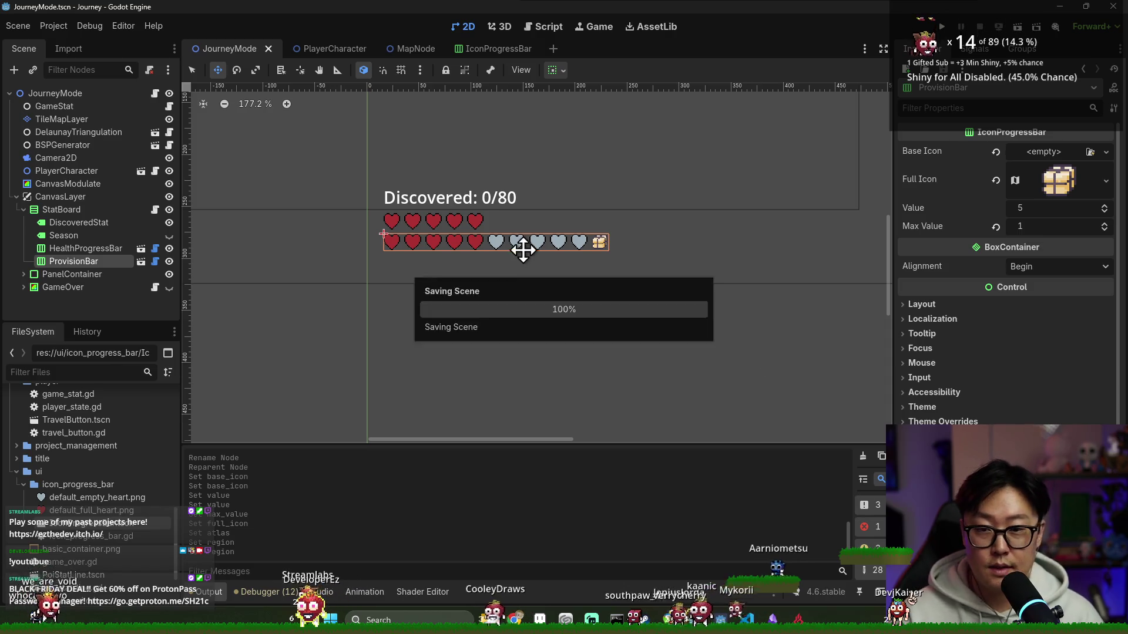
pyautogui.scroll(3, 624, 259)
pyautogui.scroll(1, 649, 268)
pyautogui.scroll(-3, 649, 267)
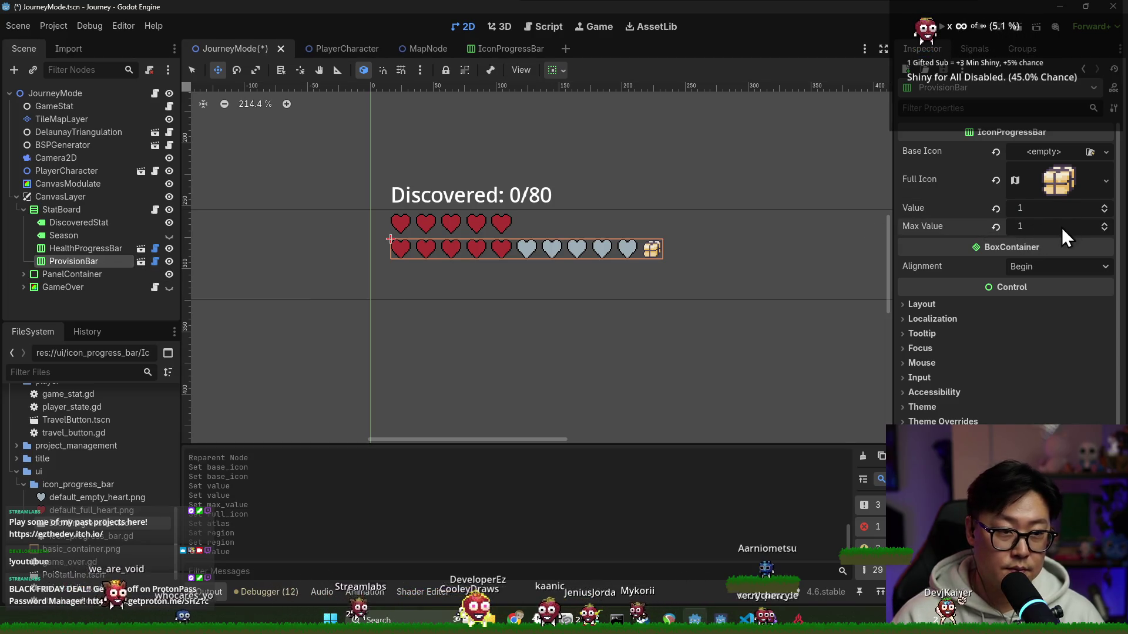
pyautogui.hotkey('ctrl', 's')
pyautogui.click(1041, 211)
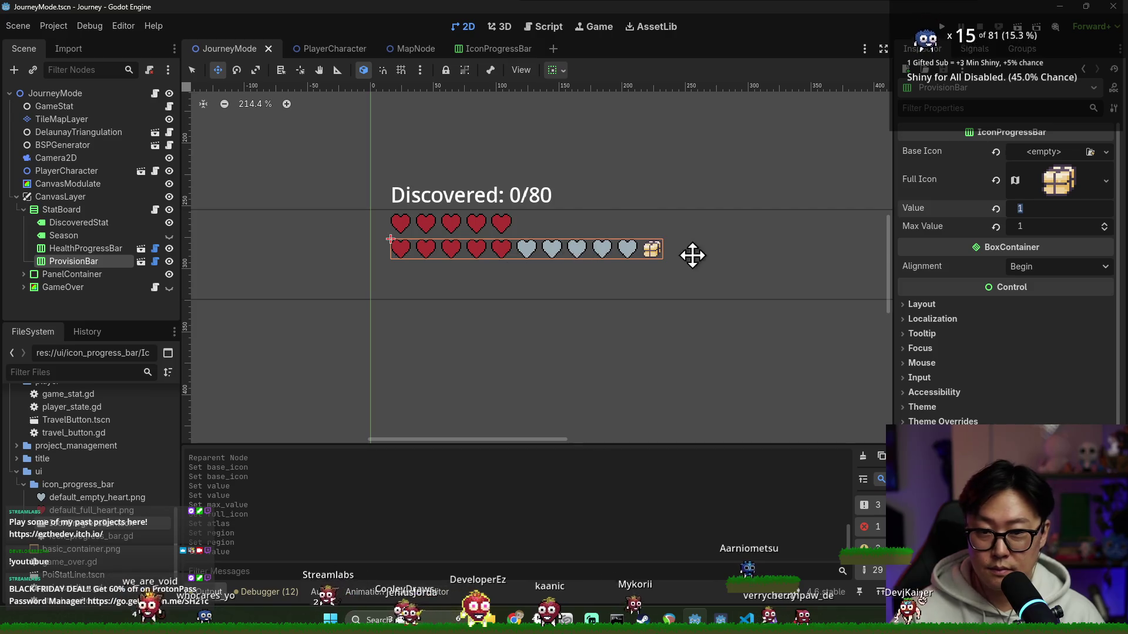
pyautogui.click(155, 261)
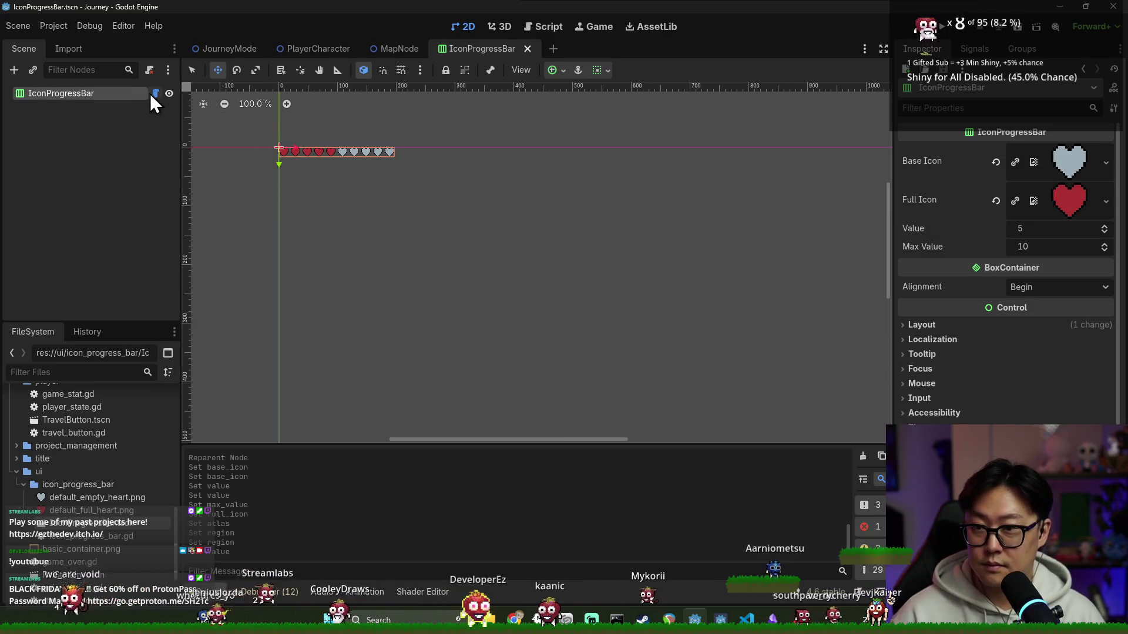
# - Back in JourneyMode, raise ProvisionBar's Value and Max Value to 4 of 4 and save
pyautogui.click(527, 49)
pyautogui.moveTo(230, 49)
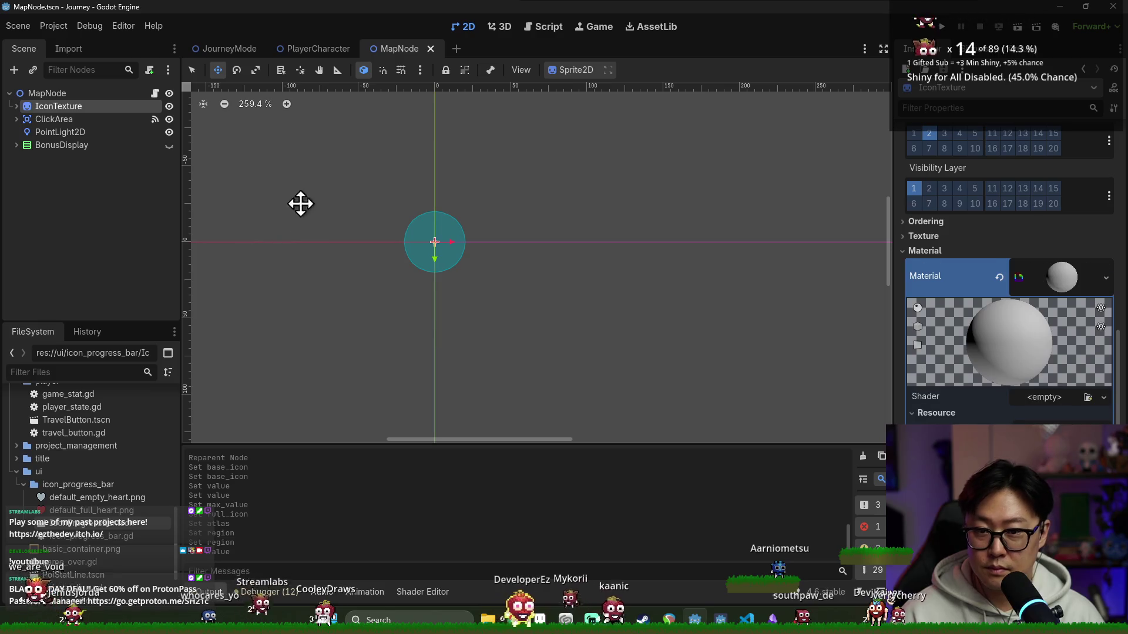
pyautogui.click(230, 51)
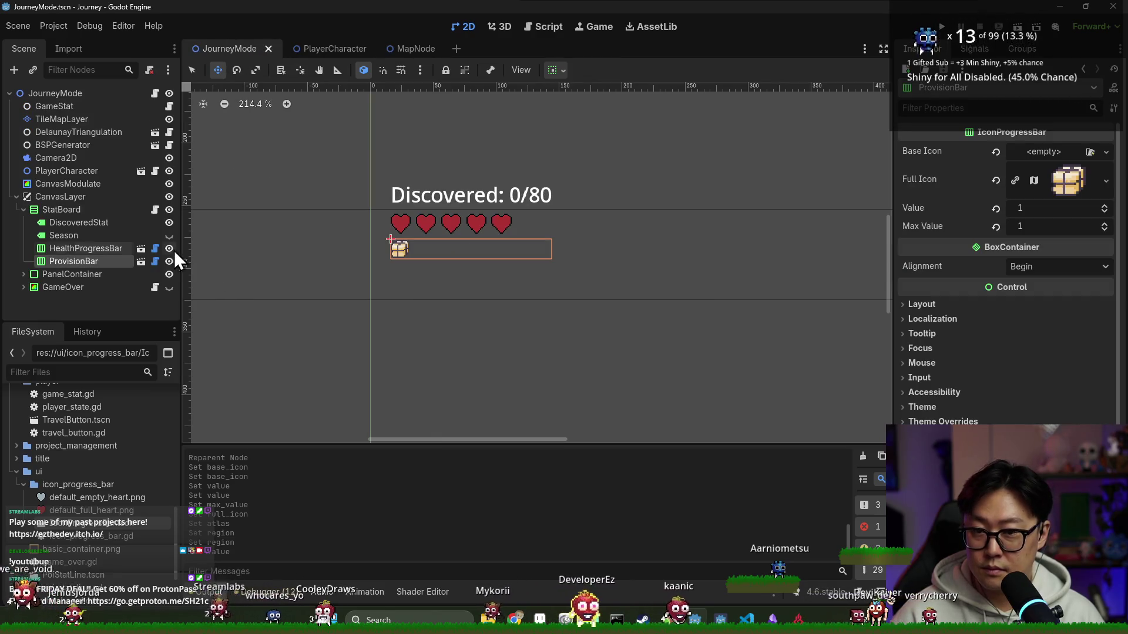
pyautogui.click(1105, 205)
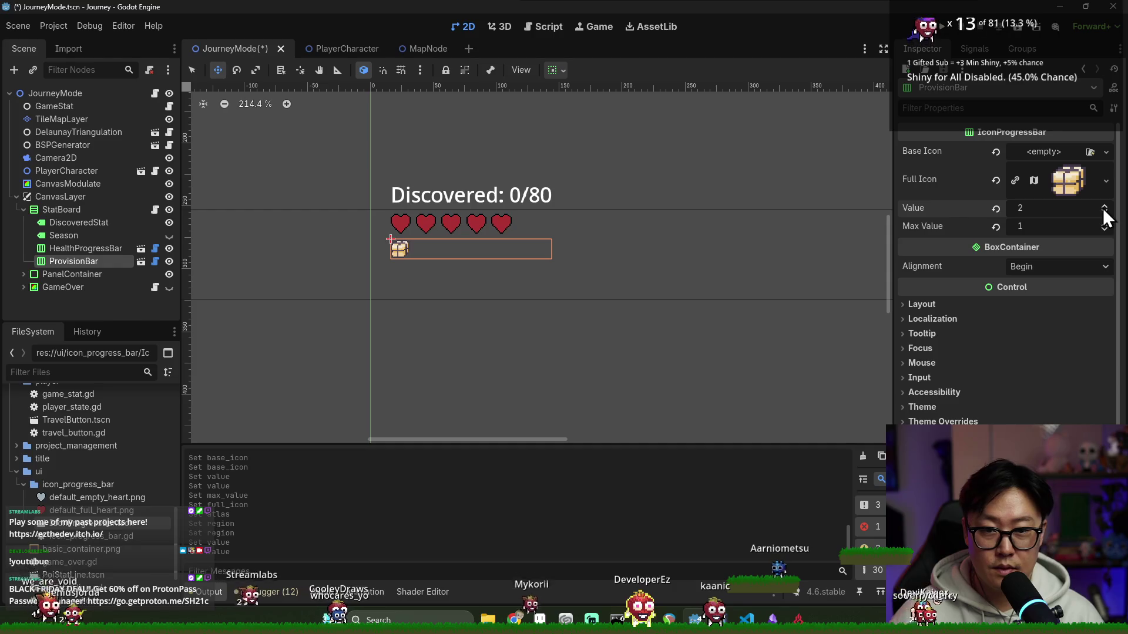
pyautogui.click(1106, 222)
pyautogui.click(1105, 205)
pyautogui.click(1105, 205)
pyautogui.click(1105, 222)
pyautogui.click(1105, 205)
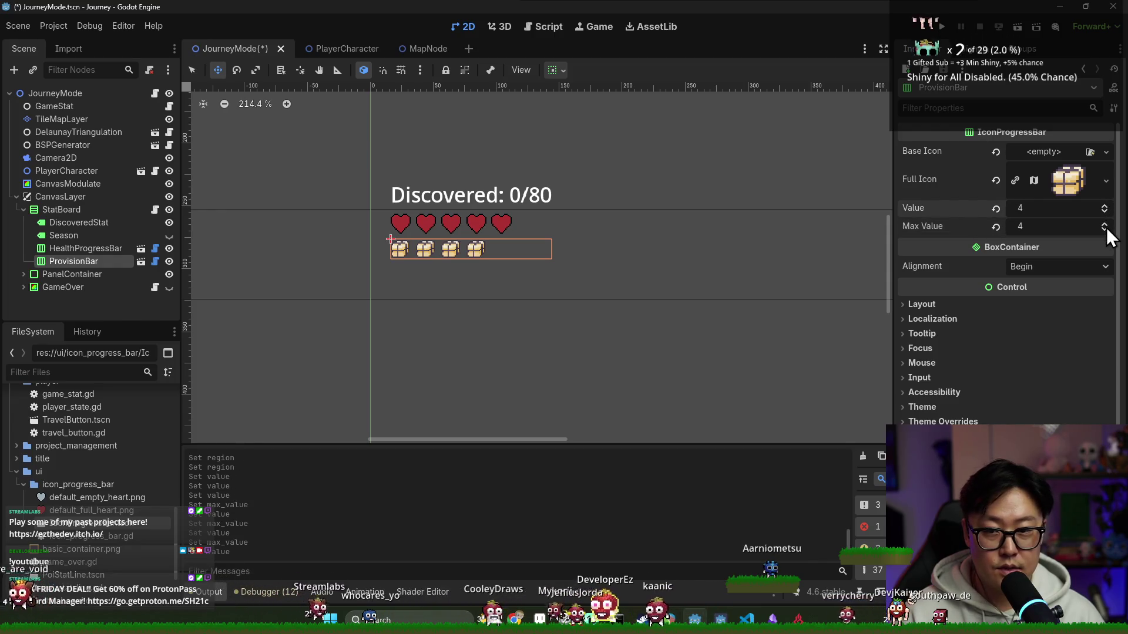
pyautogui.scroll(-2, 423, 216)
pyautogui.hotkey('ctrl', 's')
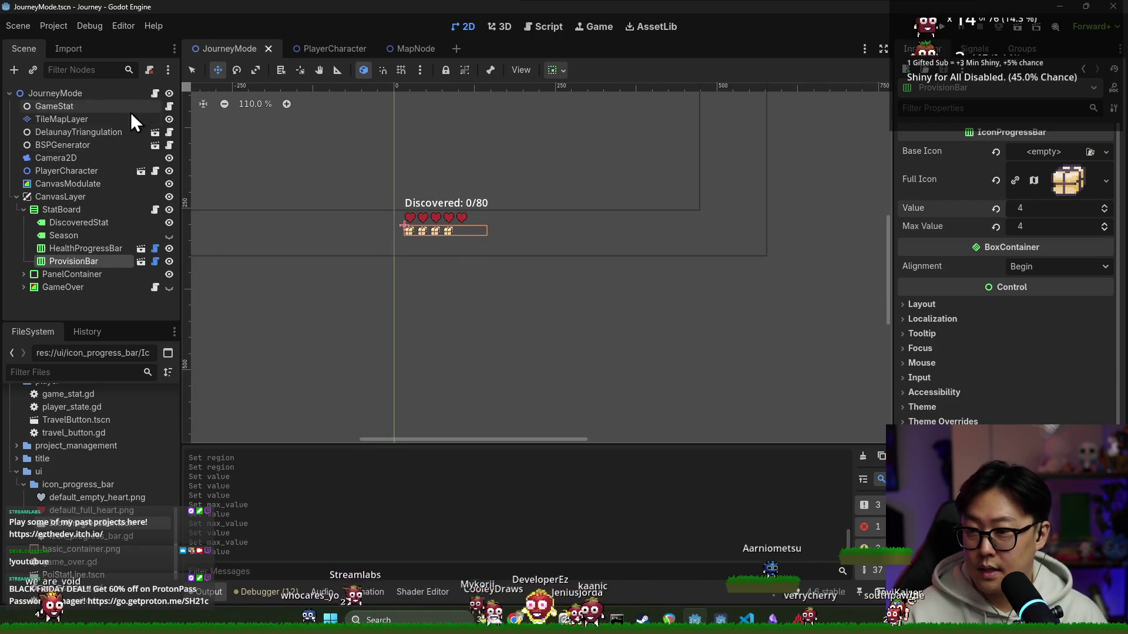
pyautogui.click(155, 93)
# - Open stat_board.gd and delete the string and ceili(game_stat.provision) expression on line 11
pyautogui.press('Escape')
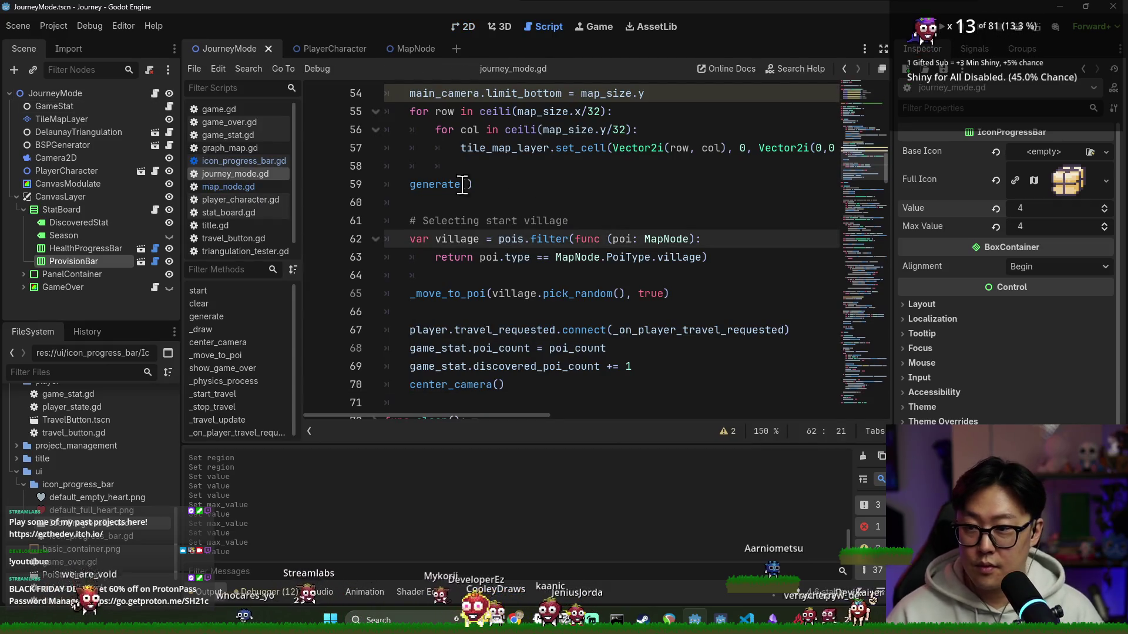
pyautogui.click(155, 210)
pyautogui.doubleClick(437, 275)
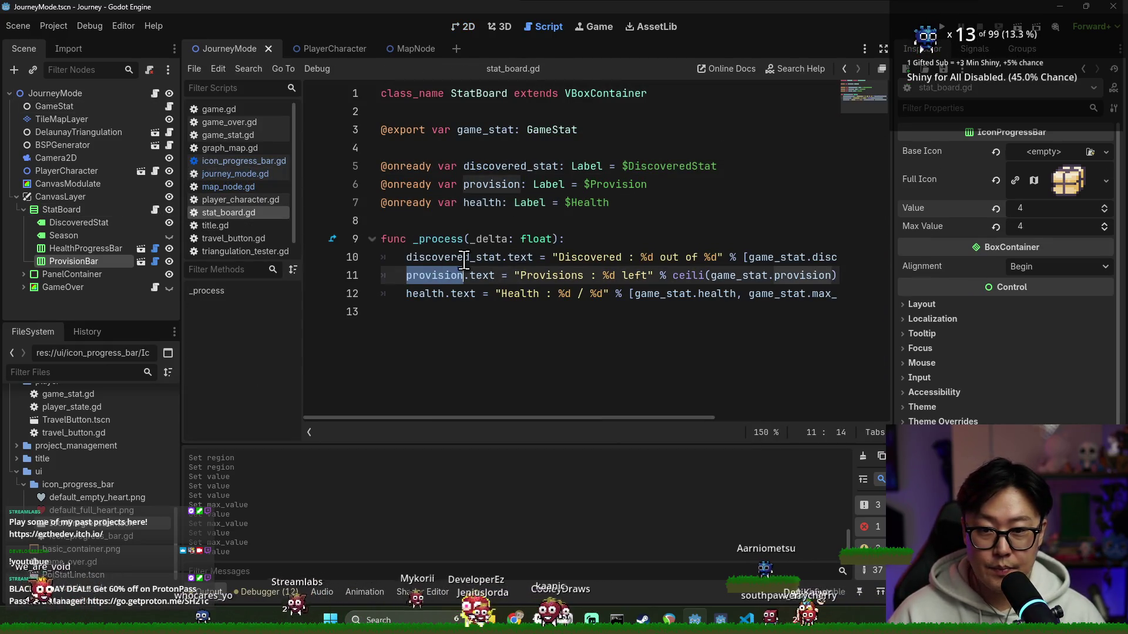
pyautogui.doubleClick(485, 275)
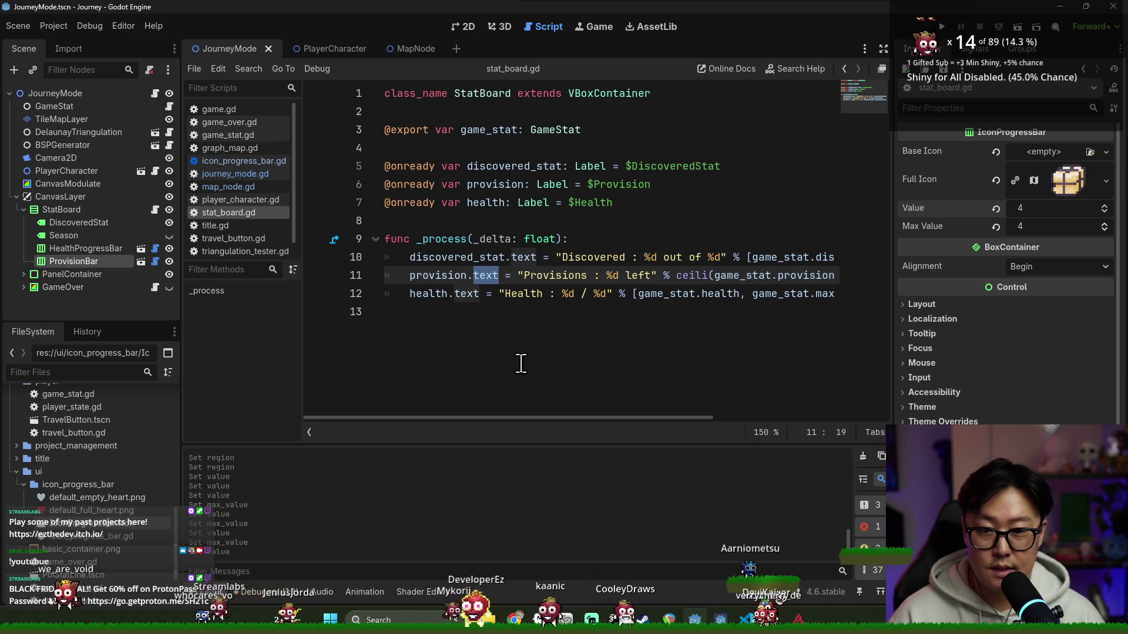
pyautogui.tripleClick(438, 260)
pyautogui.doubleClick(432, 276)
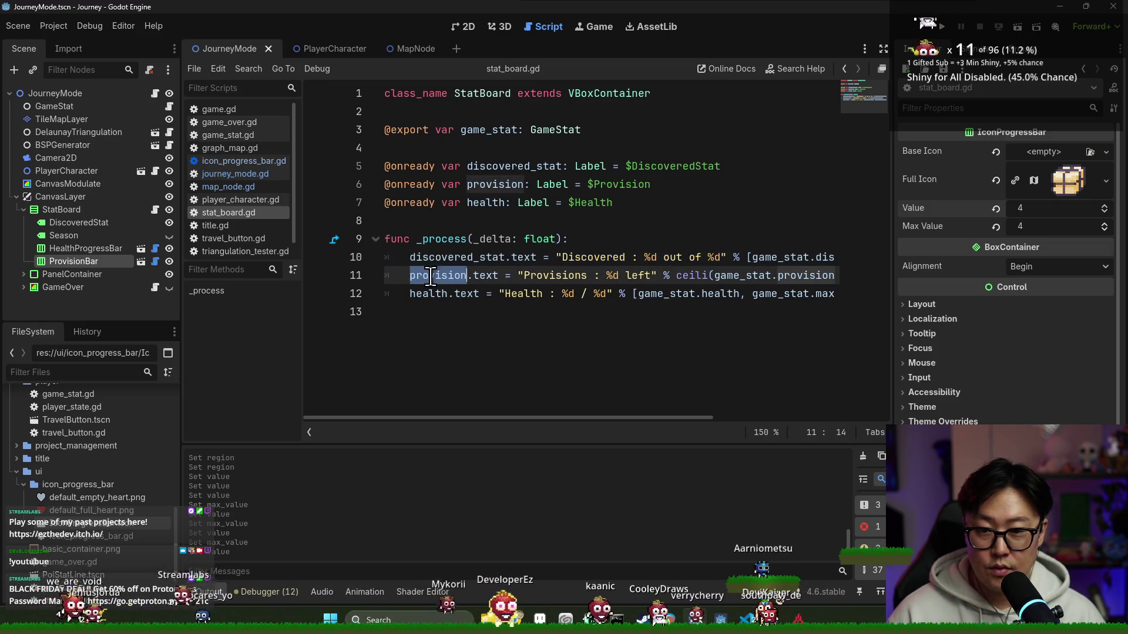
pyautogui.moveTo(582, 411); pyautogui.dragTo(606, 414)
pyautogui.click(690, 275)
pyautogui.moveTo(680, 276); pyautogui.dragTo(802, 275)
pyautogui.press('BackSpace')
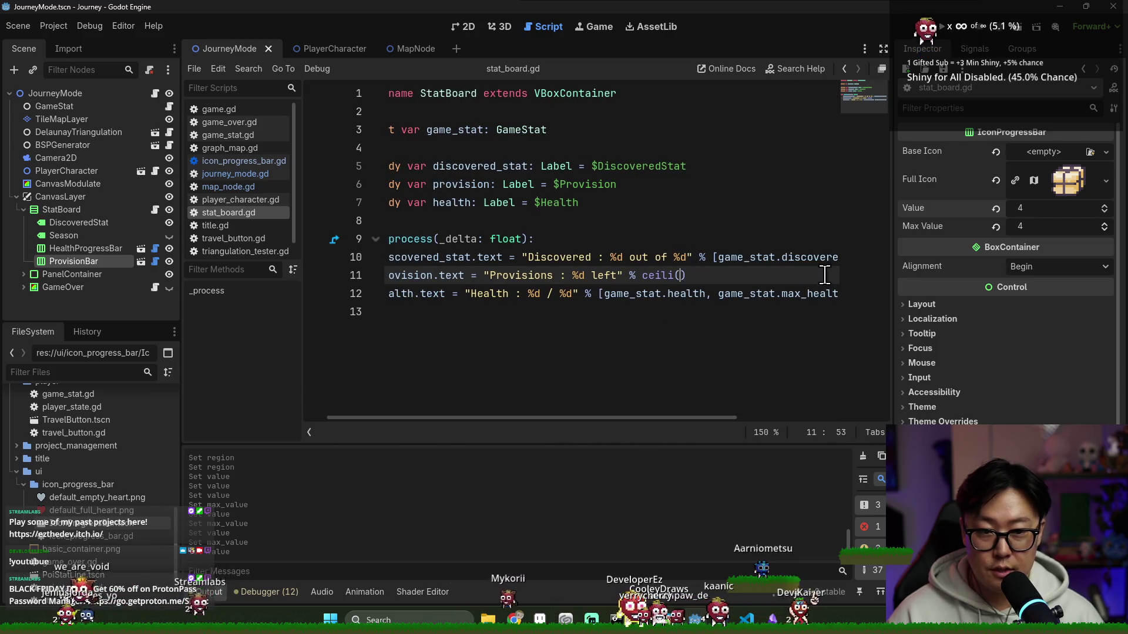
pyautogui.moveTo(686, 276); pyautogui.dragTo(484, 275)
pyautogui.press('BackSpace')
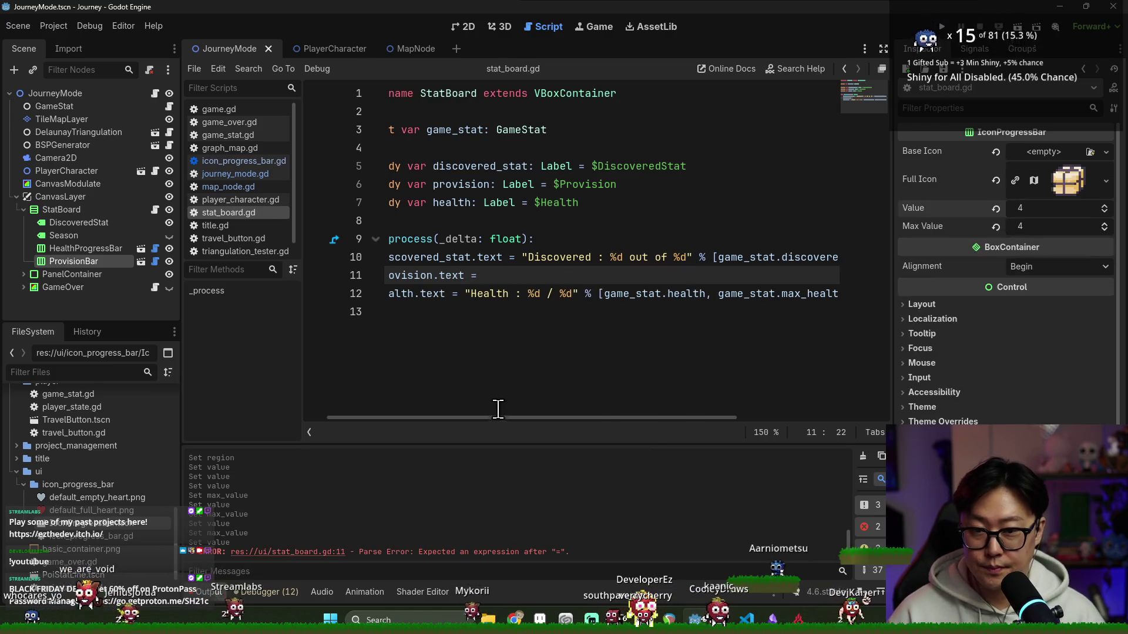
# - Drag HealthProgressBar and ProvisionBar into the script as onready node references
pyautogui.click(496, 362)
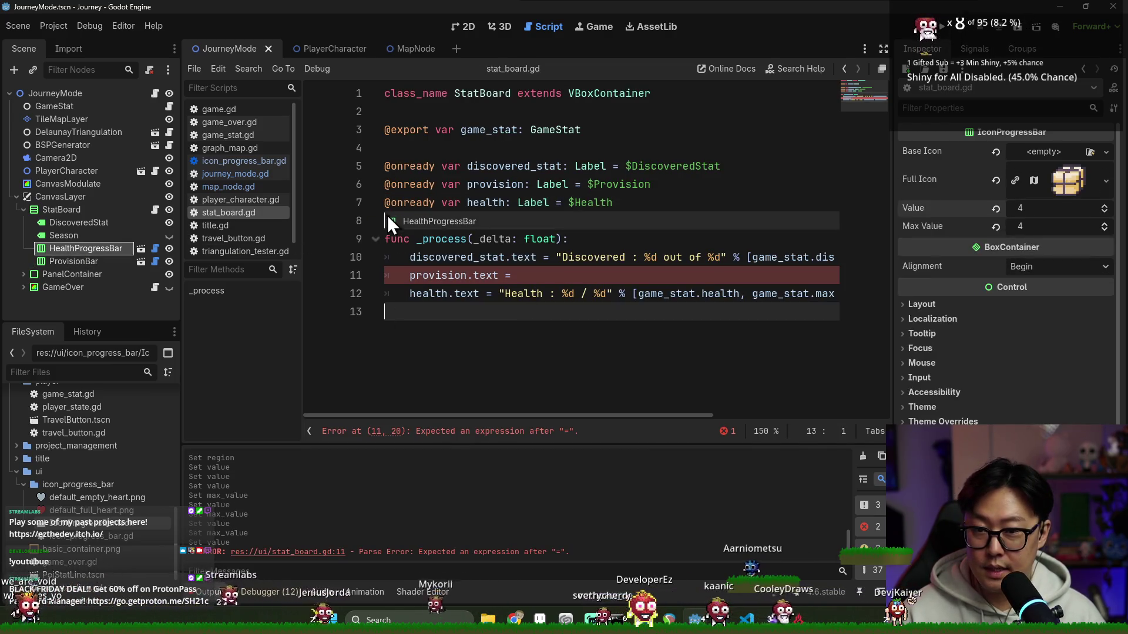
pyautogui.moveTo(69, 249); pyautogui.dragTo(386, 218)
pyautogui.moveTo(174, 261); pyautogui.dragTo(388, 239)
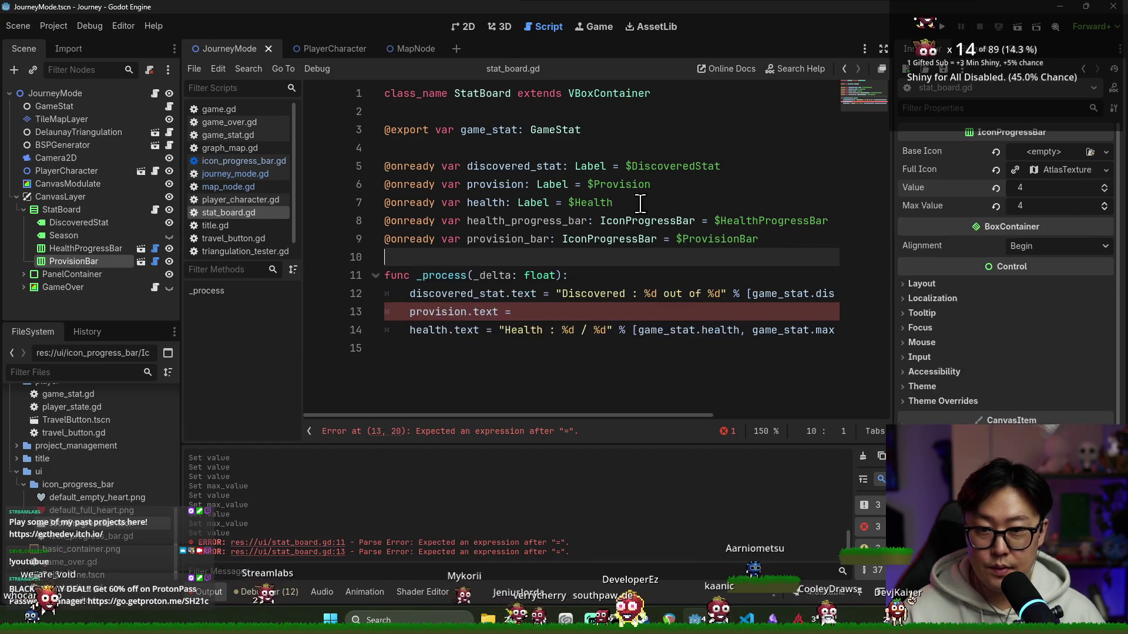
# - Remove the old label vars and set provision_bar.max_value = game_stat.provision in _process
pyautogui.moveTo(617, 202); pyautogui.dragTo(385, 183)
pyautogui.press('BackSpace')
pyautogui.hotkey('ctrl', 's')
pyautogui.click(516, 221)
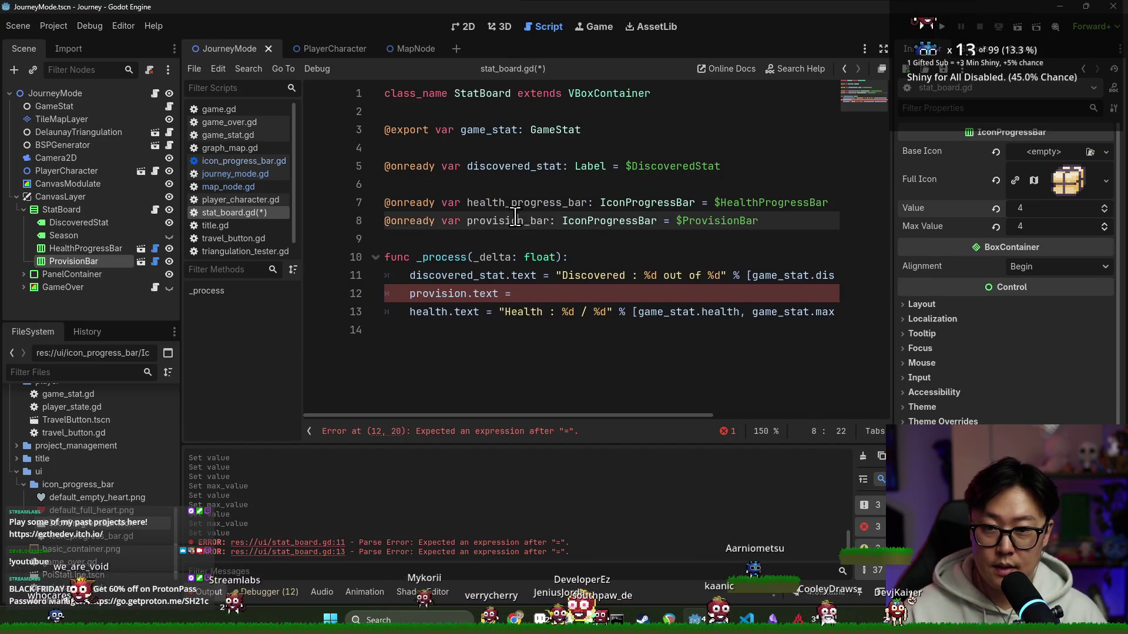
pyautogui.click(520, 294)
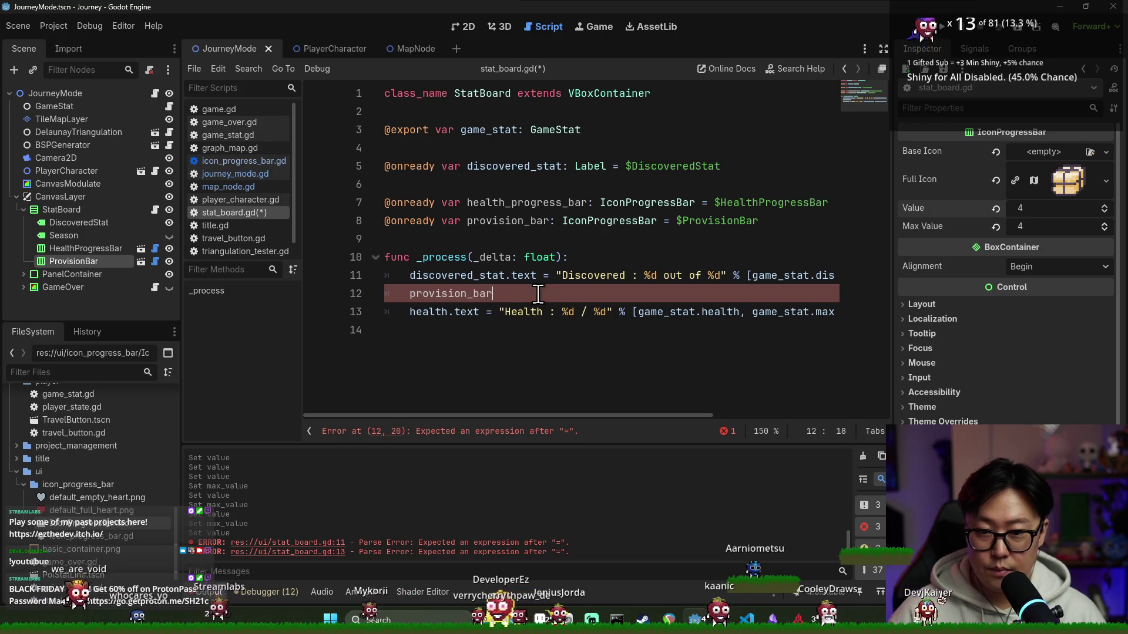
pyautogui.write('_bar')
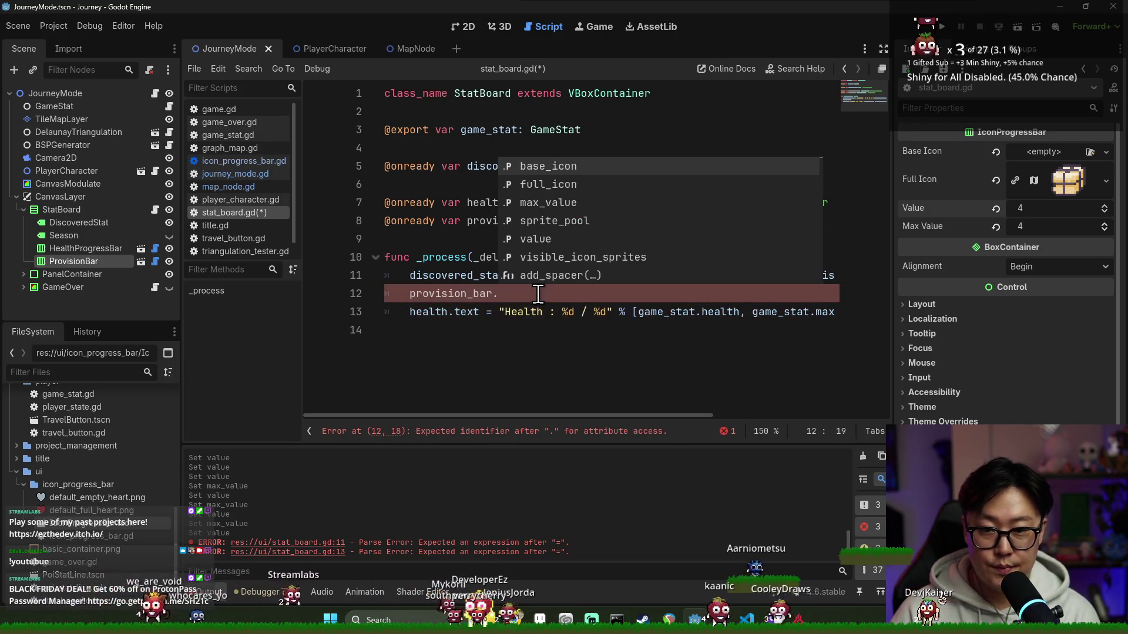
pyautogui.write('ma')
pyautogui.press('Return')
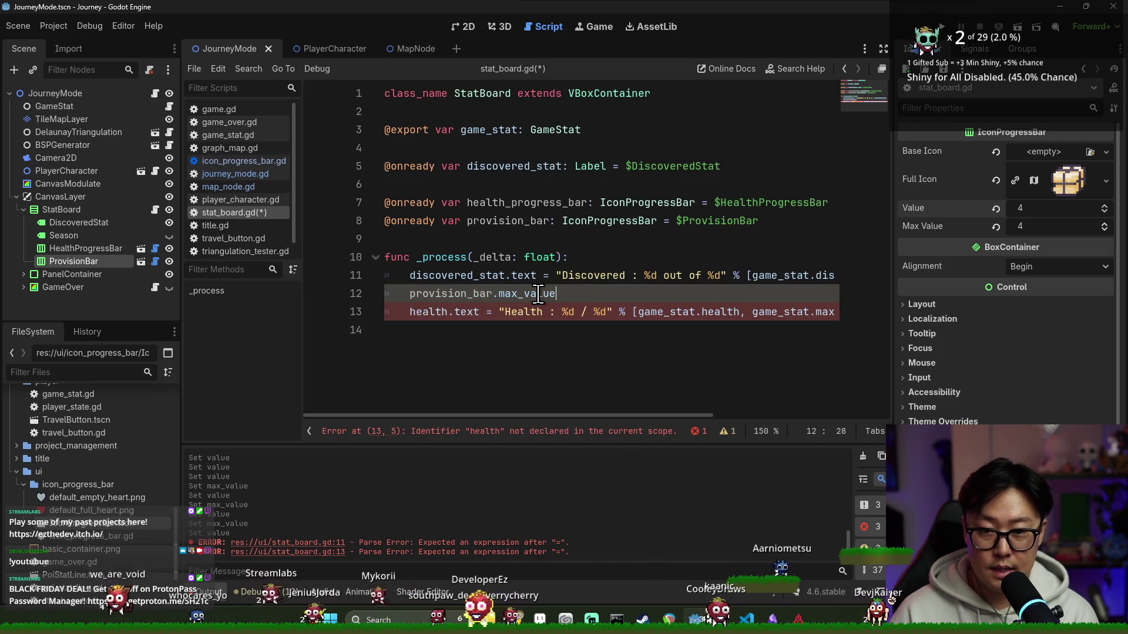
pyautogui.press('Escape')
pyautogui.write('= game_stat')
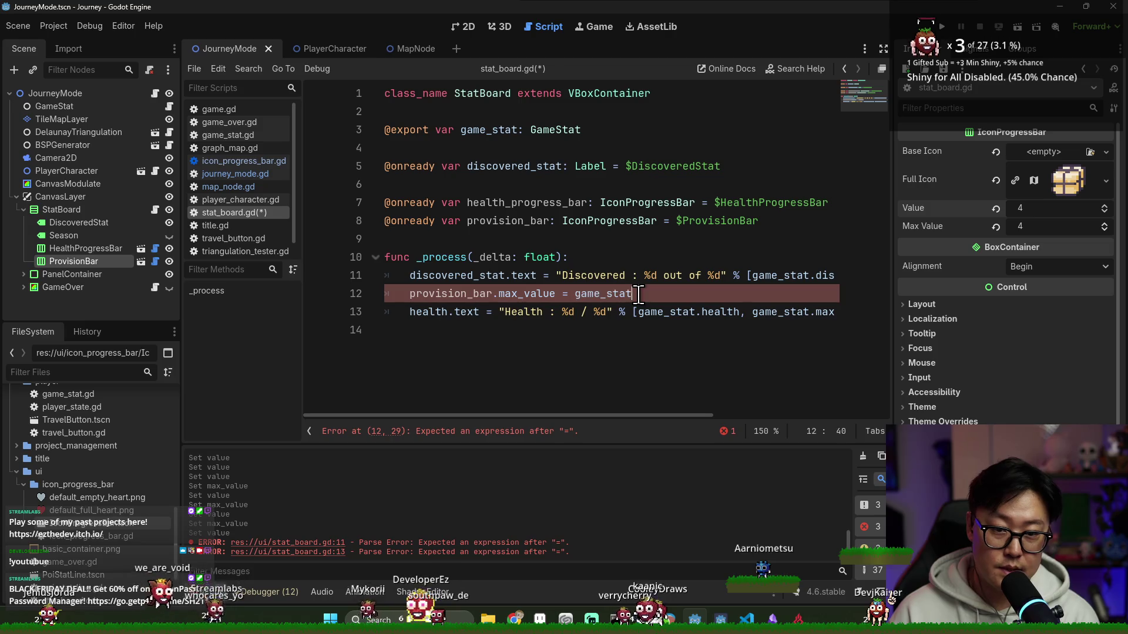
pyautogui.write('.pro')
pyautogui.press('Return')
# - Add provision_bar.value = game_stat.provision on the following line
pyautogui.press('Return')
pyautogui.write('provision')
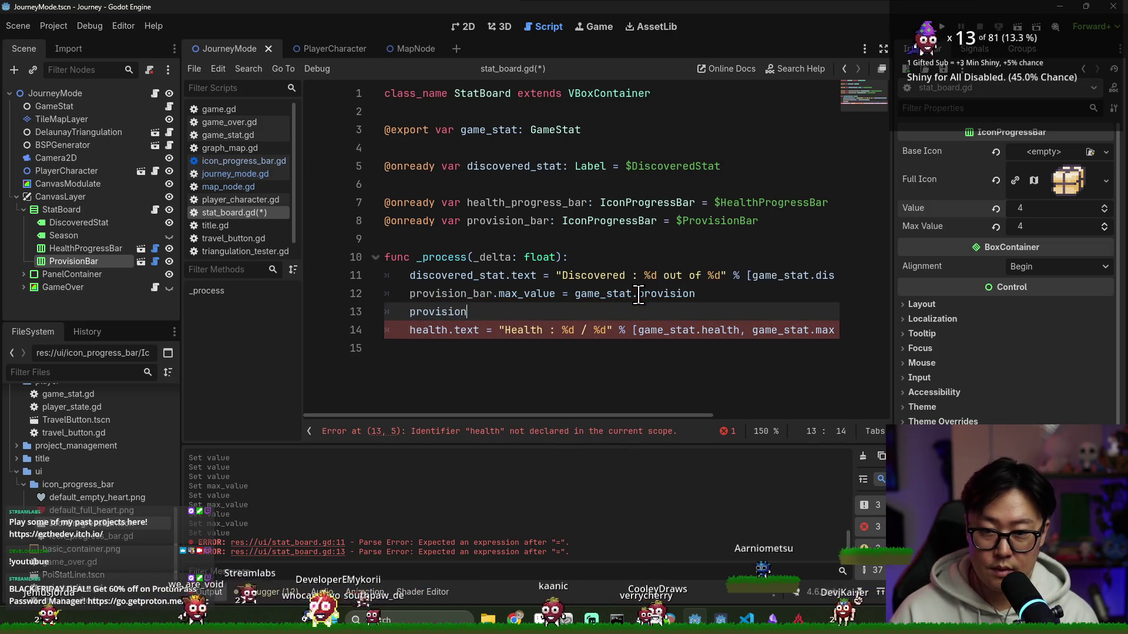
pyautogui.write('_')
pyautogui.press('Return')
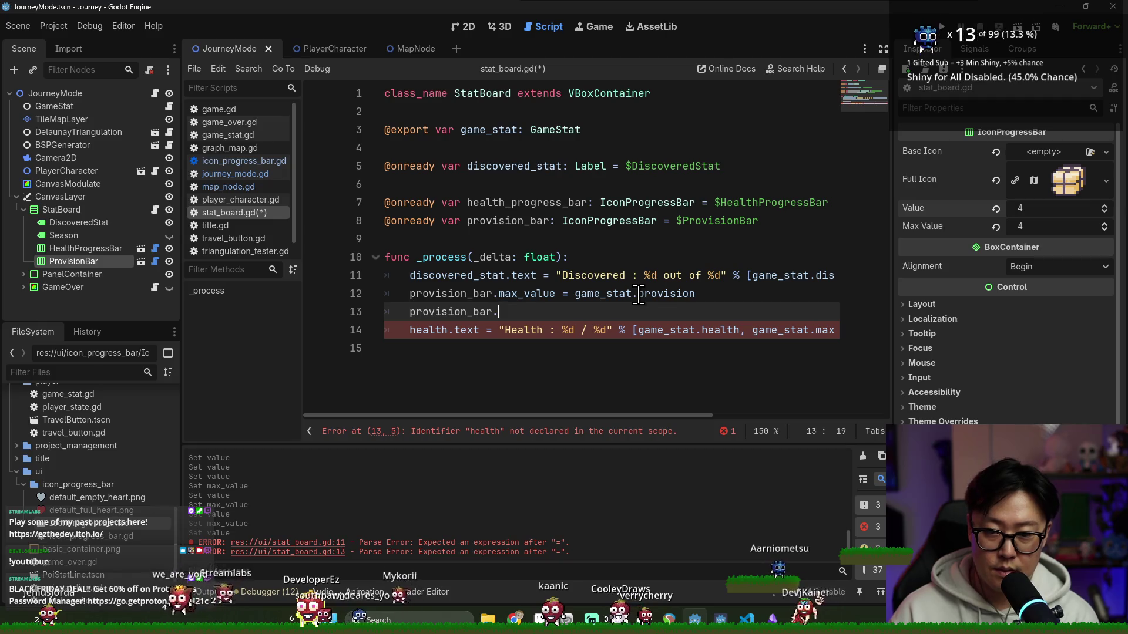
pyautogui.write('value = game')
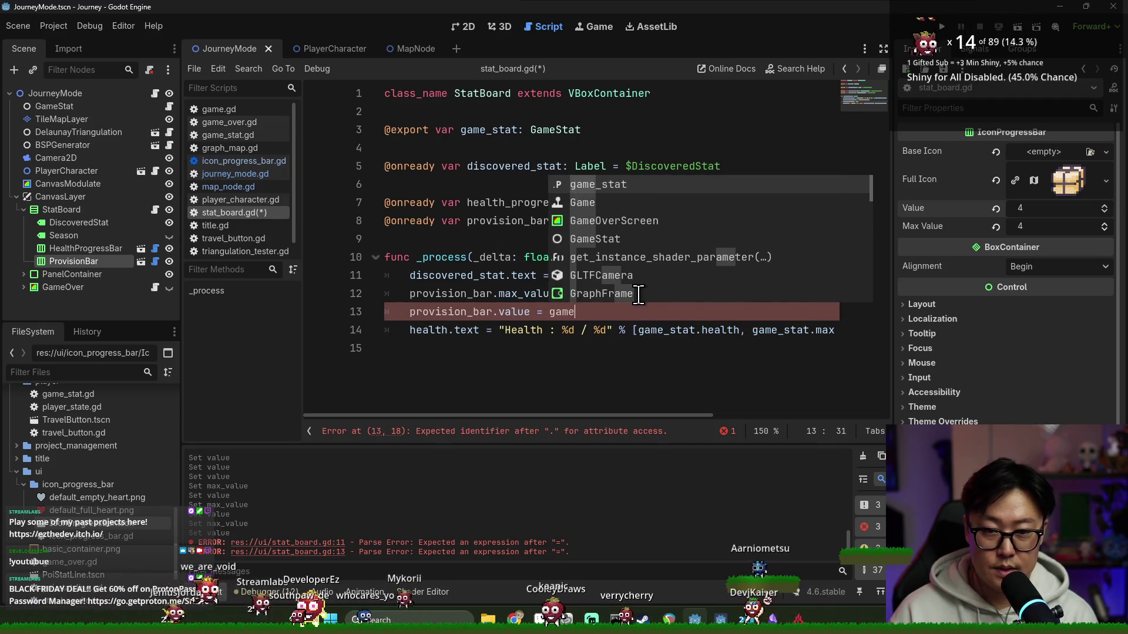
pyautogui.press('Return')
pyautogui.write('.pro')
pyautogui.press('Return')
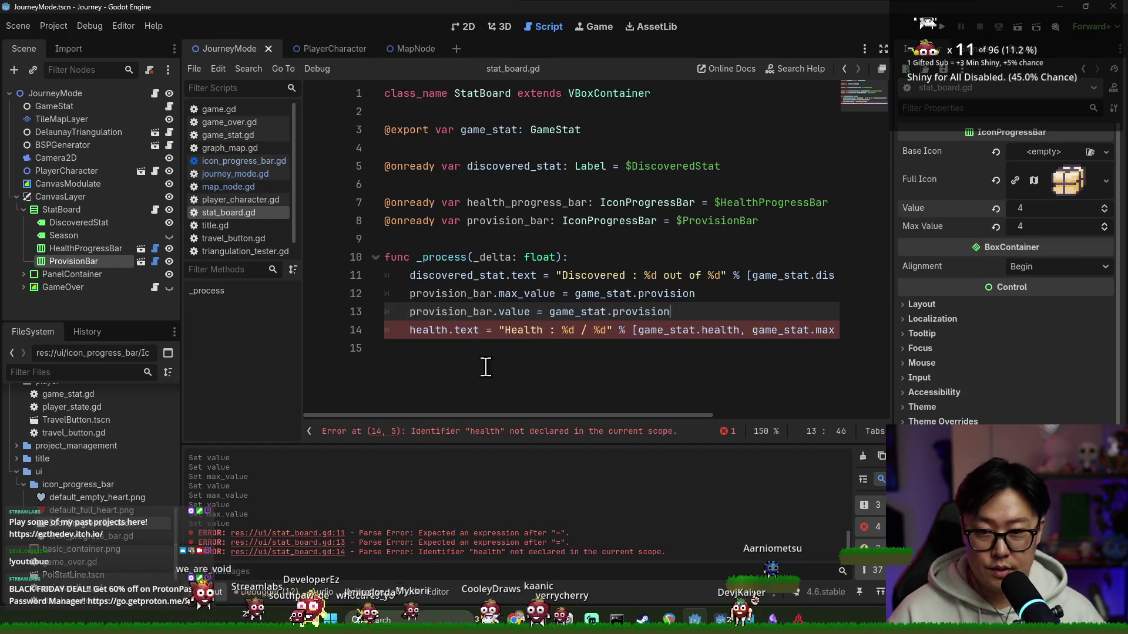
pyautogui.press('Return')
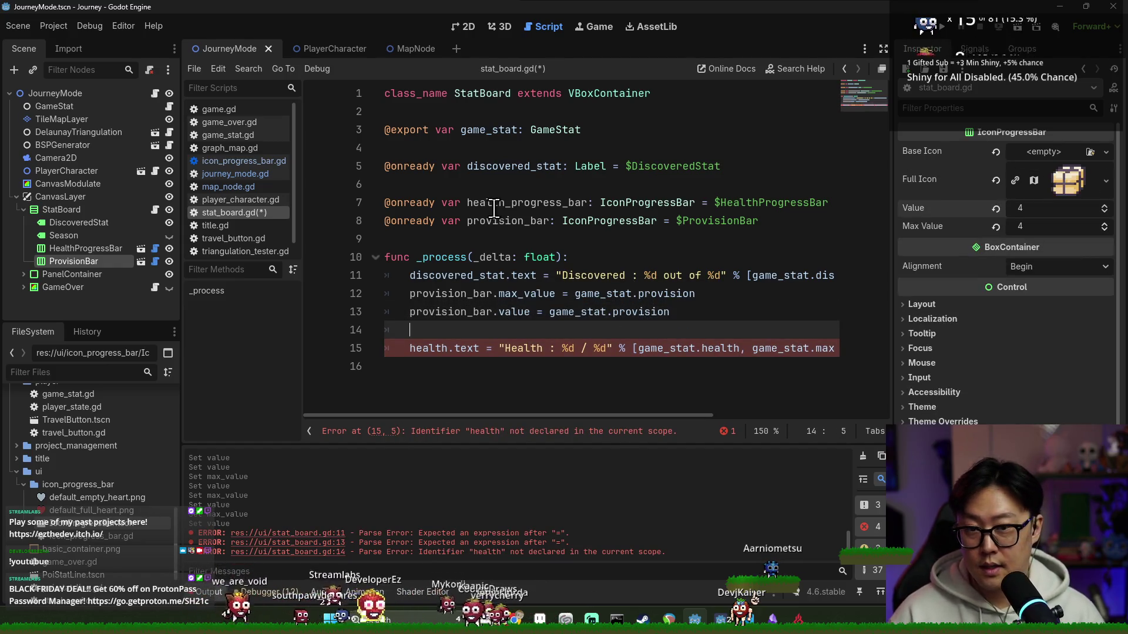
# - Add health_progress_bar.max_value = game_stat.max_health below the provision lines
pyautogui.doubleClick(503, 202)
pyautogui.hotkey('ctrl', 'c')
pyautogui.click(460, 330)
pyautogui.hotkey('ctrl', 'v')
pyautogui.write('.max')
pyautogui.press('Return')
pyautogui.write('=')
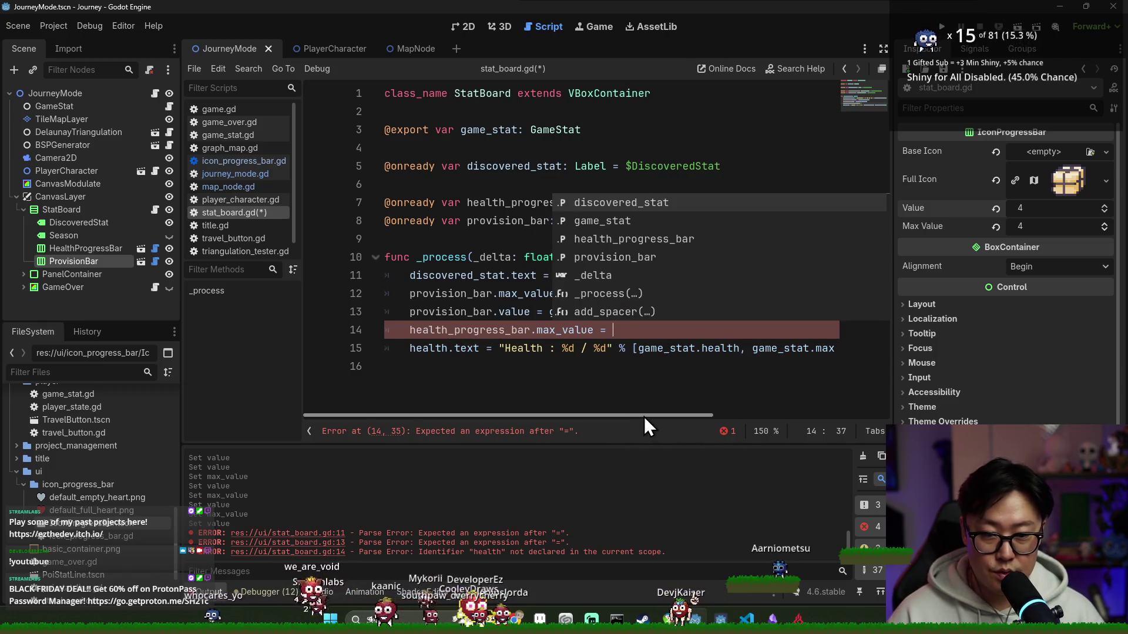
pyautogui.hscroll(3, 637, 350)
pyautogui.doubleClick(637, 349)
pyautogui.keyDown('shift'); pyautogui.click(719, 350); pyautogui.keyUp('shift')
pyautogui.hotkey('ctrl', 'c')
pyautogui.click(694, 332)
pyautogui.hotkey('ctrl', 'v')
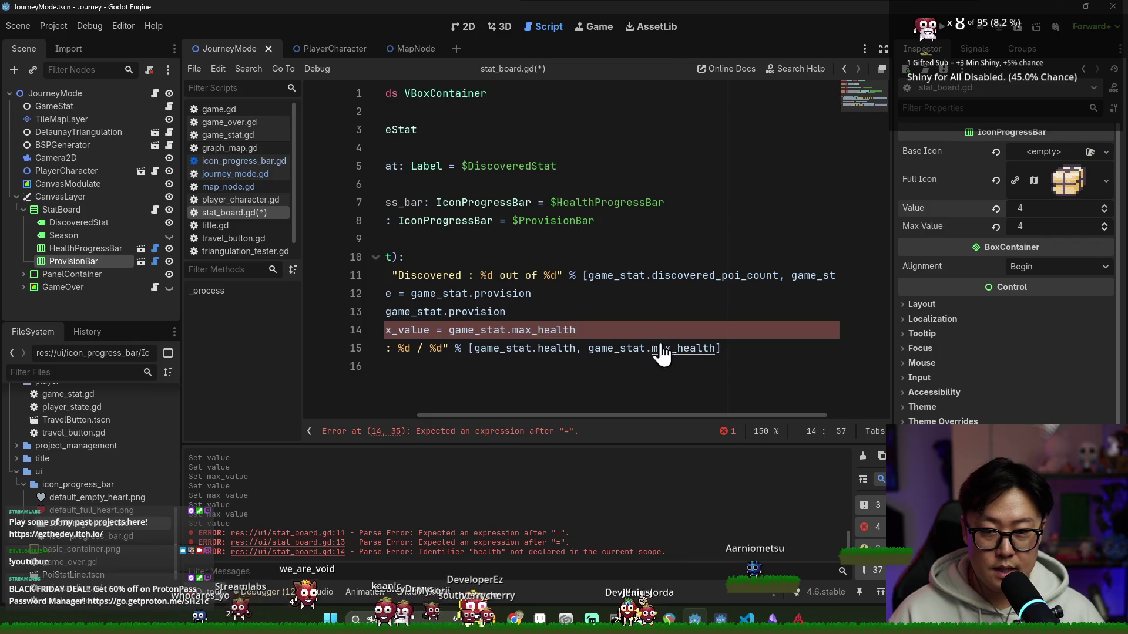
pyautogui.press('Return')
# - Duplicate that line and turn it into health_progress_bar.value = game_stat.health
pyautogui.tripleClick(517, 330)
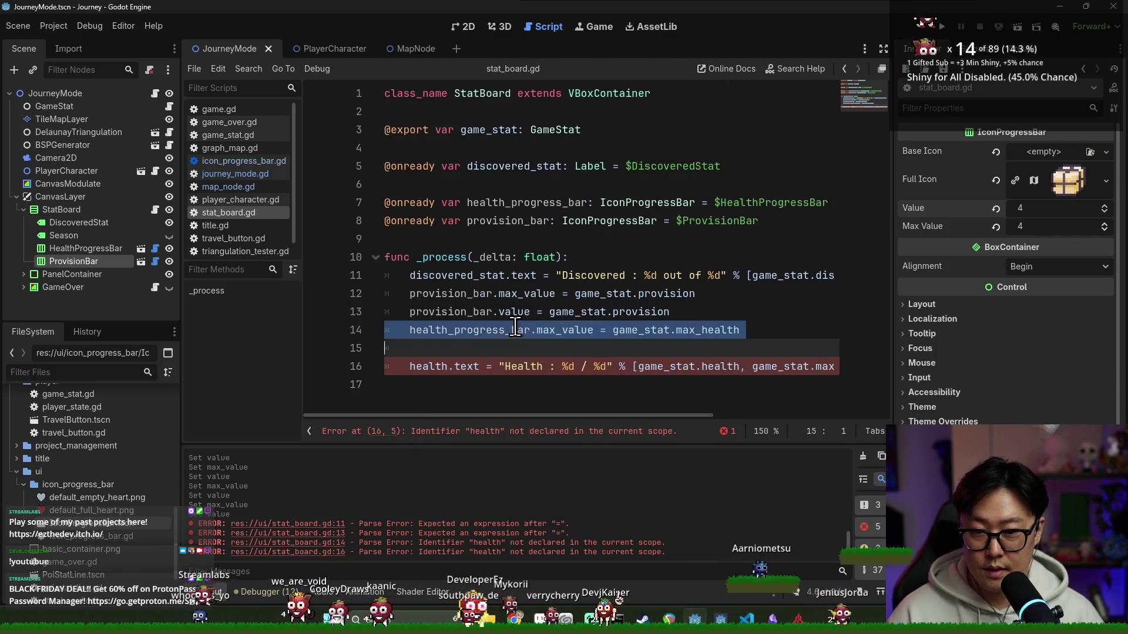
pyautogui.hotkey('ctrl', 'c')
pyautogui.click(604, 350)
pyautogui.hotkey('ctrl', 'v')
pyautogui.press('Up')
pyautogui.hotkey('shift', 'Tab')
pyautogui.doubleClick(605, 350)
pyautogui.write('va')
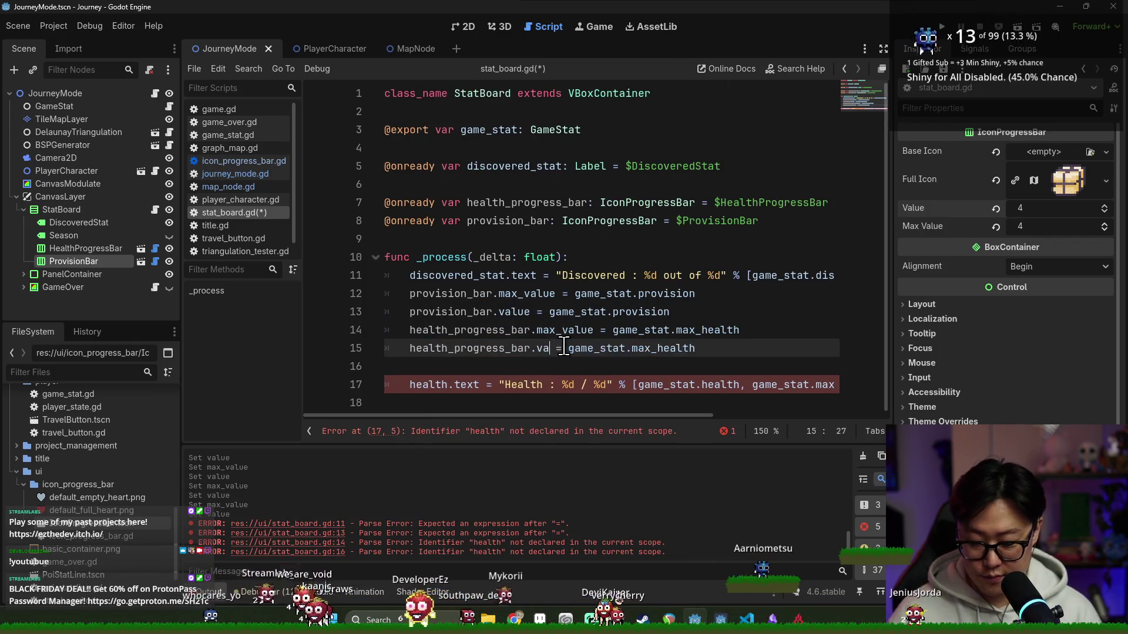
pyautogui.hotkey('ctrl', 's')
pyautogui.doubleClick(670, 385)
pyautogui.keyDown('shift'); pyautogui.click(741, 385); pyautogui.keyUp('shift')
pyautogui.hotkey('ctrl', 'c')
pyautogui.doubleClick(656, 348)
pyautogui.hotkey('ctrl', 'v')
# - Delete the old health.text line, save, and return to the 2D scene view
pyautogui.tripleClick(625, 385)
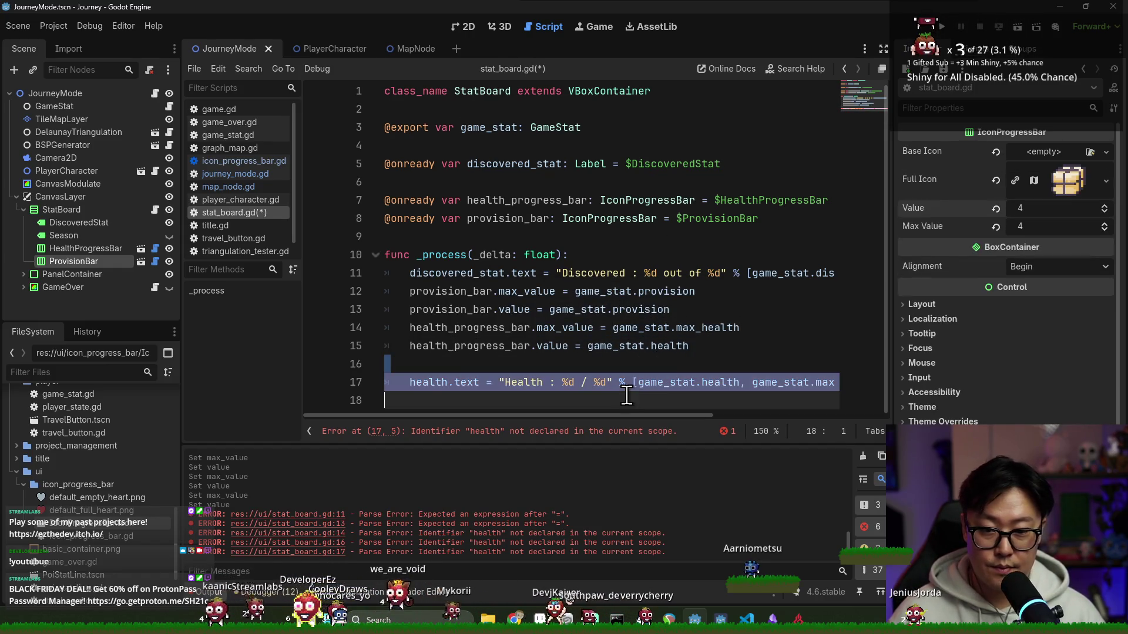
pyautogui.press('BackSpace')
pyautogui.press('BackSpace')
pyautogui.hotkey('ctrl', 's')
pyautogui.click(466, 27)
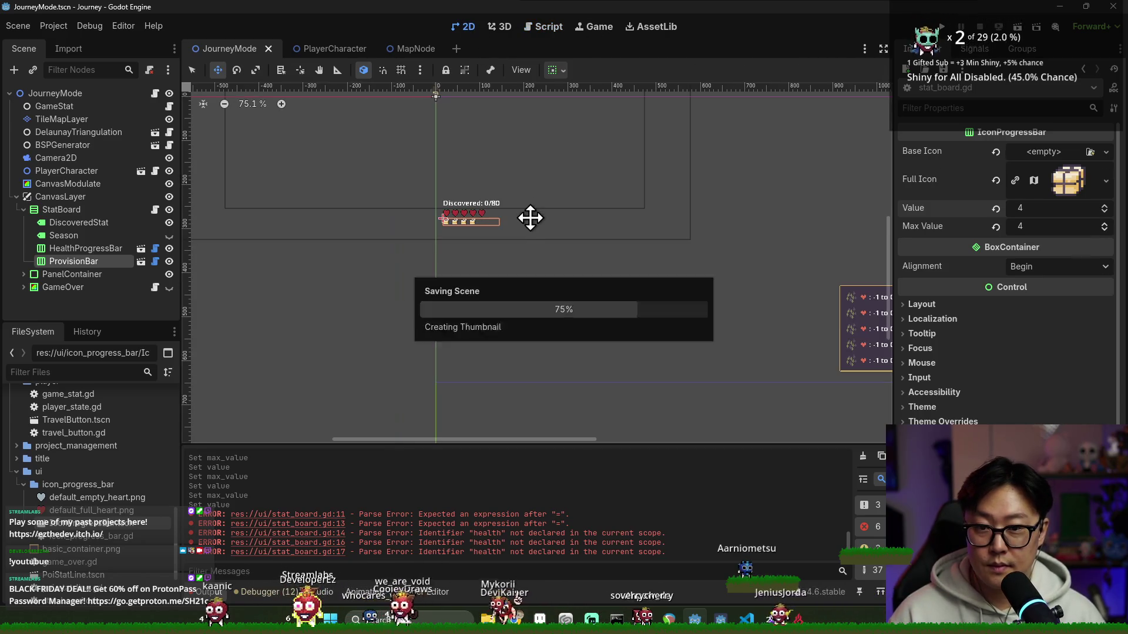
# - Run Journey, start a game, travel to a neighbouring node, and switch back to the editor
pyautogui.press('F5')
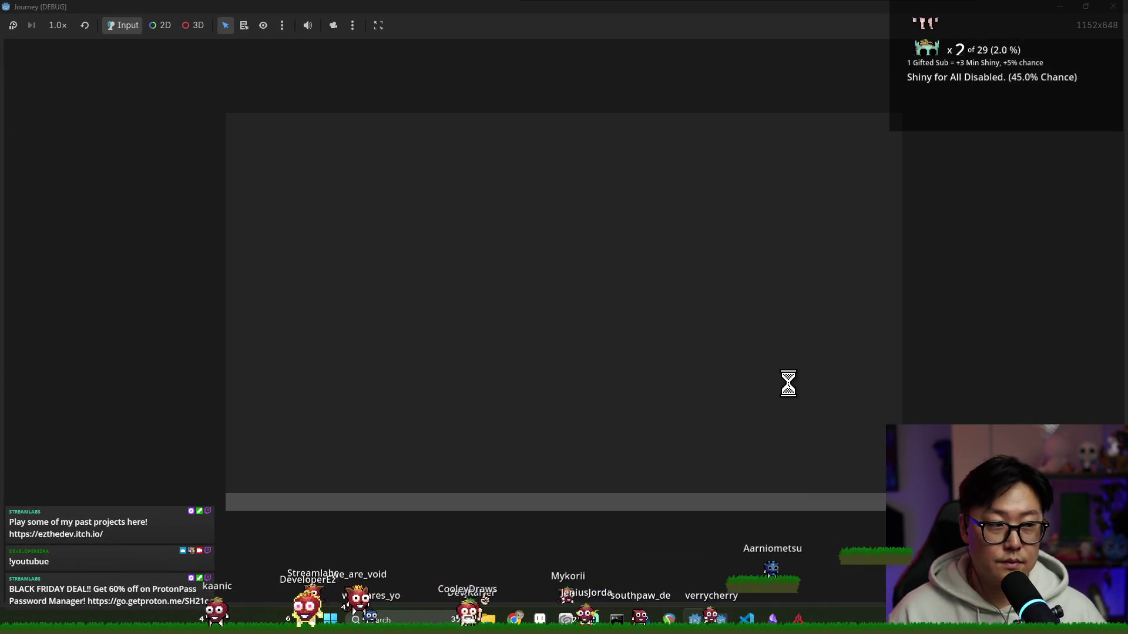
pyautogui.press('Return')
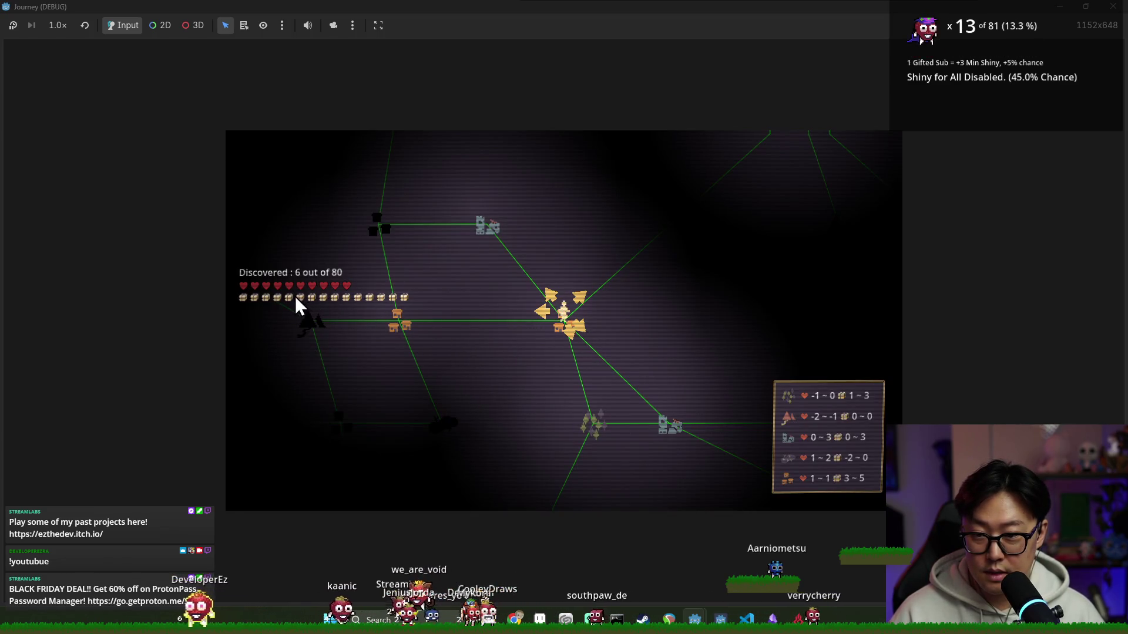
pyautogui.click(561, 305)
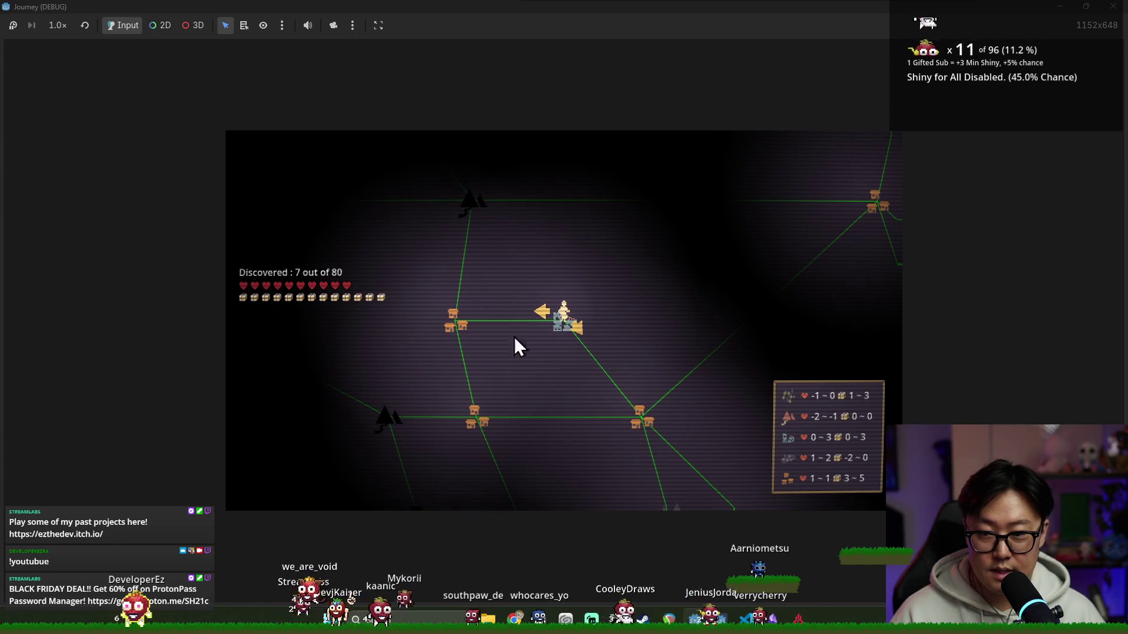
pyautogui.hotkey('alt', 'Tab')
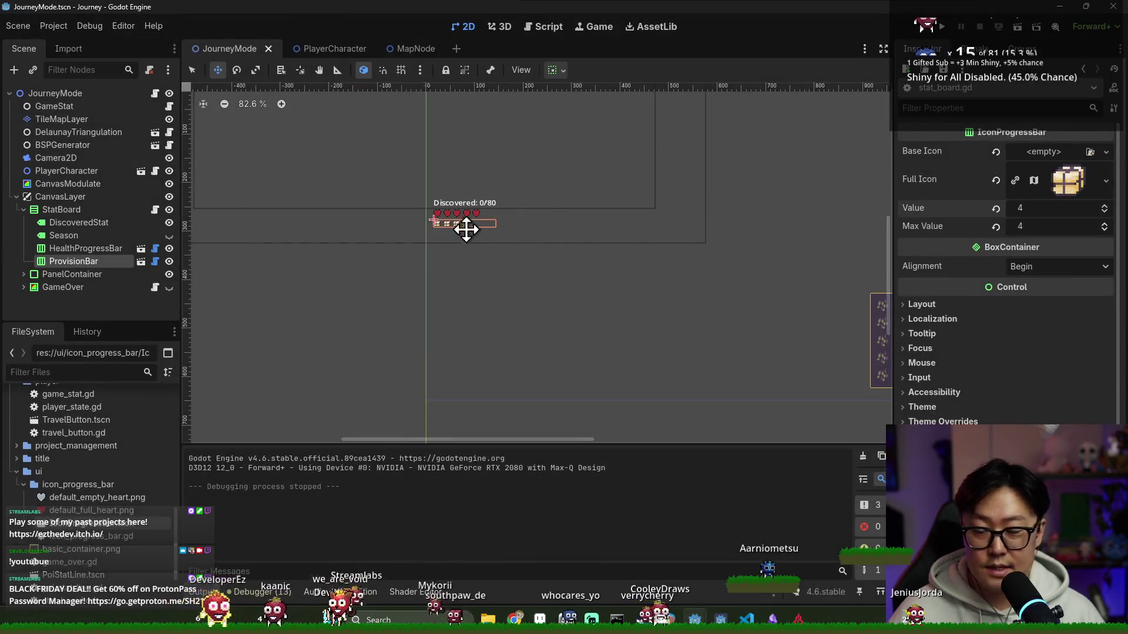
pyautogui.scroll(-2, 467, 229)
pyautogui.scroll(-2, 511, 234)
pyautogui.scroll(-1, 528, 235)
# - Save the scene and review the StatBoard node's Inspector properties
pyautogui.hotkey('ctrl', 's')
pyautogui.click(61, 209)
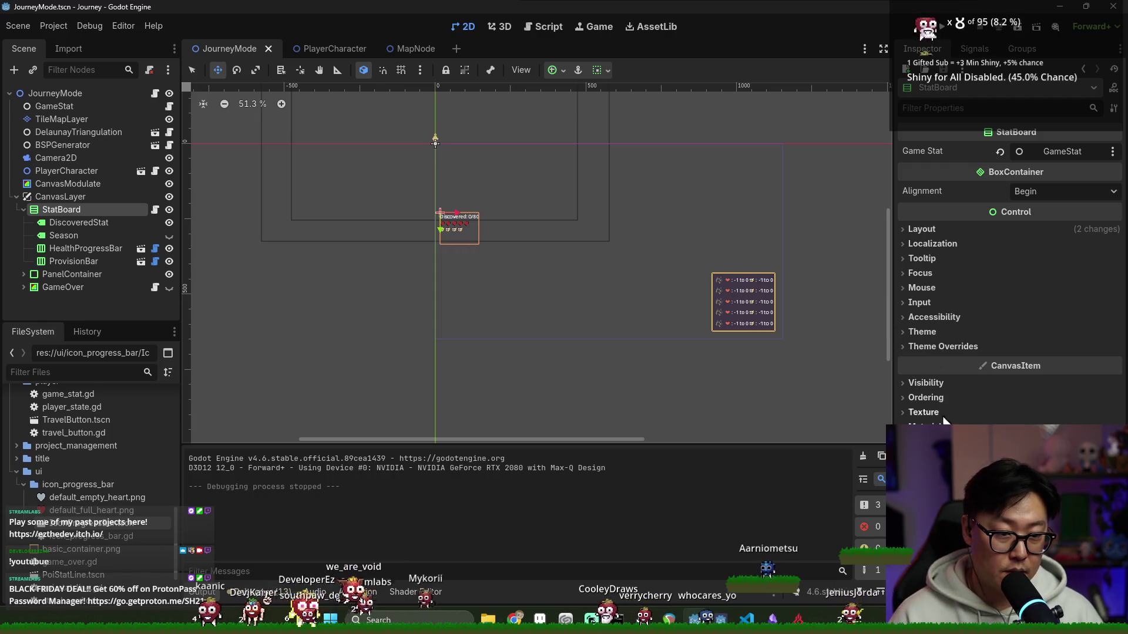
pyautogui.click(928, 230)
pyautogui.click(932, 234)
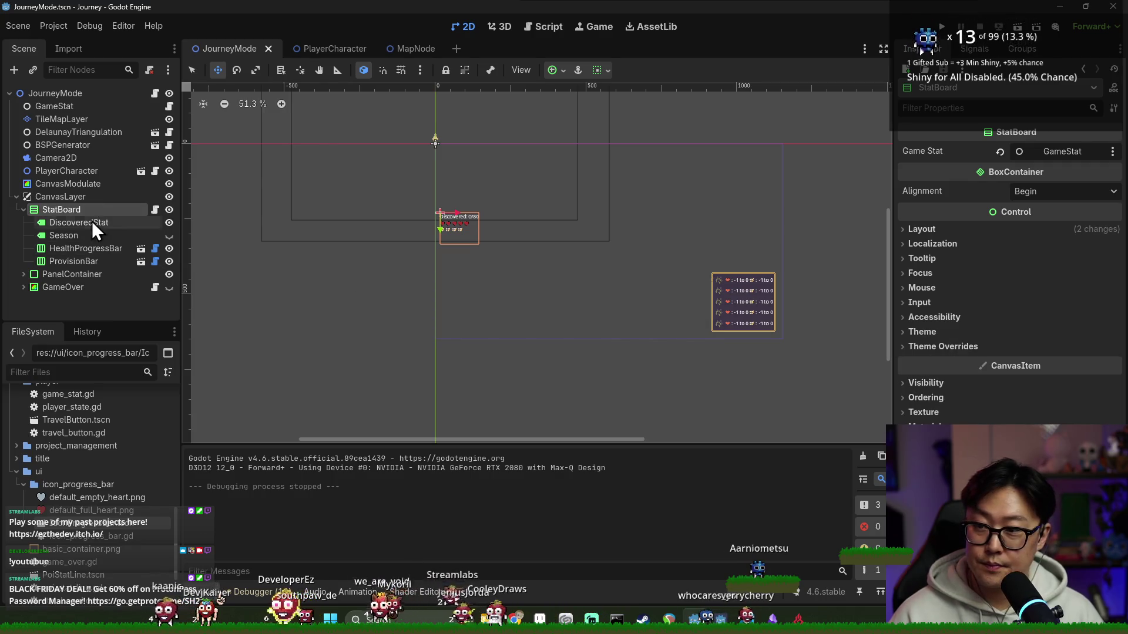
# - Check HealthProgressBar's layout, then open IconProgressBar.tscn for editing
pyautogui.click(74, 251)
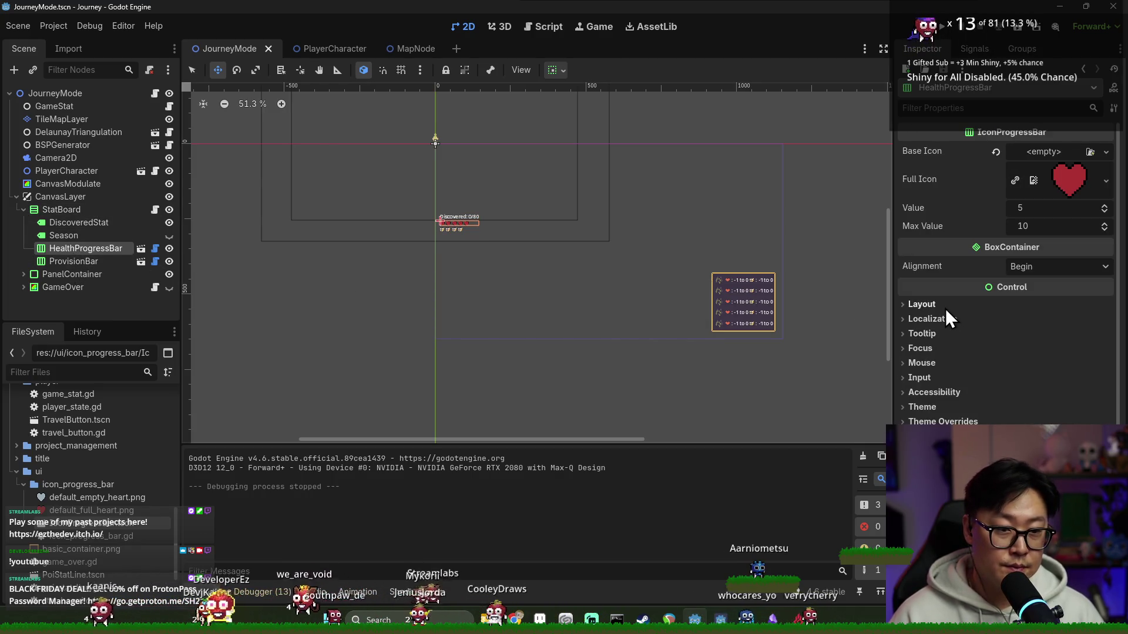
pyautogui.click(922, 304)
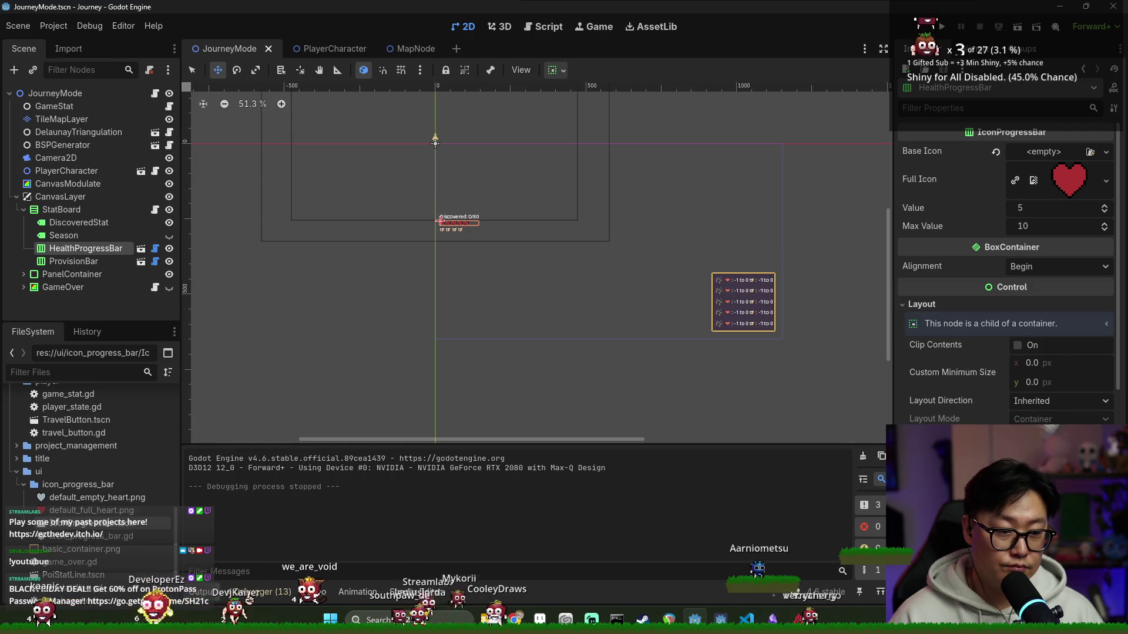
pyautogui.scroll(-5, 947, 318)
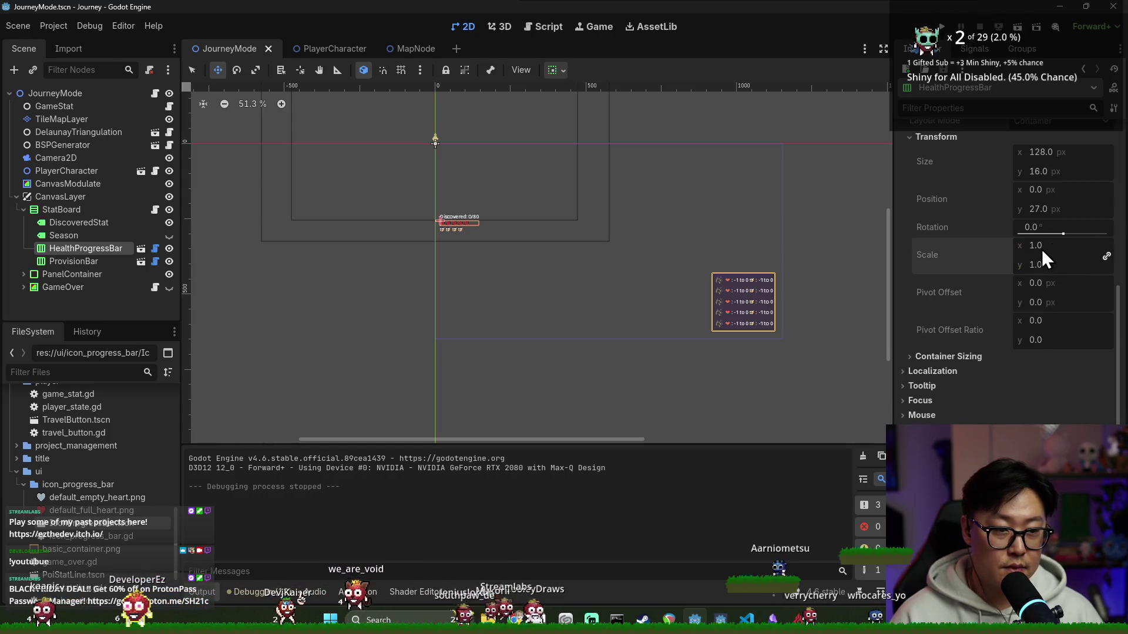
pyautogui.scroll(1, 882, 264)
pyautogui.click(141, 249)
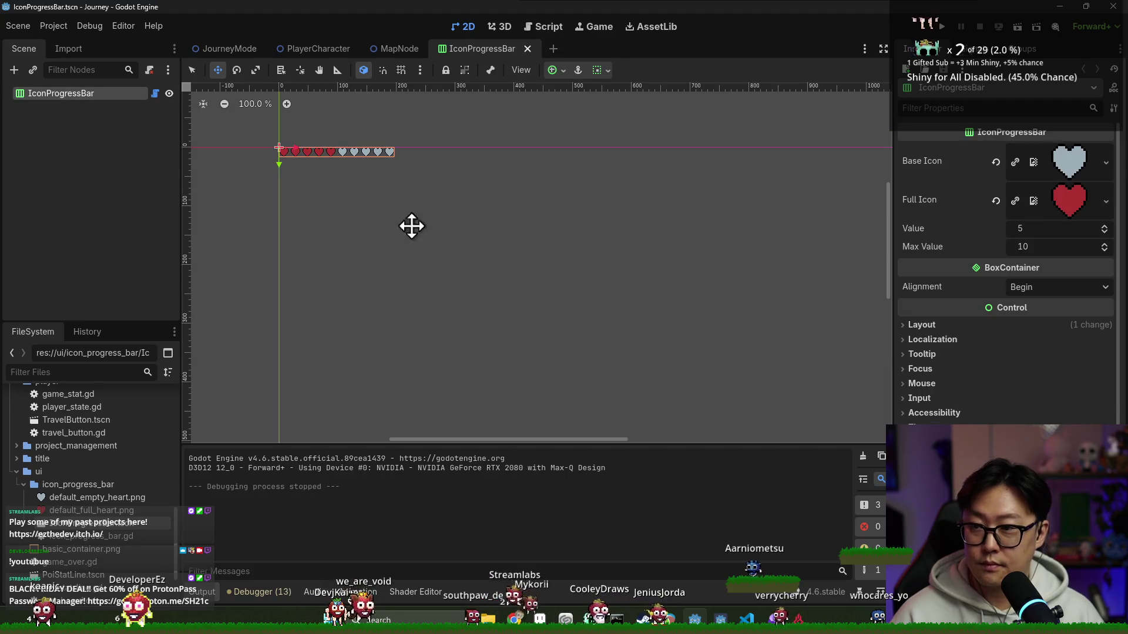
# - Set the IconProgressBar's Transform scale to 2
pyautogui.click(922, 324)
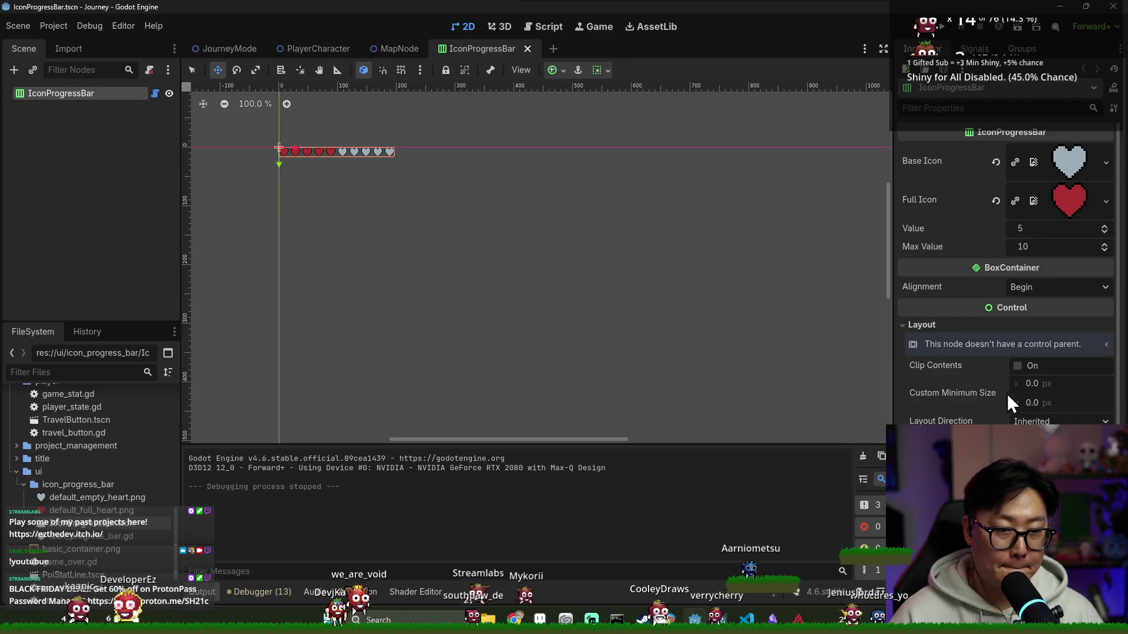
pyautogui.scroll(-5, 1045, 385)
pyautogui.click(1040, 363)
pyautogui.write('2')
pyautogui.press('Return')
# - Run the game to preview the enlarged bars, close it, and save the scene
pyautogui.press('F5')
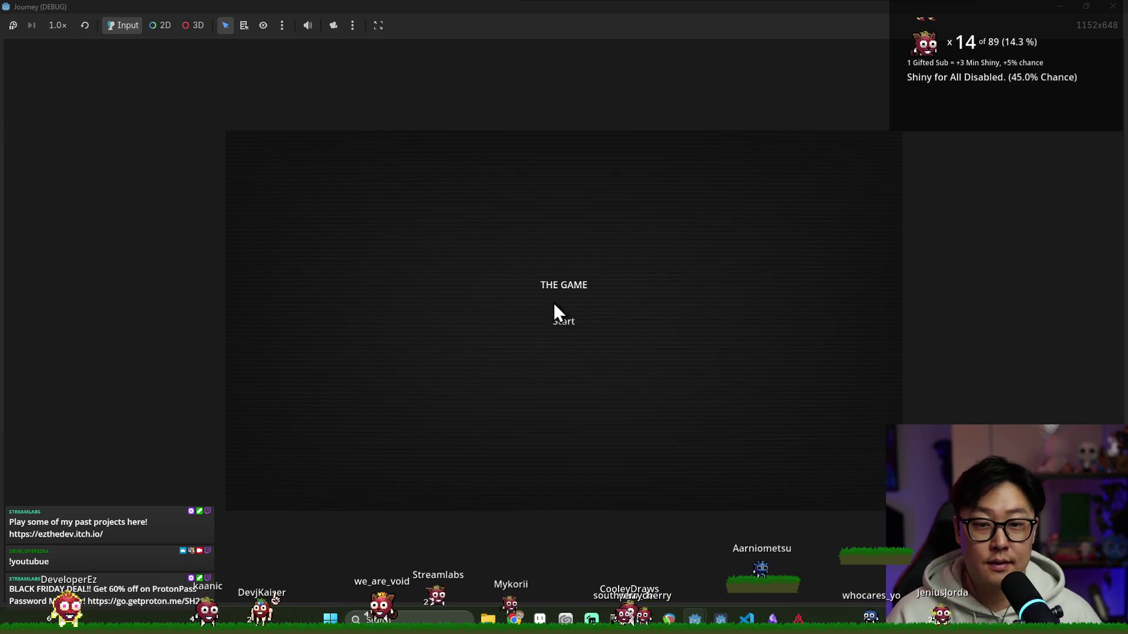
pyautogui.click(569, 321)
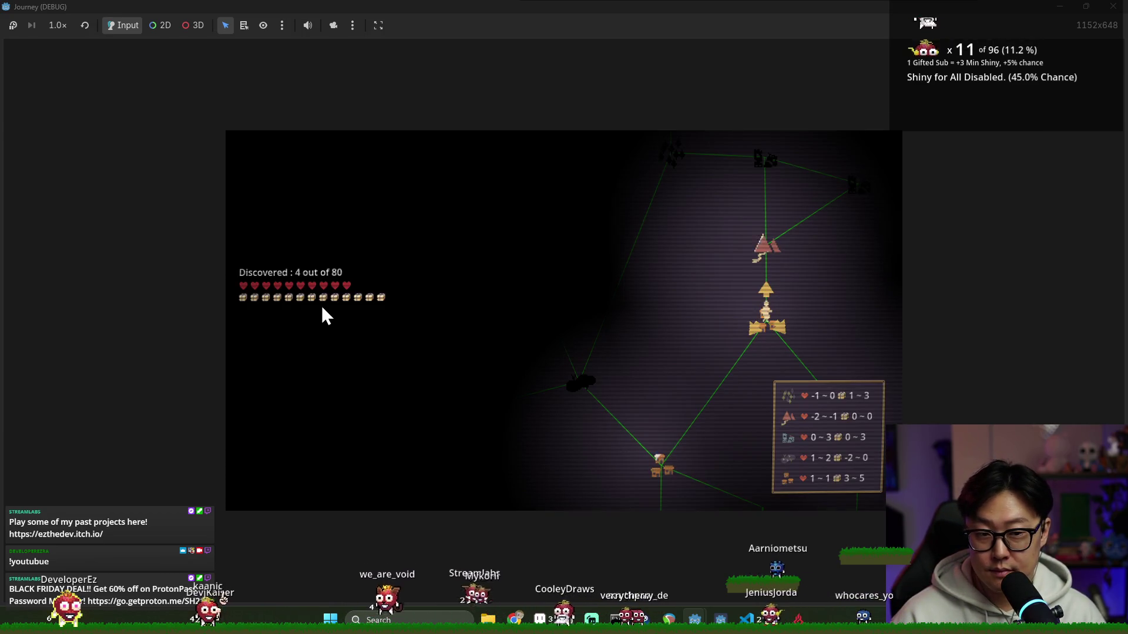
pyautogui.press('F8')
pyautogui.hotkey('ctrl', 's')
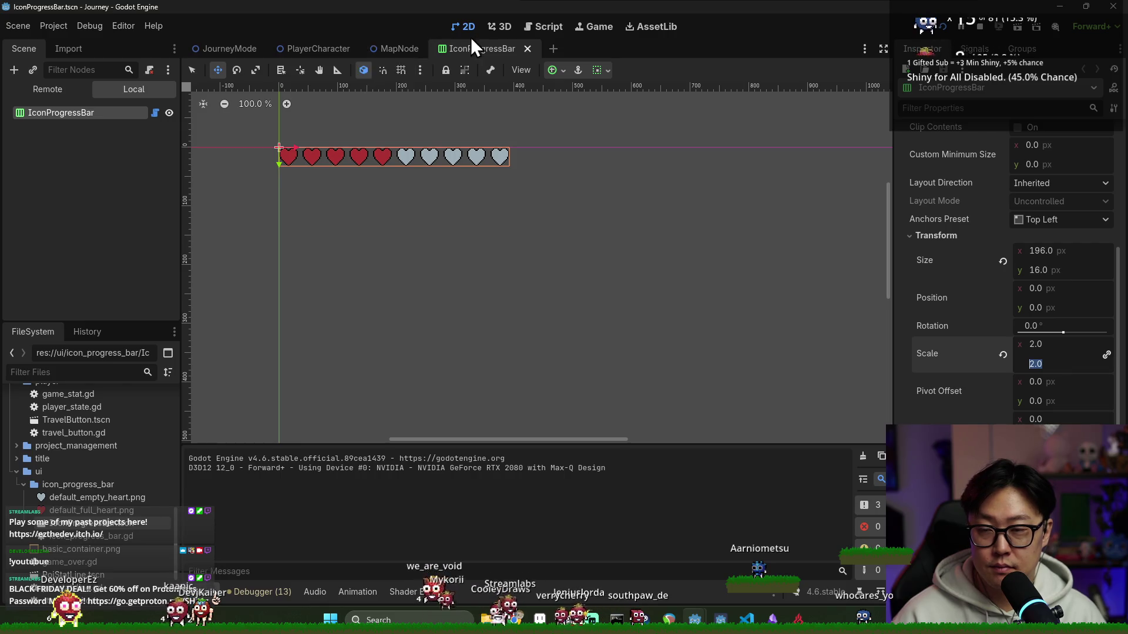
# - Compare HealthProgressBar and ProvisionBar layouts in JourneyMode, then save and close IconProgressBar
pyautogui.click(225, 47)
pyautogui.click(84, 267)
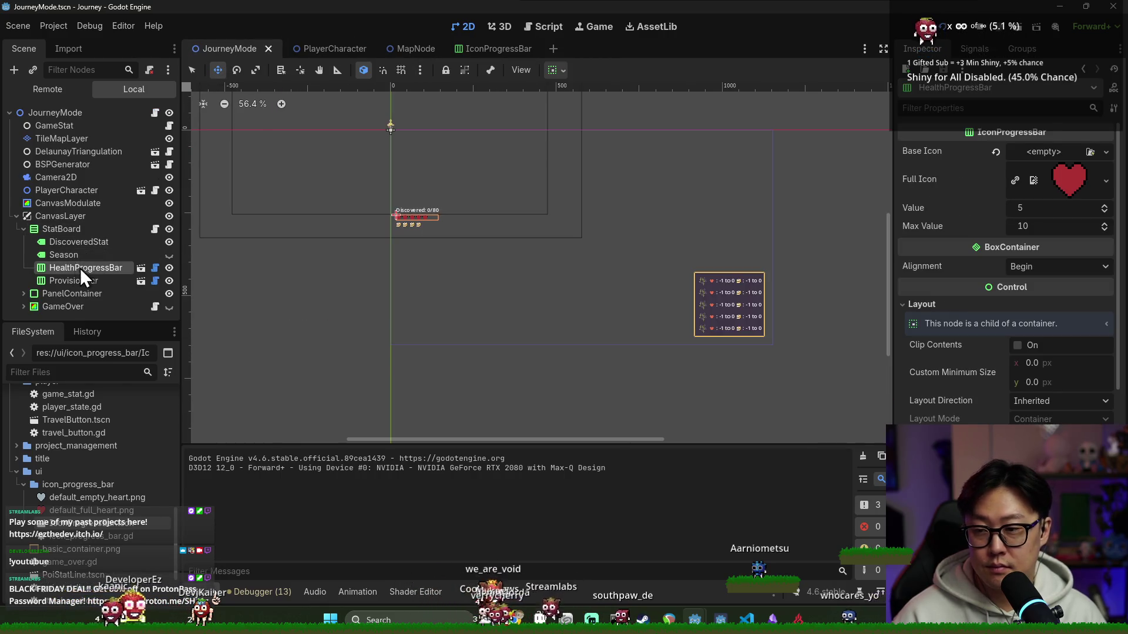
pyautogui.scroll(5, 437, 220)
pyautogui.scroll(-5, 1049, 375)
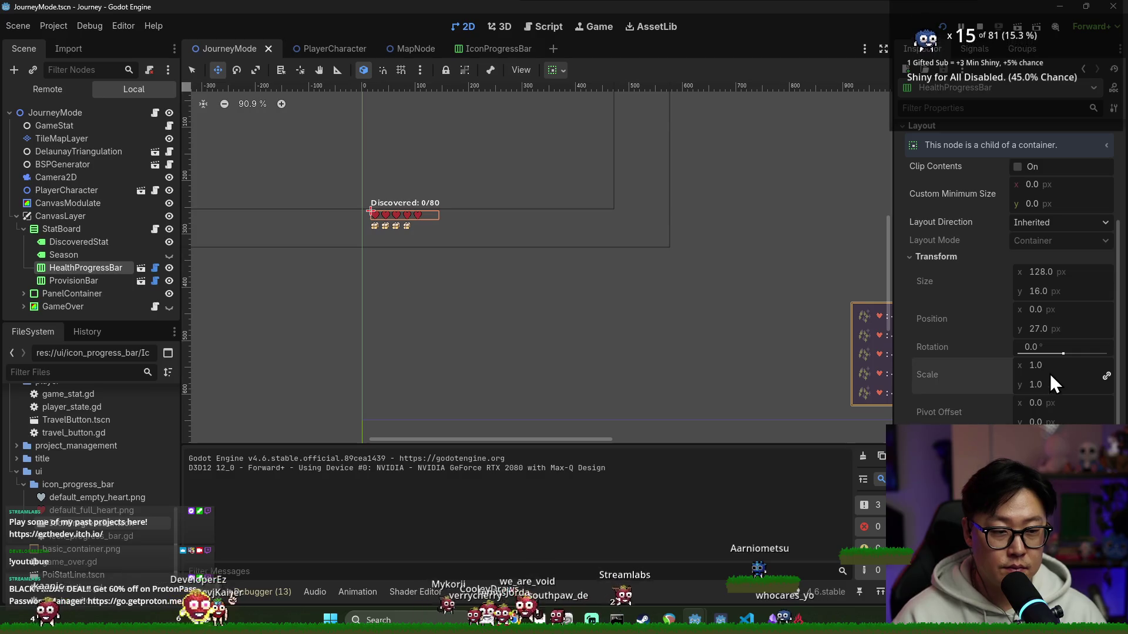
pyautogui.click(112, 281)
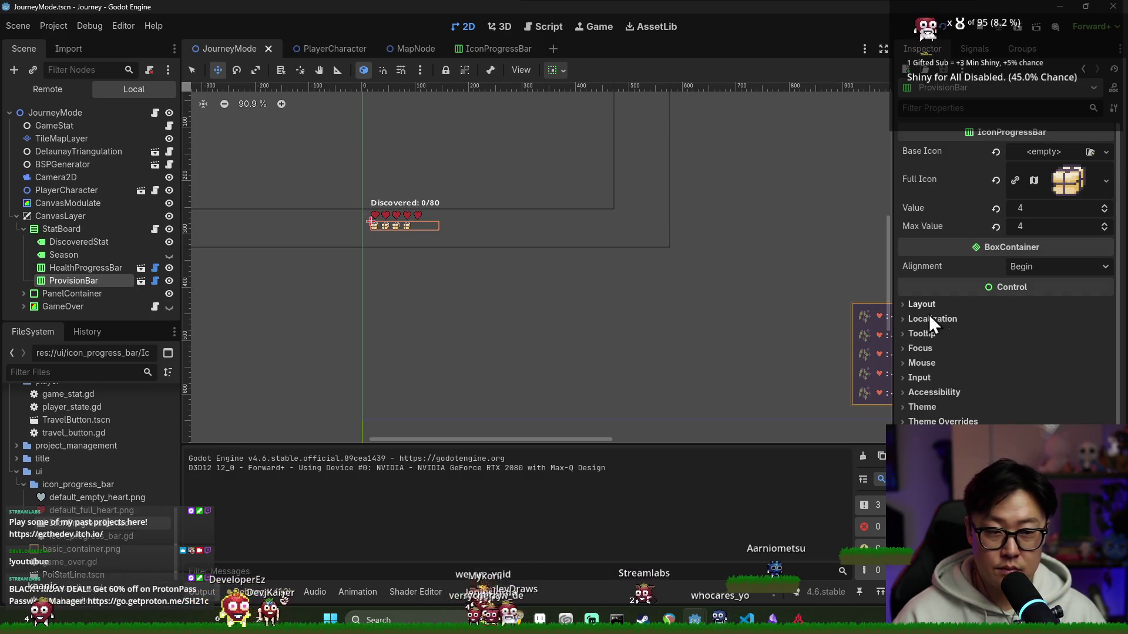
pyautogui.click(960, 306)
pyautogui.click(497, 48)
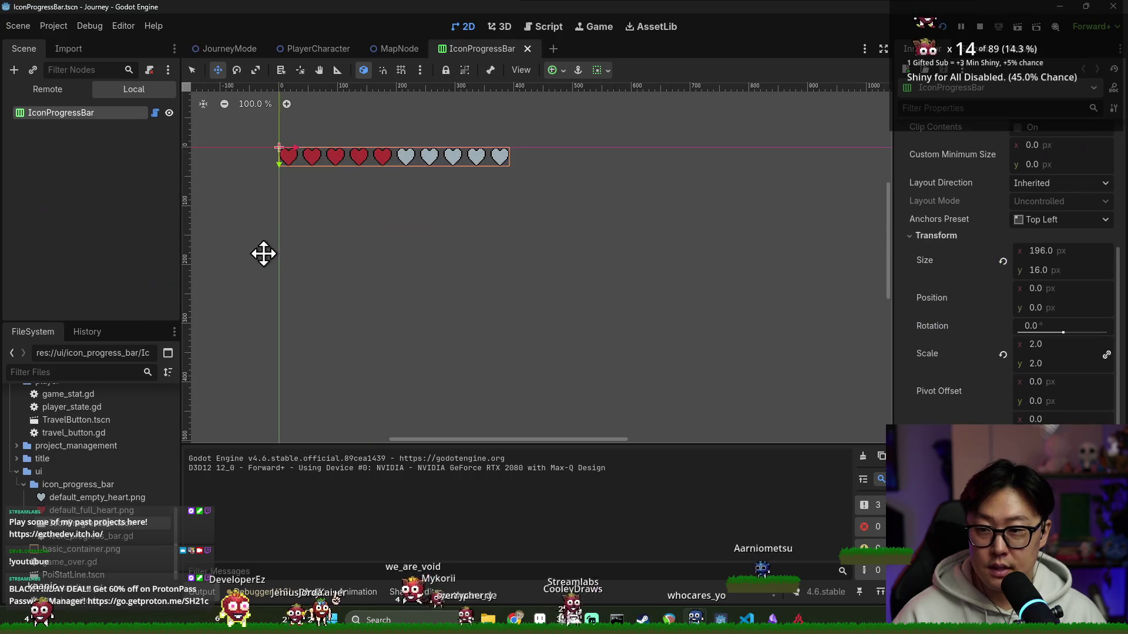
pyautogui.hotkey('ctrl', 's')
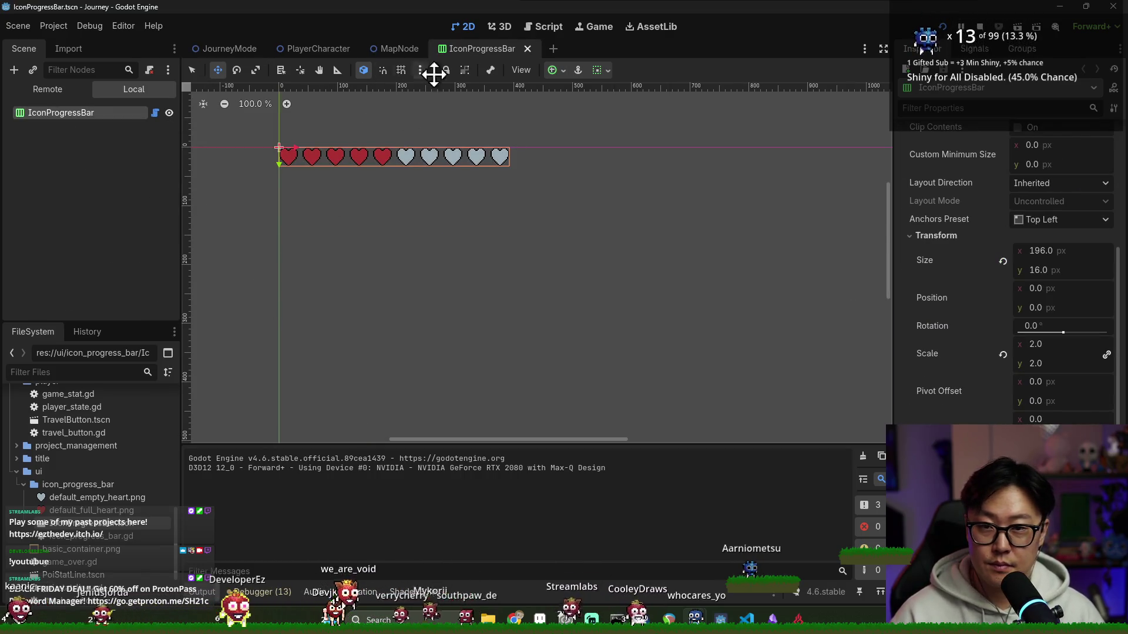
pyautogui.click(528, 51)
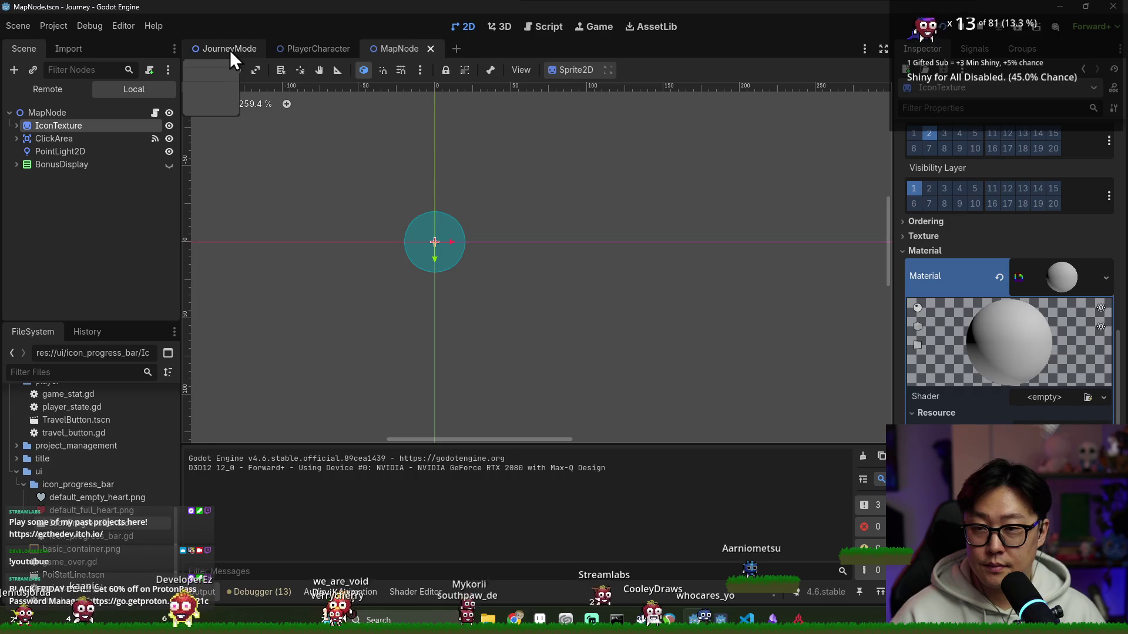
# - Recheck the bars' transforms, reopen IconProgressBar.tscn and undo the 2.0 scale
pyautogui.click(230, 50)
pyautogui.click(86, 268)
pyautogui.scroll(-3, 1006, 264)
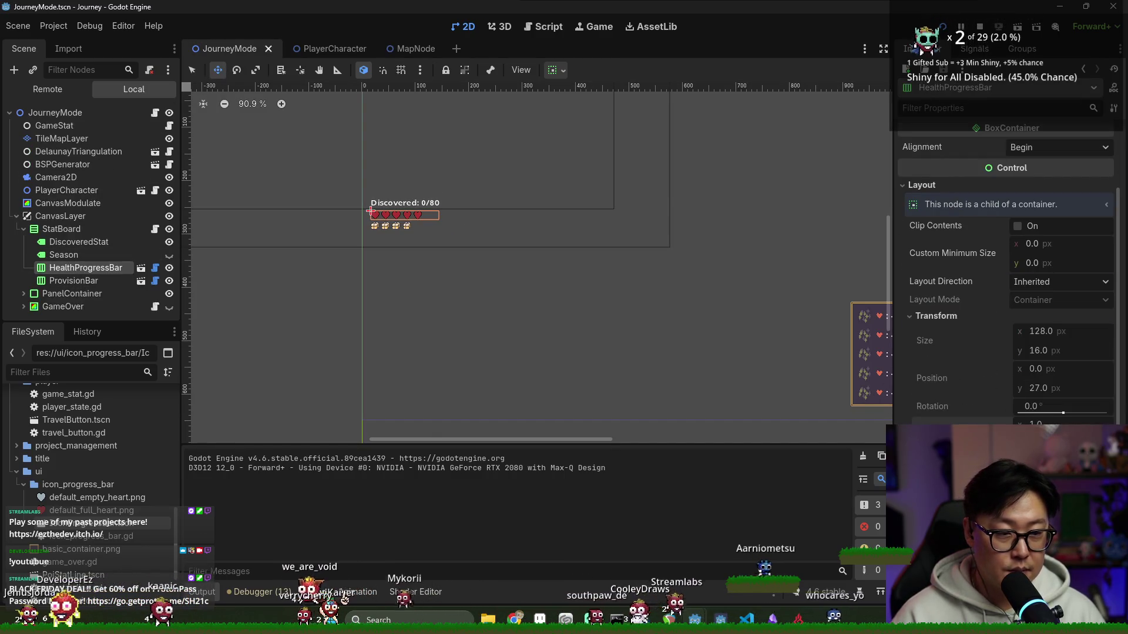
pyautogui.scroll(3, 1015, 389)
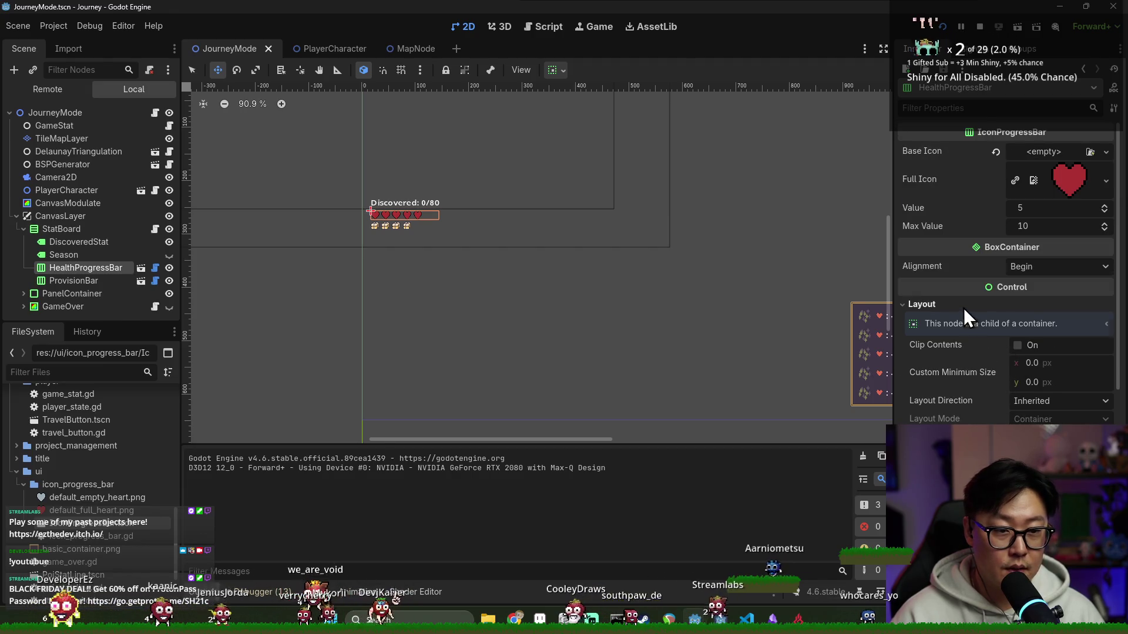
pyautogui.hotkey('ctrl', 's')
pyautogui.click(79, 281)
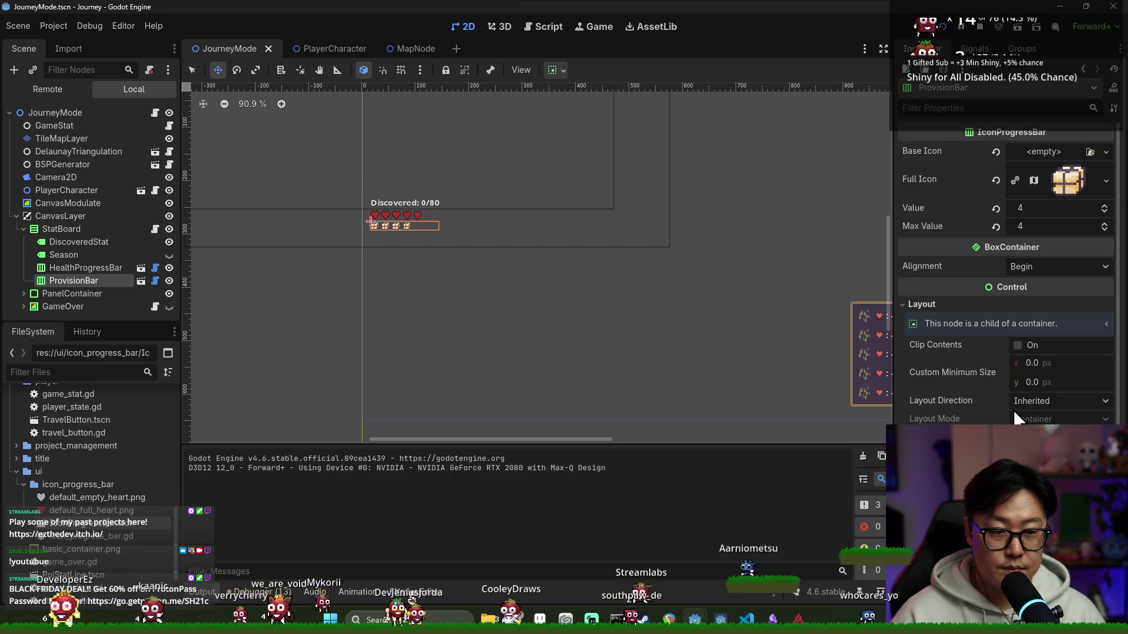
pyautogui.scroll(-2, 1038, 410)
pyautogui.scroll(-1, 1037, 410)
pyautogui.click(970, 317)
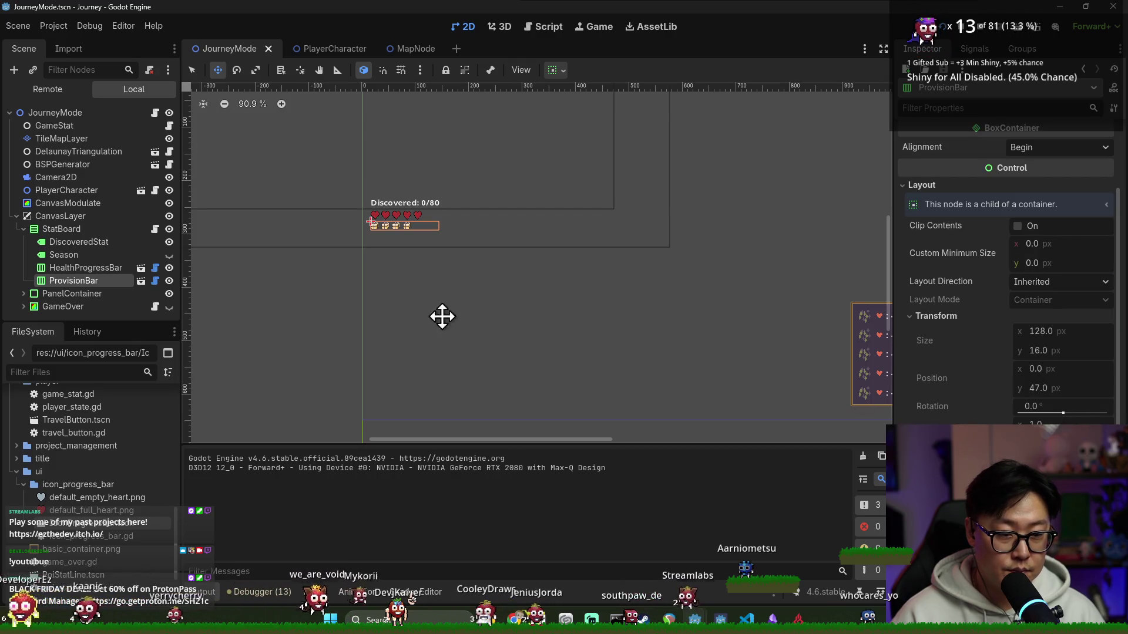
pyautogui.click(141, 268)
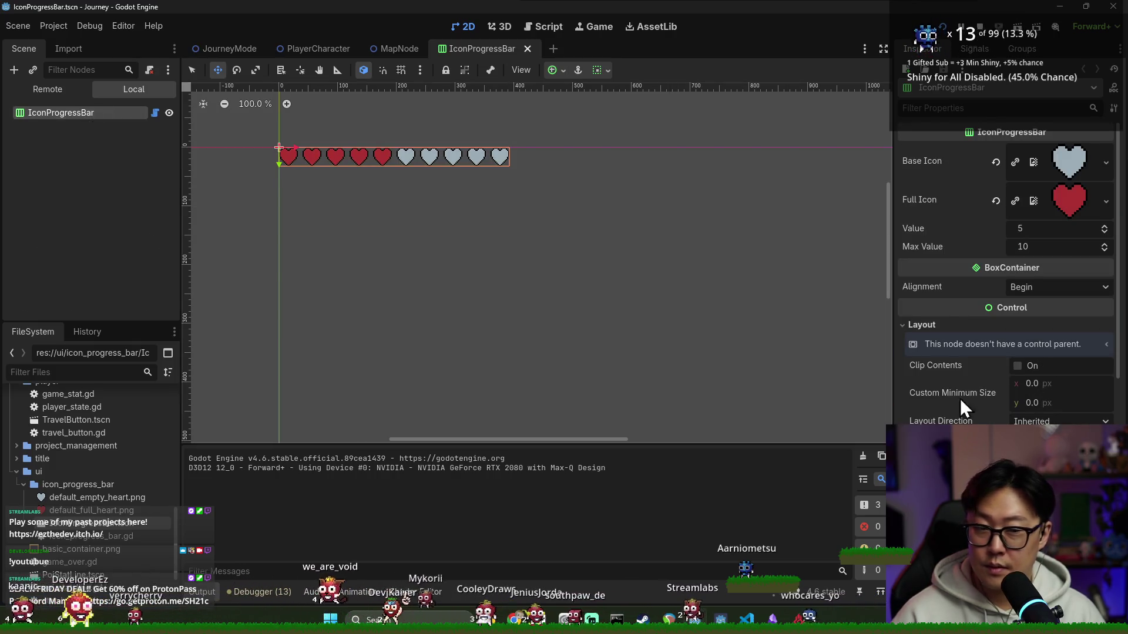
pyautogui.hotkey('ctrl', 'z')
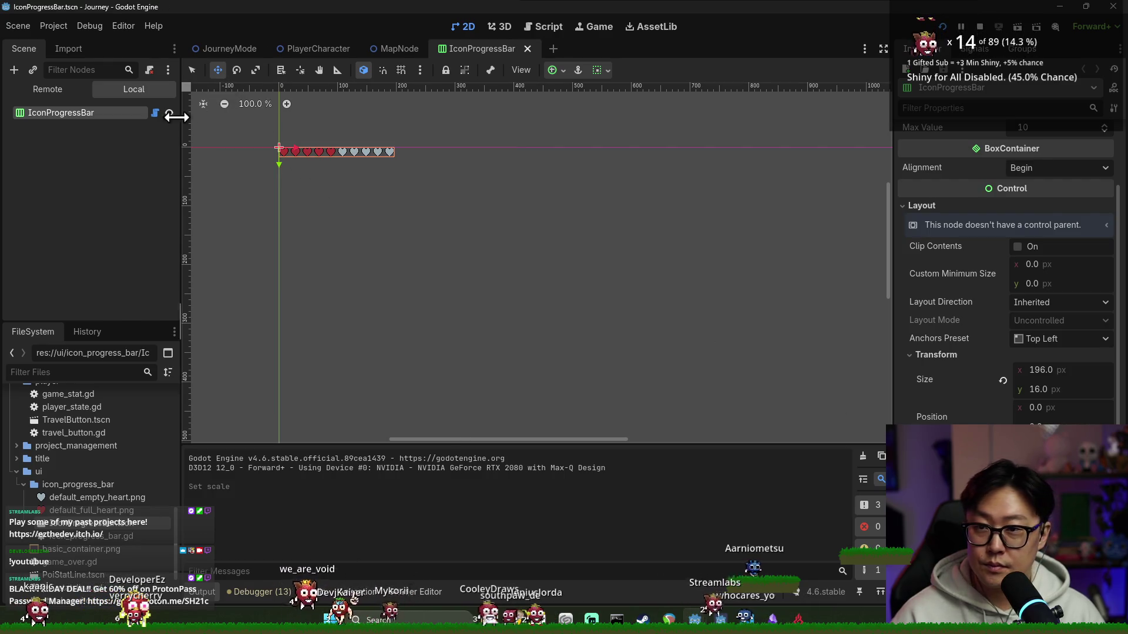
# - Close IconProgressBar, confirm both bars' scale in JourneyMode, save, and select DiscoveredStat
pyautogui.click(527, 49)
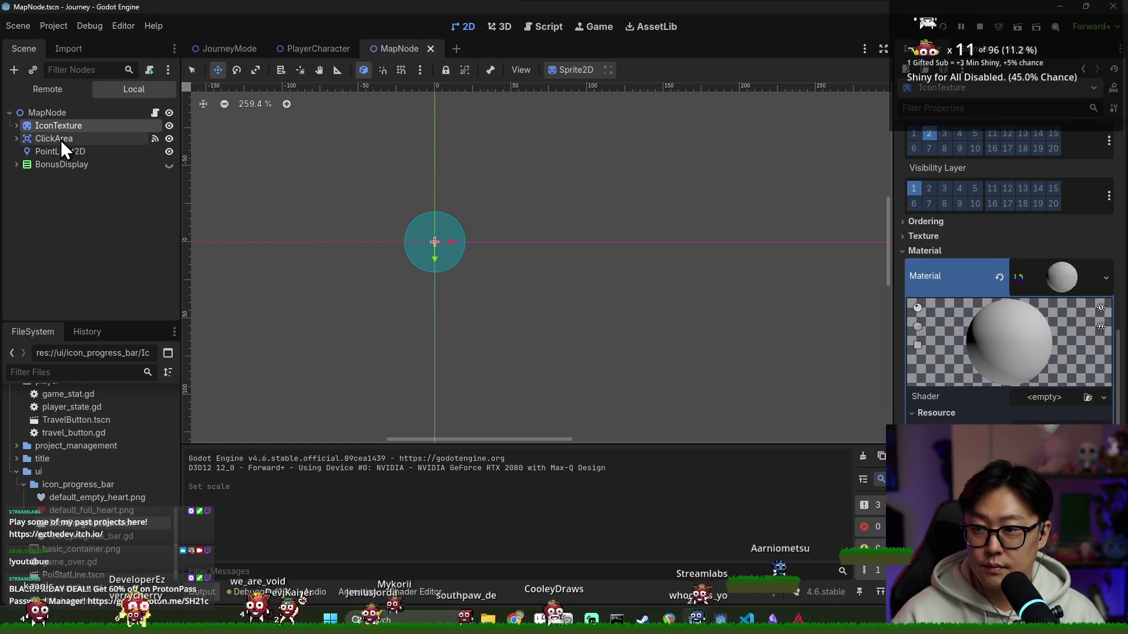
pyautogui.click(325, 47)
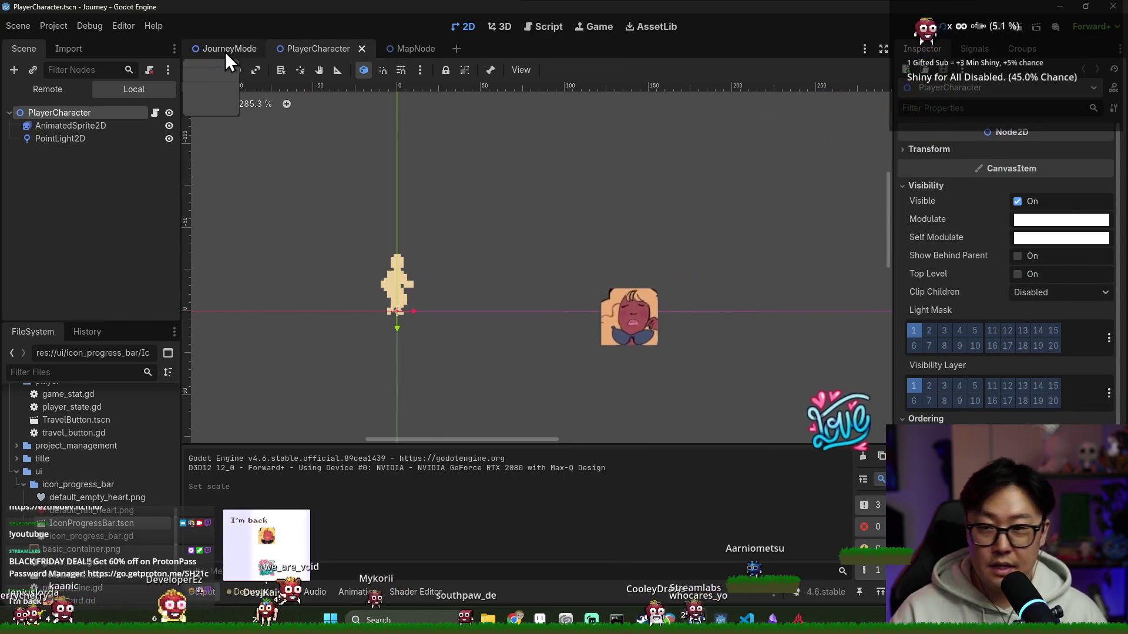
pyautogui.click(225, 52)
pyautogui.click(99, 282)
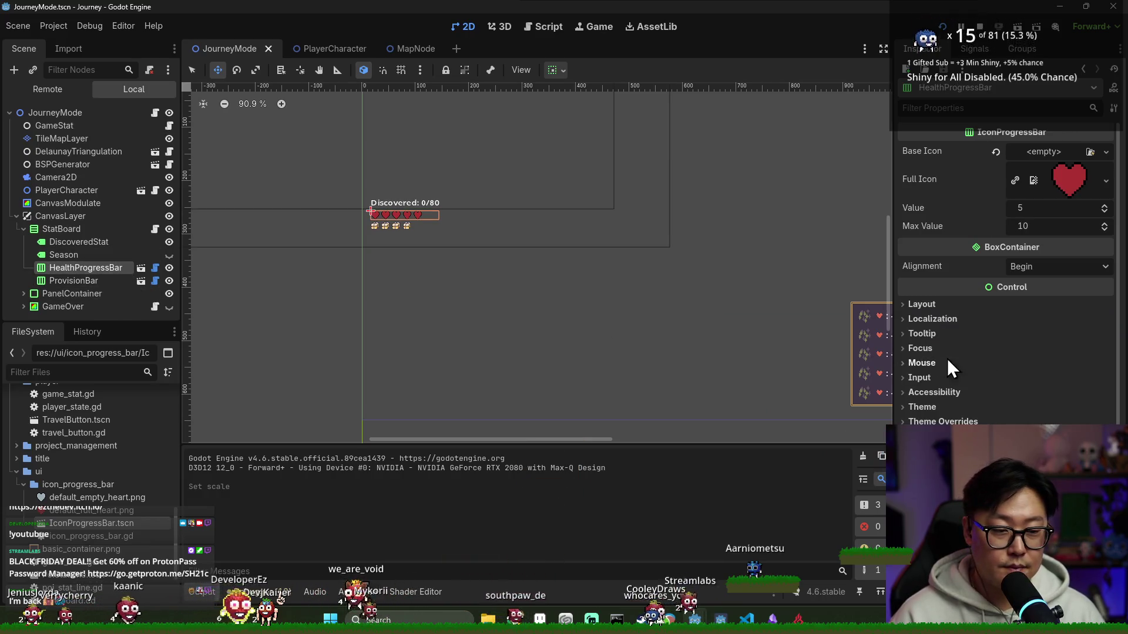
pyautogui.click(922, 305)
pyautogui.scroll(-3, 1014, 353)
pyautogui.hotkey('ctrl', 's')
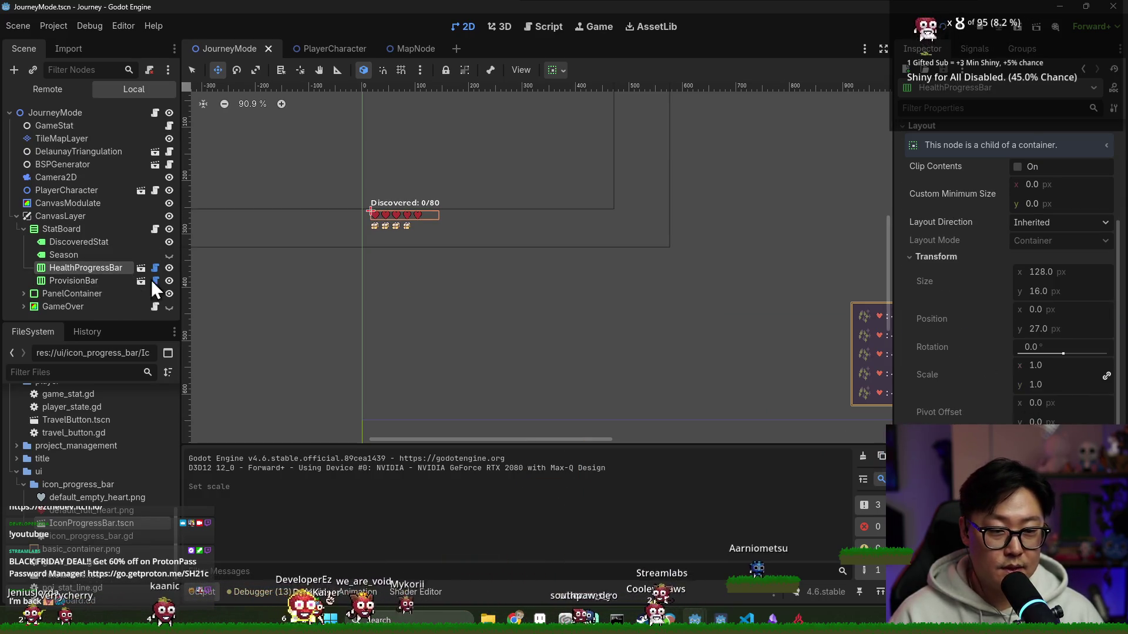
pyautogui.click(102, 282)
pyautogui.hotkey('ctrl', 's')
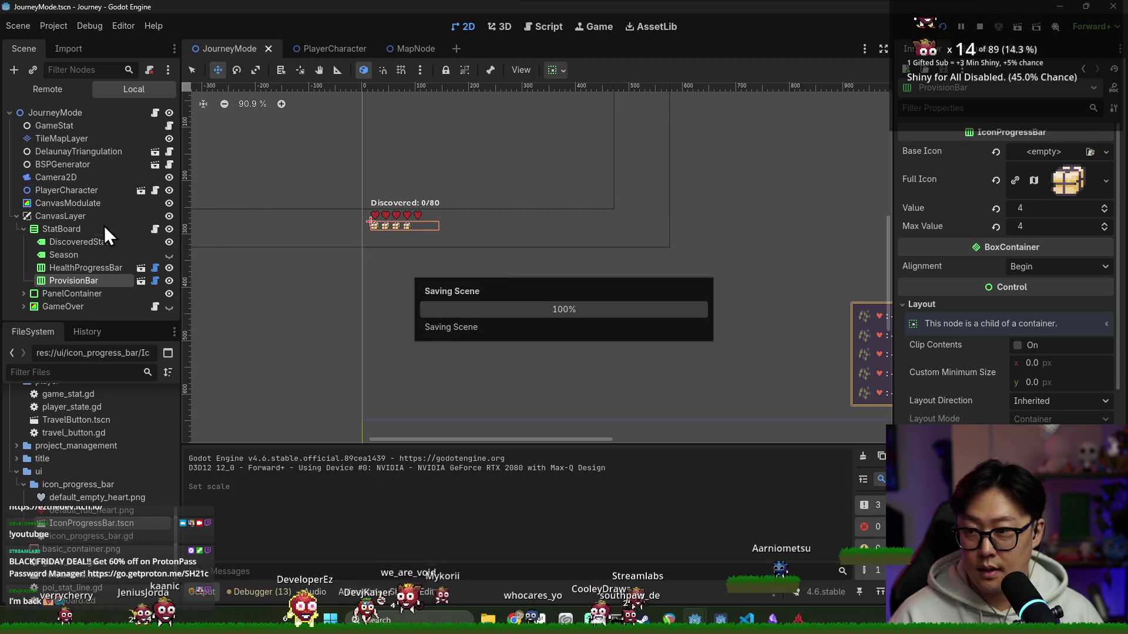
pyautogui.click(55, 243)
pyautogui.scroll(-2, 497, 244)
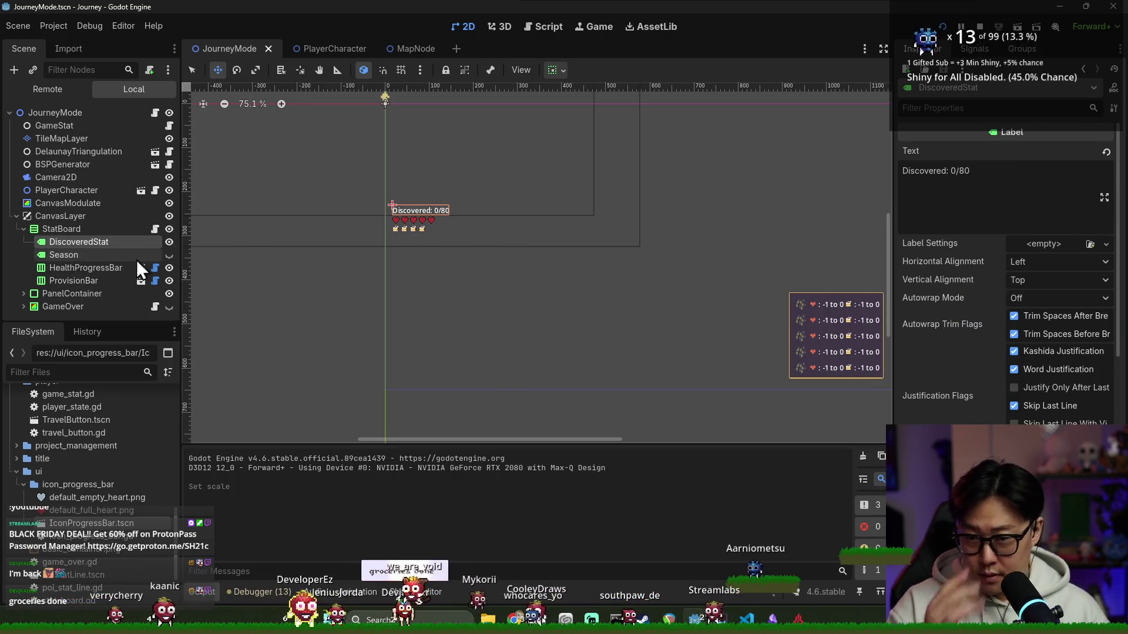
# - Move DiscoveredStat below ProvisionBar in the StatBoard and save
pyautogui.click(75, 269)
pyautogui.click(90, 245)
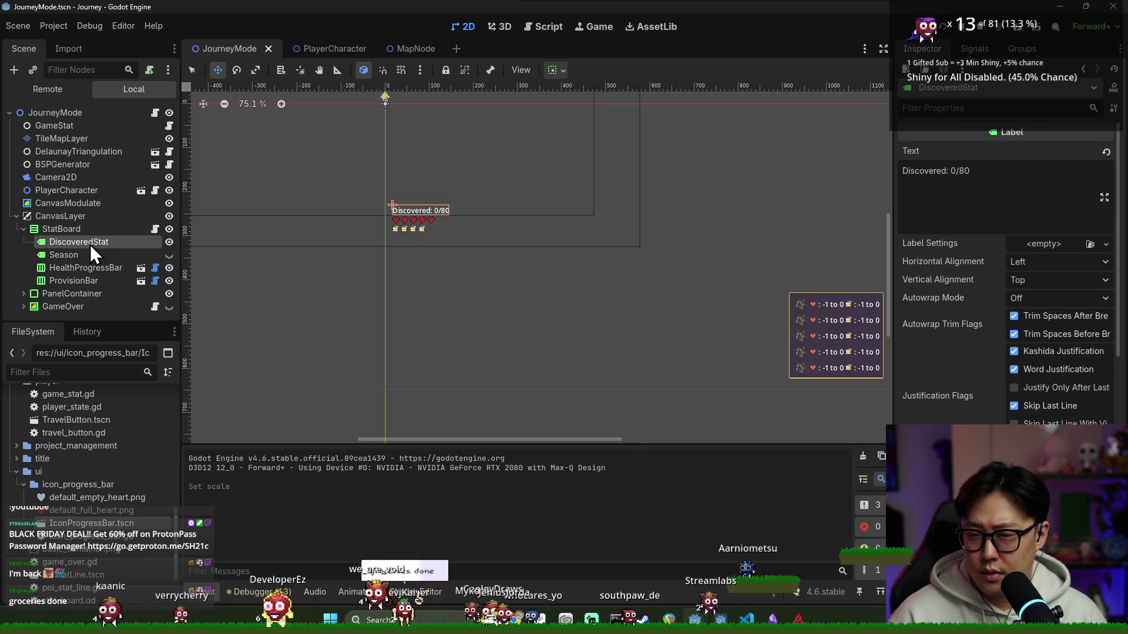
pyautogui.moveTo(92, 244); pyautogui.dragTo(79, 285)
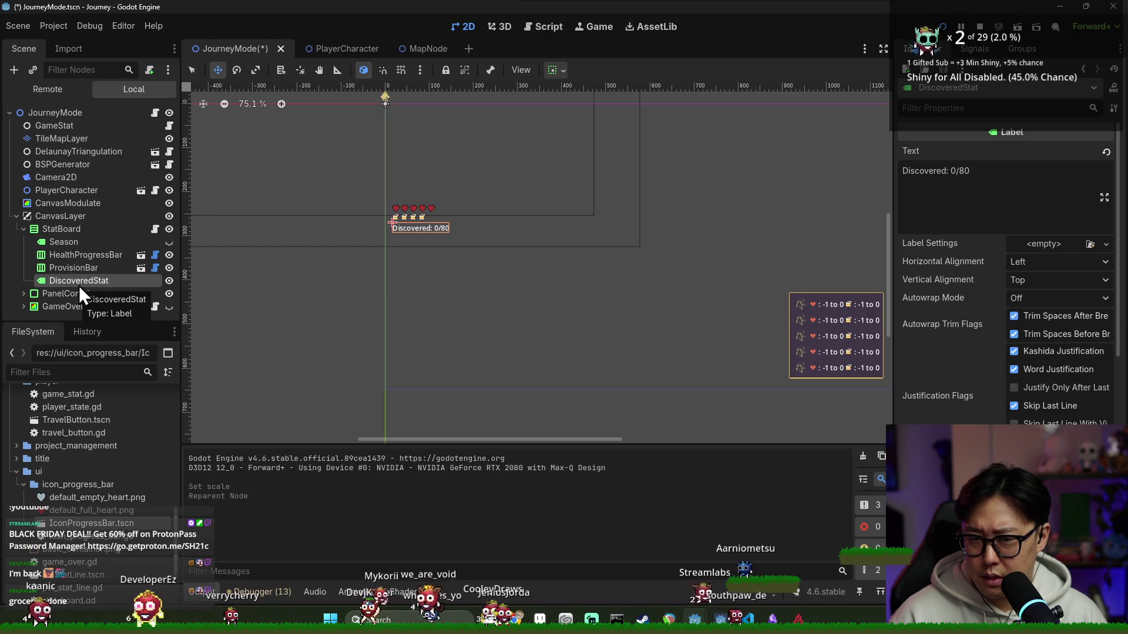
pyautogui.hotkey('ctrl', 's')
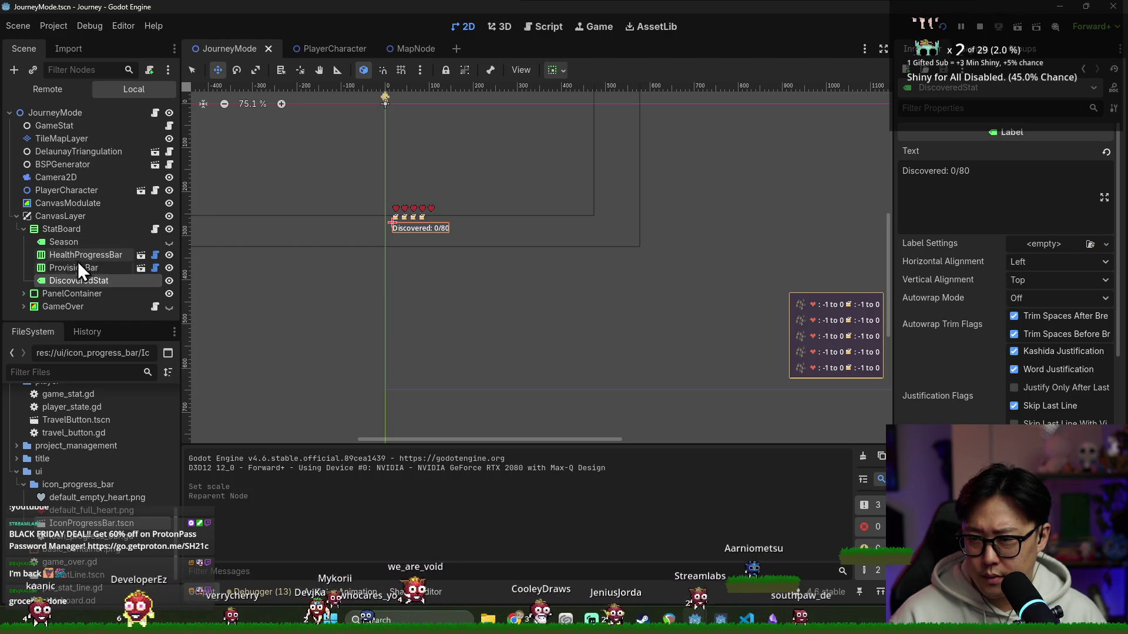
# - Shift the StatBoard up on the canvas and set its Transform scale to 2
pyautogui.click(75, 254)
pyautogui.click(84, 229)
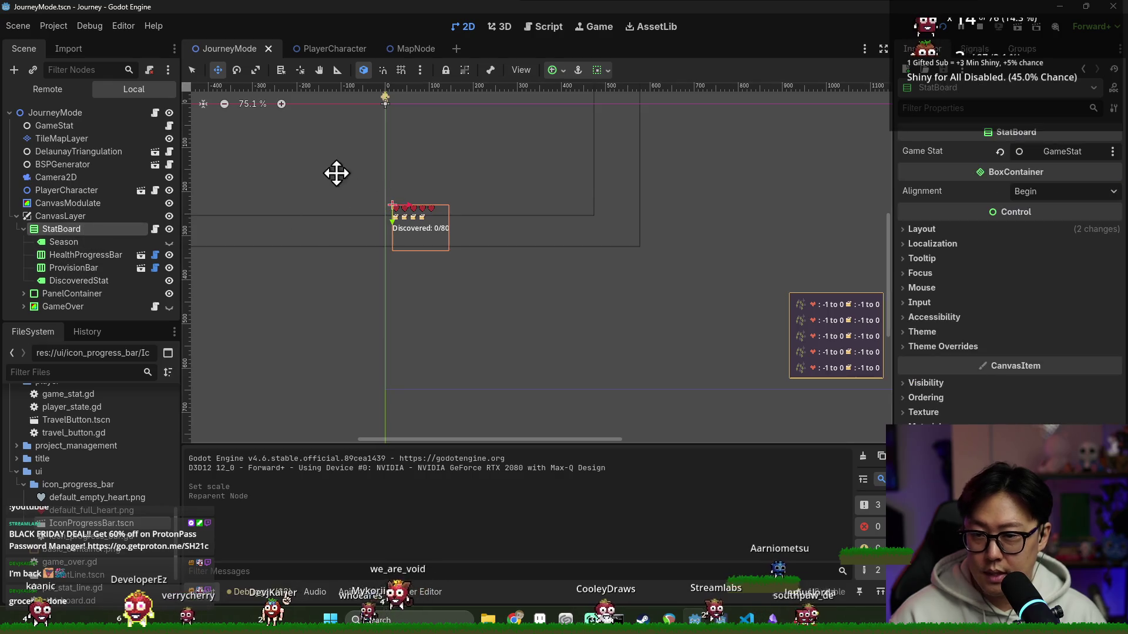
pyautogui.scroll(-2, 432, 185)
pyautogui.moveTo(435, 202)
pyautogui.mouseDown()
pyautogui.moveTo(441, 162)
pyautogui.moveTo(429, 142)
pyautogui.mouseUp()
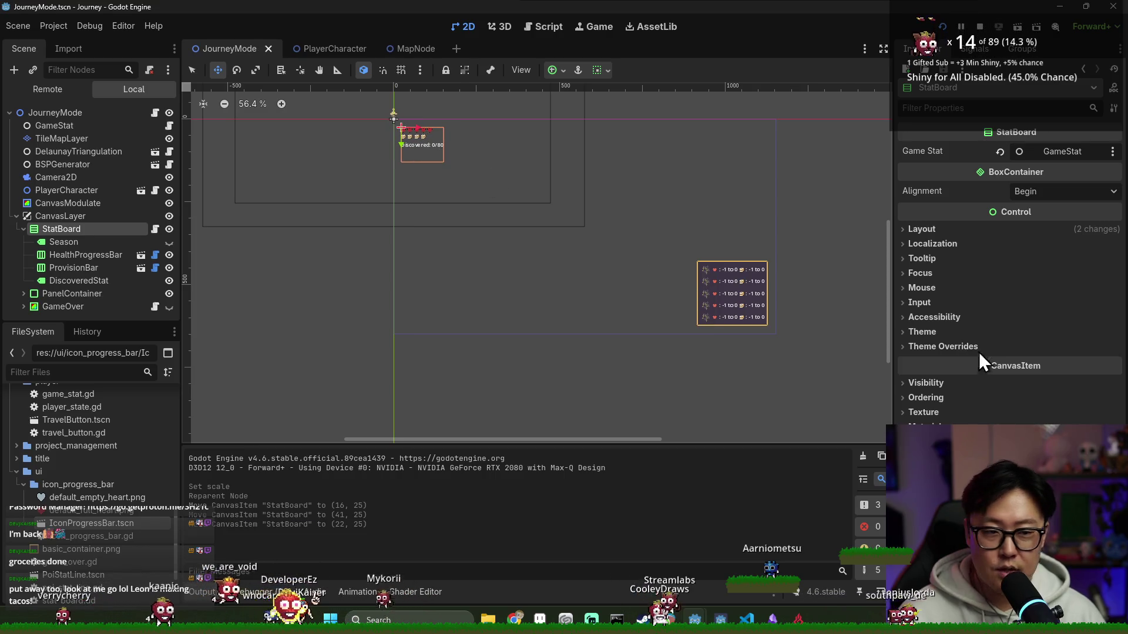
pyautogui.click(987, 229)
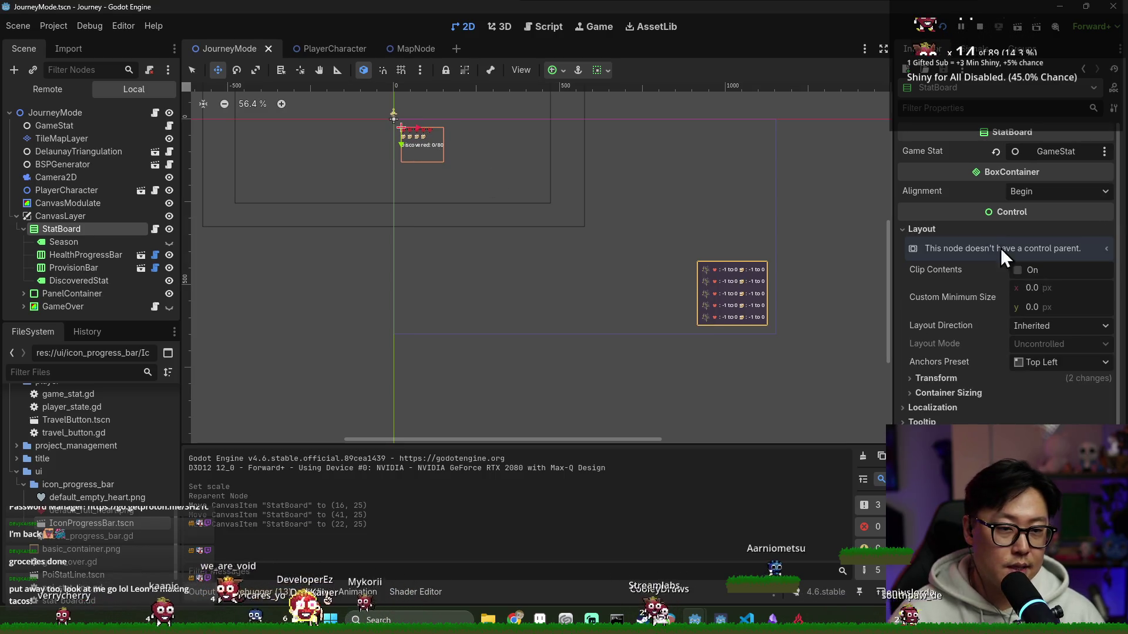
pyautogui.click(937, 379)
pyautogui.click(1003, 480)
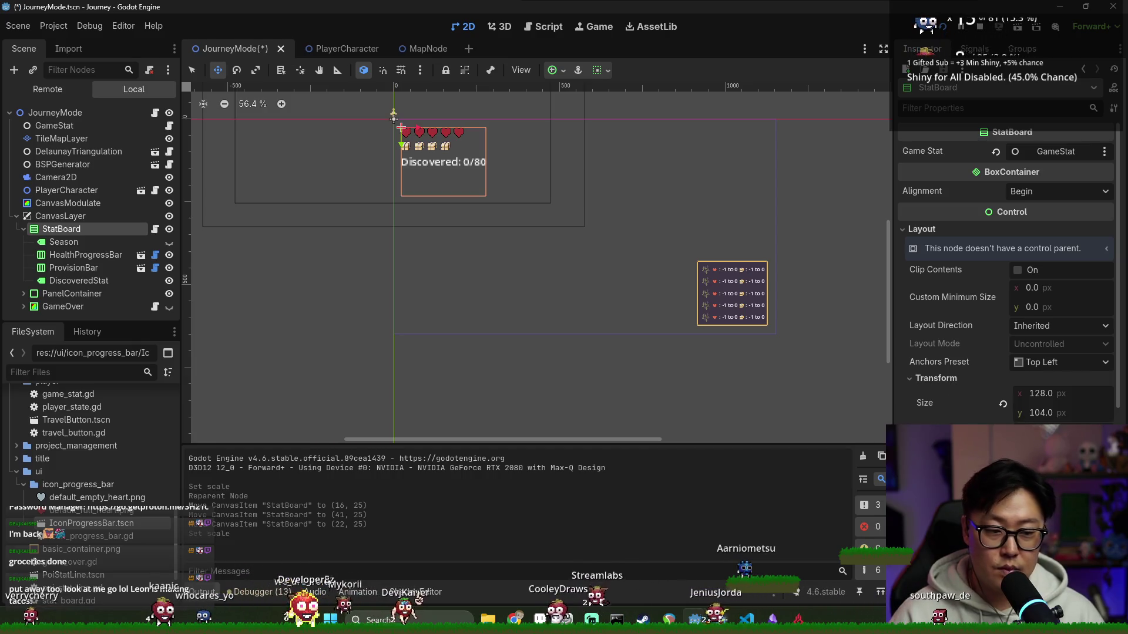
# - Run the game and start a journey to check the enlarged HUD
pyautogui.click(945, 26)
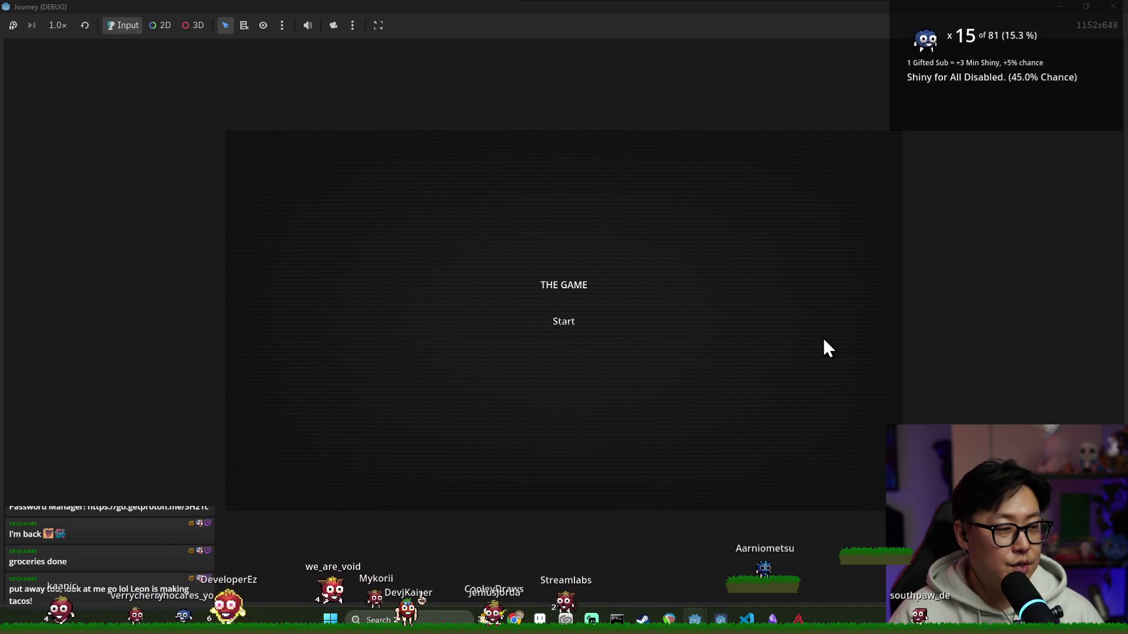
pyautogui.click(561, 323)
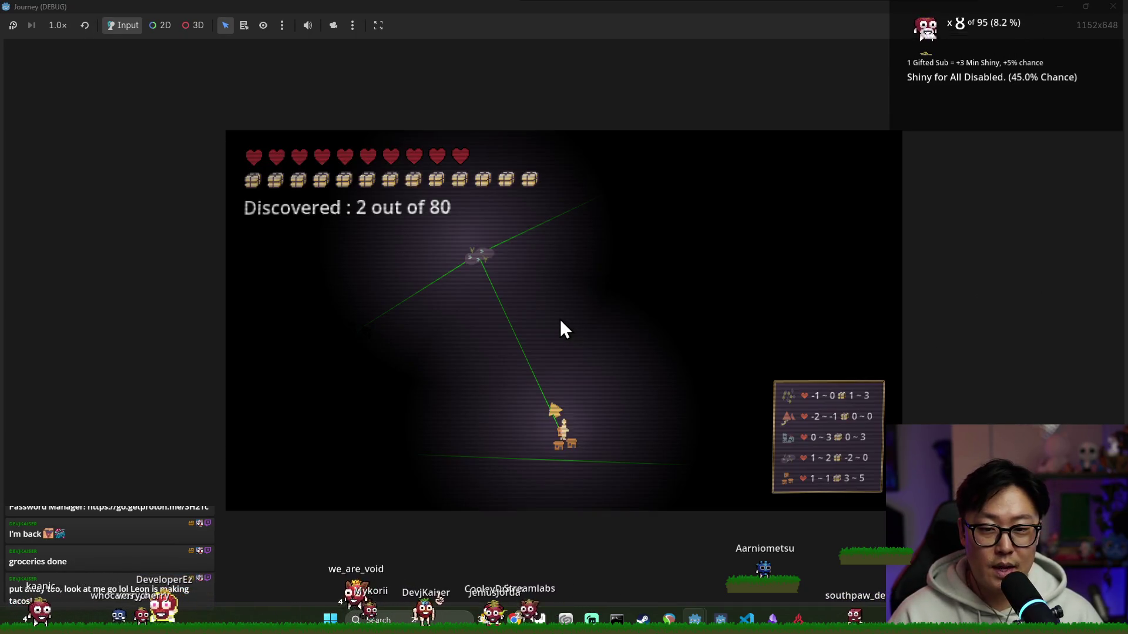